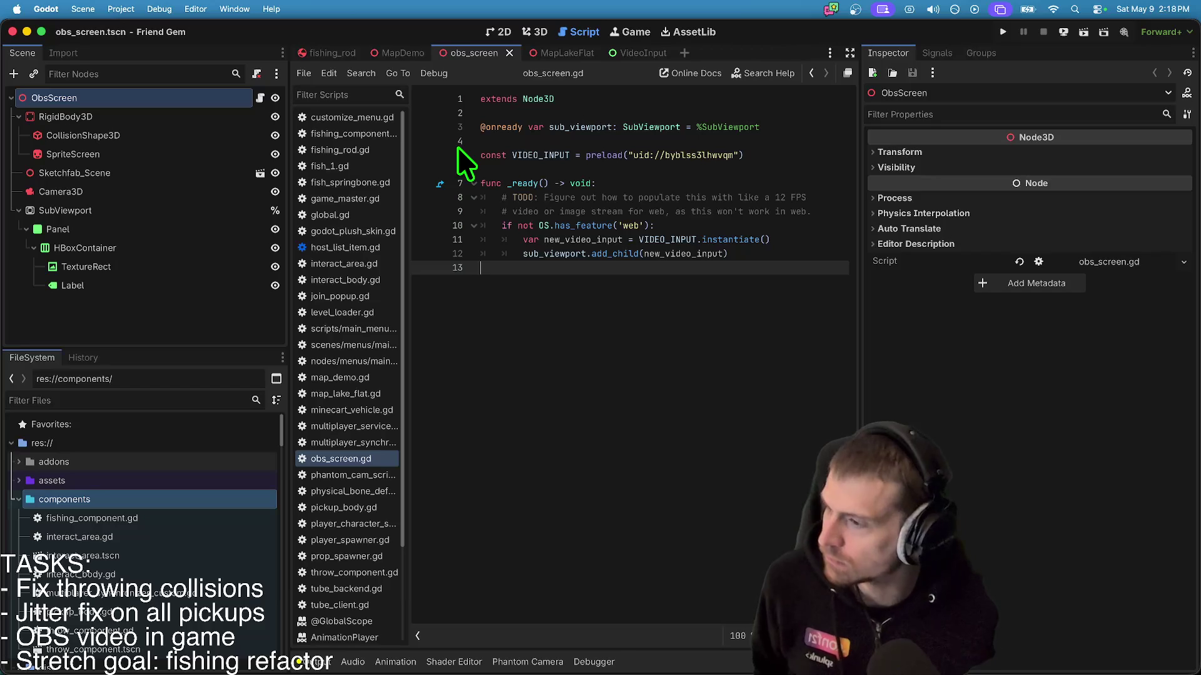
- Test-run the obs_screen scene from the 3D view, stop it, and switch to the VideoInput scene
click(214, 314)
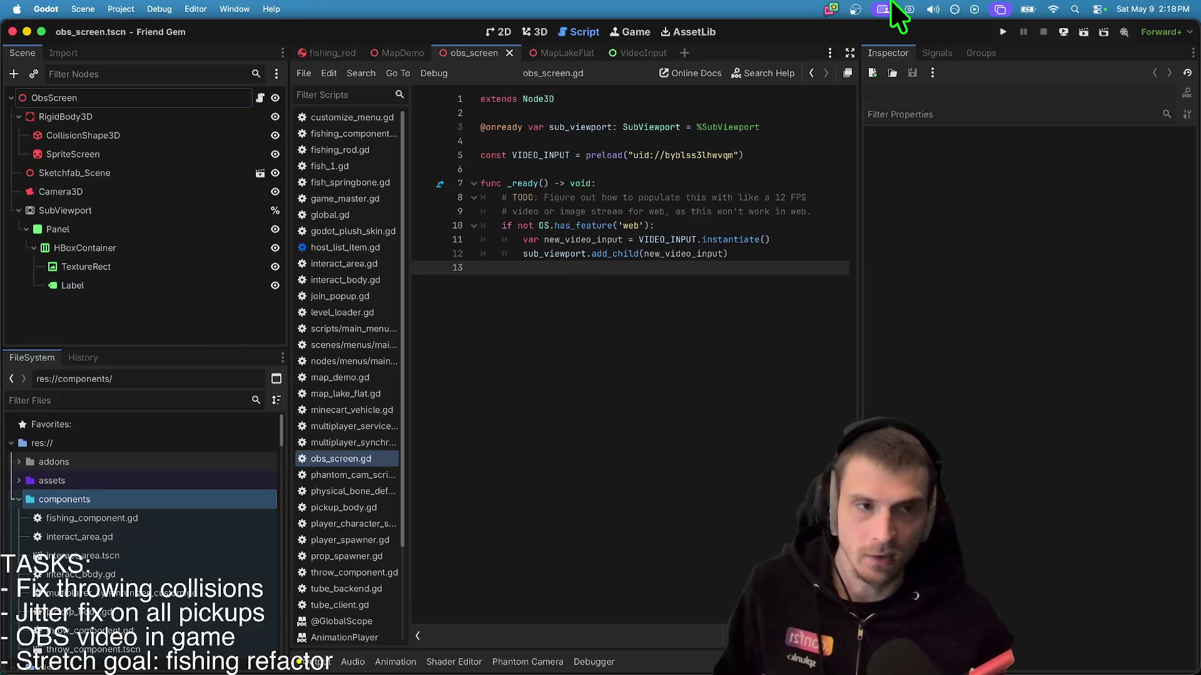
click(537, 32)
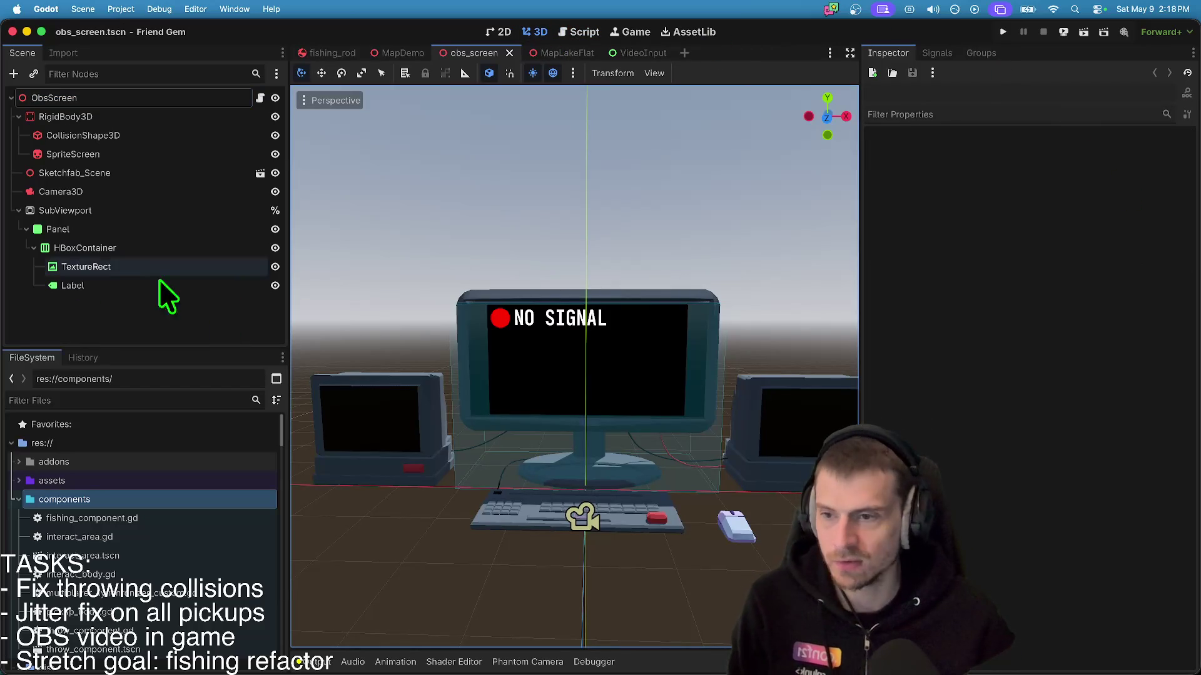
click(1064, 32)
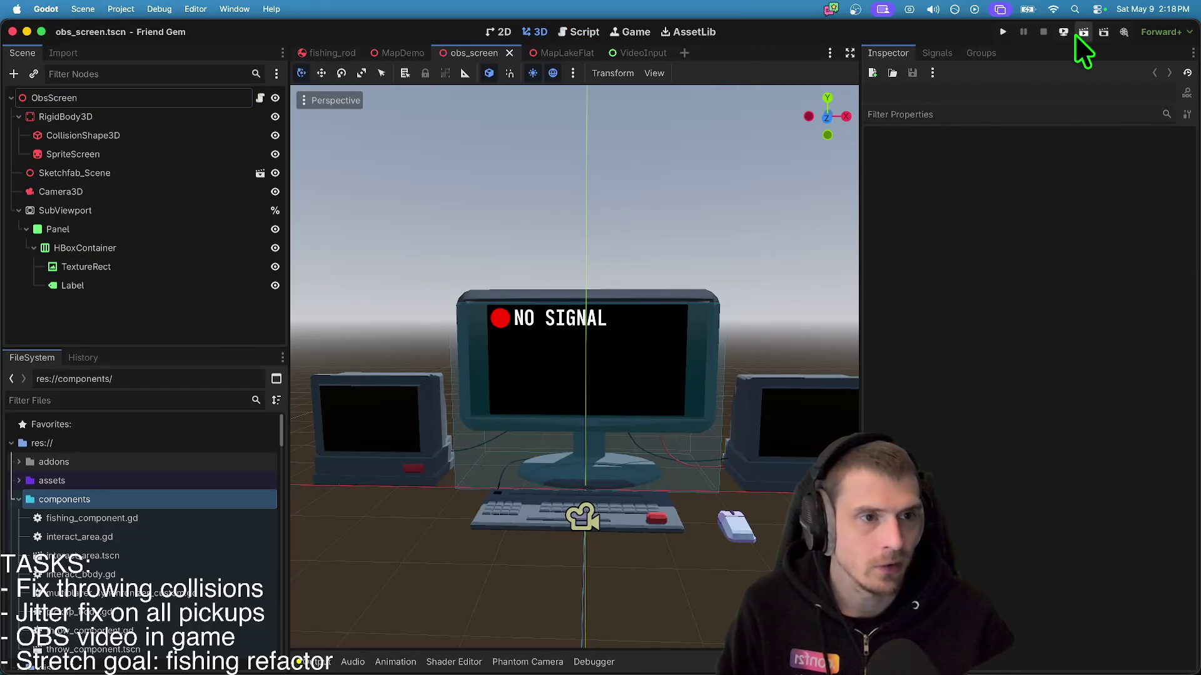
drag(621, 238, 544, 224)
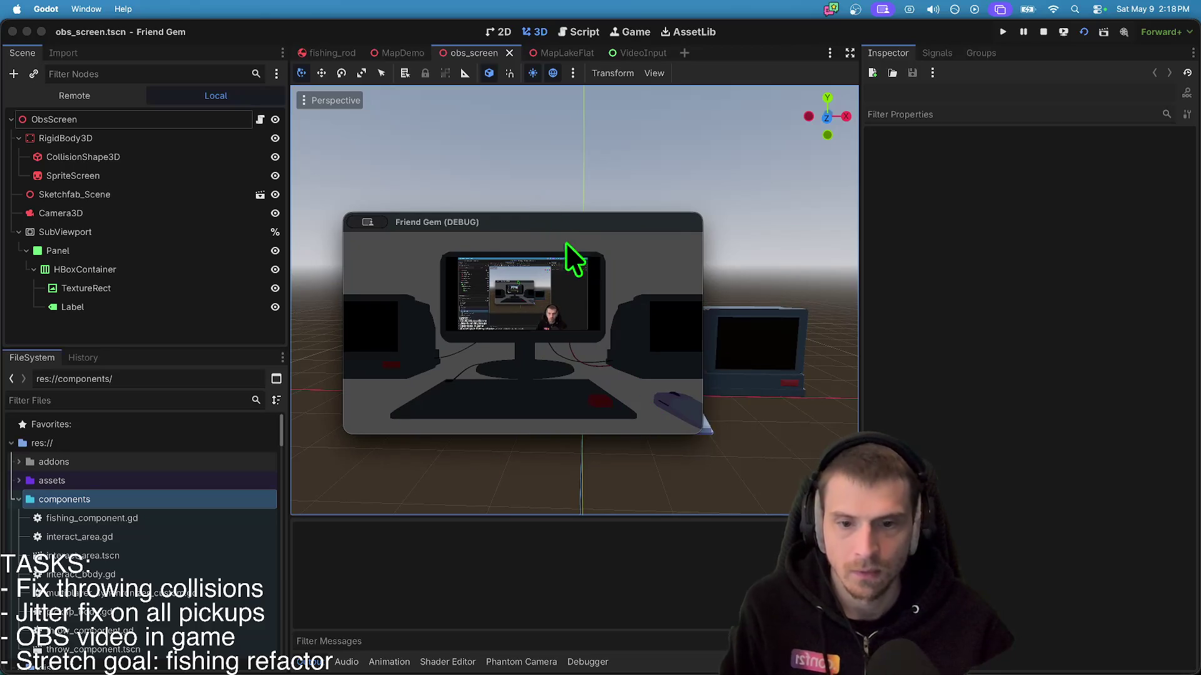
key(Escape)
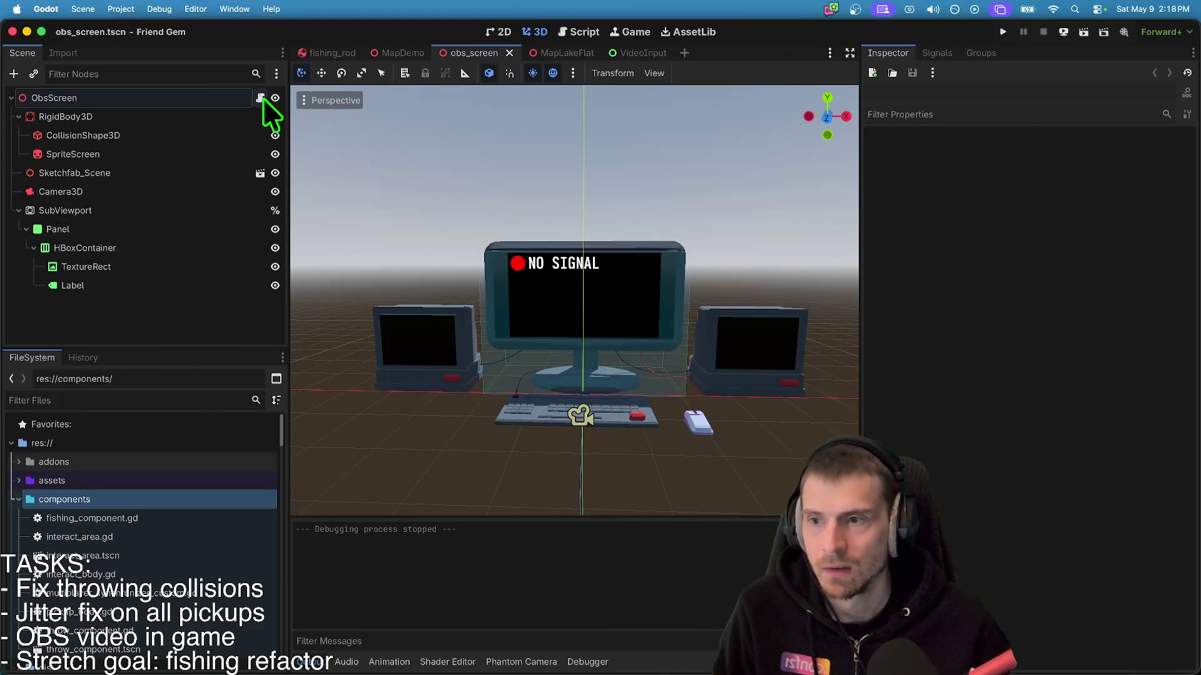
click(637, 50)
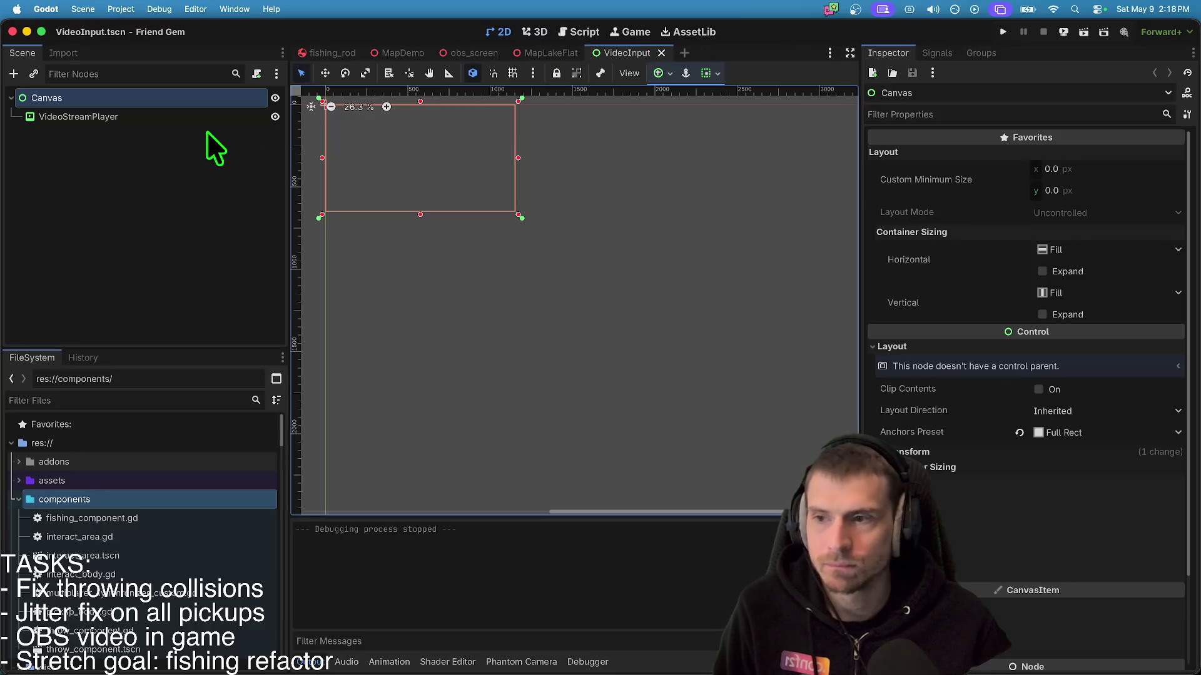
- Copy the VideoStreamPlayer's Volume dB property path from the Inspector
click(168, 118)
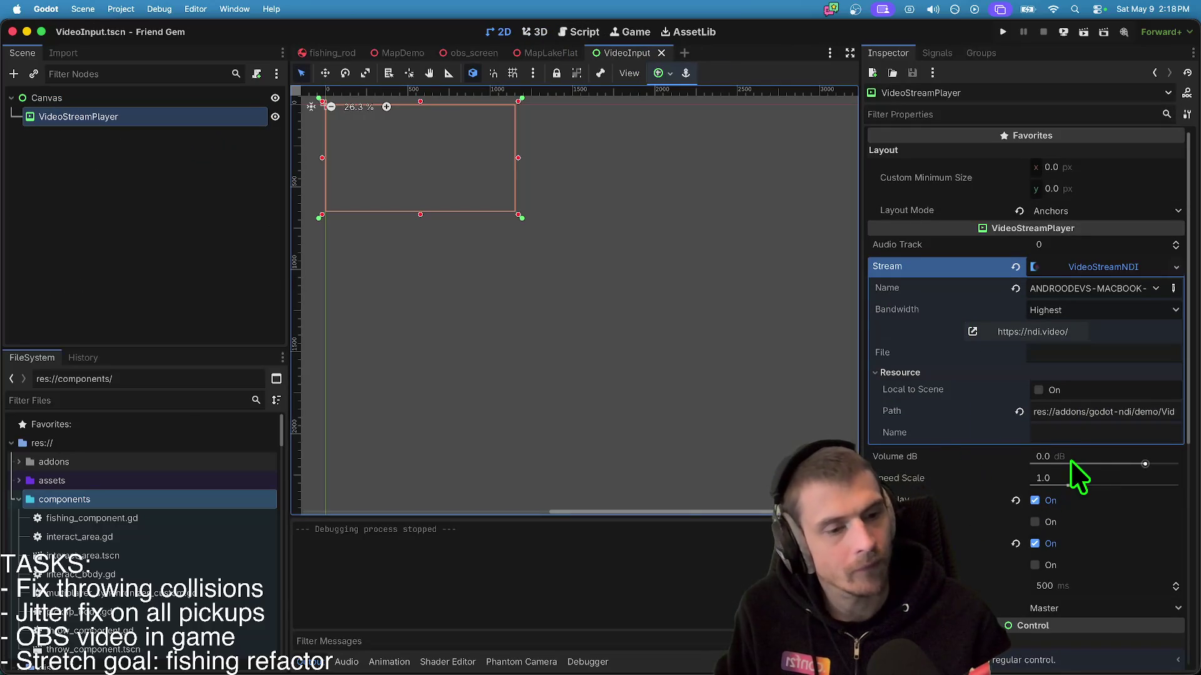
right_click(915, 463)
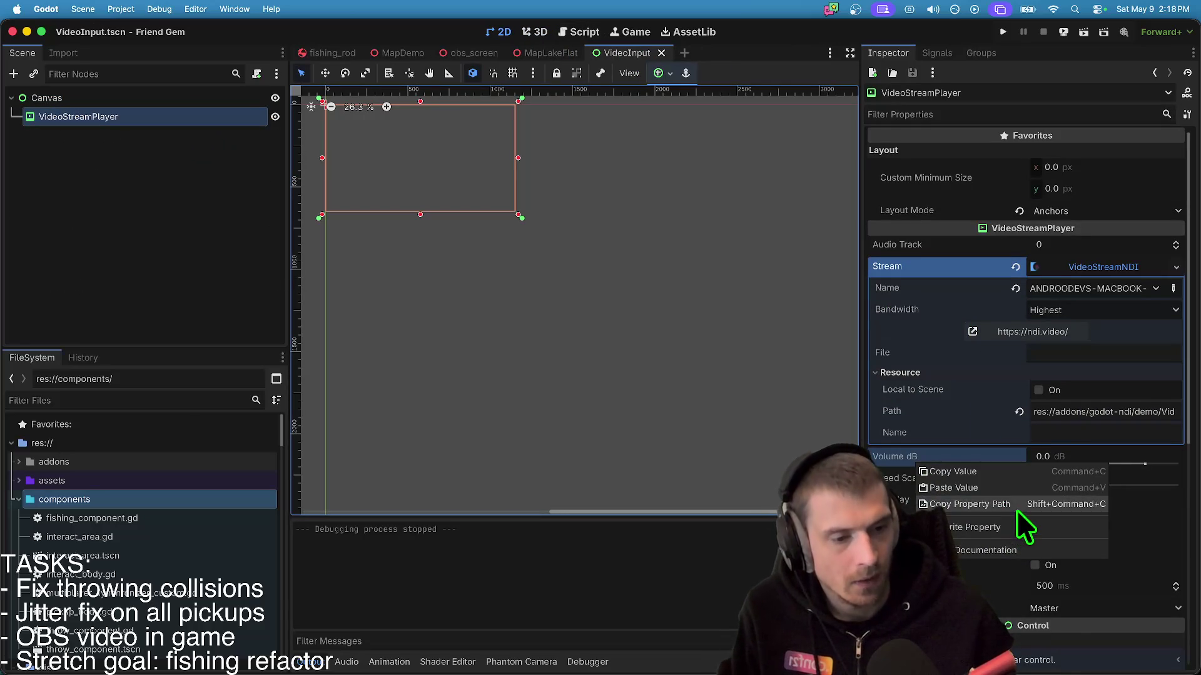
click(1013, 505)
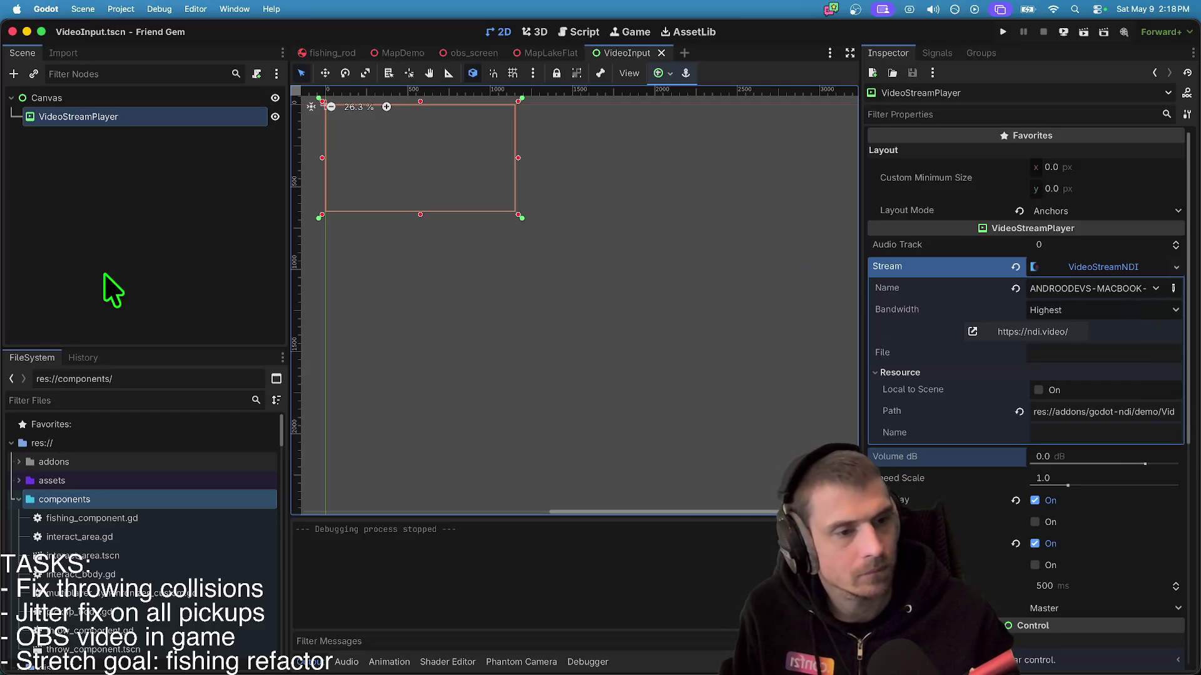
- Return to the obs_screen scene and open its obs_screen.gd script
click(242, 199)
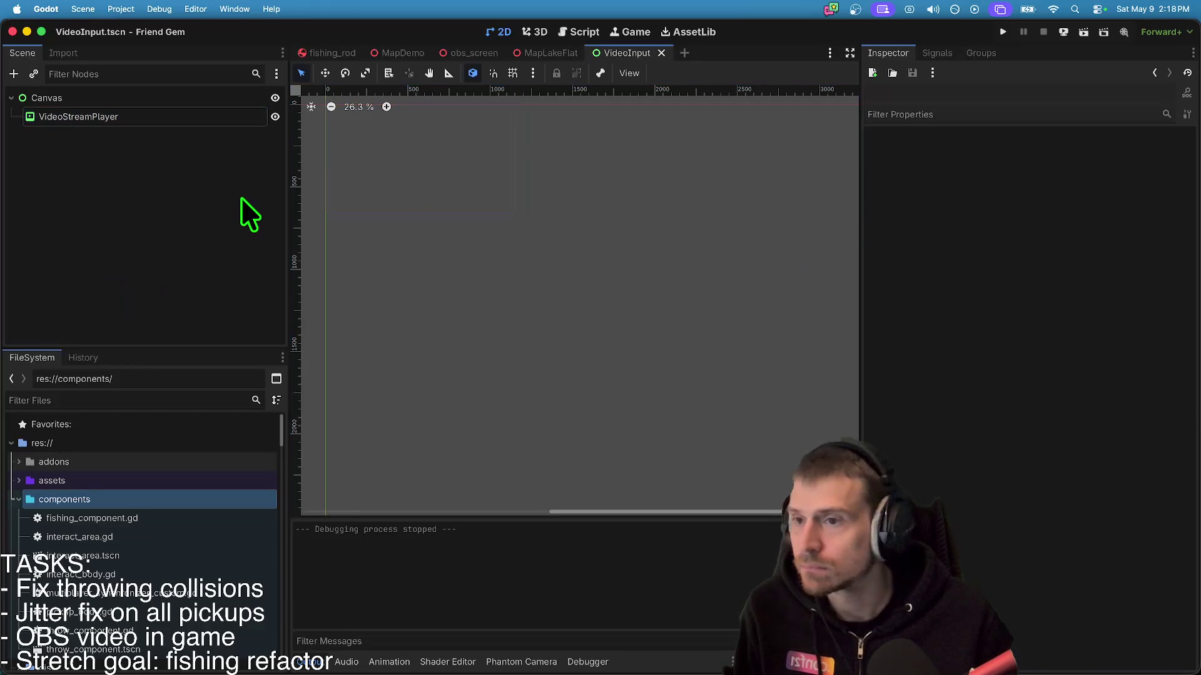
click(463, 53)
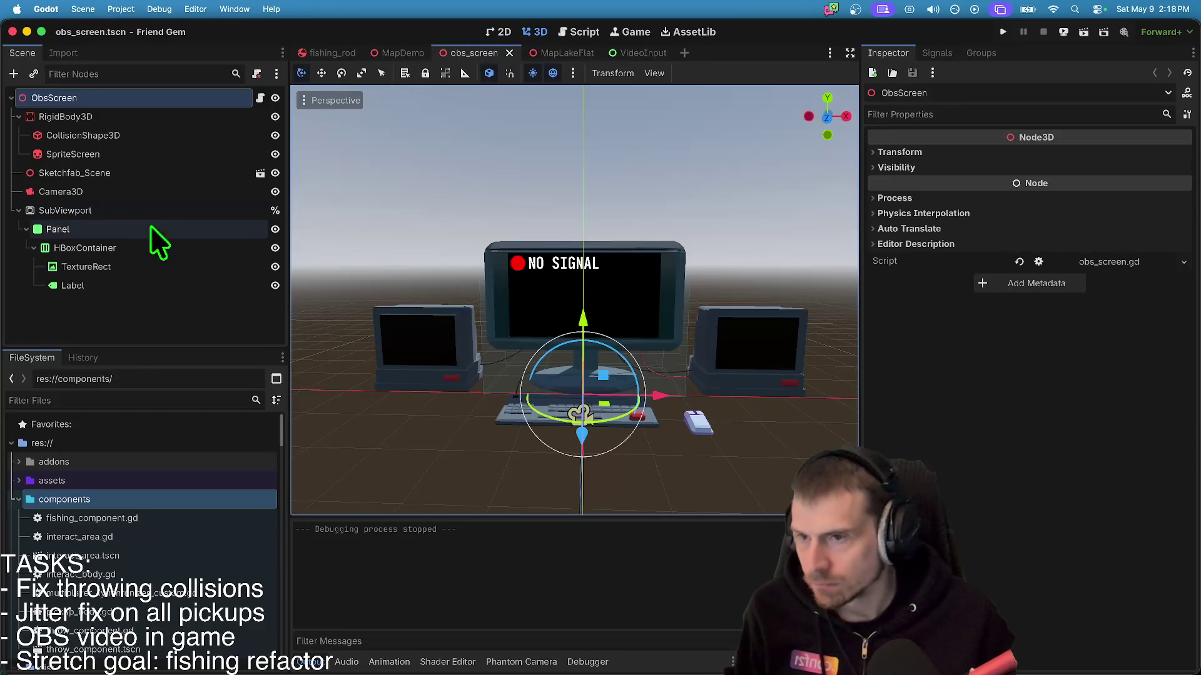
click(260, 99)
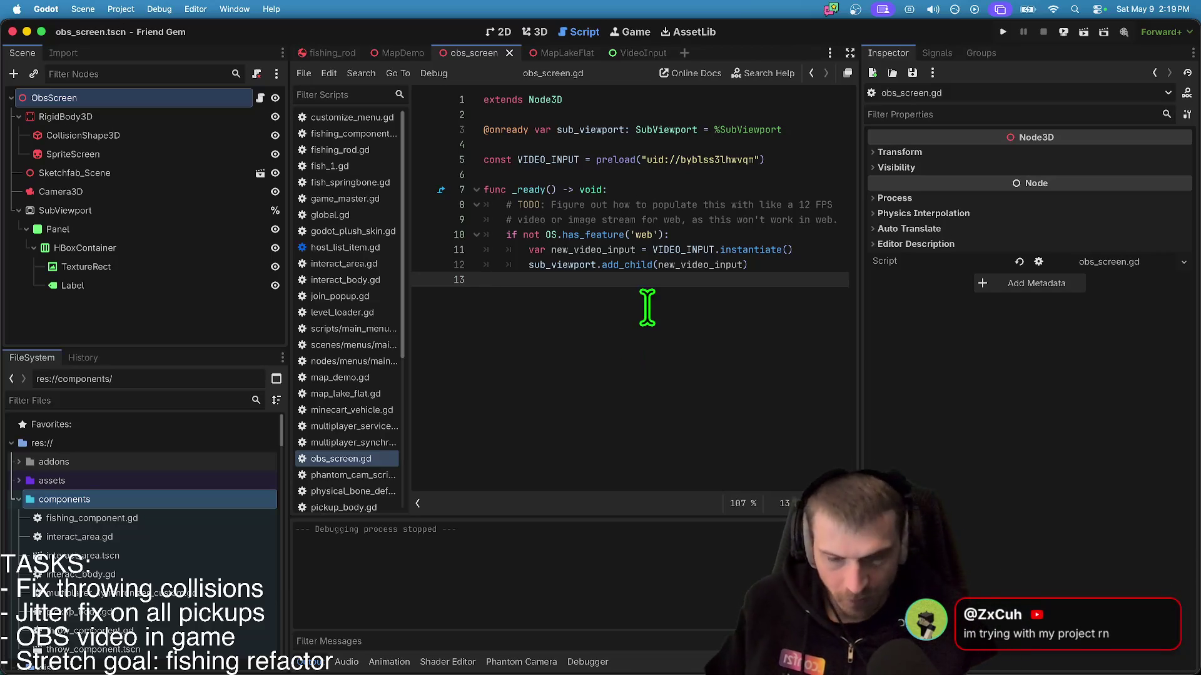
key(Left)
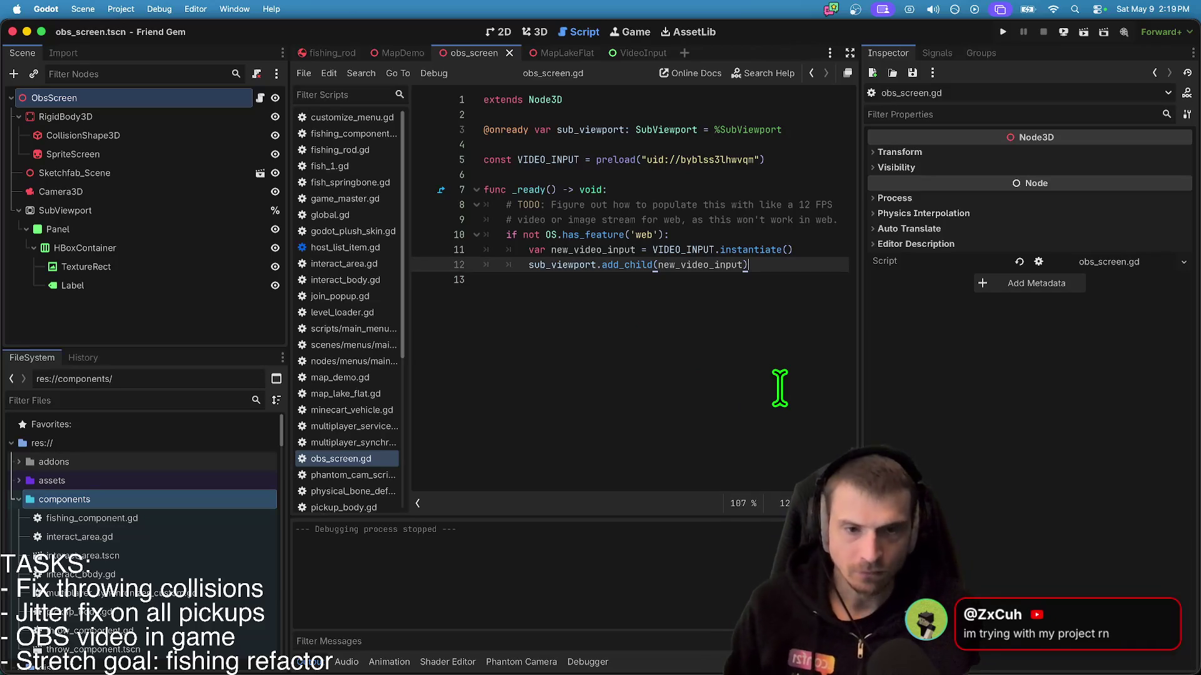
- Start a new line 13 in obs_screen.gd with new_video_input from autocompletion
key(Return)
key(Return)
key(BackSpace)
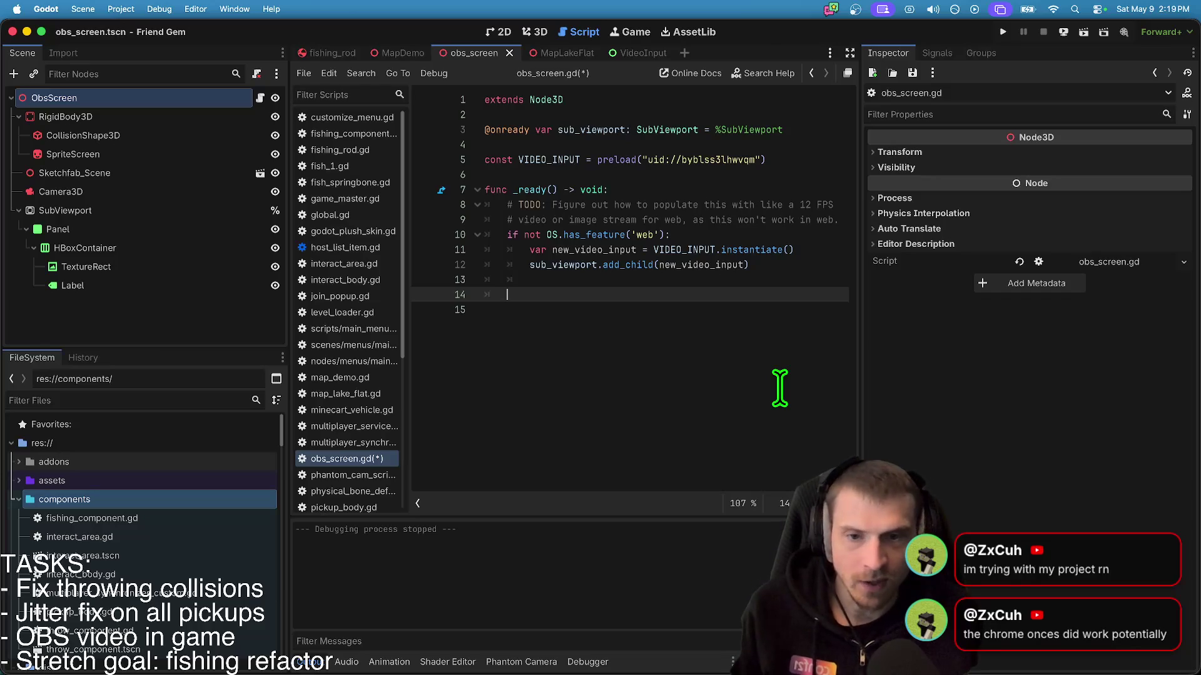
key(Up)
text(new)
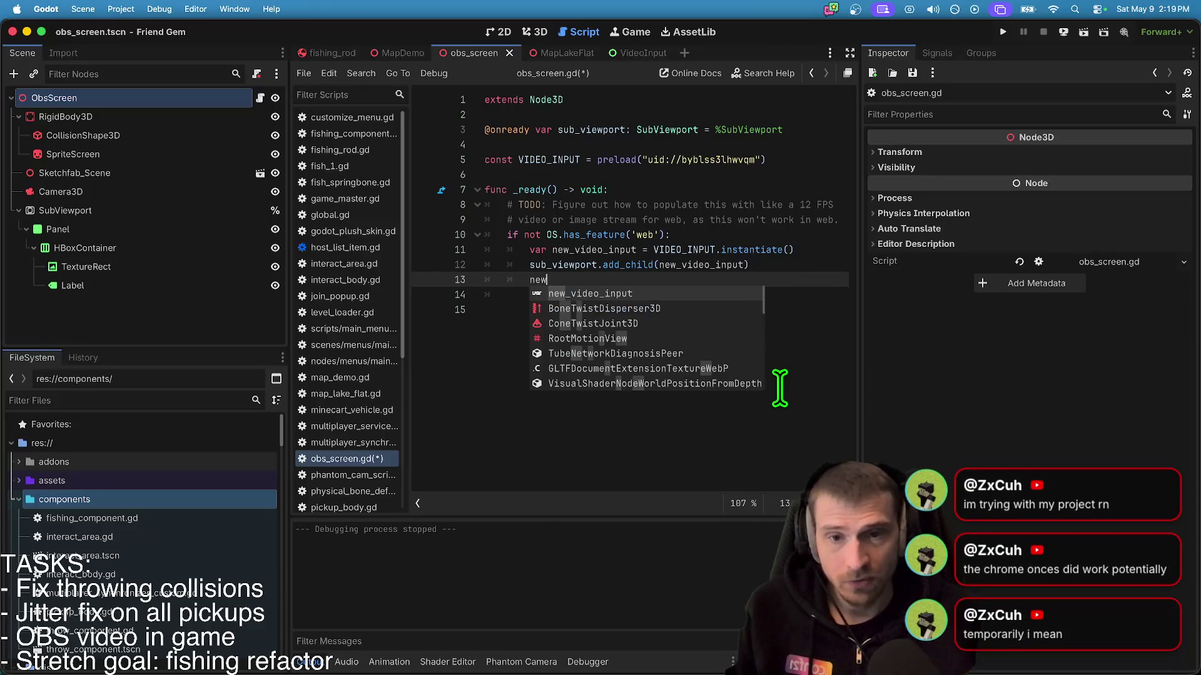
key(Return)
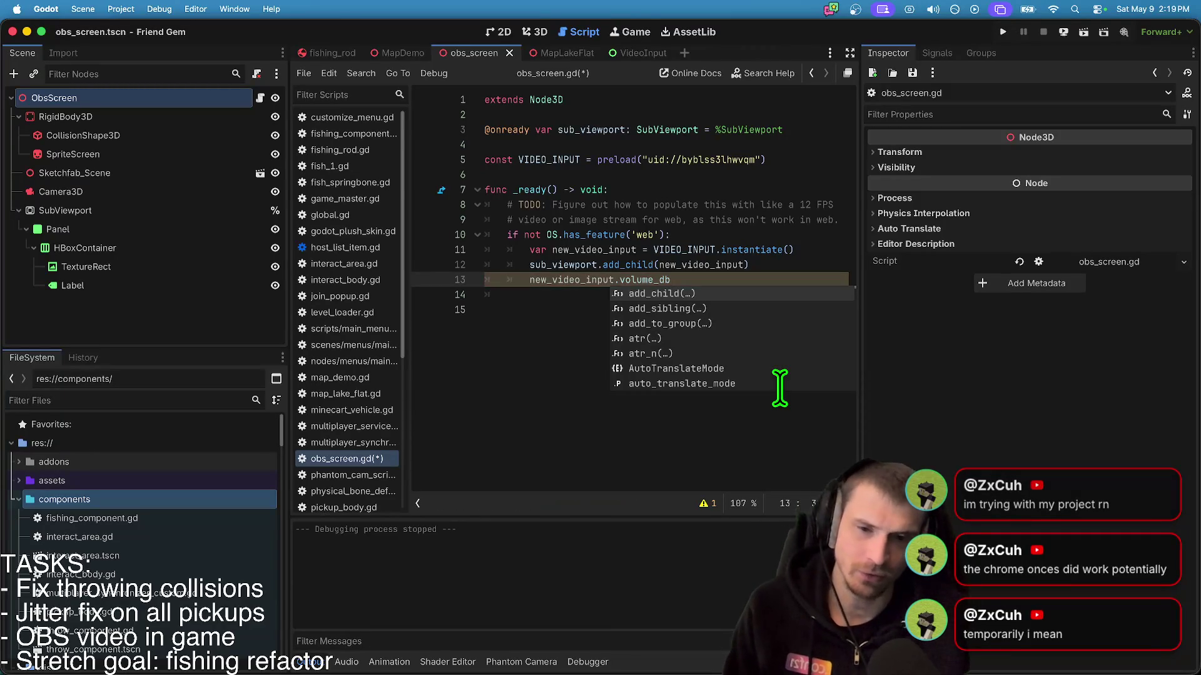
key(Escape)
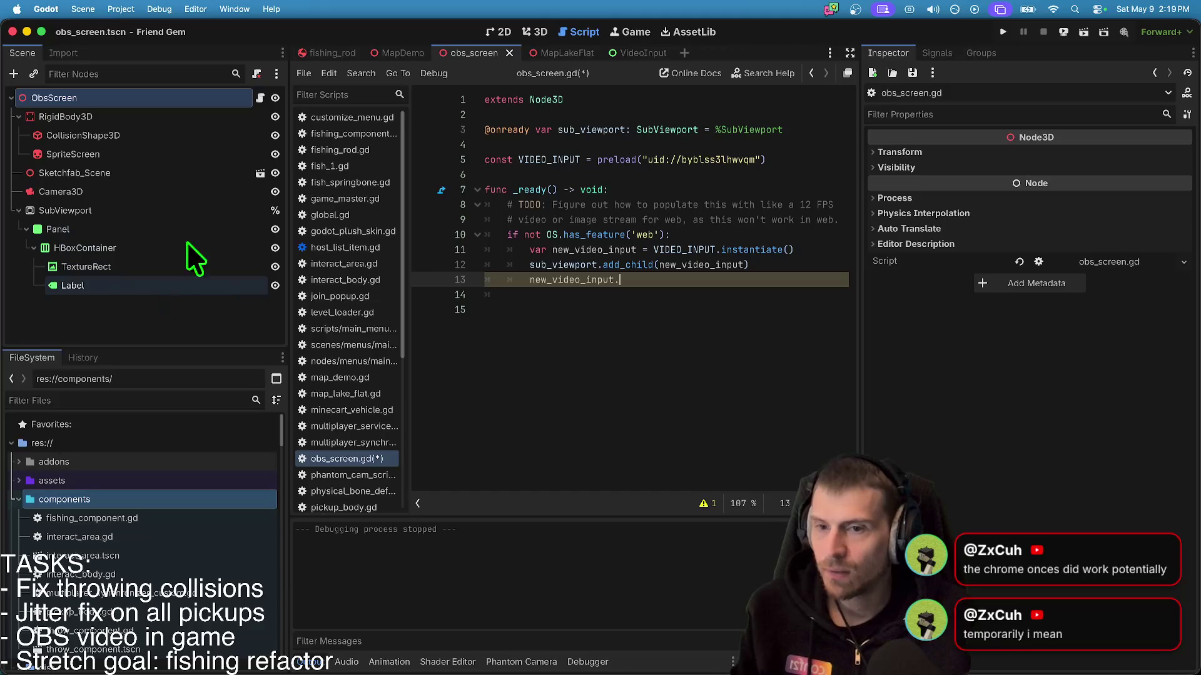
- Check the VideoInput scene's Canvas and VideoStreamPlayer nodes by cycling scene tabs
key(ctrl+Tab)
key(ctrl+Tab)
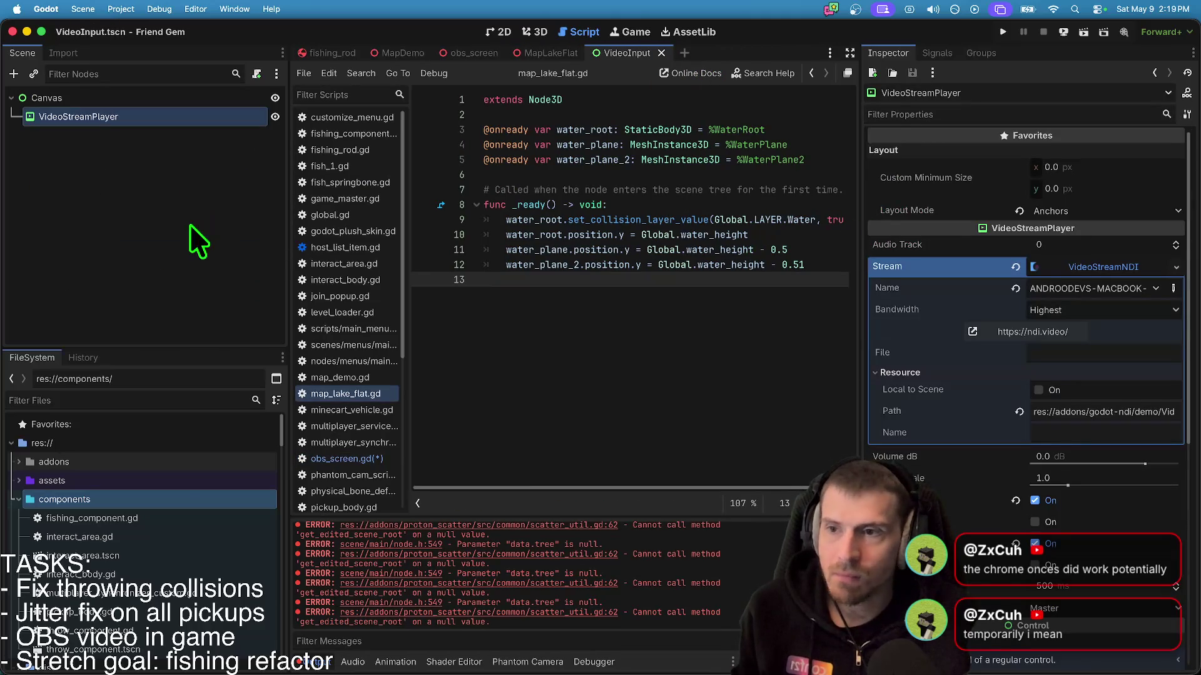
right_click(180, 118)
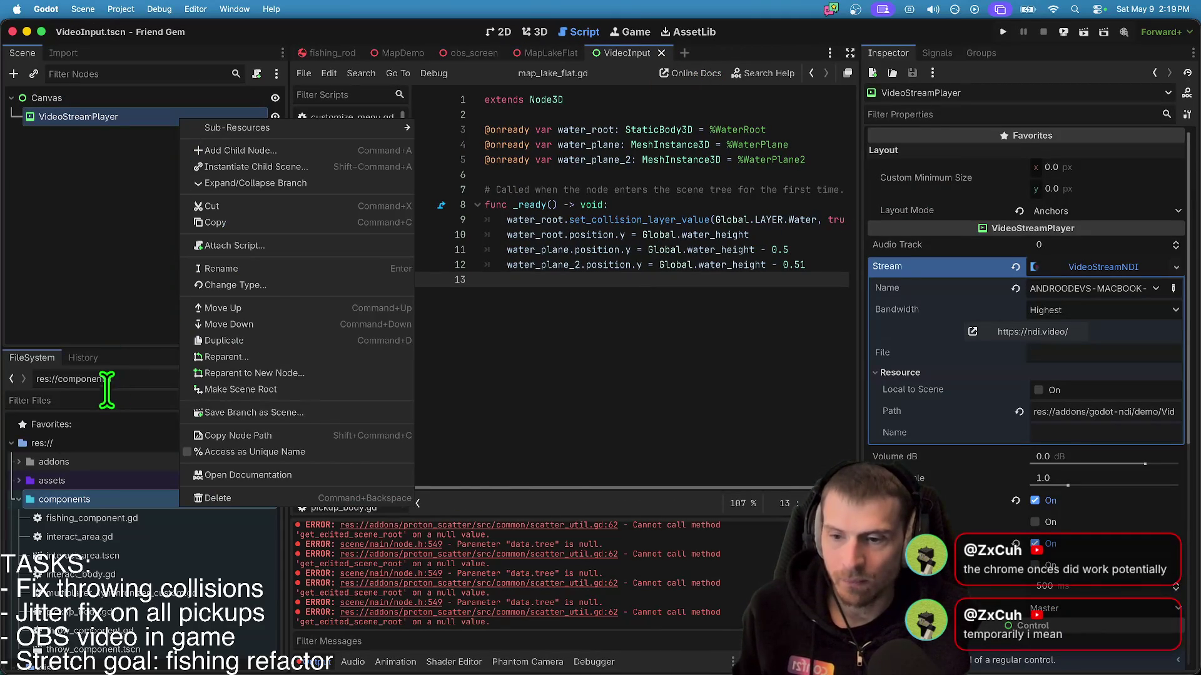
click(84, 102)
click(85, 99)
click(83, 115)
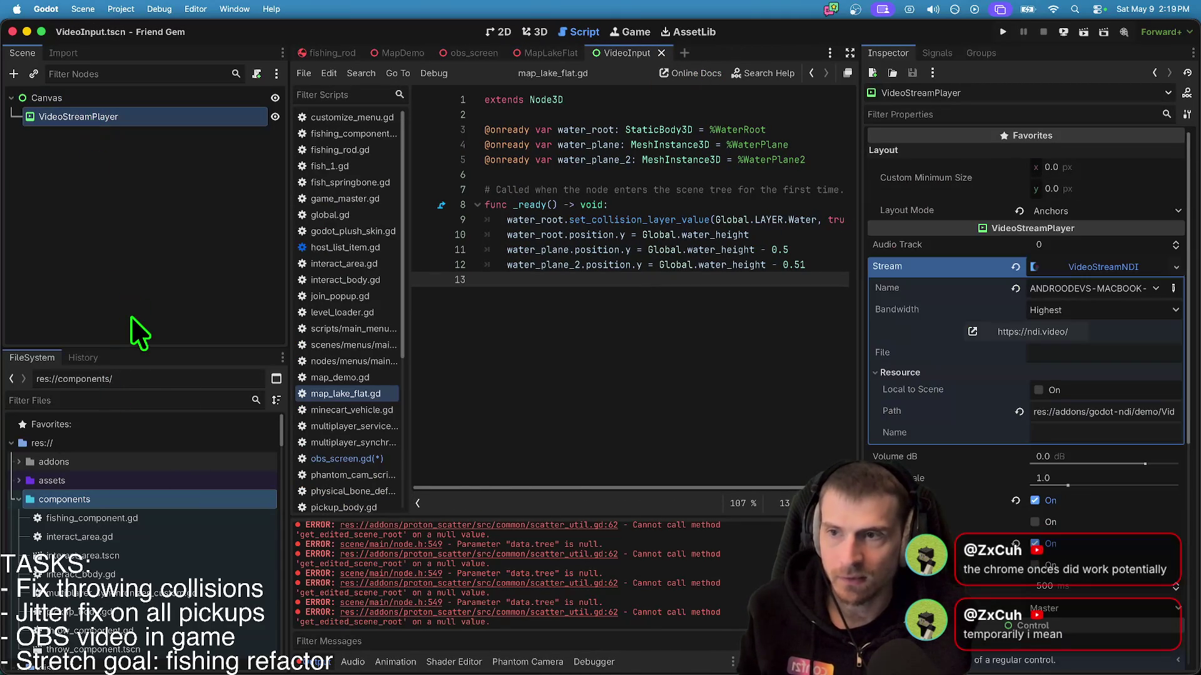
key(ctrl+shift+Tab)
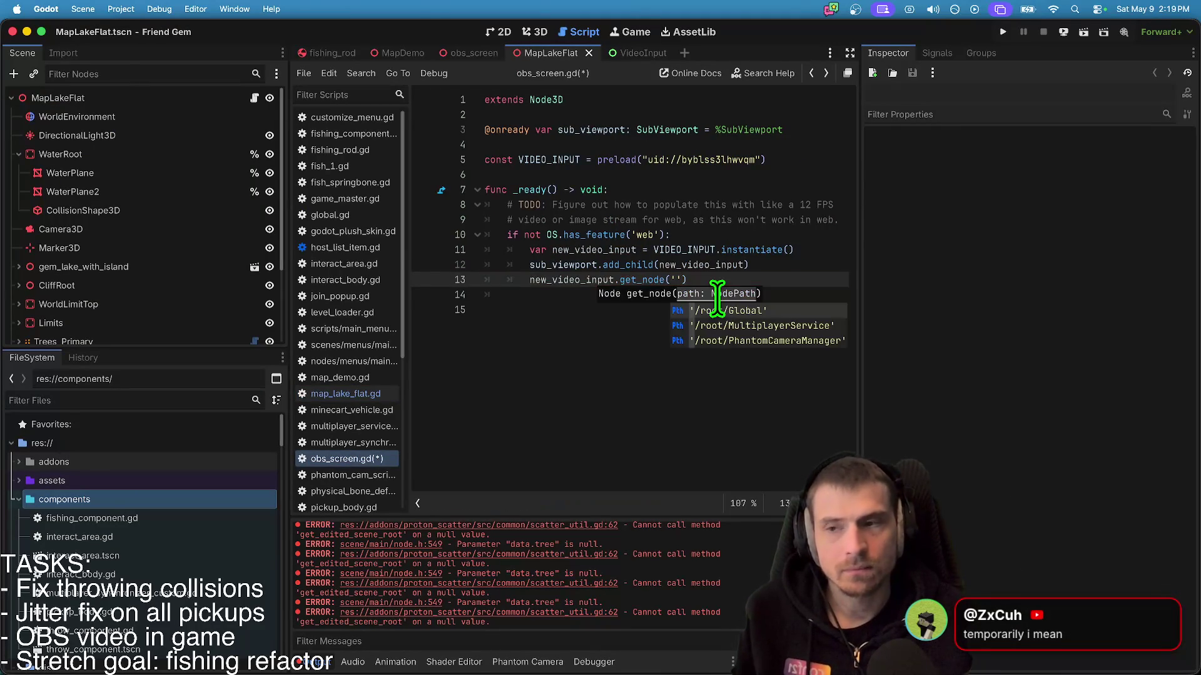
key(ctrl+Tab)
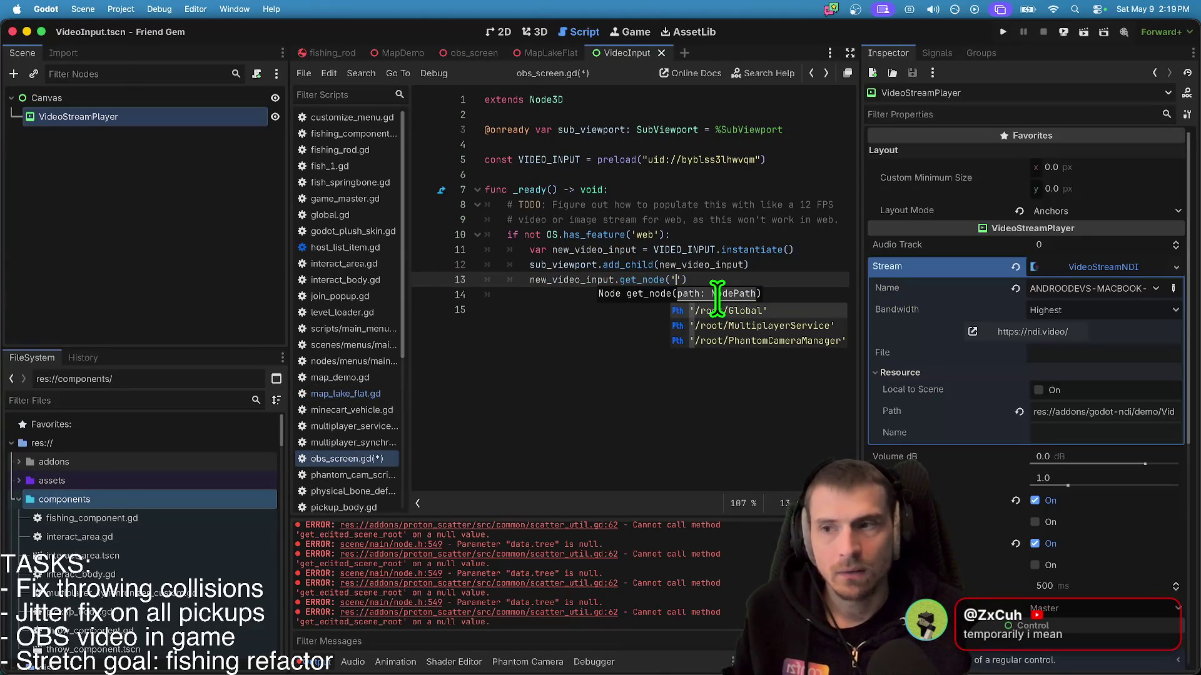
- Back in obs_screen.gd, try a volume assignment on line 13, remove it, and save
key(ctrl+shift+Tab)
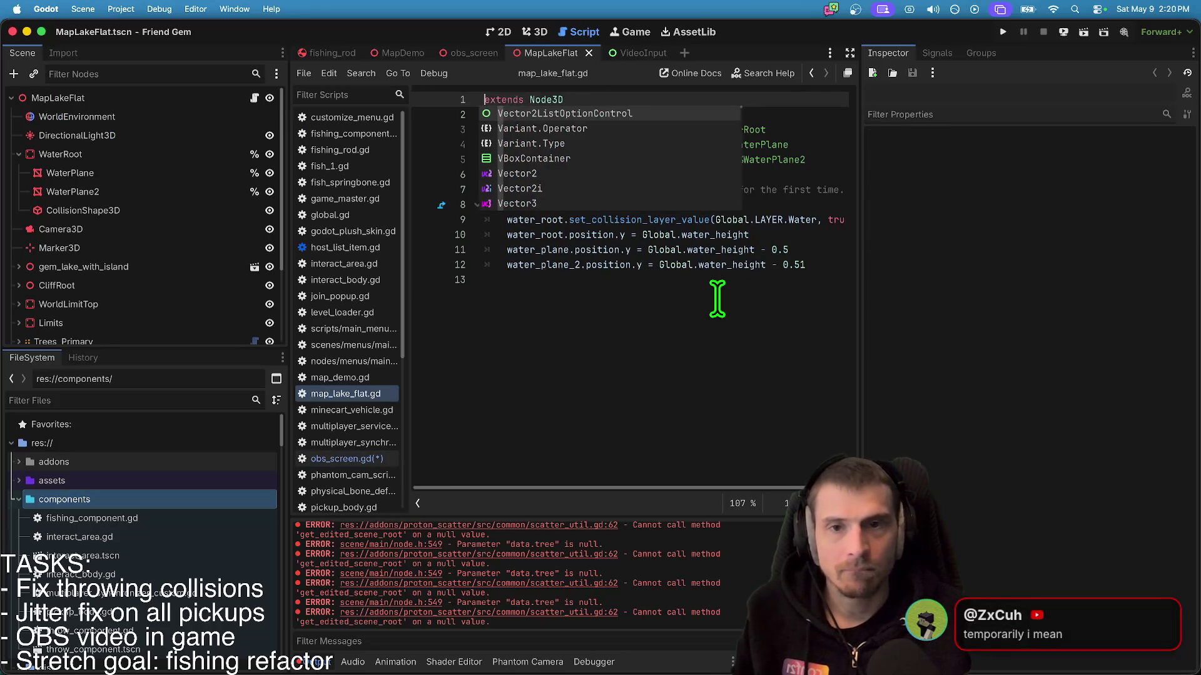
key(ctrl+shift+Tab)
text(Video)
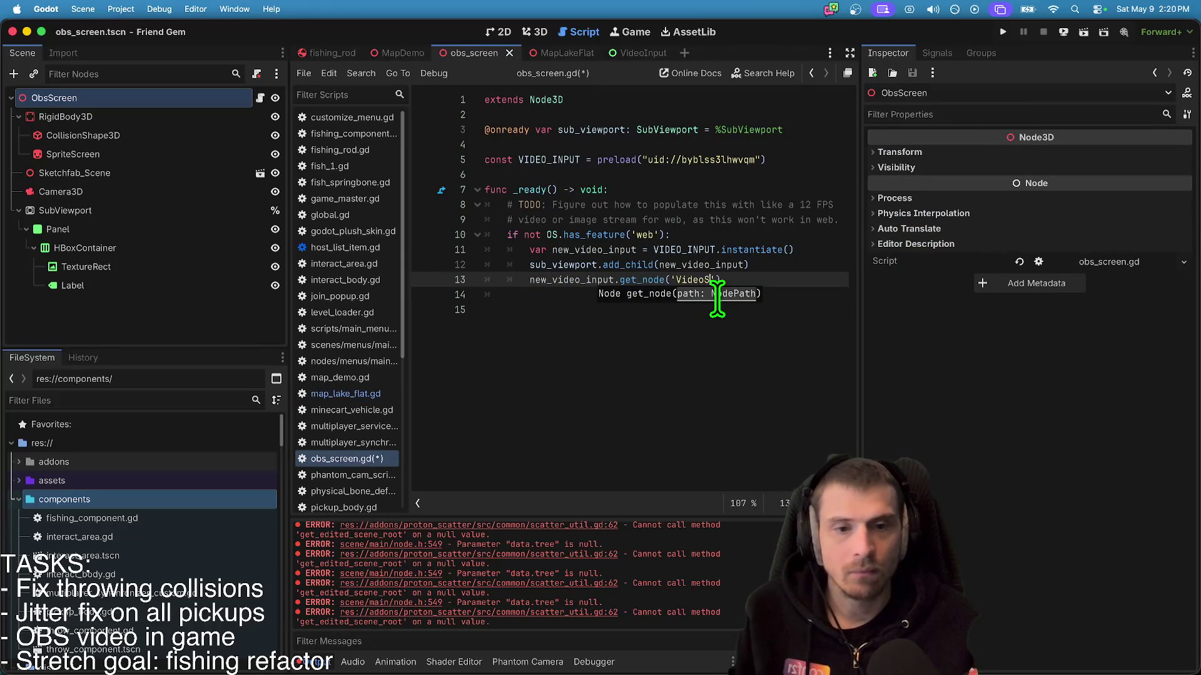
key(Escape)
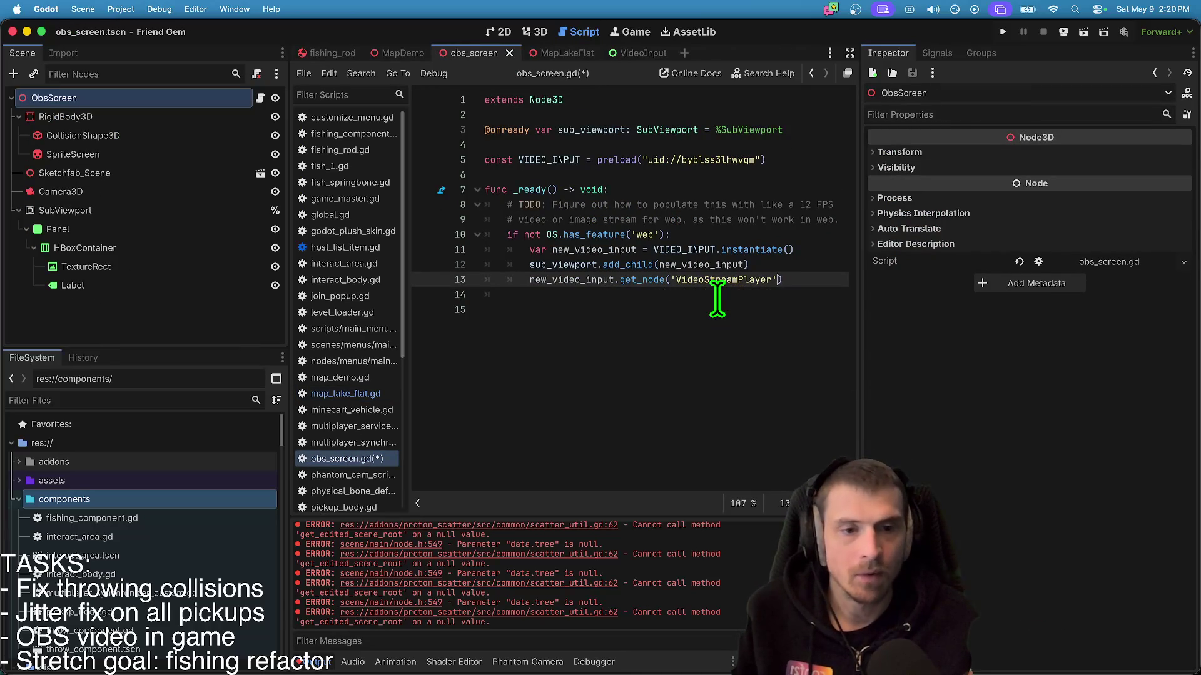
text(= -5)
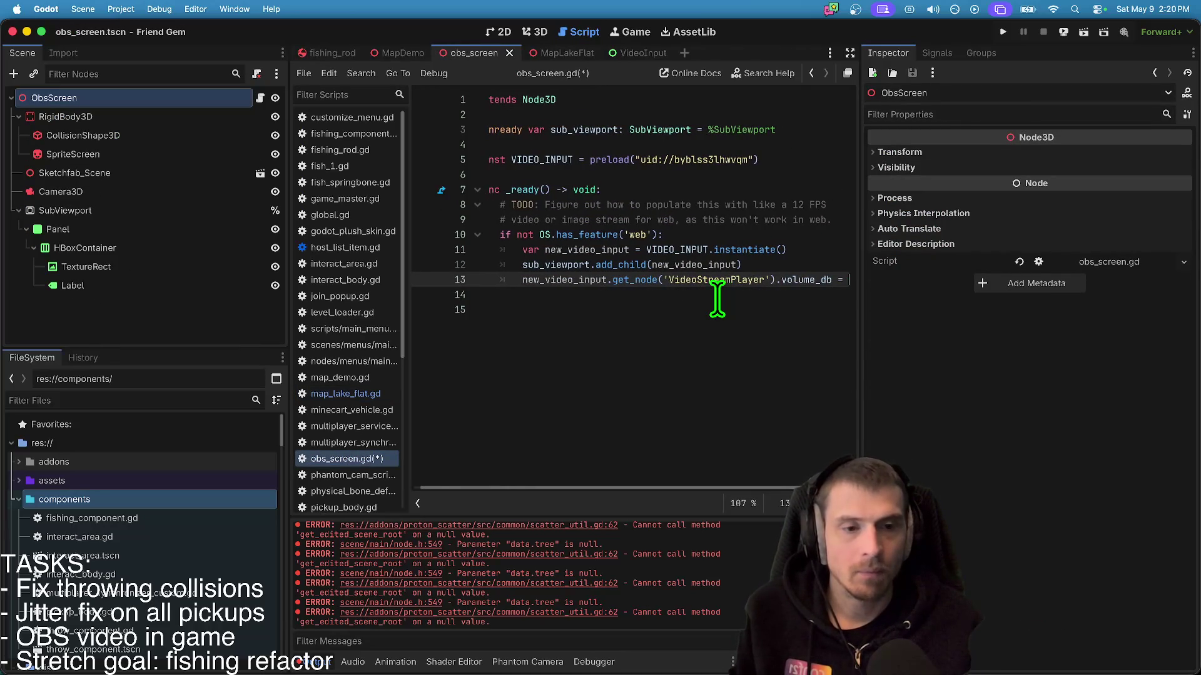
key(BackSpace)
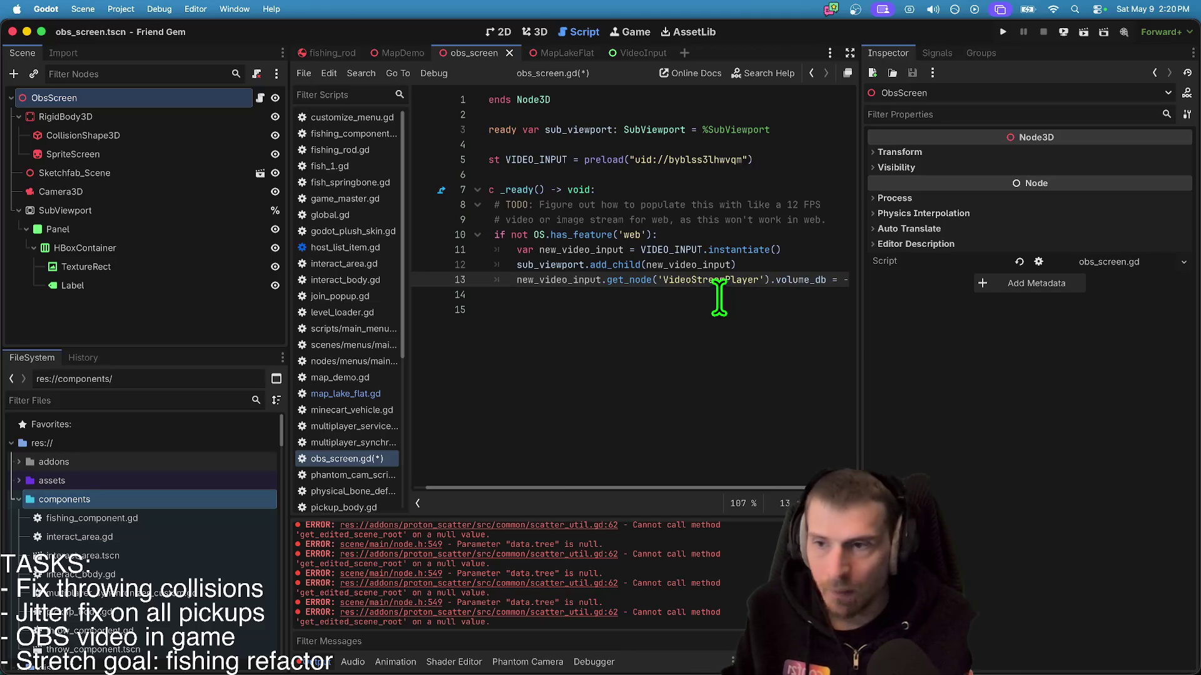
key(BackSpace)
key(BackSpace)
key(BackSpace)
key(ctrl+s)
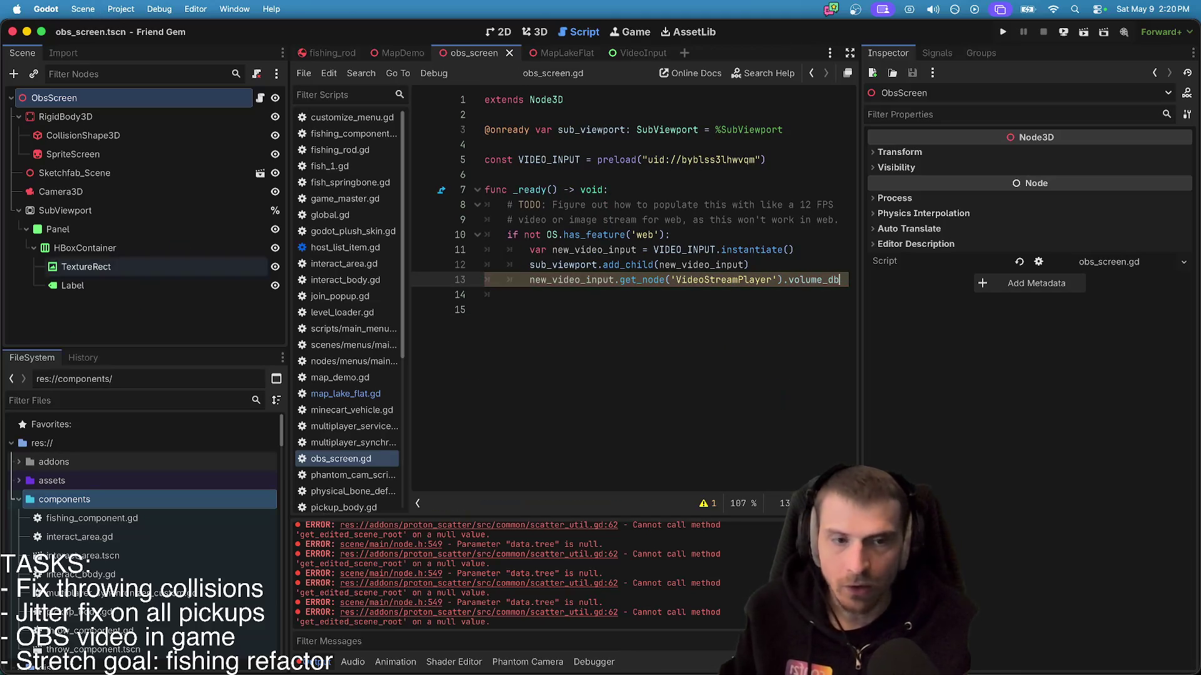
- Test the VideoInput Volume dB at -80, restore it to 0, and save the scene
key(ctrl+Tab)
key(ctrl+Tab)
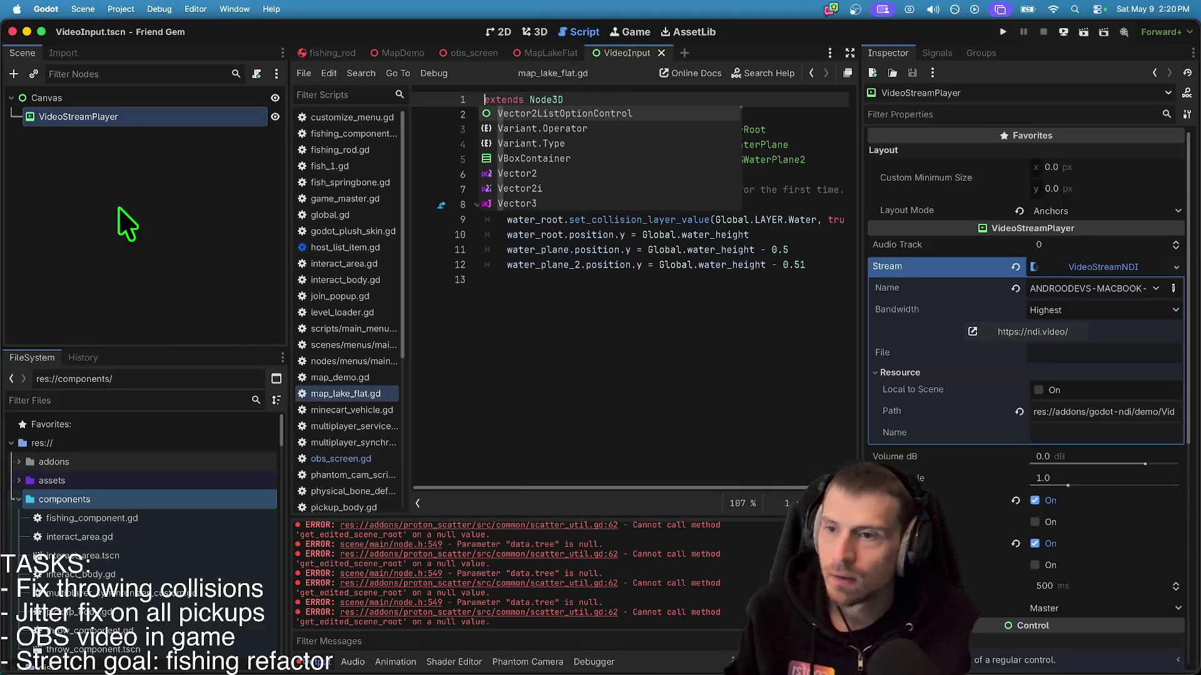
click(1080, 458)
key(Return)
drag(1143, 463, 732, 448)
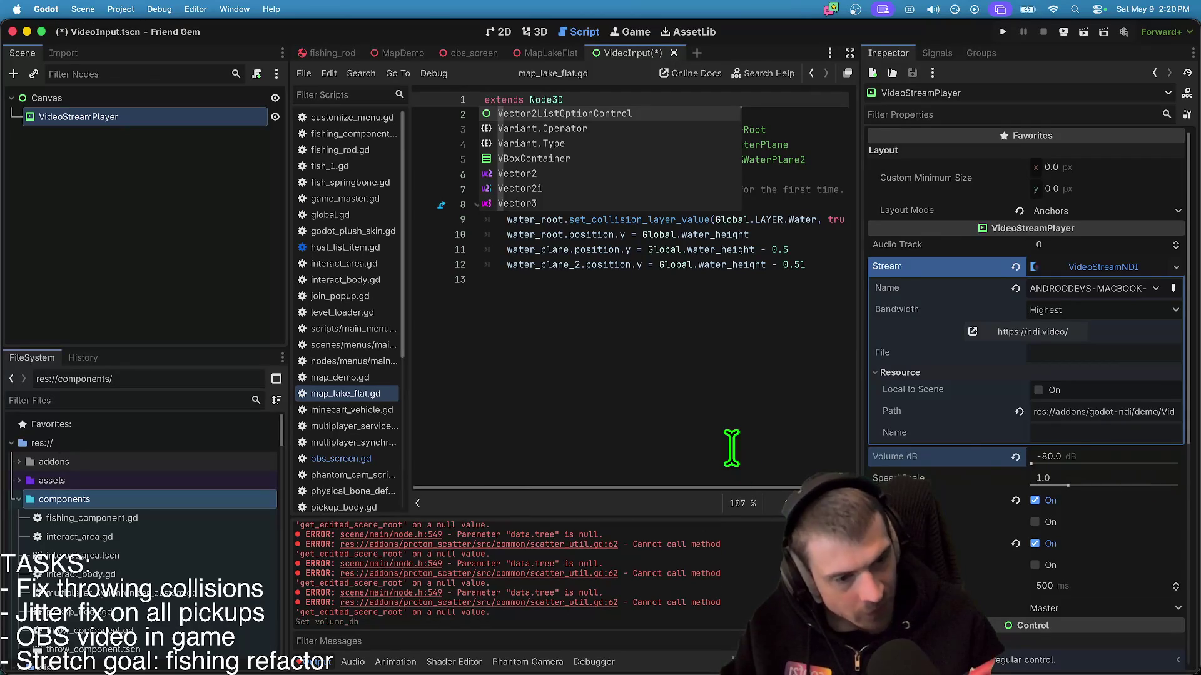
click(1014, 457)
click(257, 332)
key(ctrl+s)
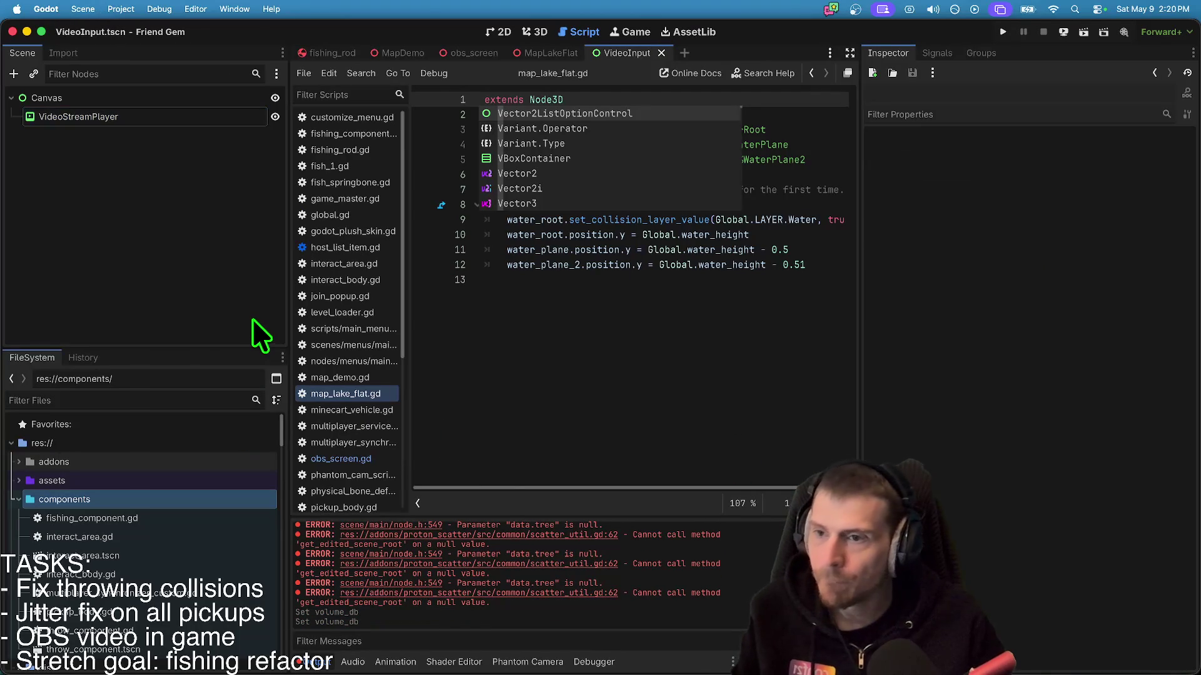
- Append '= -80.0' to the volume_db line in obs_screen.gd and save the script
click(551, 53)
click(734, 369)
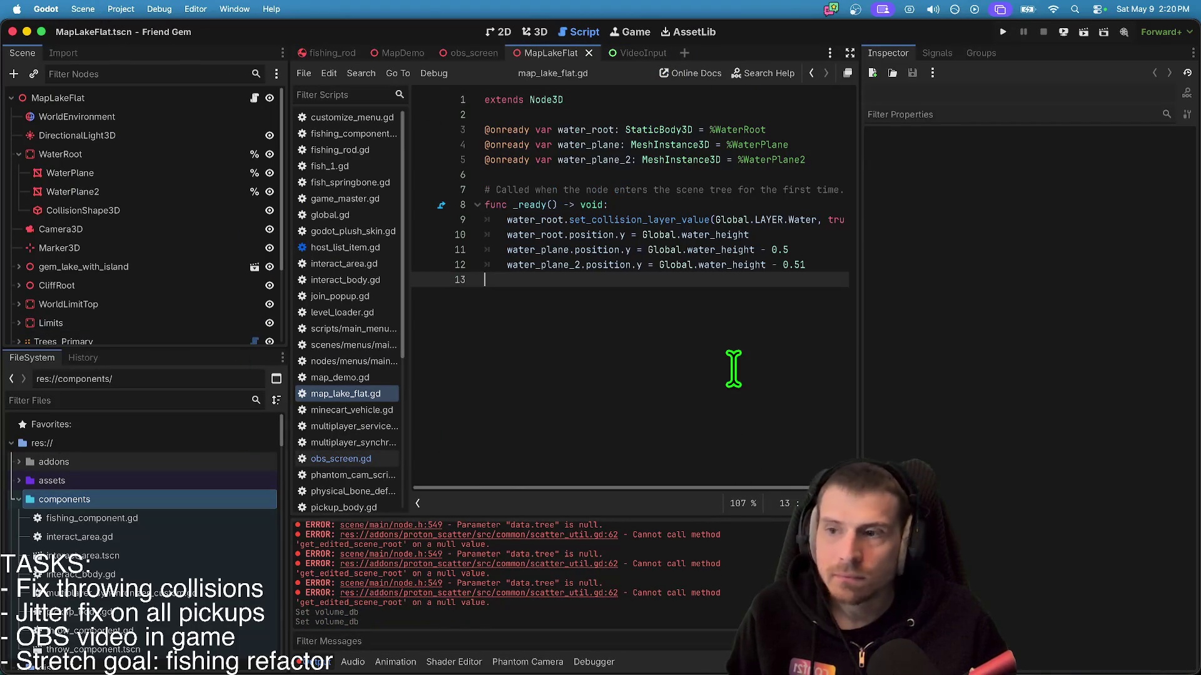
click(481, 59)
text(= -80.0)
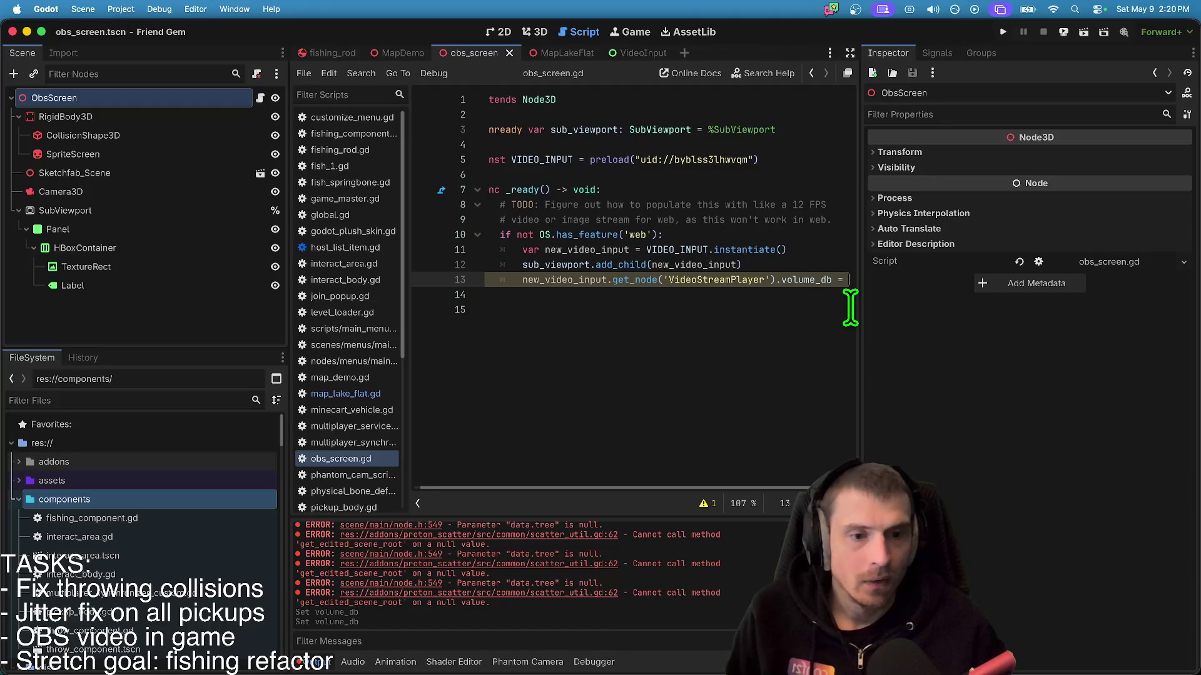
key(Down)
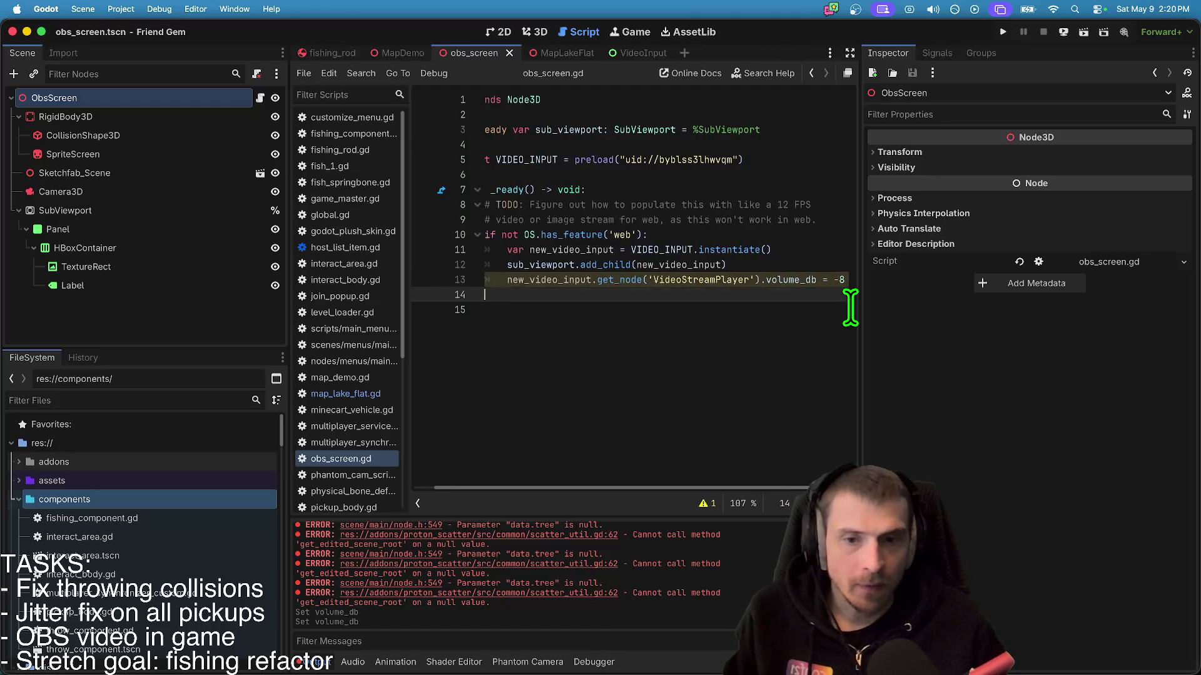
key(ctrl+s)
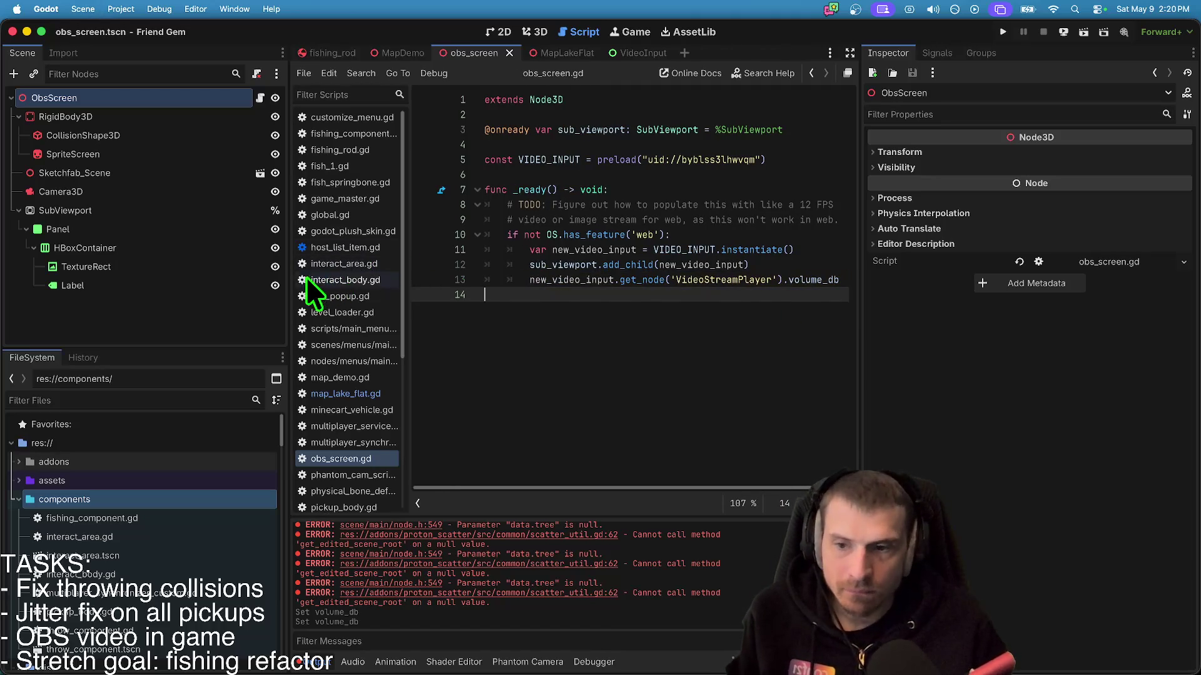
drag(293, 282, 261, 283)
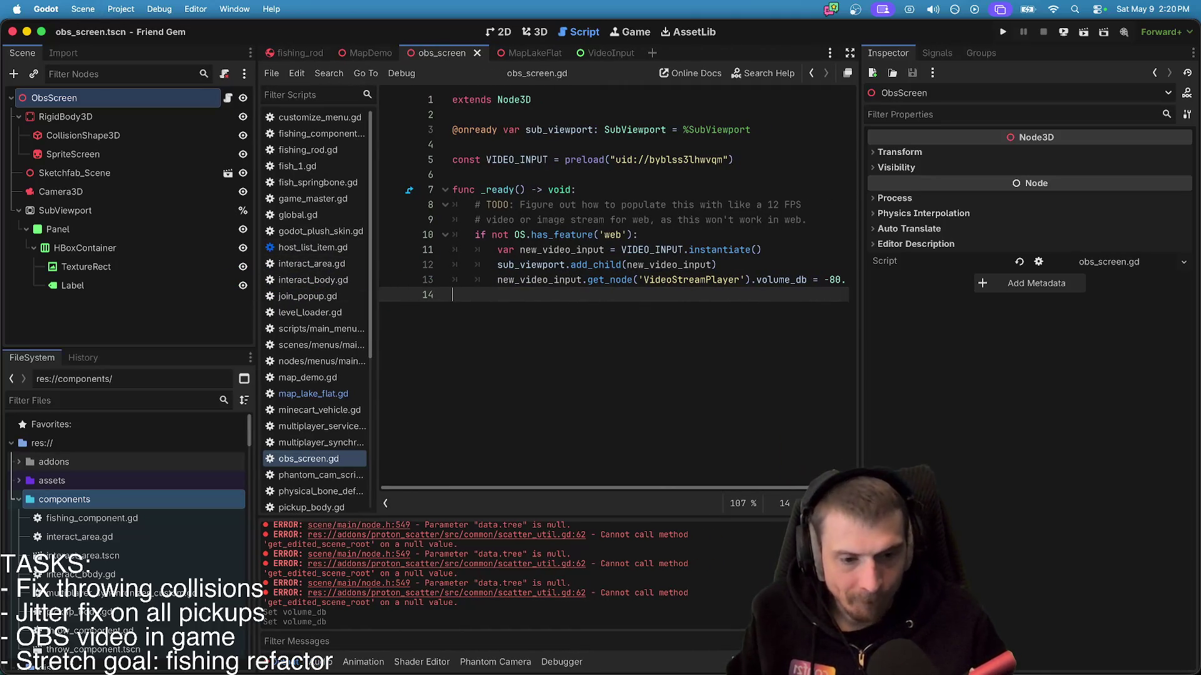
click(1004, 32)
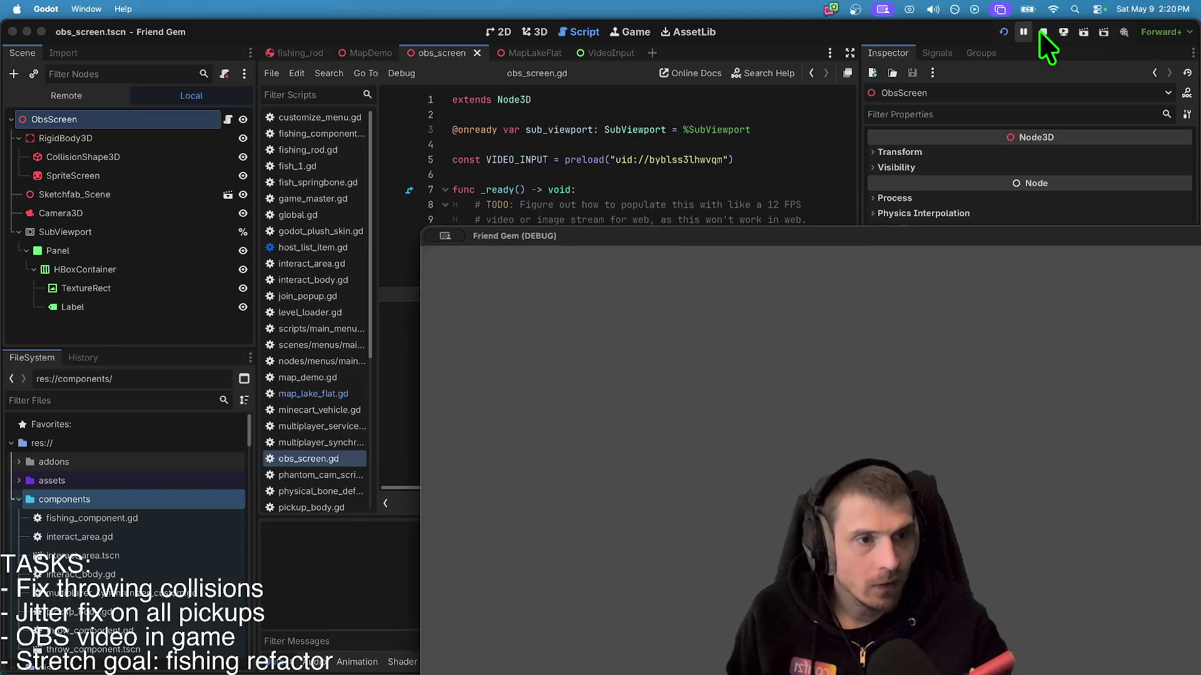
- Restart the game and enlarge the Friend Gem debug window to view the monitor's video feed
click(1041, 32)
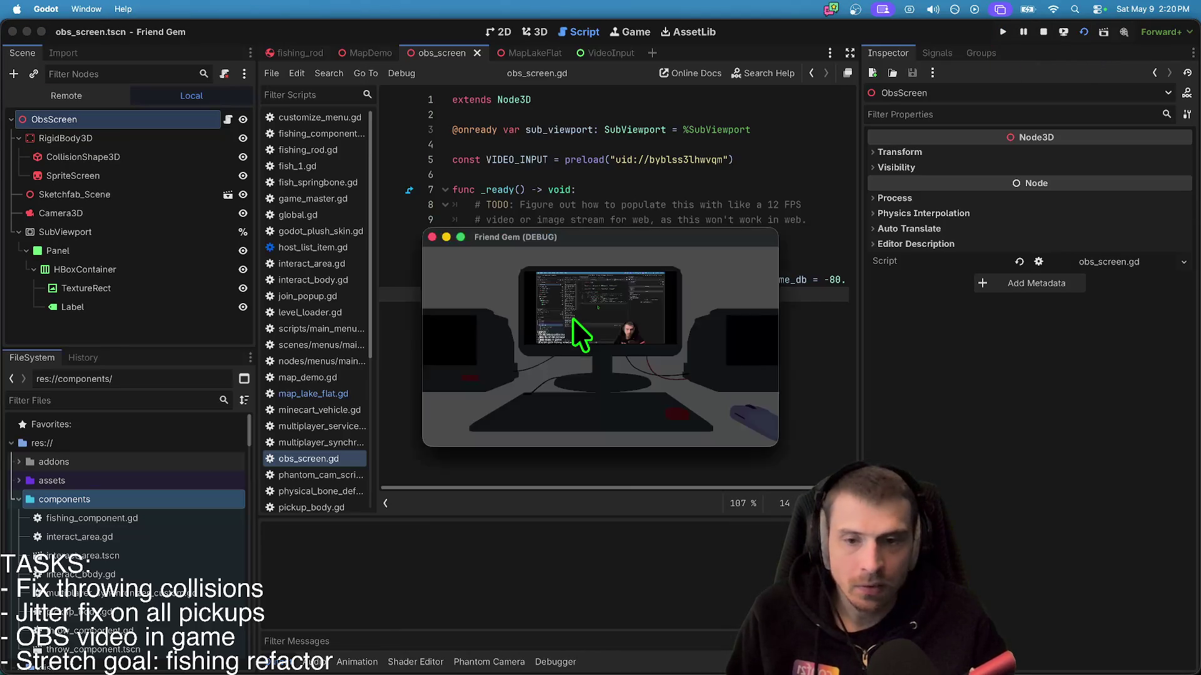
drag(661, 238, 508, 213)
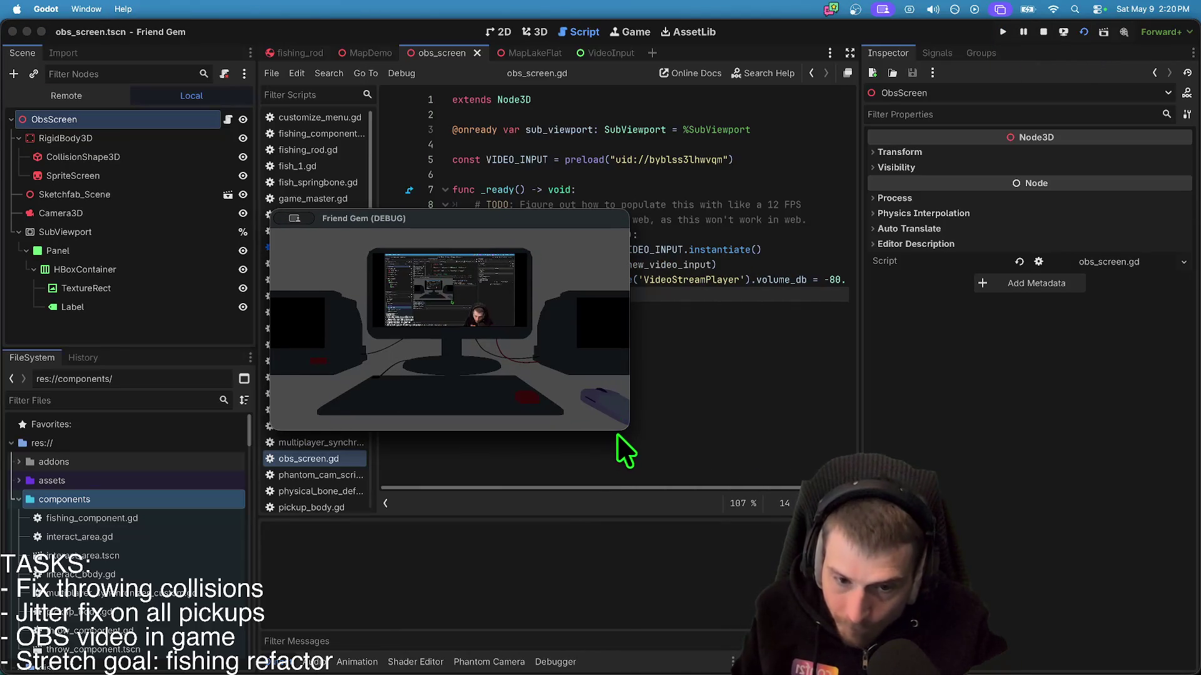
mouse_move(620, 429)
mouse_down()
mouse_move(863, 532)
mouse_move(932, 585)
mouse_move(1182, 588)
mouse_move(621, 450)
mouse_move(819, 447)
mouse_move(888, 473)
mouse_up()
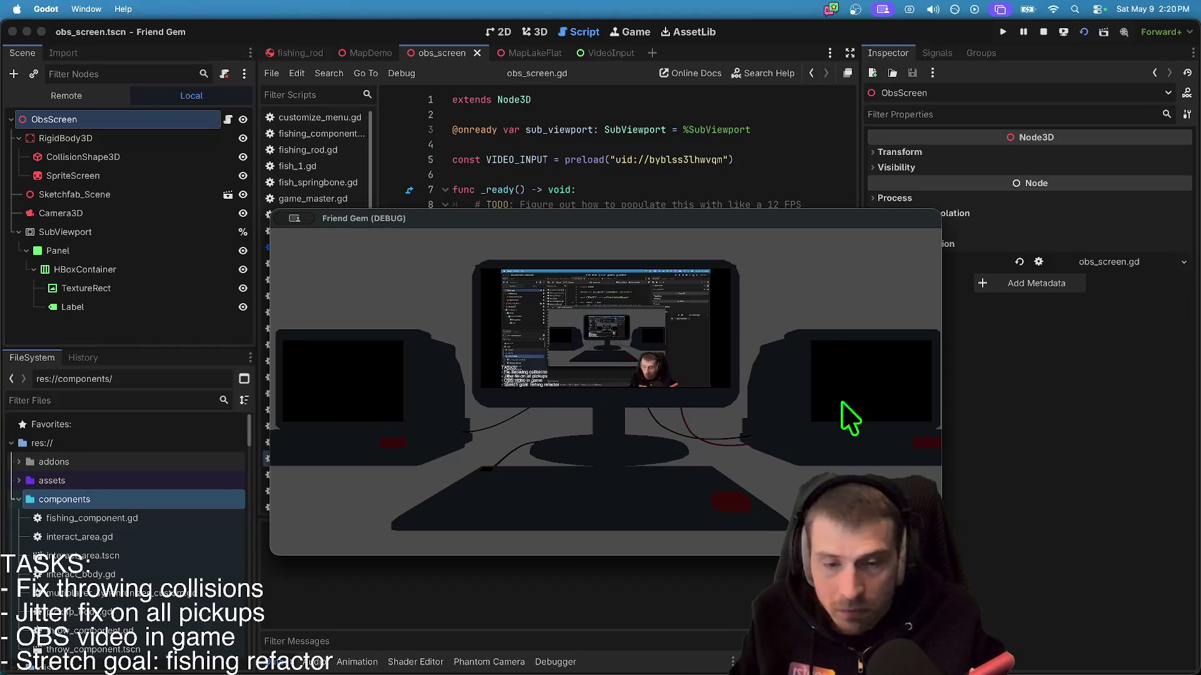
mouse_move(749, 224)
mouse_down()
mouse_move(597, 144)
mouse_move(591, 127)
mouse_up()
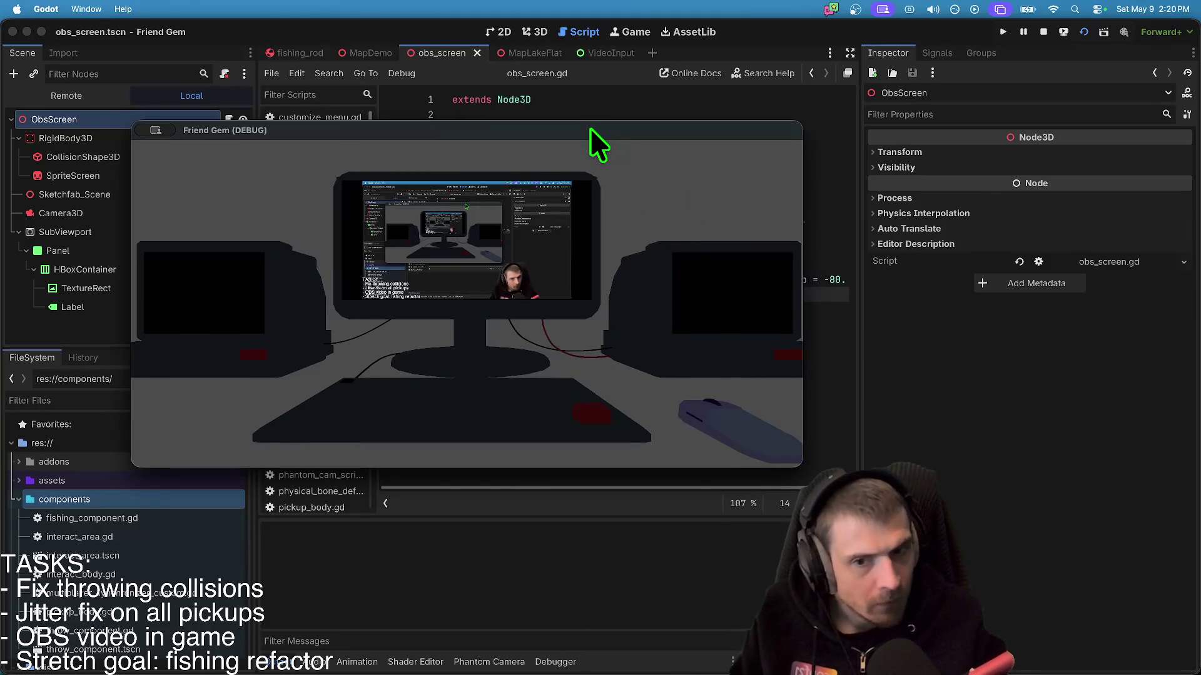
key(super+Tab)
key(super+Tab)
key(super+Tab)
key(super+Tab)
key(super+Tab)
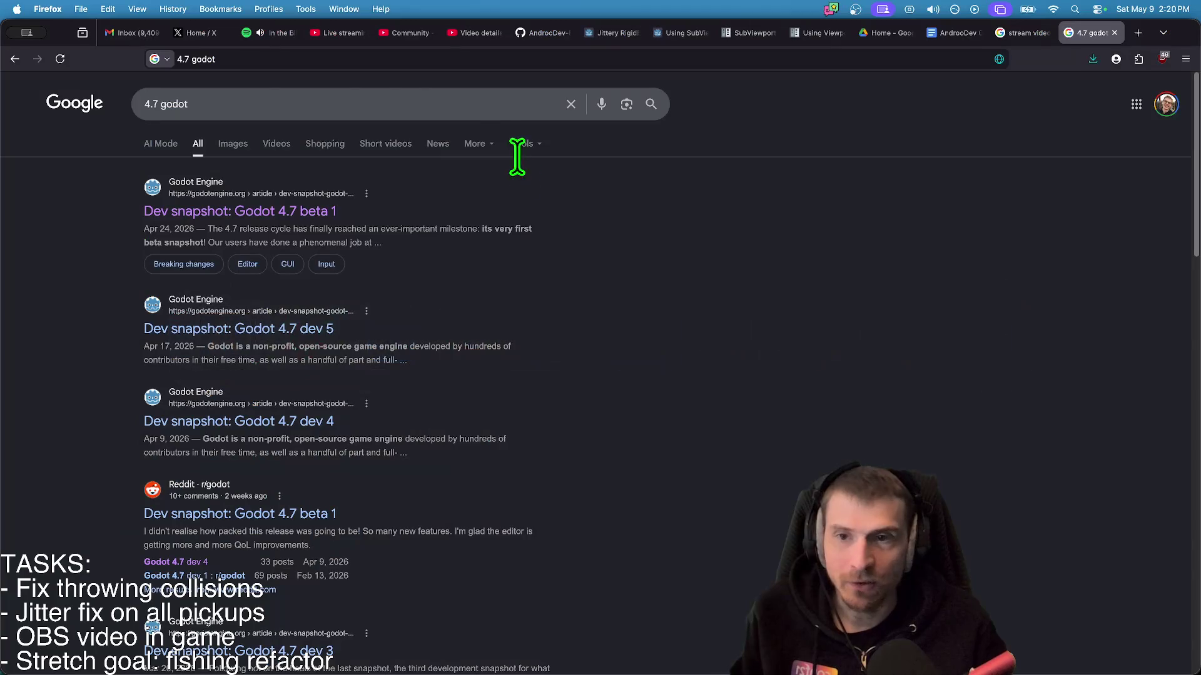
- Check the finished git push in Alacritty, hide the debug game, and return to Godot
click(249, 29)
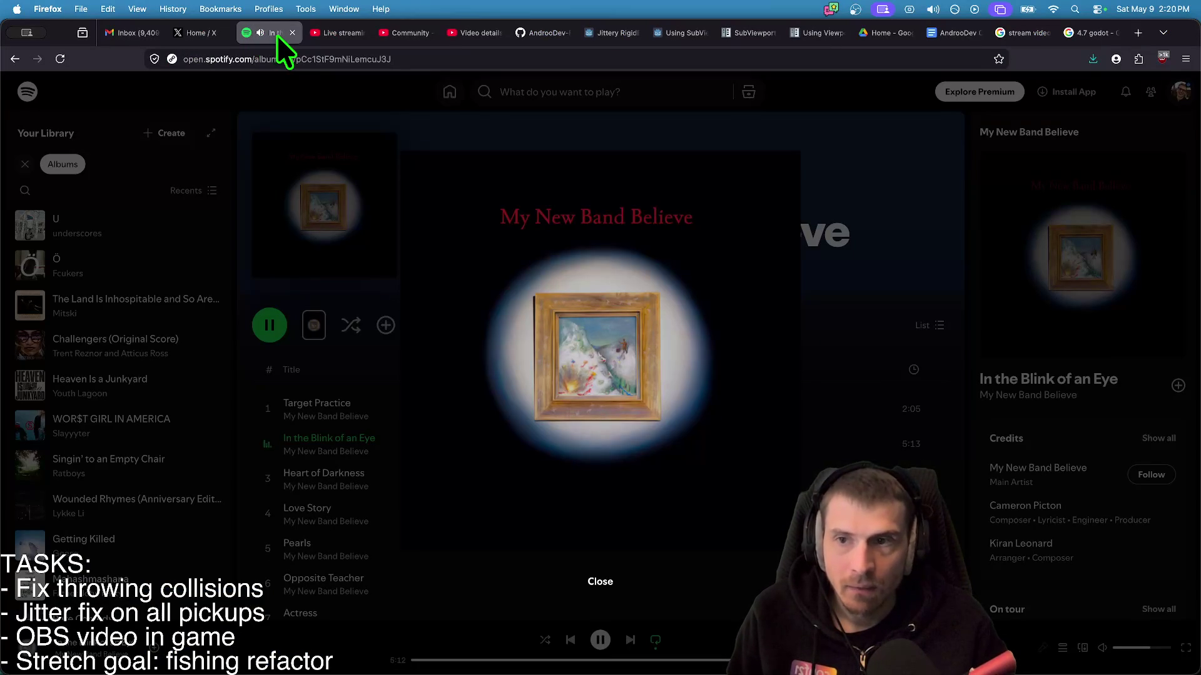
key(super+Tab)
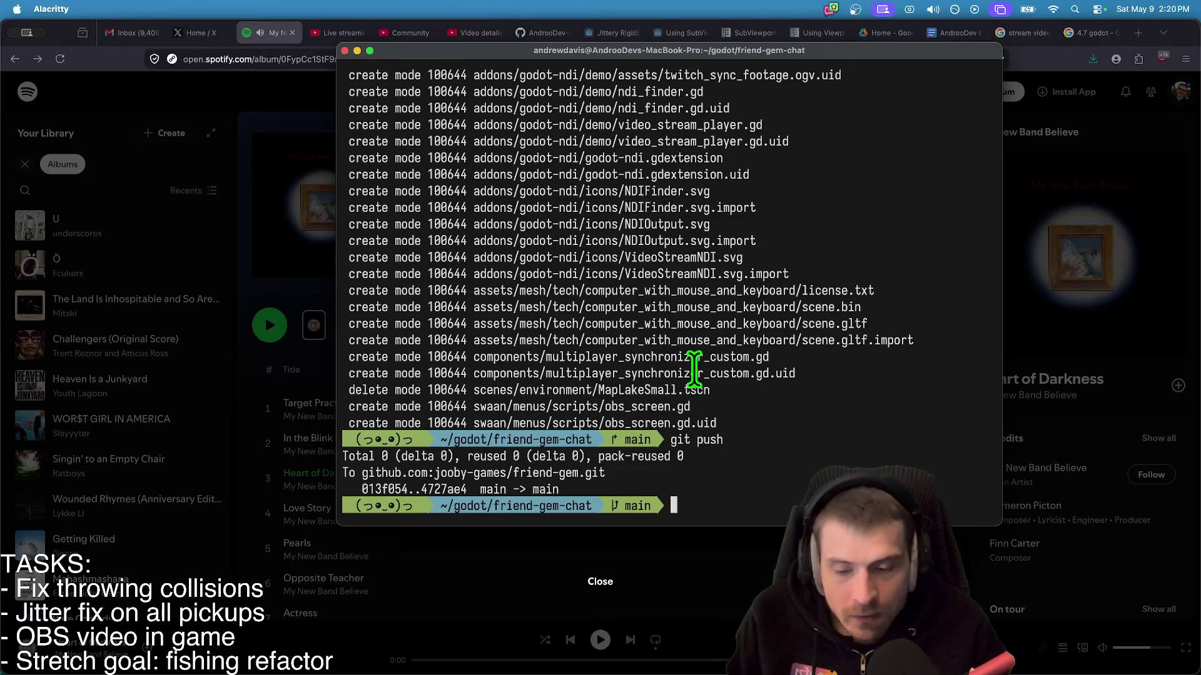
key(super+Tab)
key(super+Tab)
key(super+Tab)
key(super+shift+Tab)
key(super+shift+Tab)
drag(588, 133, 605, 125)
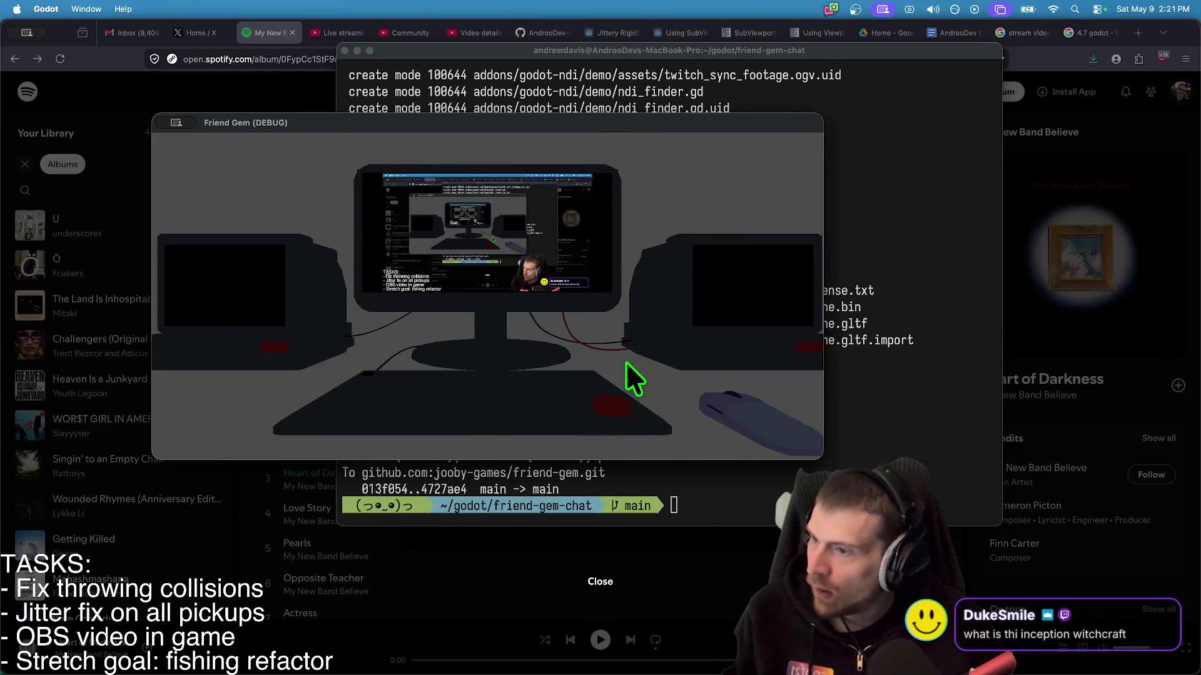
key(super+h)
key(super+h)
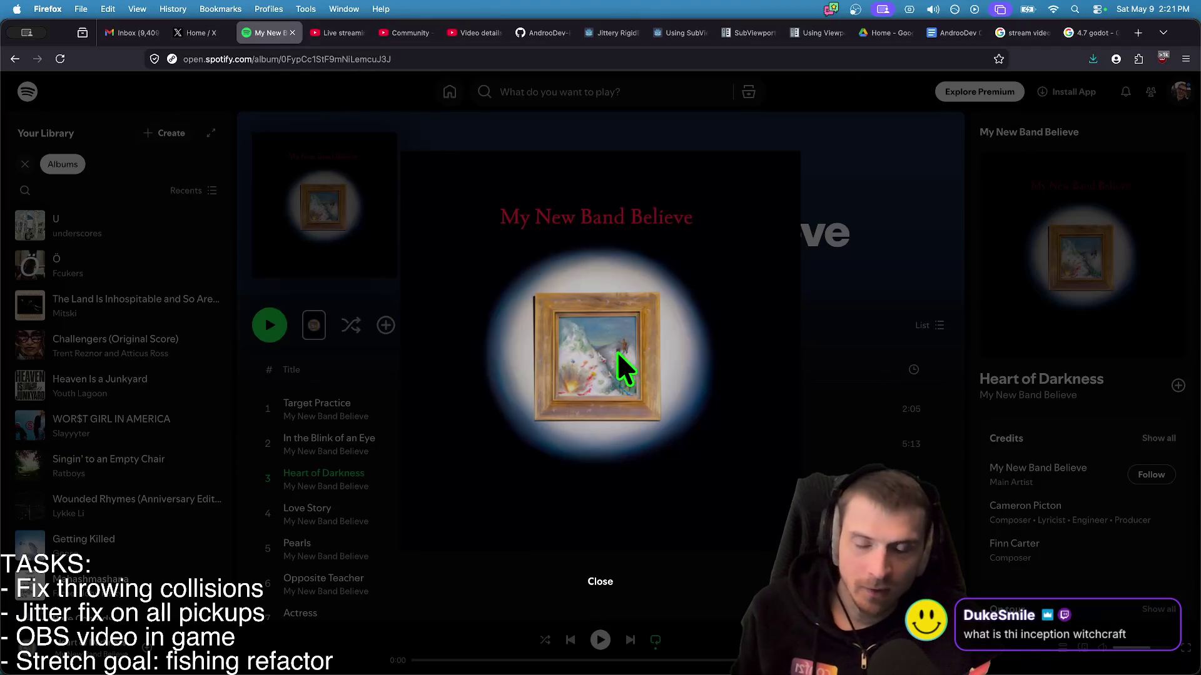
key(super+Tab)
click(443, 345)
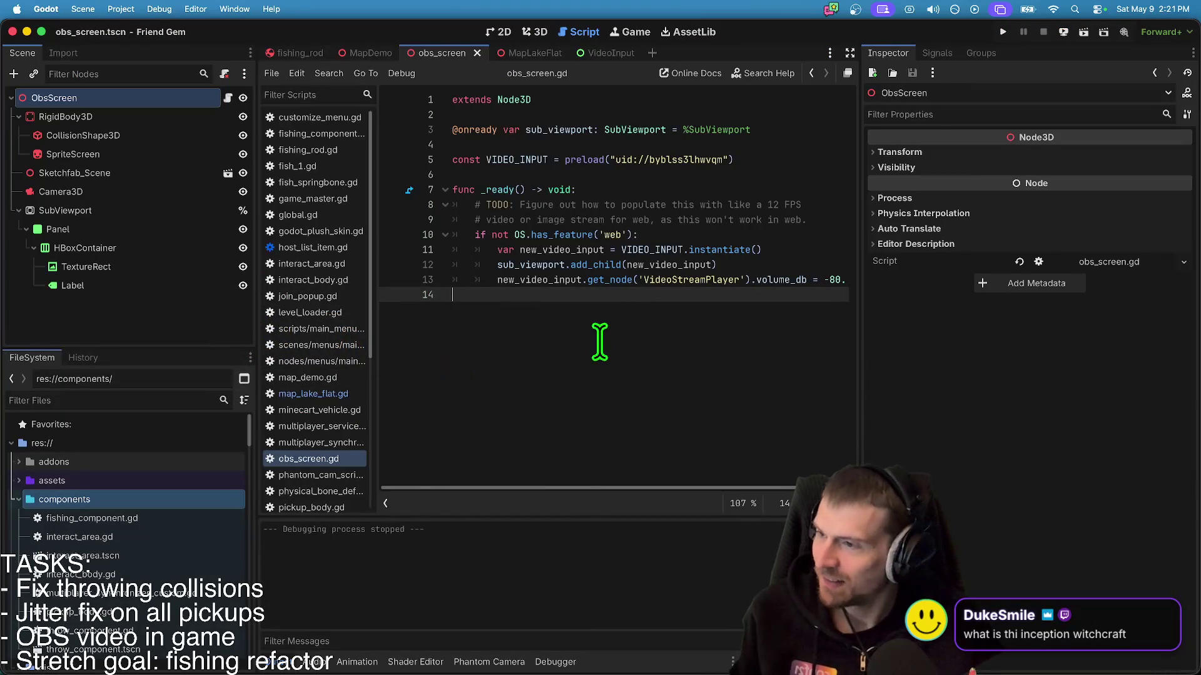
- Launch the game from the obs_screen 3D view, enlarge its window, and host a session
click(530, 31)
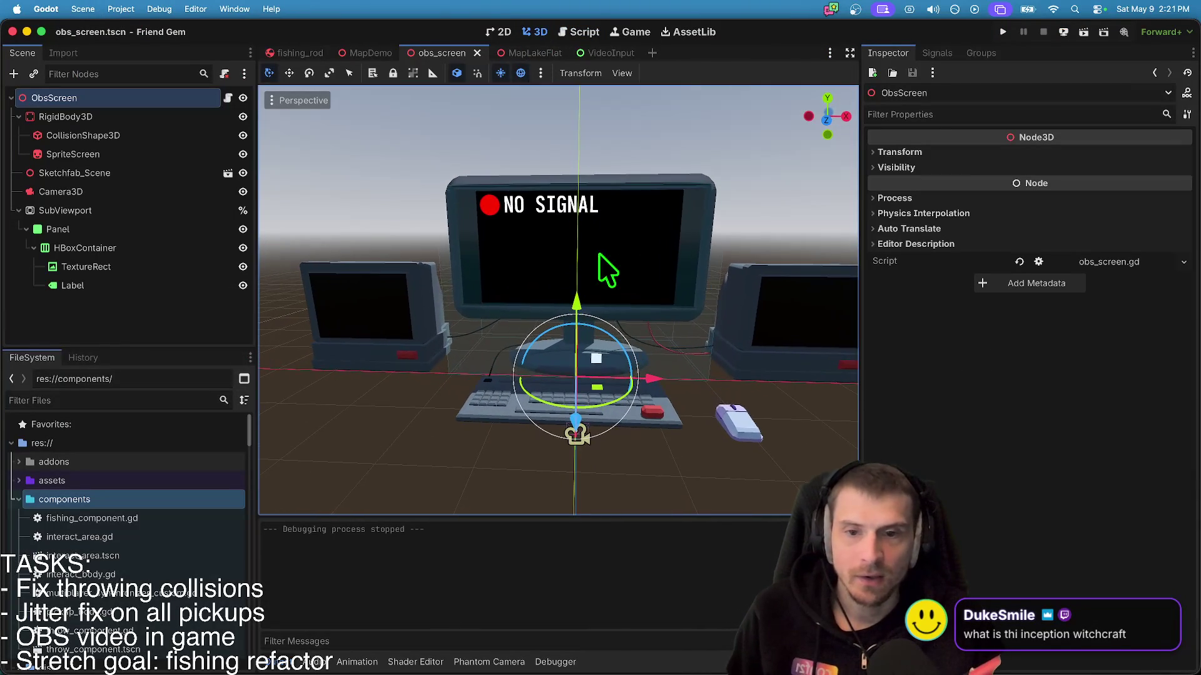
key(super+b)
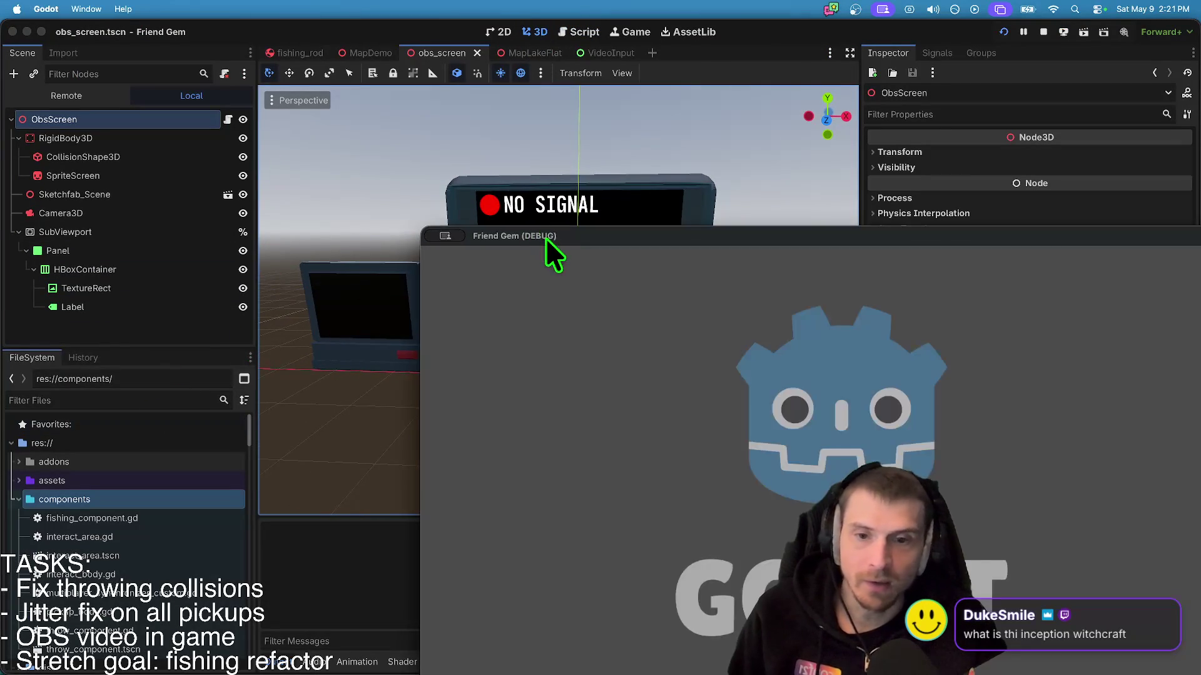
mouse_move(545, 238)
mouse_down()
mouse_move(347, 74)
mouse_move(257, 56)
mouse_up()
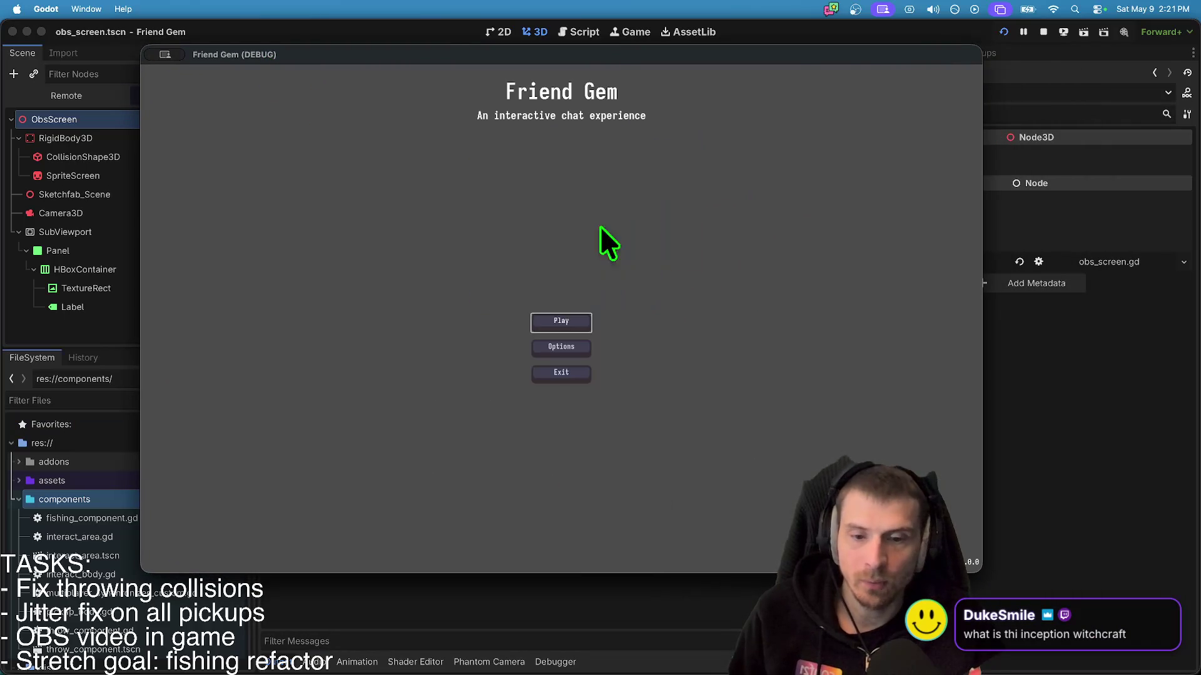
click(563, 319)
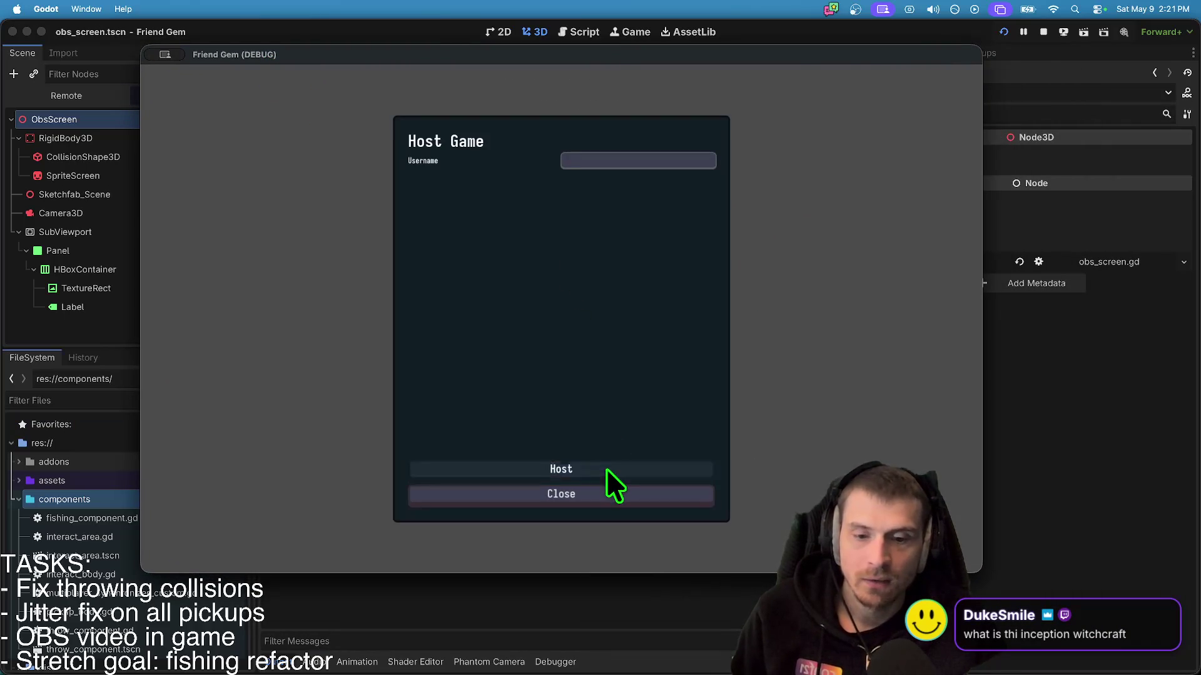
click(606, 470)
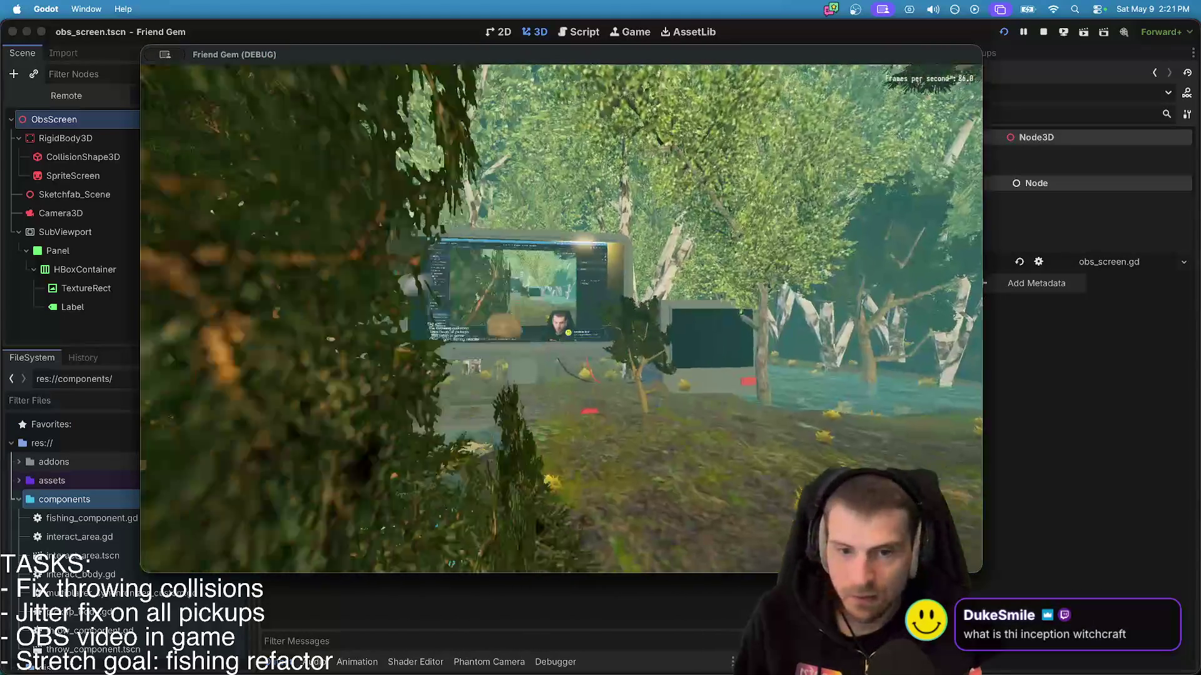
- Walk the character to the big in-world monitor to see the live feed, then quit
key(e)
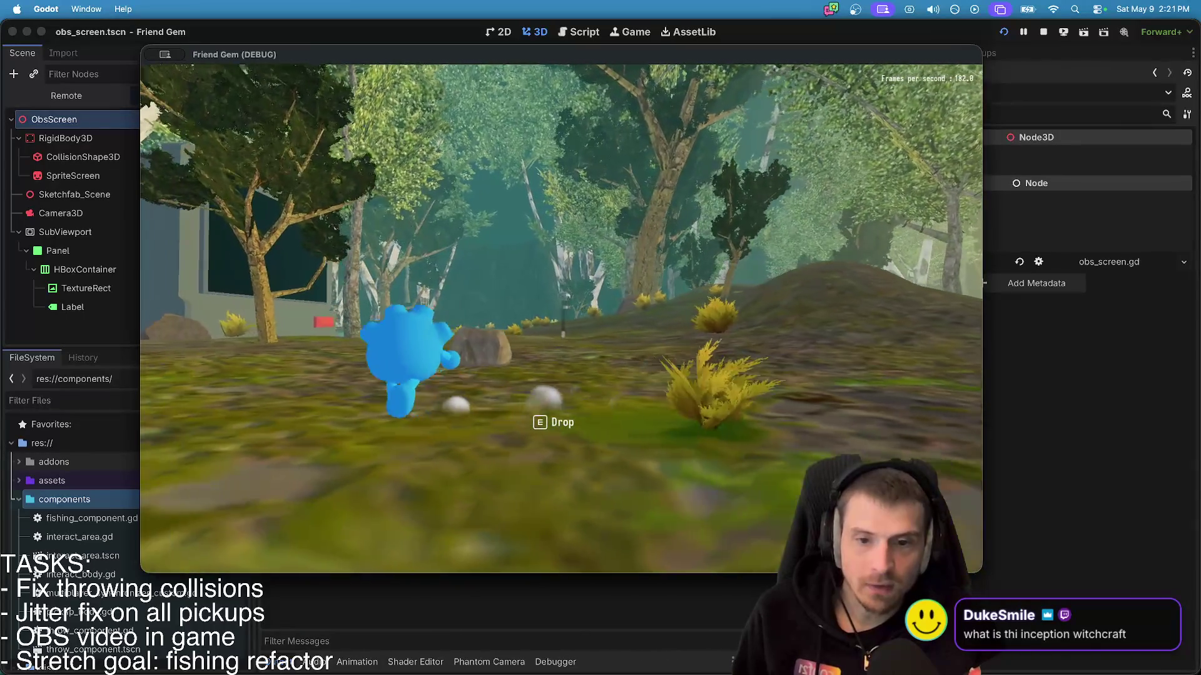
key(e)
key(w)
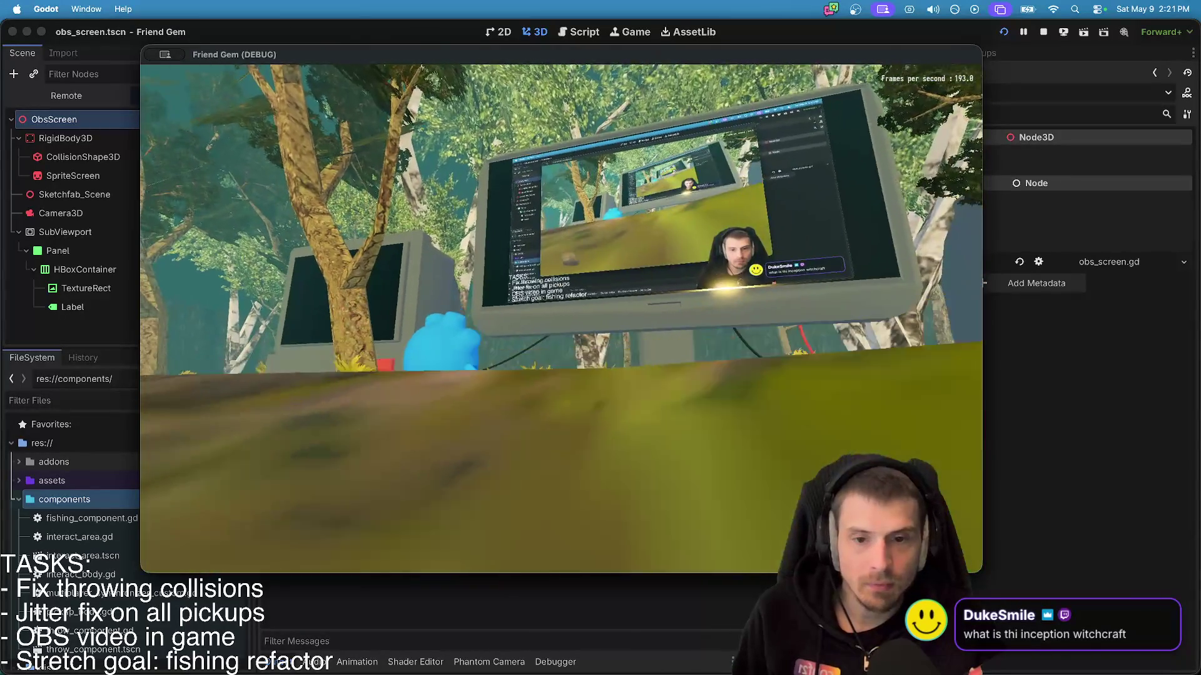
key(s)
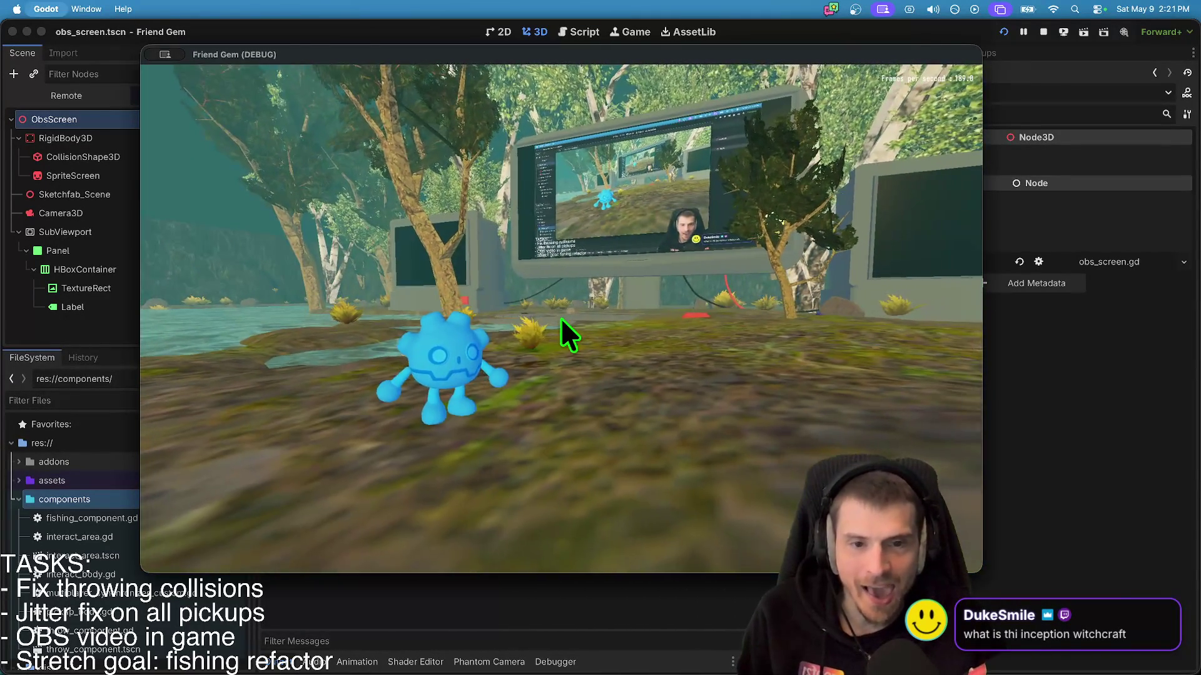
key(Escape)
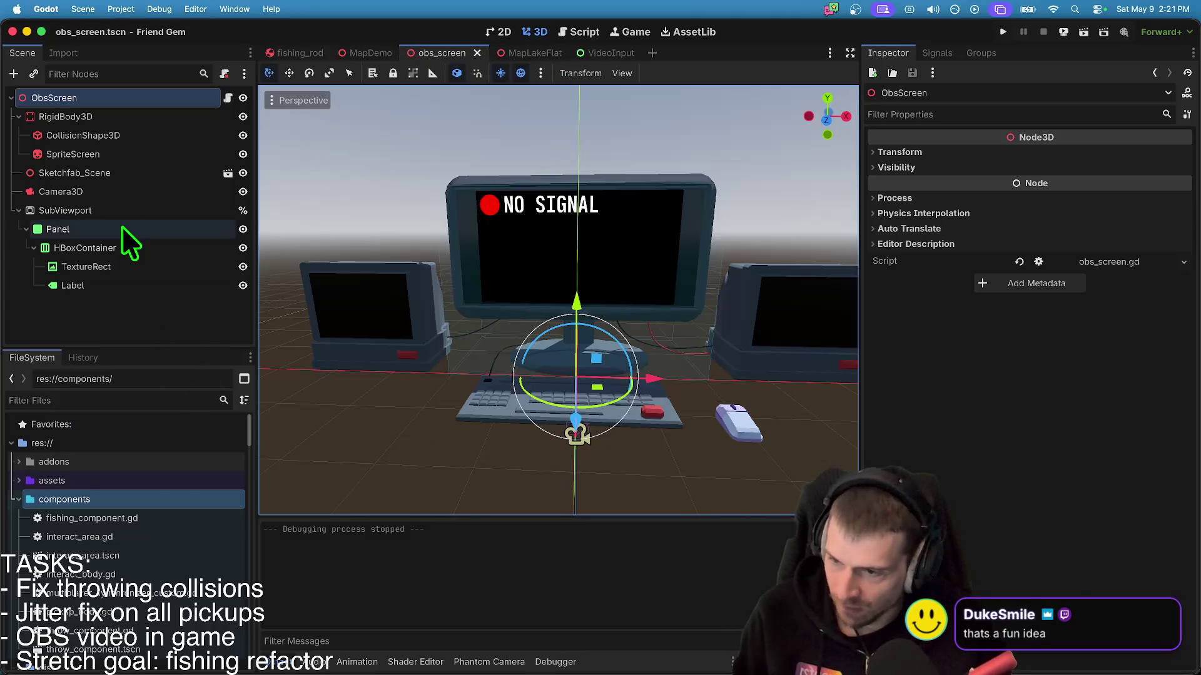
click(193, 309)
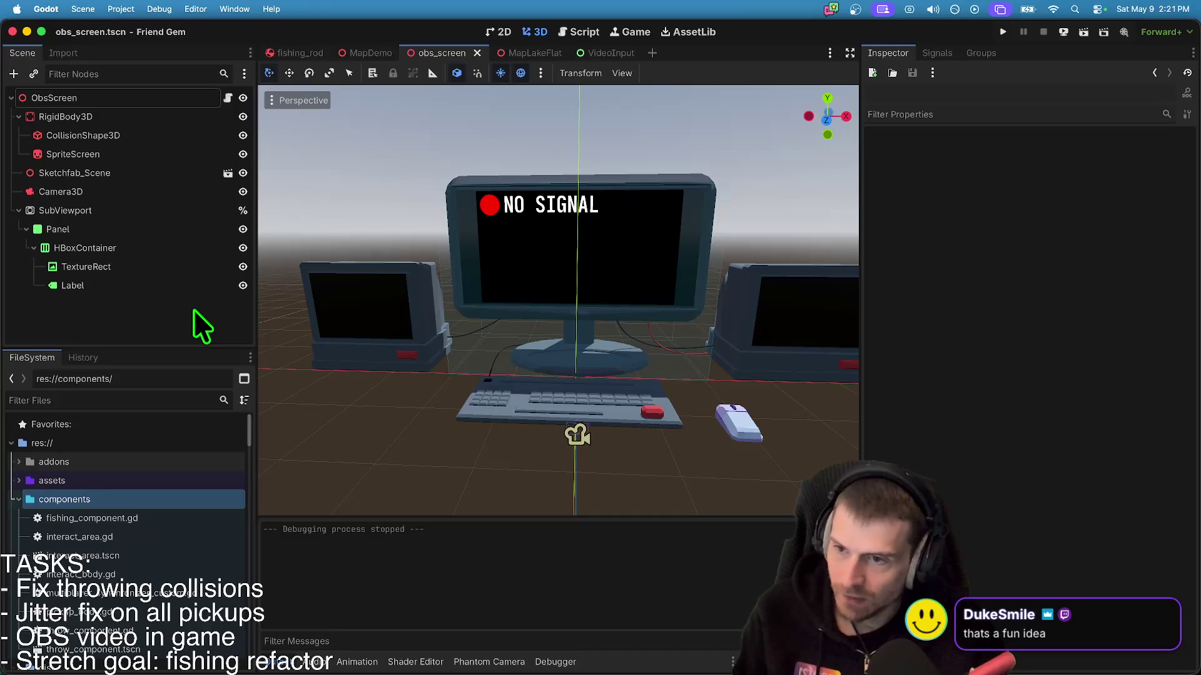
click(180, 205)
click(136, 298)
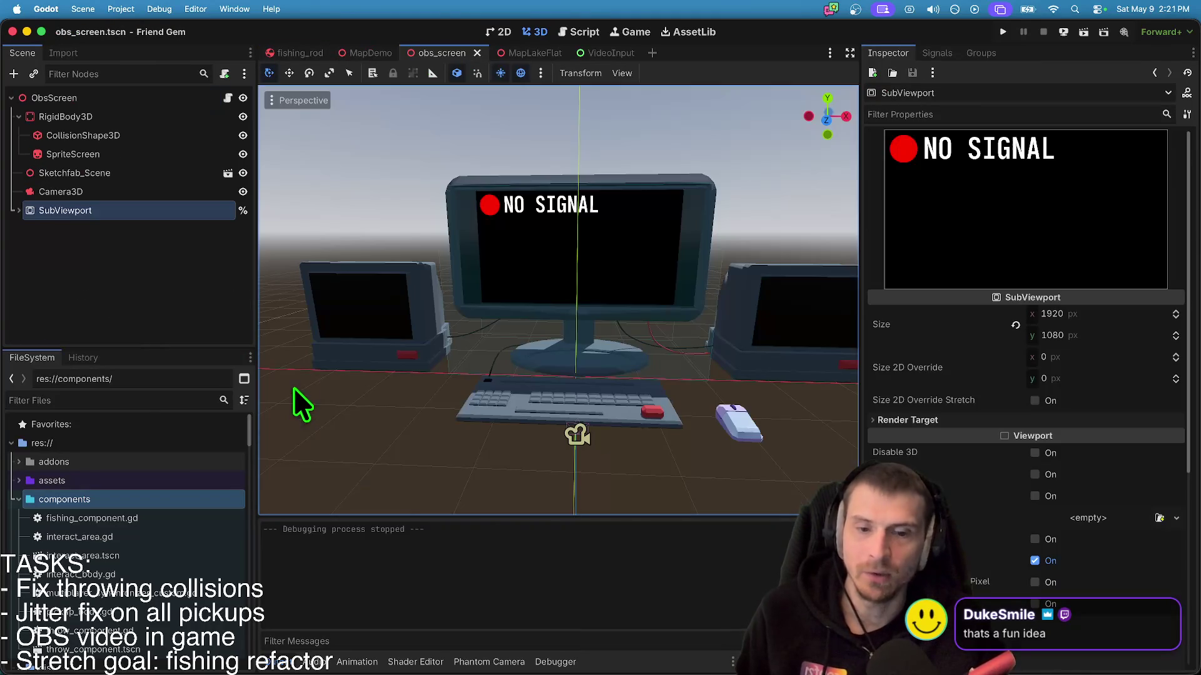
click(533, 53)
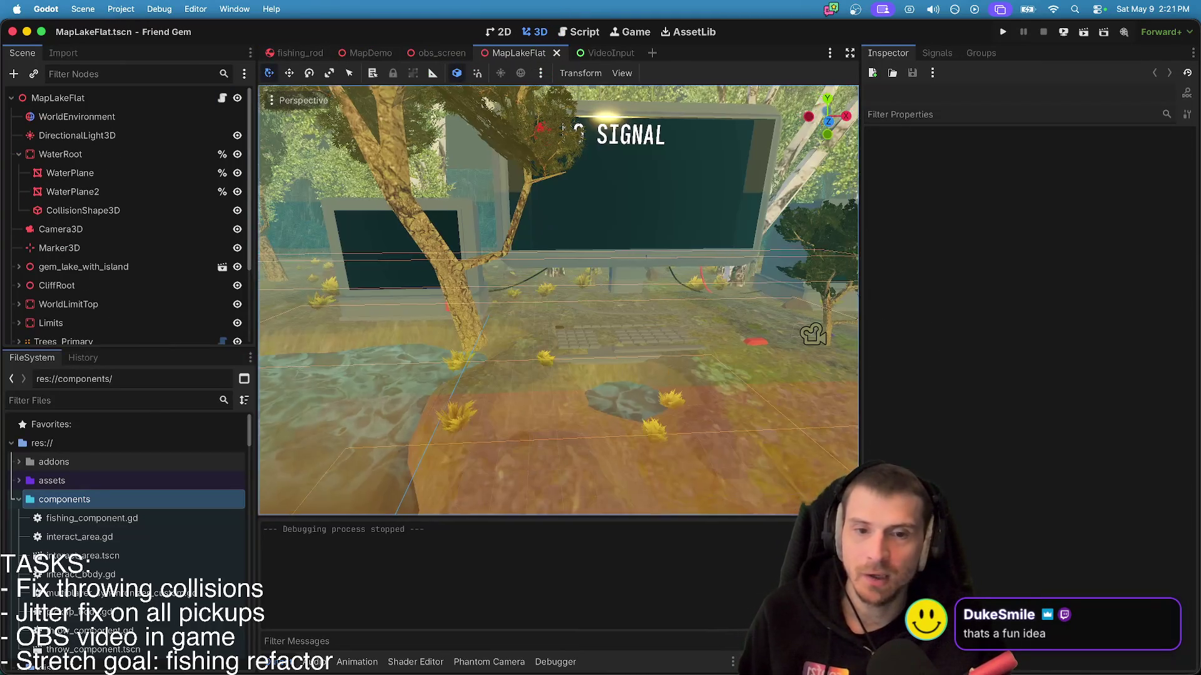
key(s)
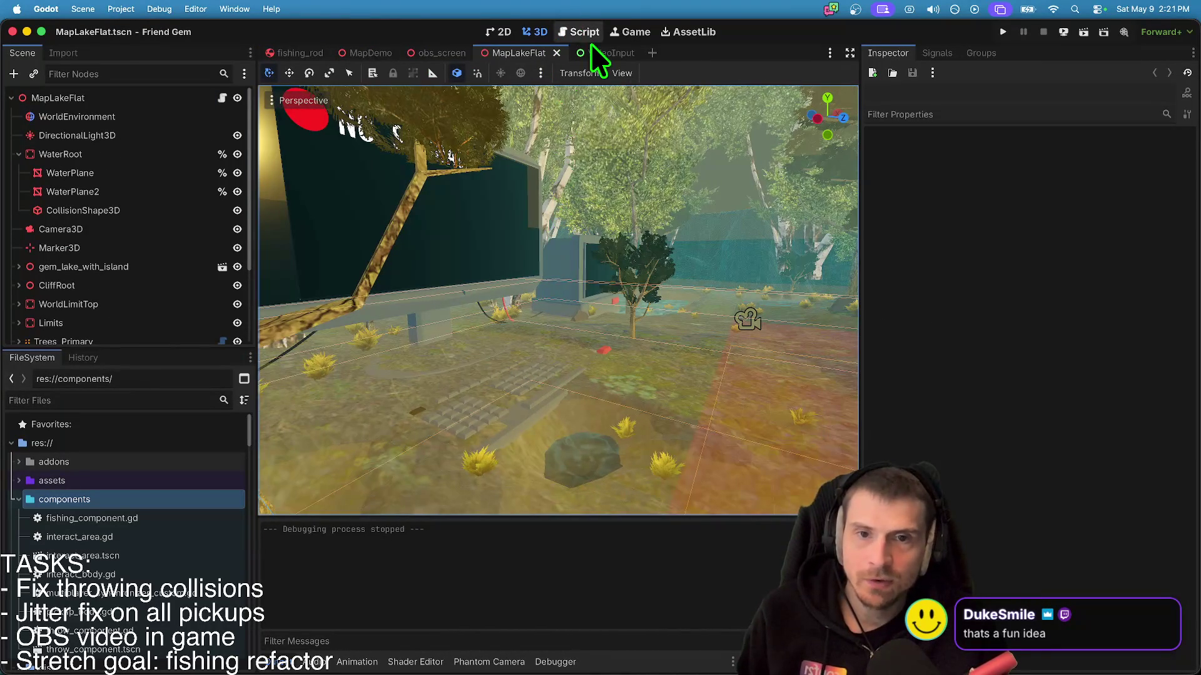
click(438, 53)
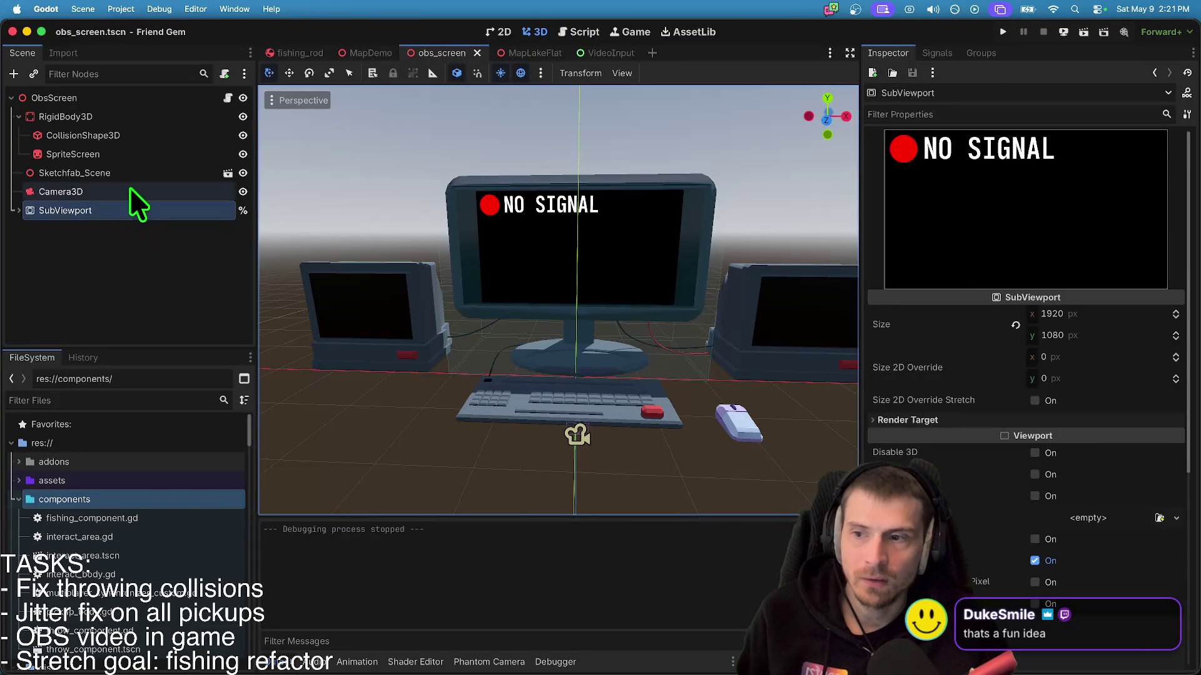
right_click(130, 191)
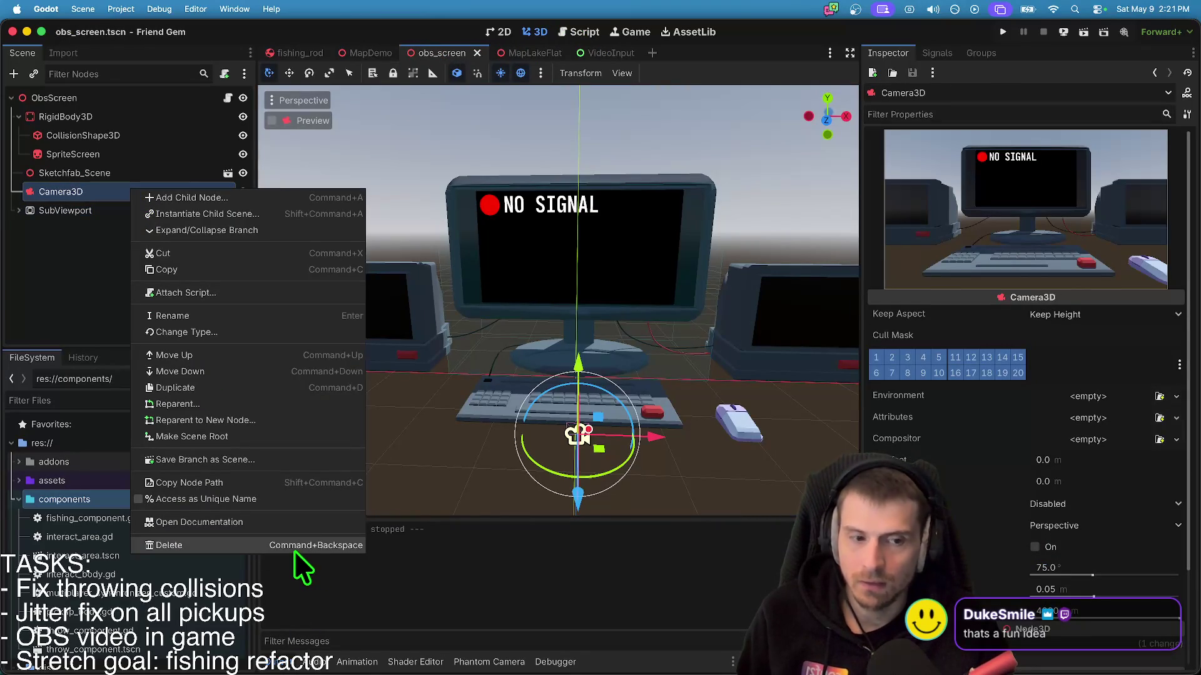
key(Escape)
right_click(179, 178)
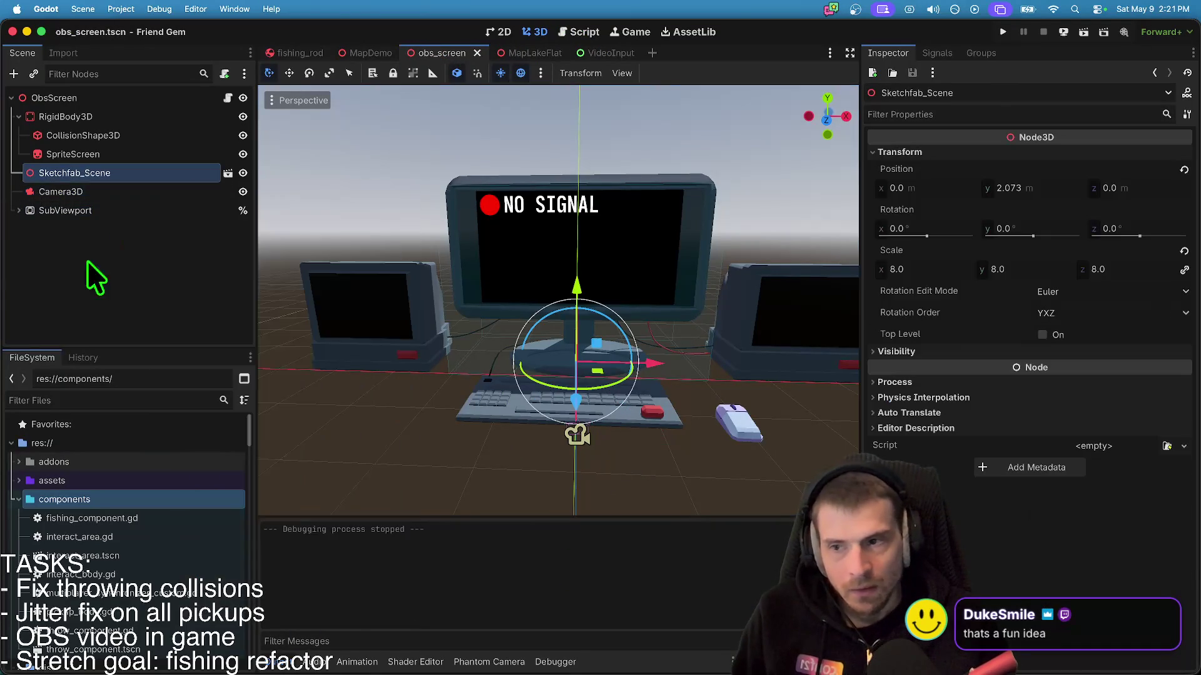
key(super+s)
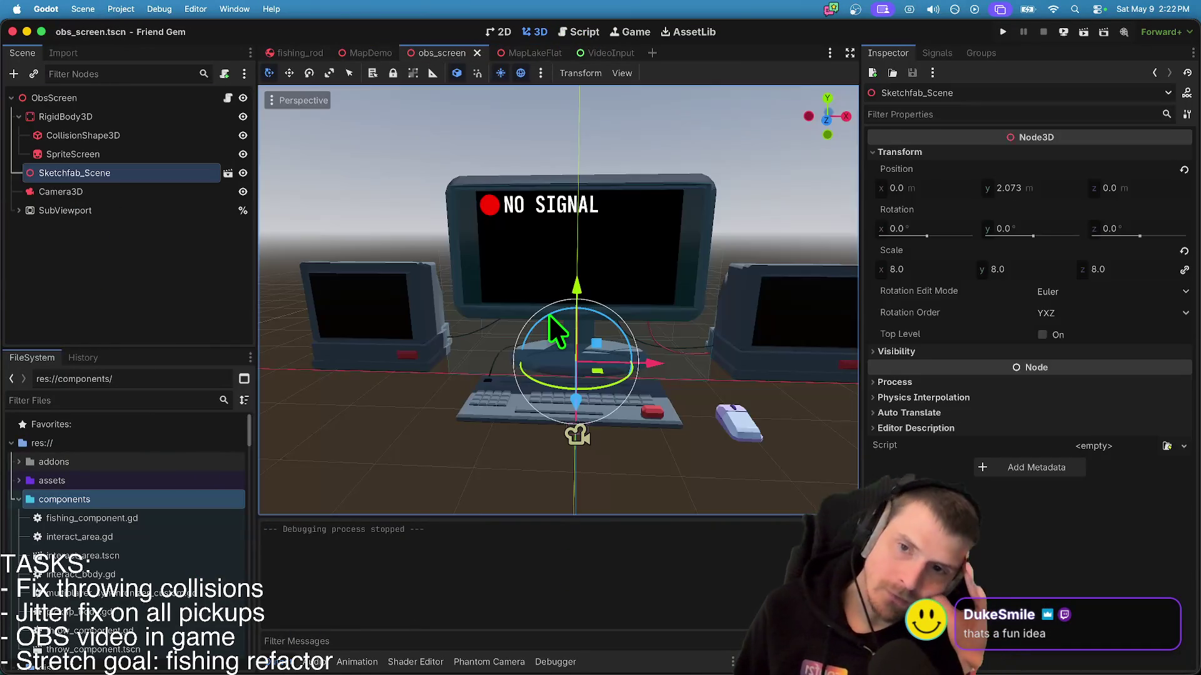
key(ctrl+shift+Tab)
key(ctrl+Tab)
key(ctrl+Tab)
key(ctrl+shift+Tab)
click(86, 8)
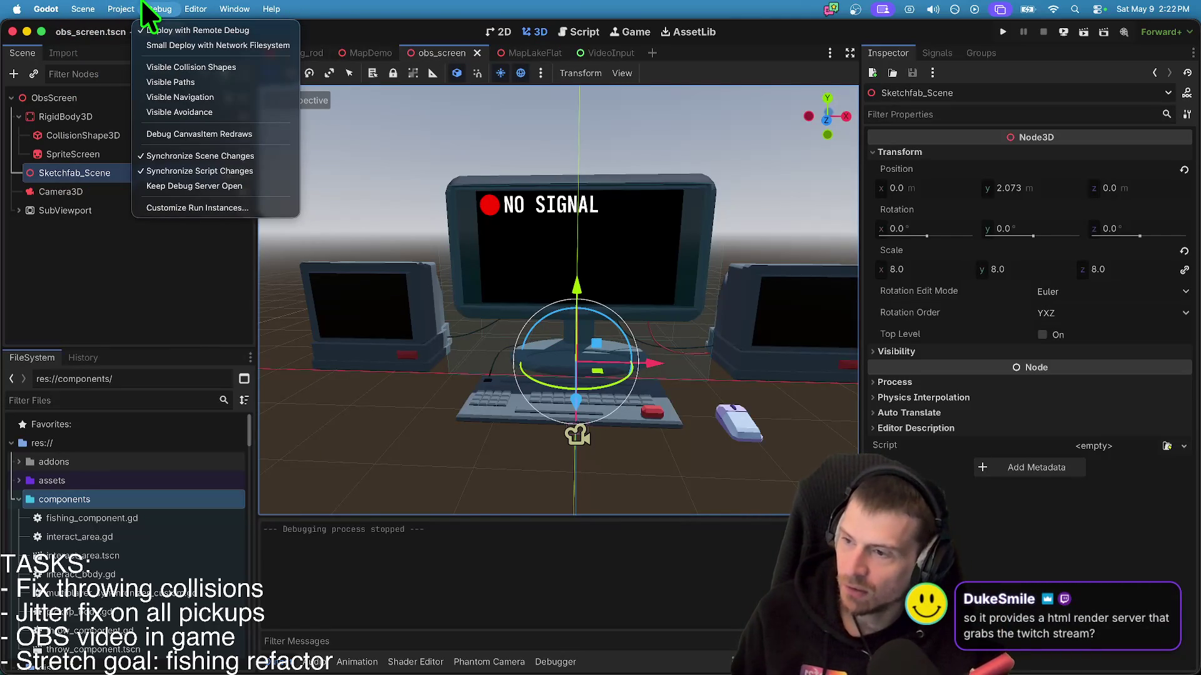
click(143, 8)
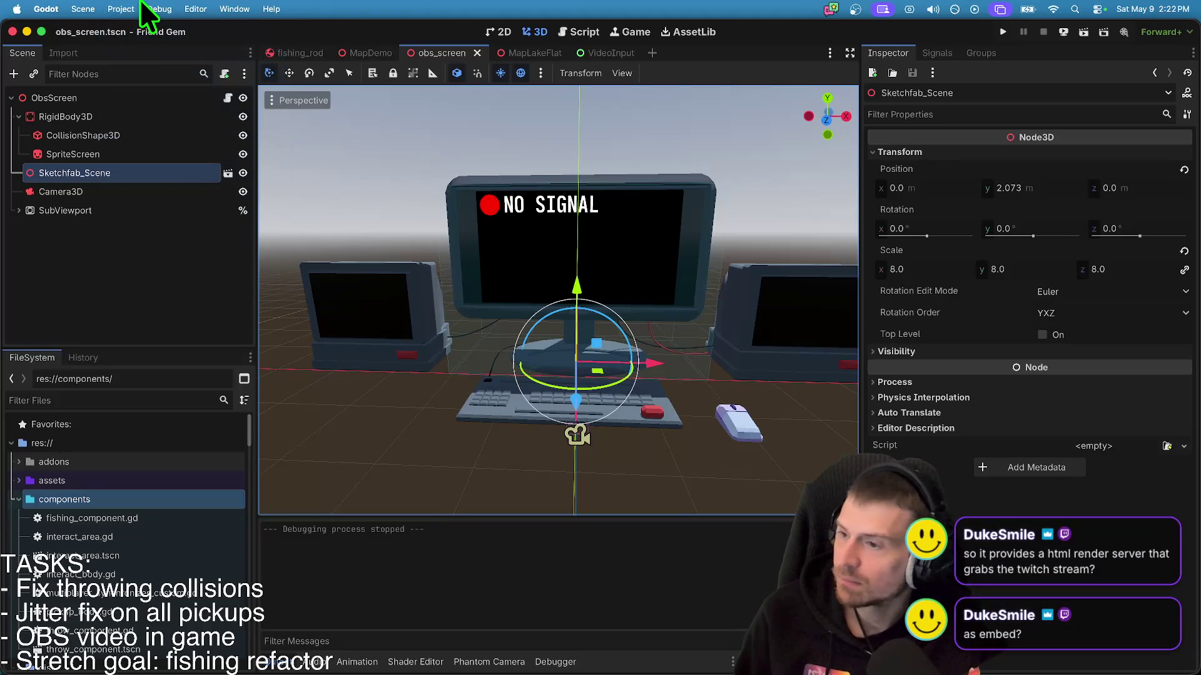
- Search AssetLib for 'nd', open the Godot NDI entry, and view its files in the browser
click(145, 274)
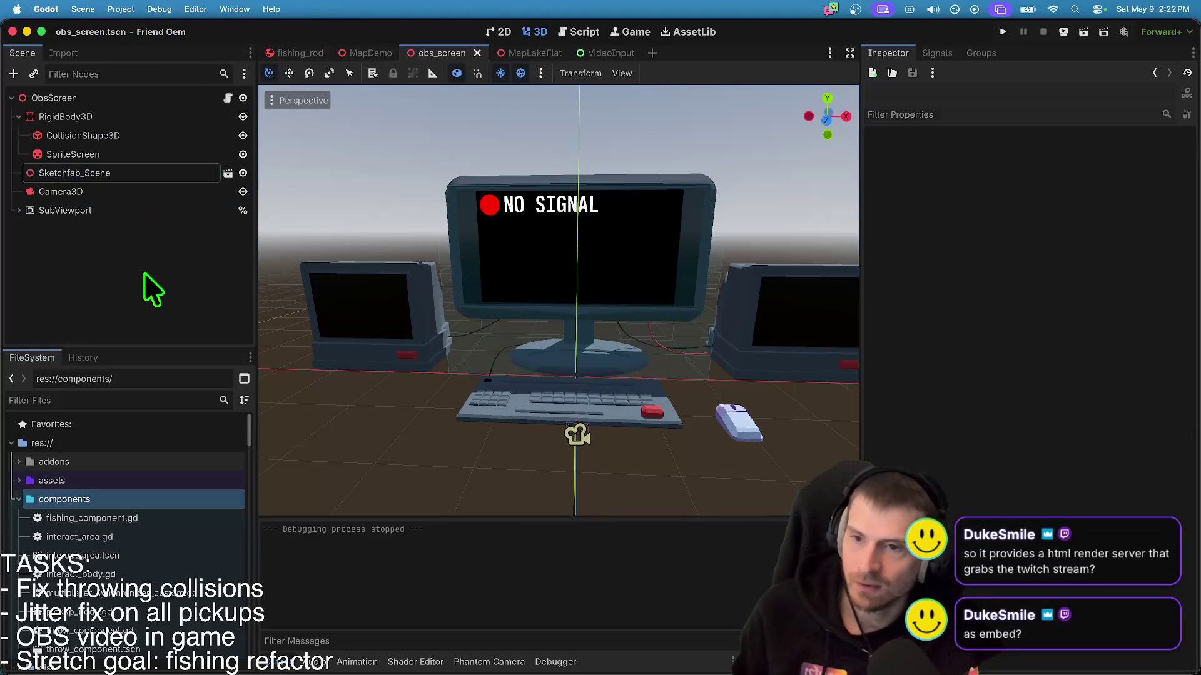
click(688, 32)
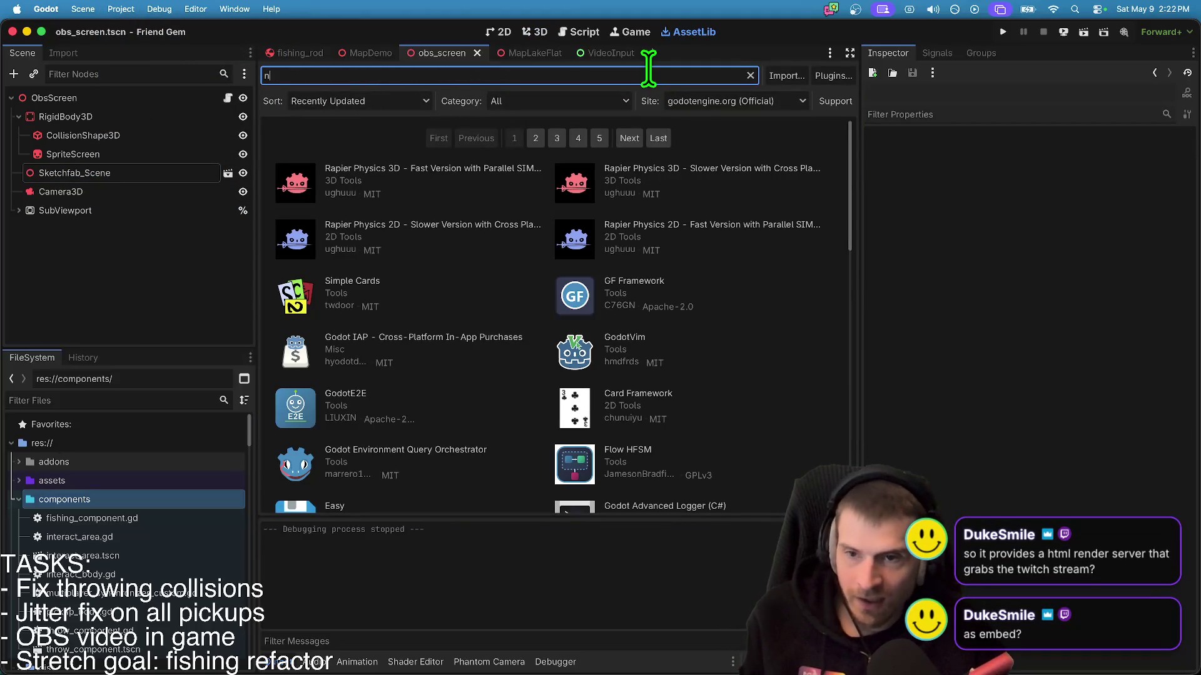
text(ndi)
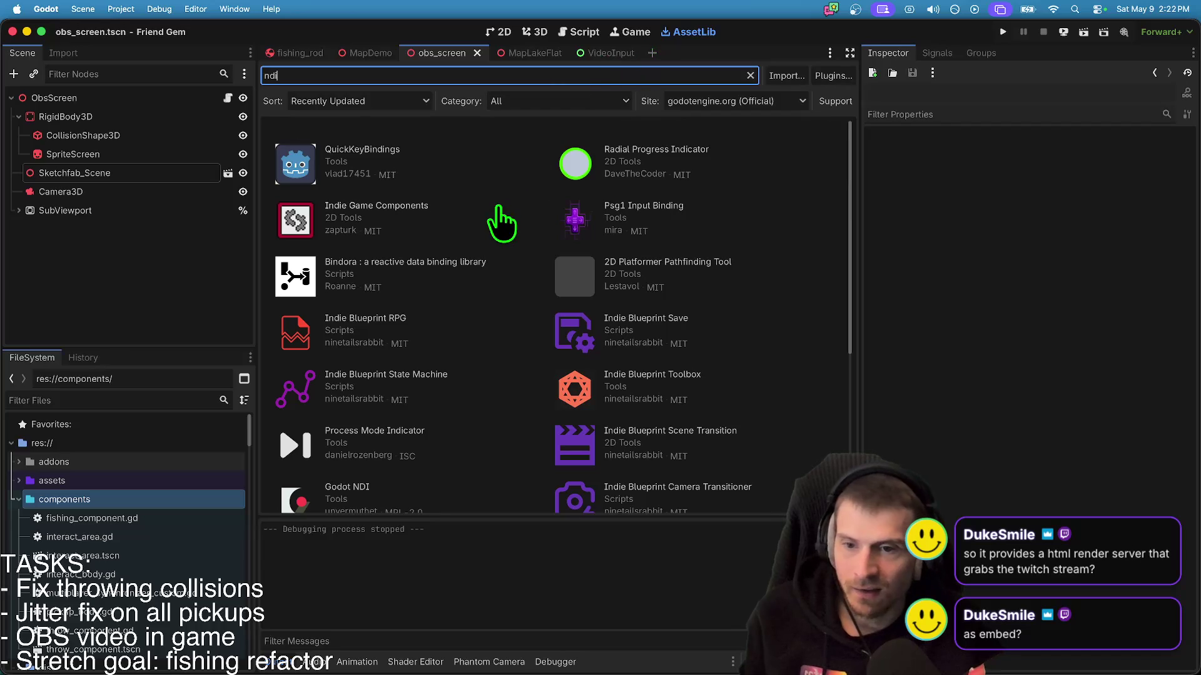
scroll(430, 362, down, 3)
click(366, 421)
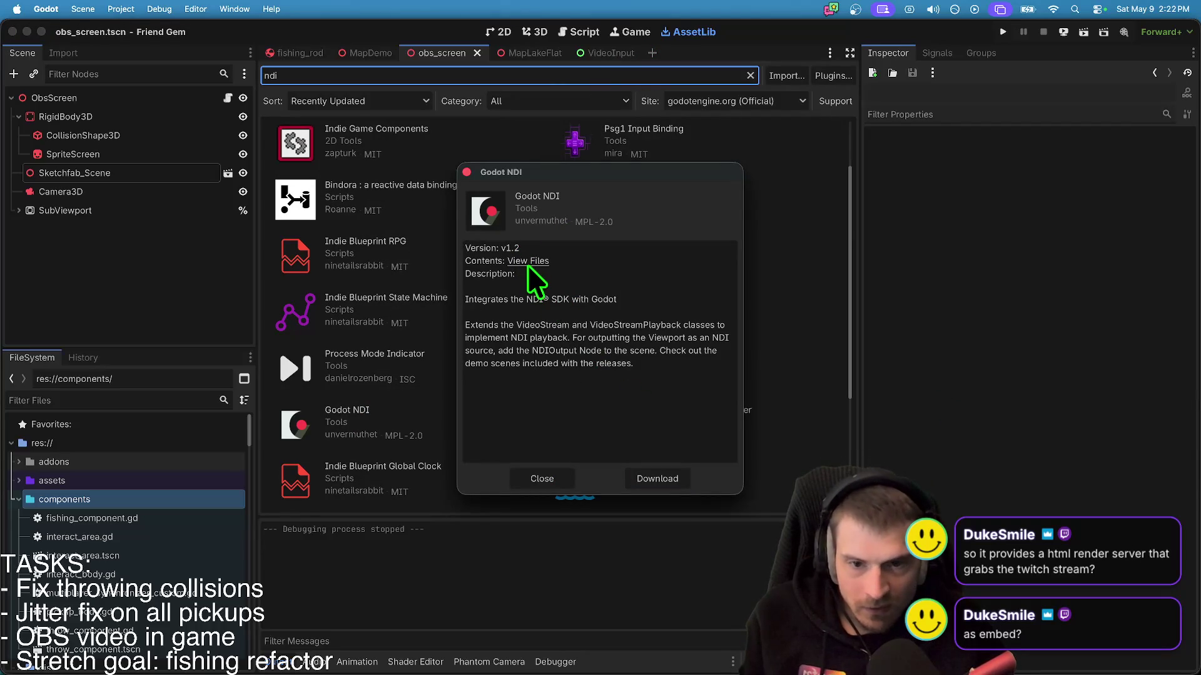
click(528, 261)
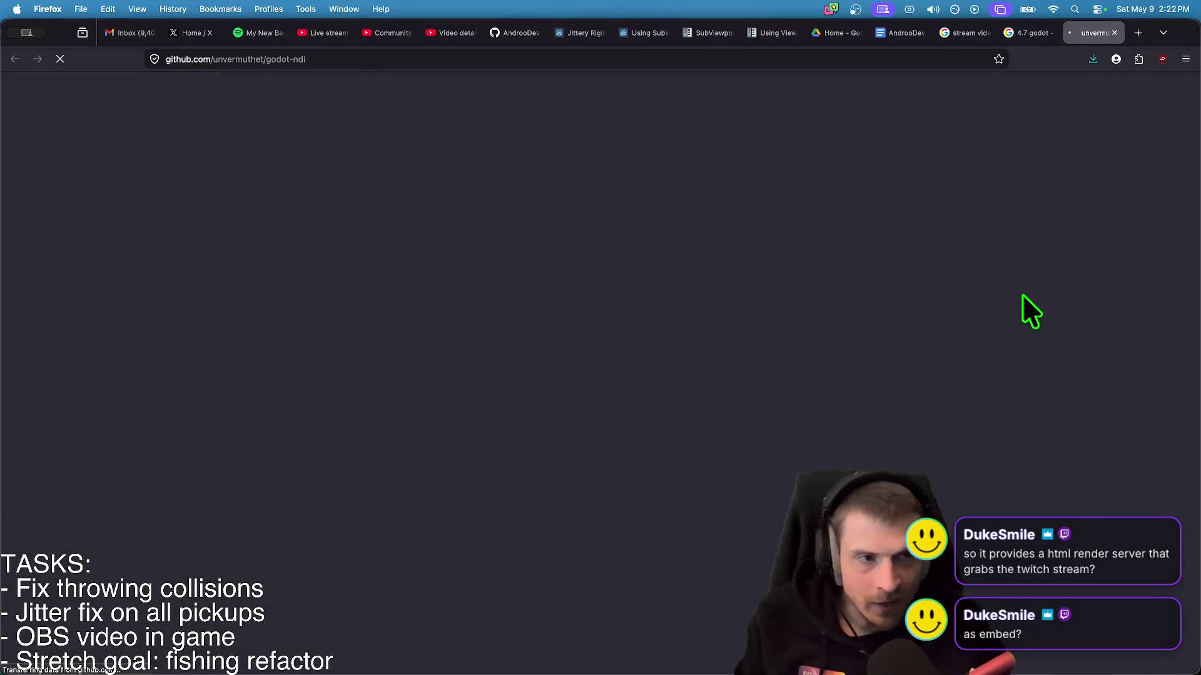
- Scroll the godot-ndi README and open its readthedocs documentation link in background tabs
scroll(989, 256, down, 12)
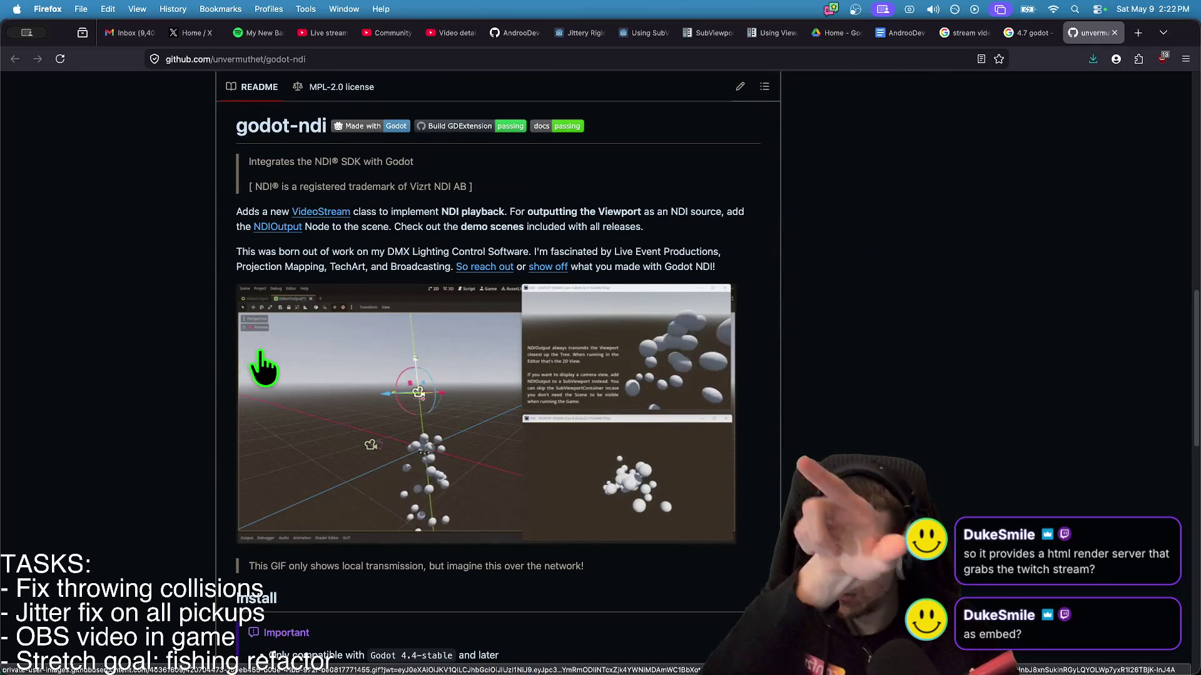
scroll(1080, 357, down, 3)
scroll(1032, 348, down, 5)
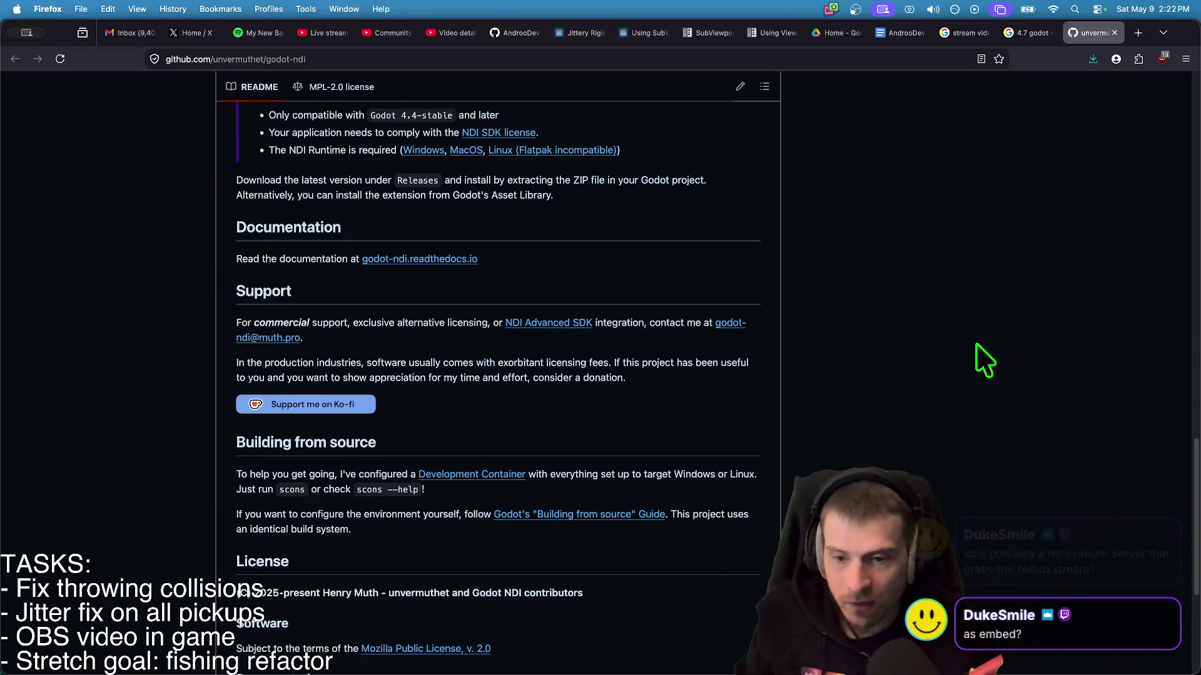
middle_click(444, 253)
middle_click(445, 254)
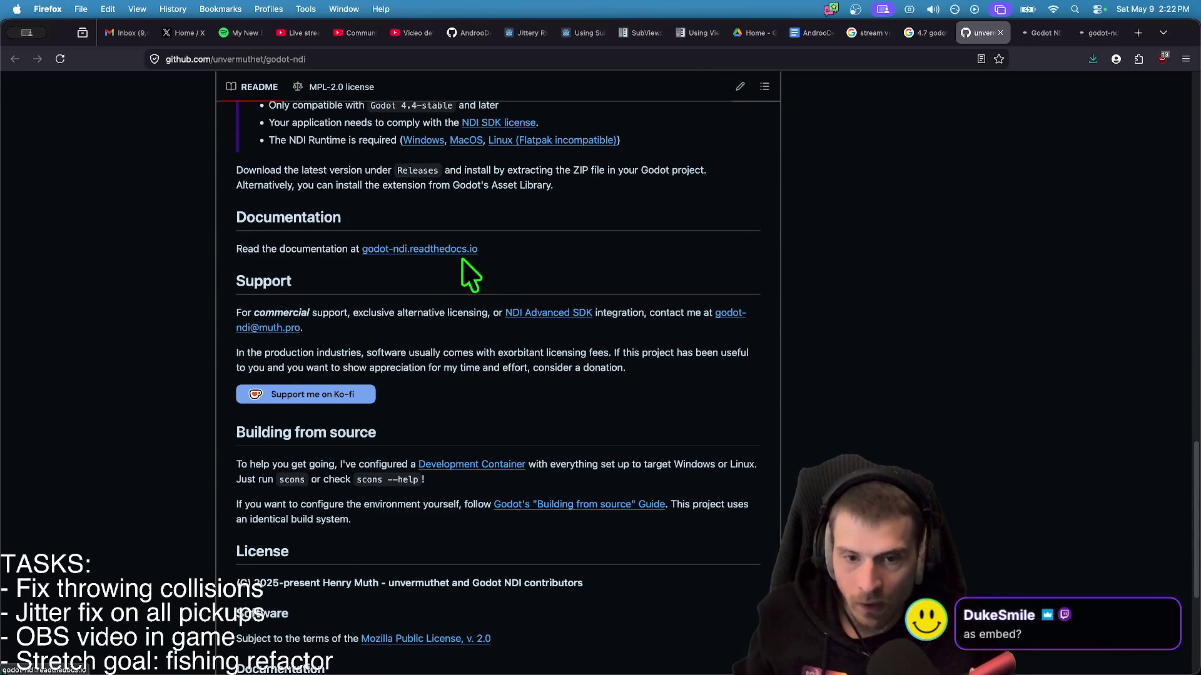
scroll(857, 358, down, 5)
scroll(853, 359, up, 5)
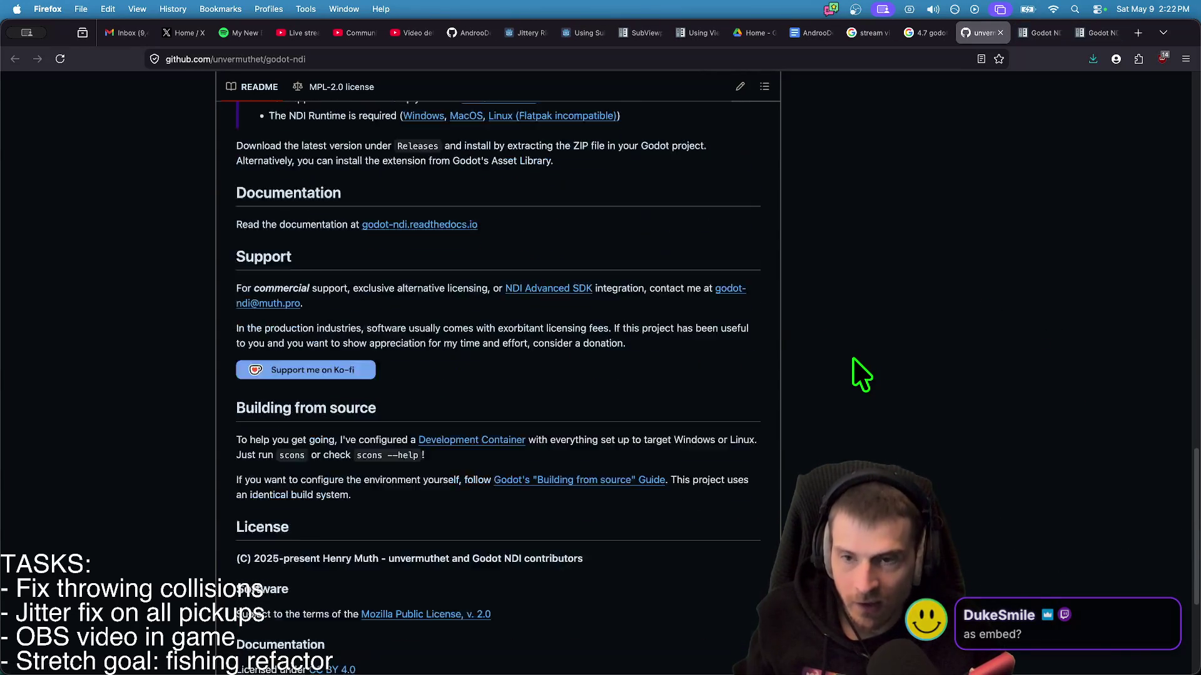
scroll(853, 358, up, 2)
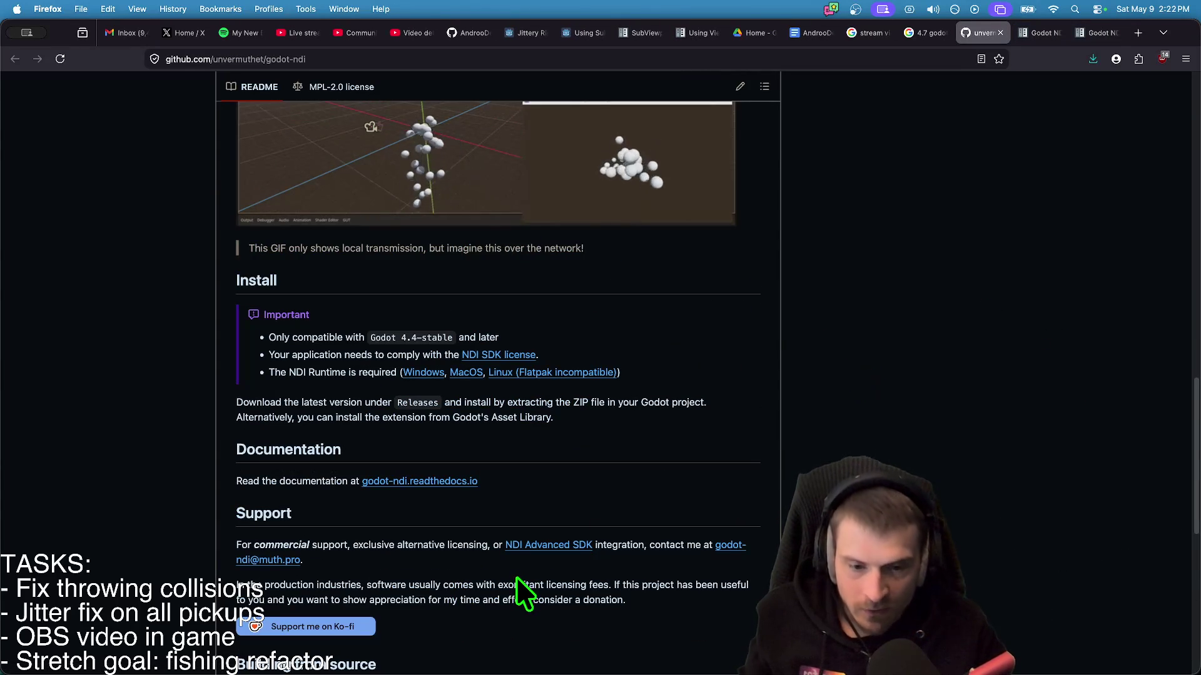
scroll(435, 562, down, 1)
scroll(434, 562, down, 3)
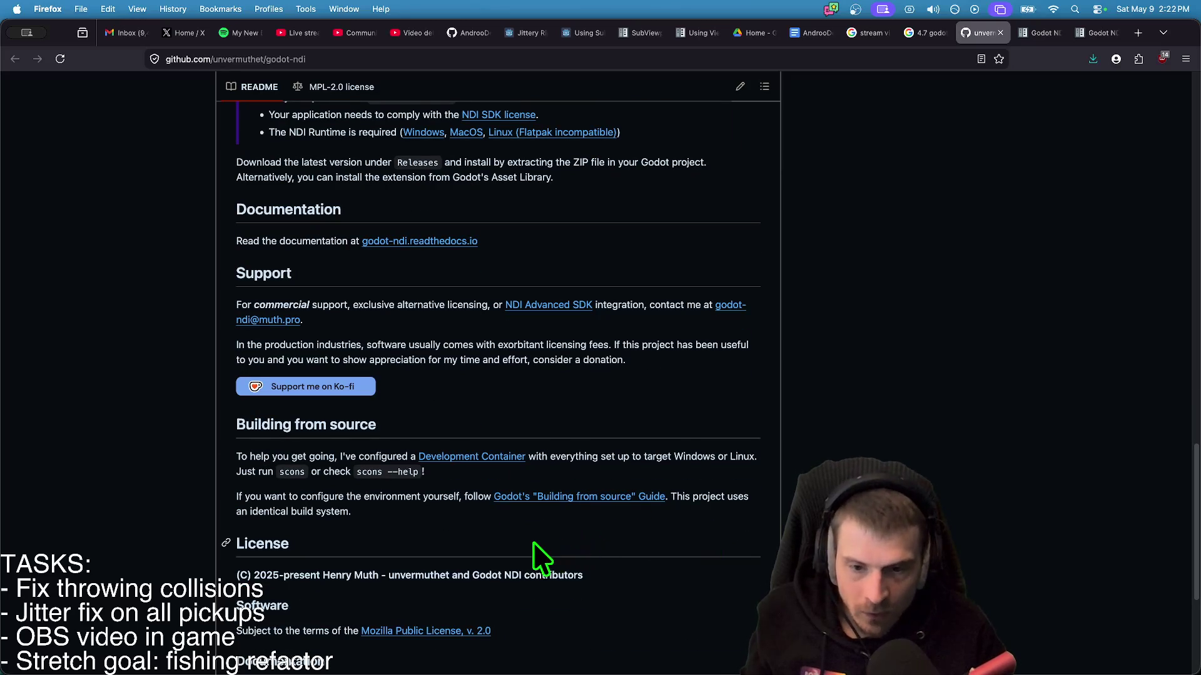
scroll(508, 545, down, 2)
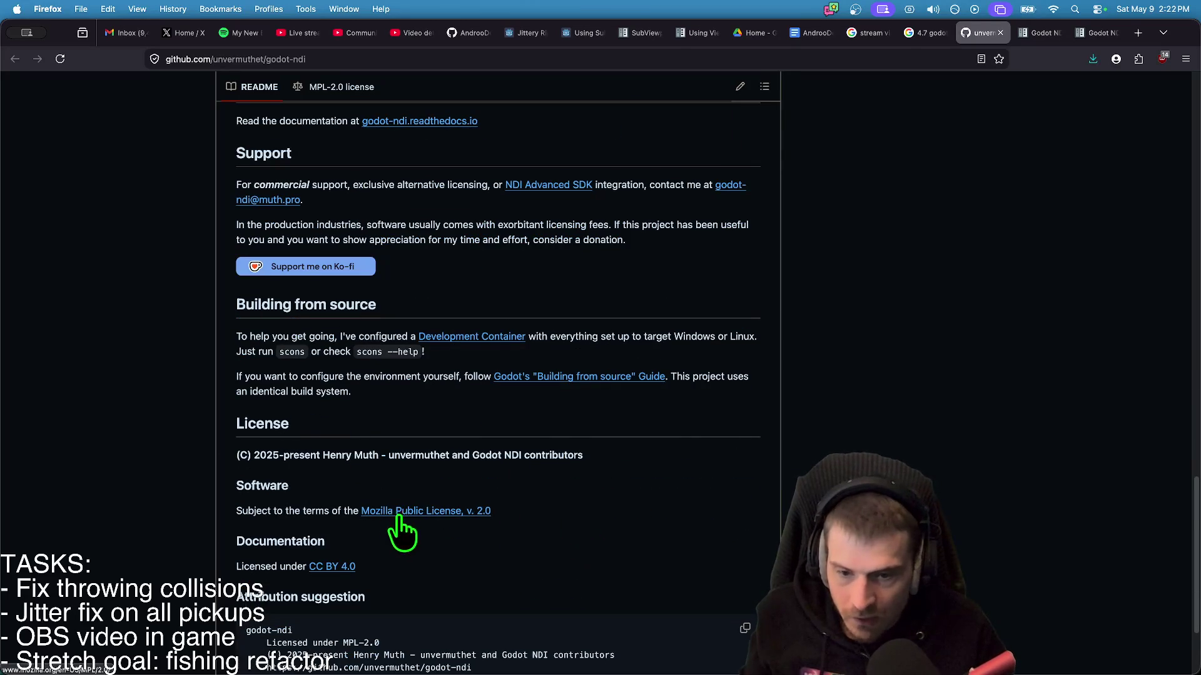
scroll(396, 528, down, 3)
scroll(396, 528, up, 8)
scroll(497, 375, up, 3)
- Glance at the Godot NDI docs tab, then open GitHub's Show and tell discussions
key(ctrl+Tab)
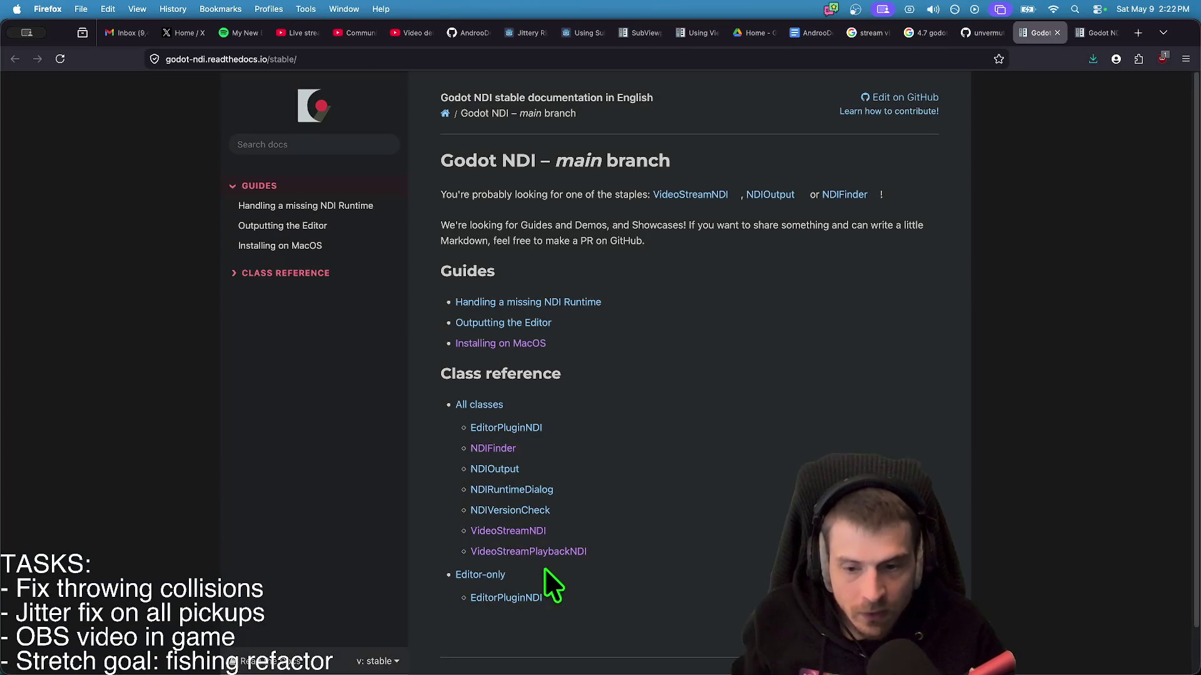
key(ctrl+shift+Tab)
scroll(776, 338, up, 5)
click(553, 469)
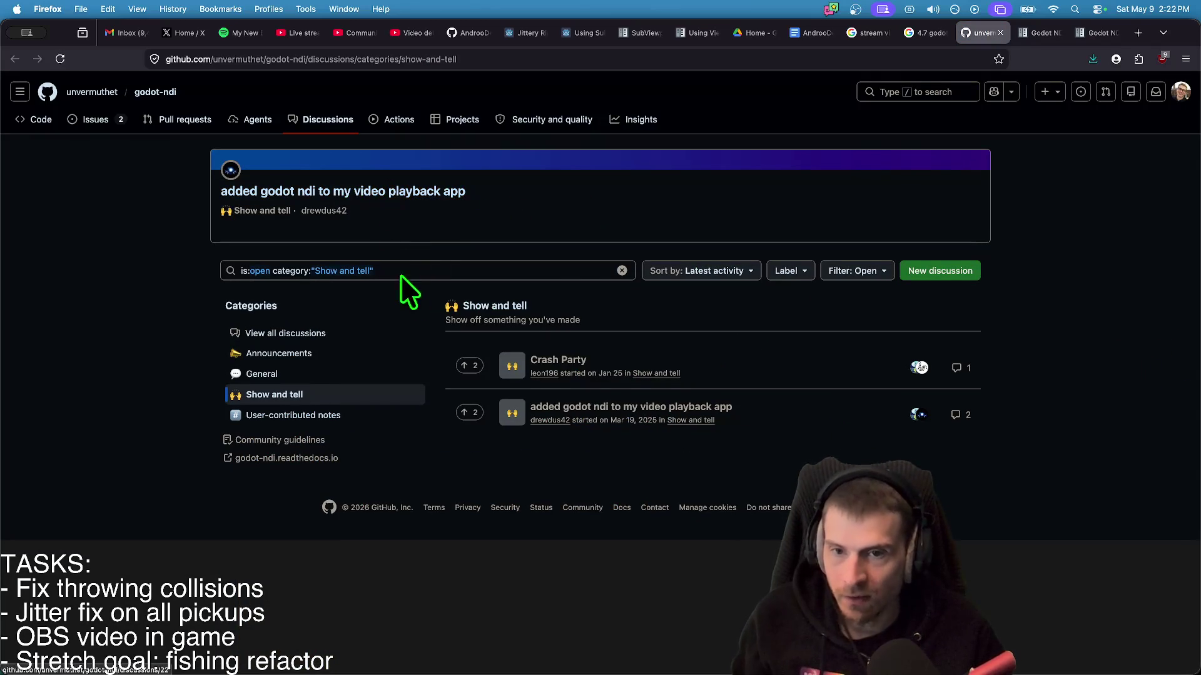
- Watch the Crash Party discussion video, then return to Godot and close the Godot NDI details
click(558, 359)
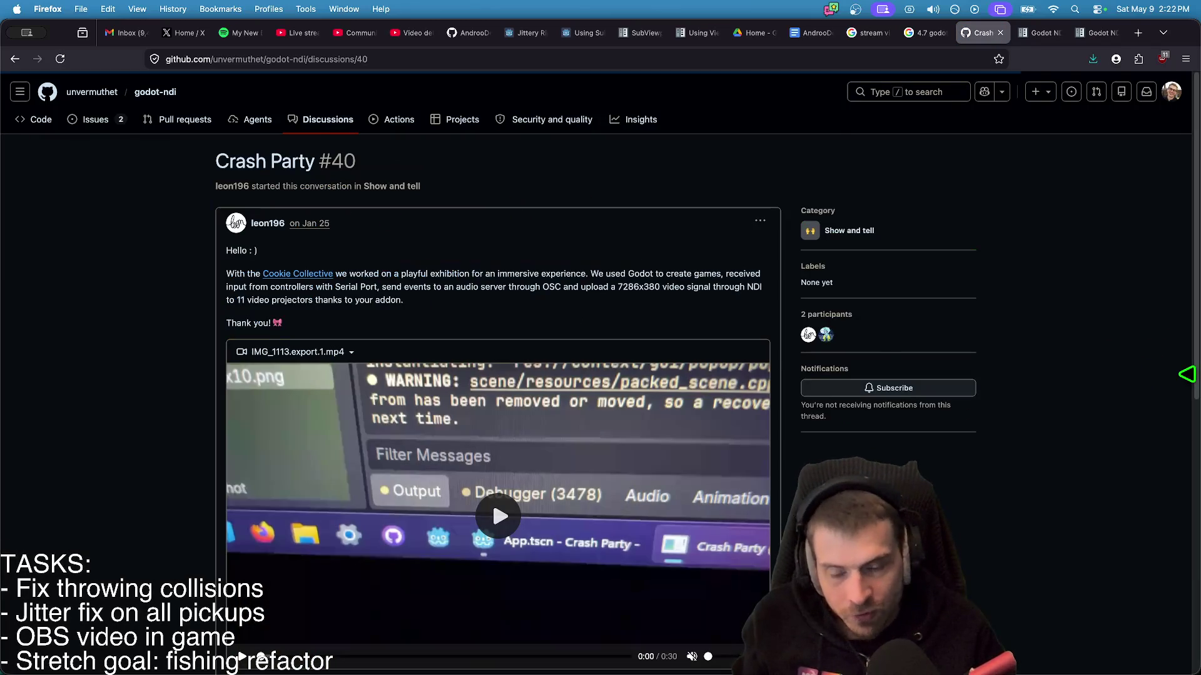
scroll(1135, 550, down, 1)
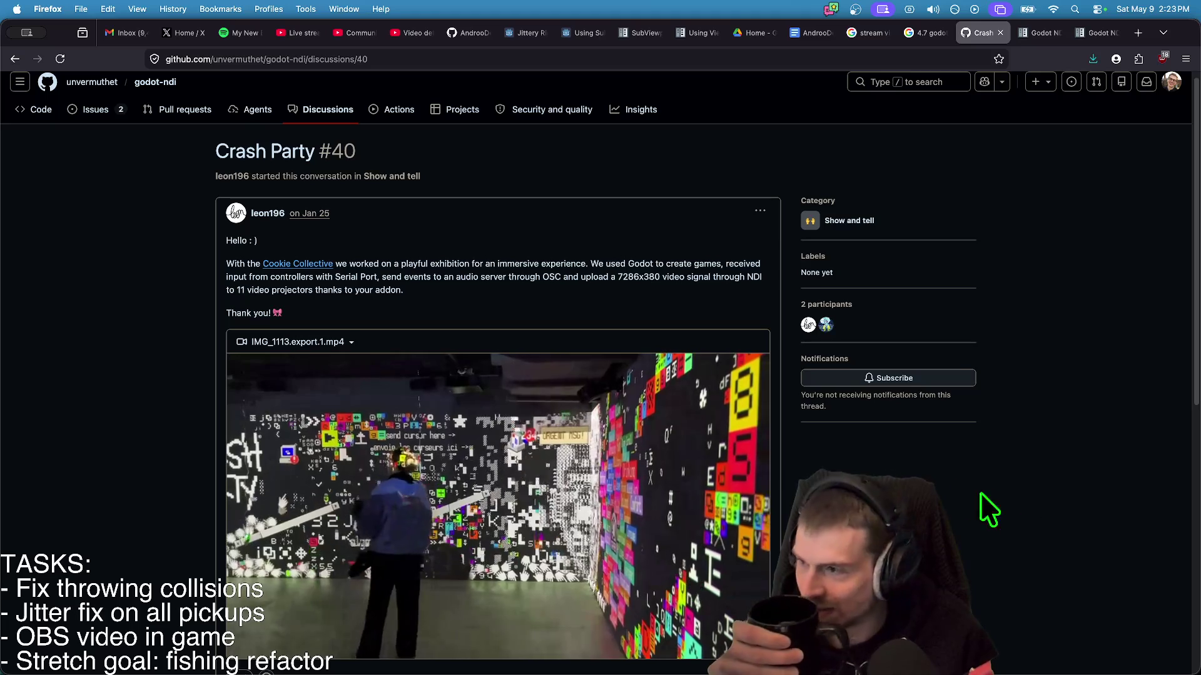
scroll(975, 494, down, 5)
scroll(952, 485, up, 2)
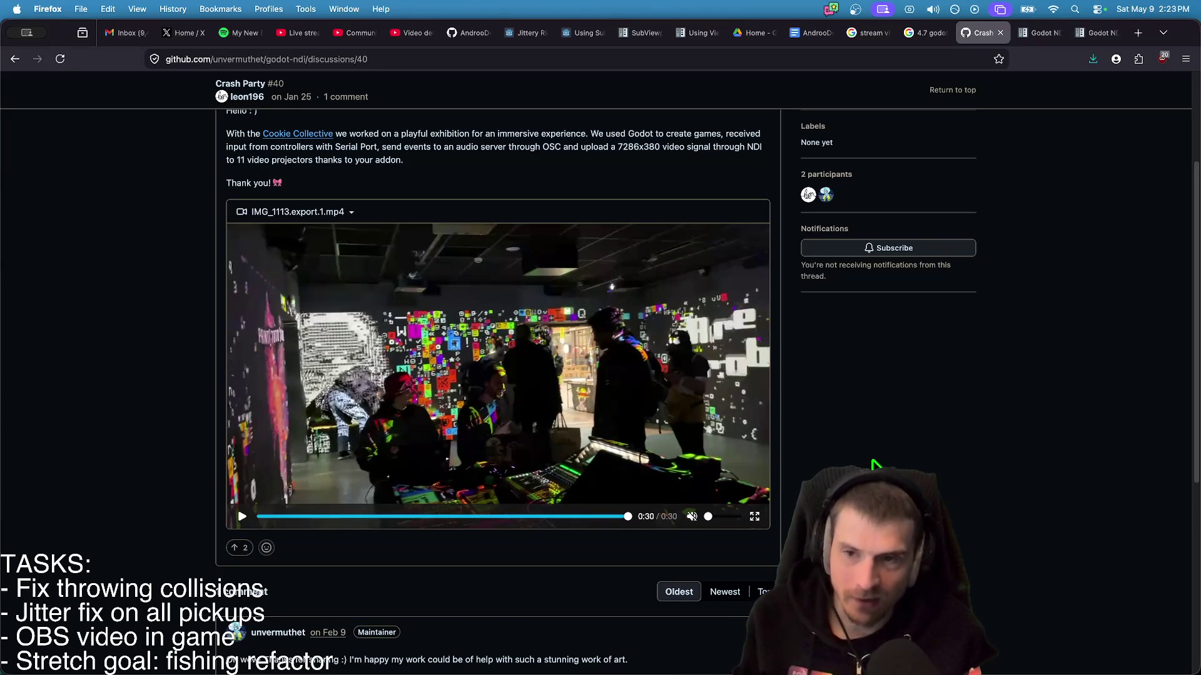
key(super+Tab)
key(Escape)
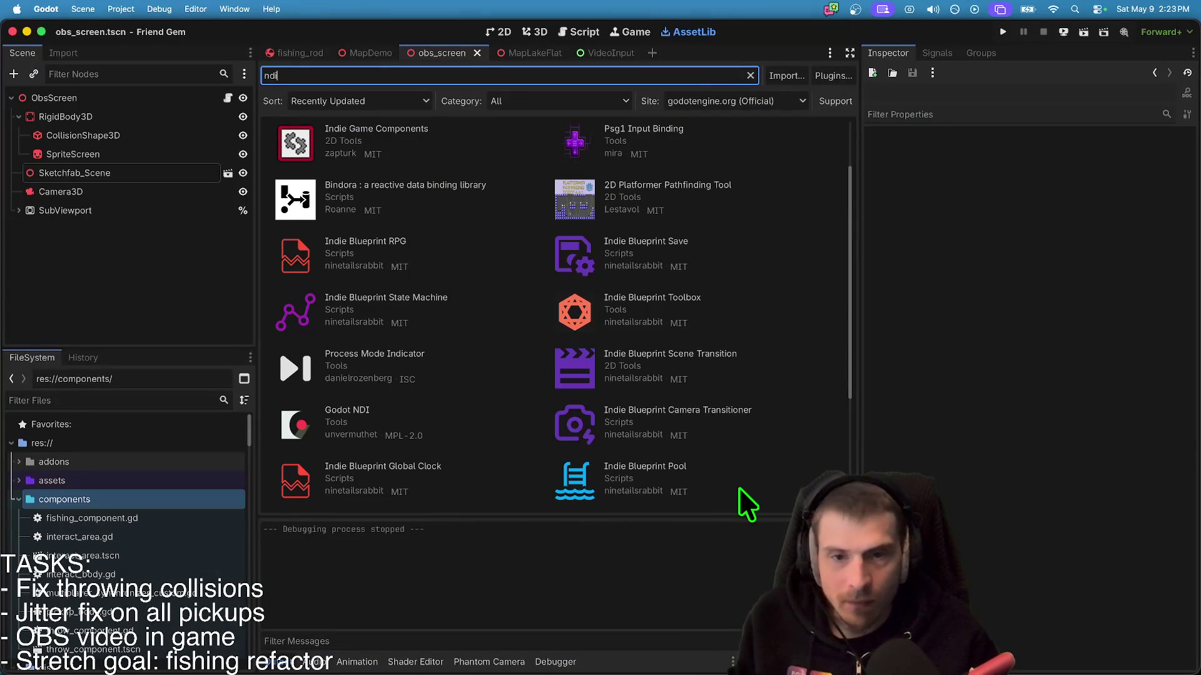
- Return to the obs_screen 3D view and review and accept the Customize Run Instances settings
click(539, 32)
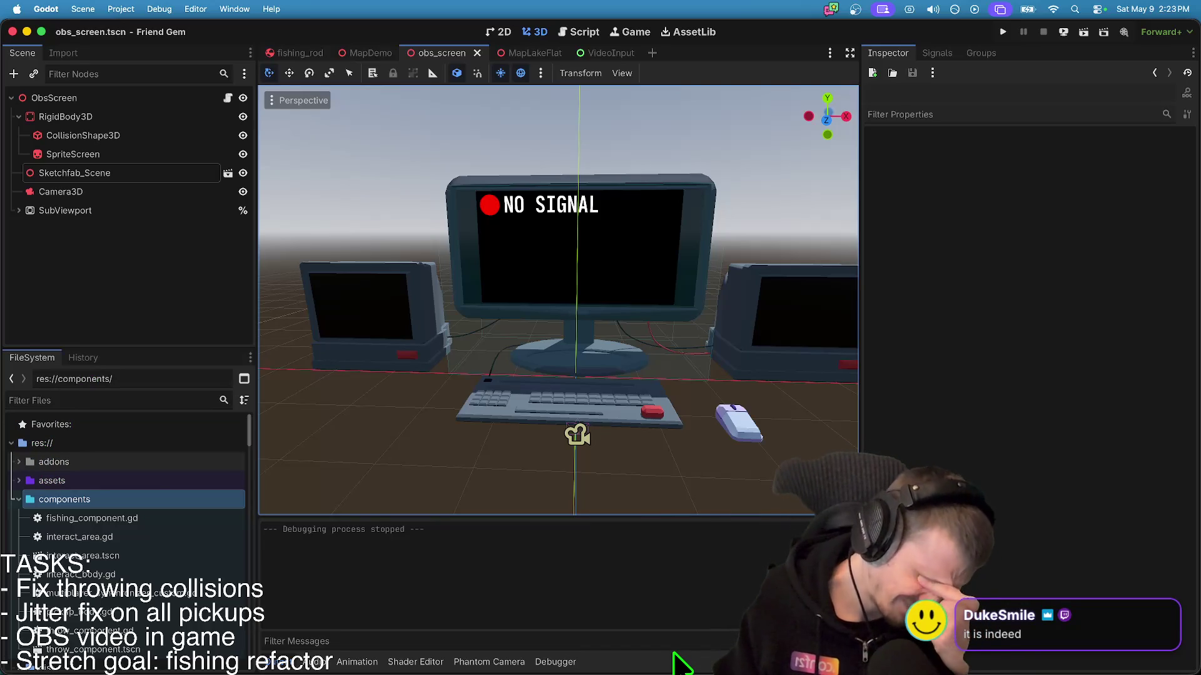
click(159, 9)
click(153, 207)
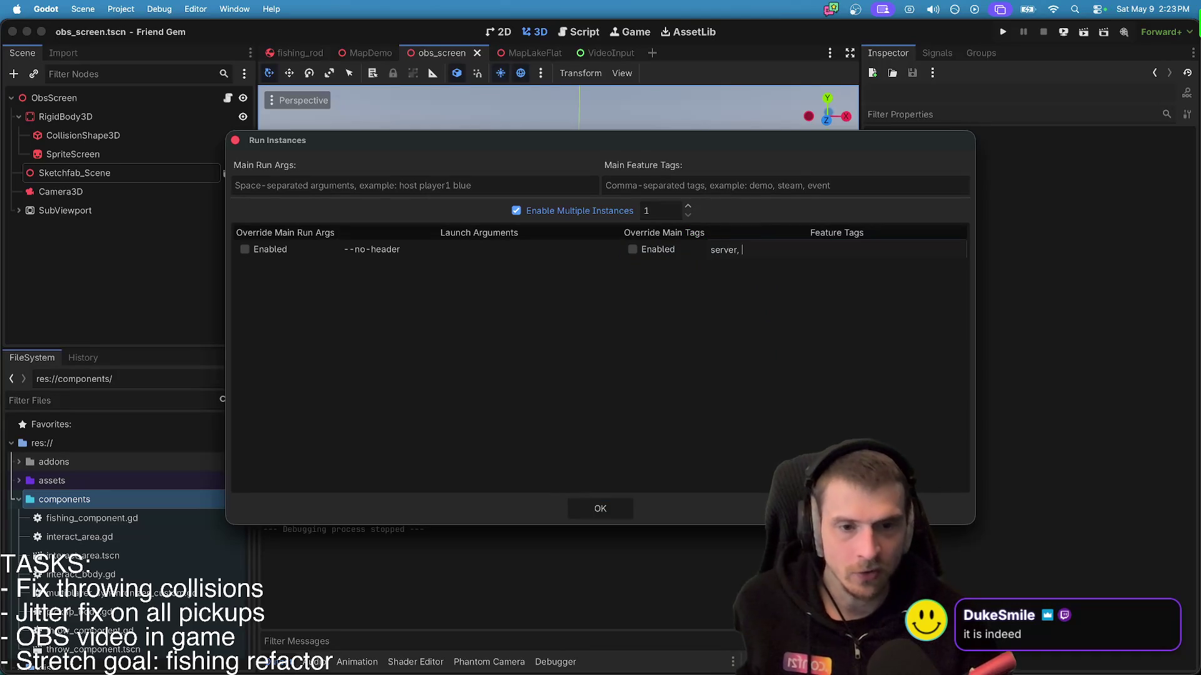
click(610, 506)
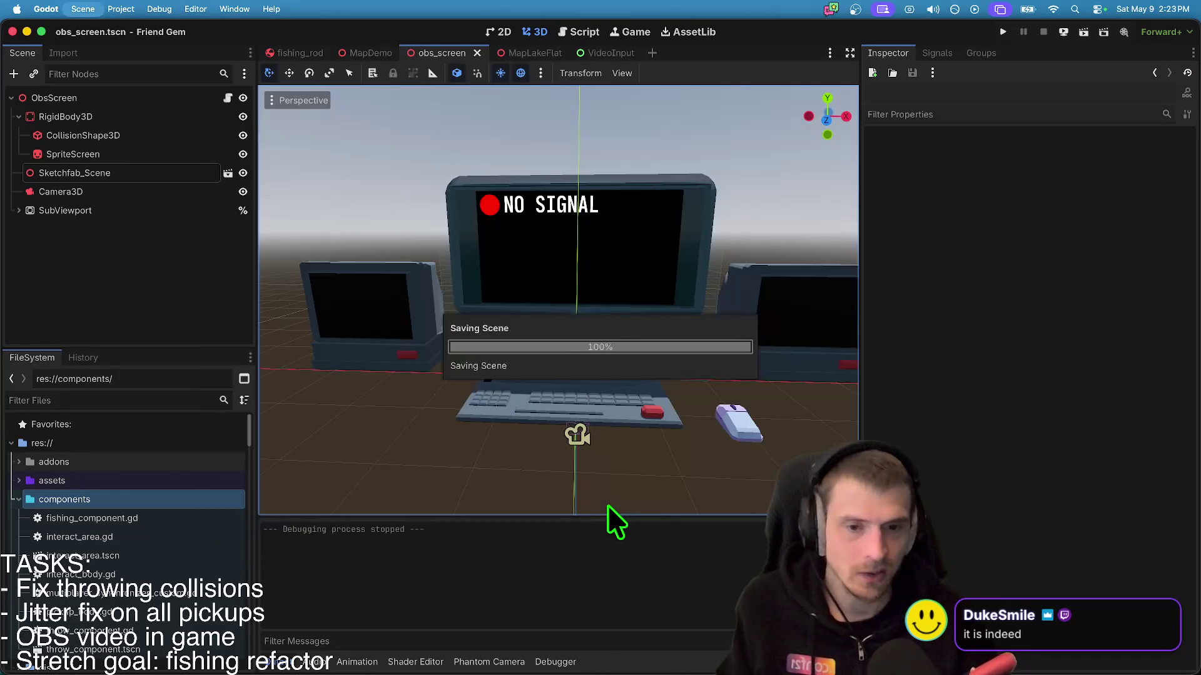
click(1003, 31)
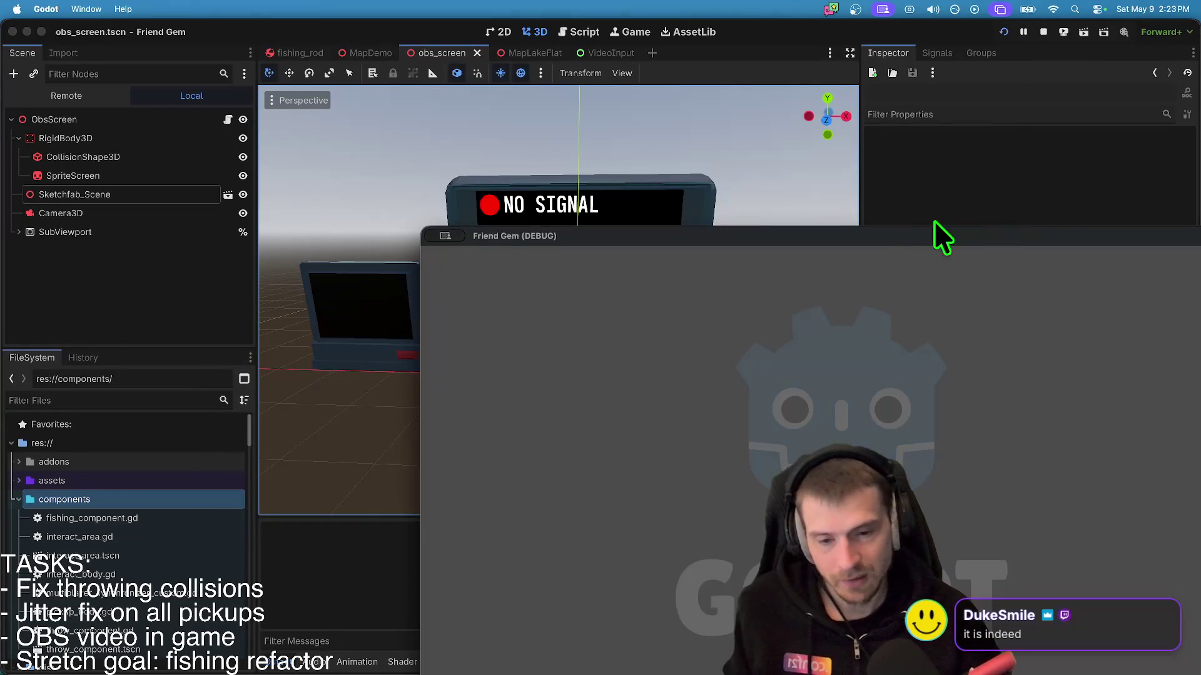
drag(886, 231, 576, 68)
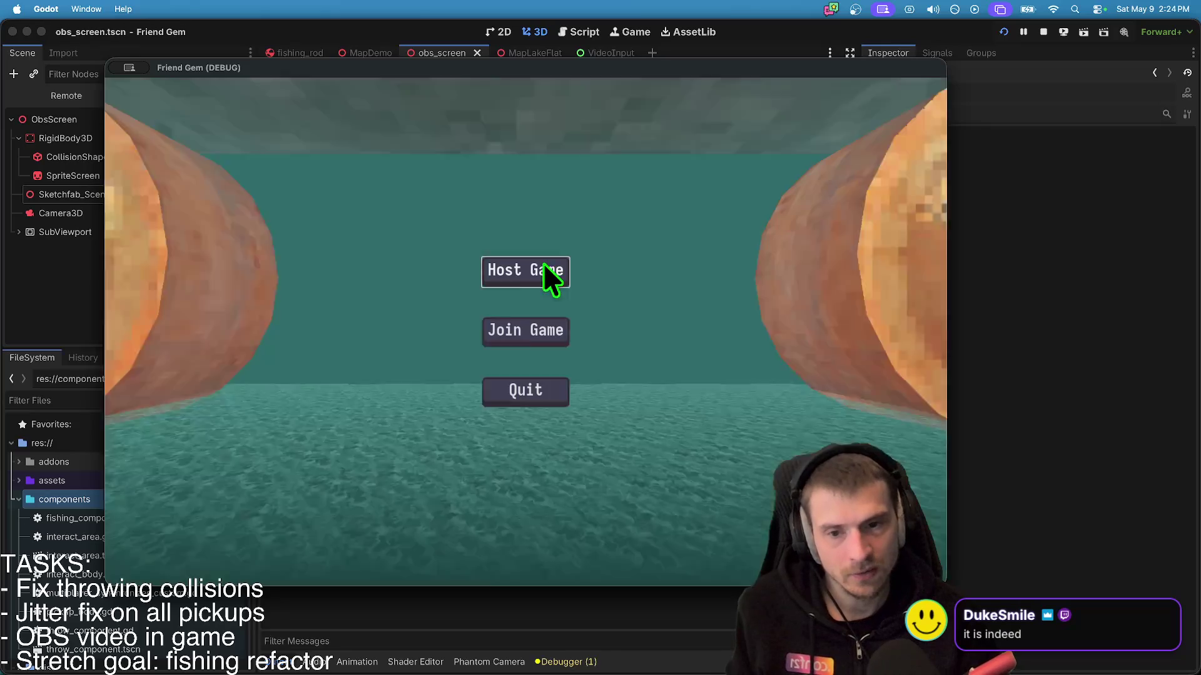
click(543, 264)
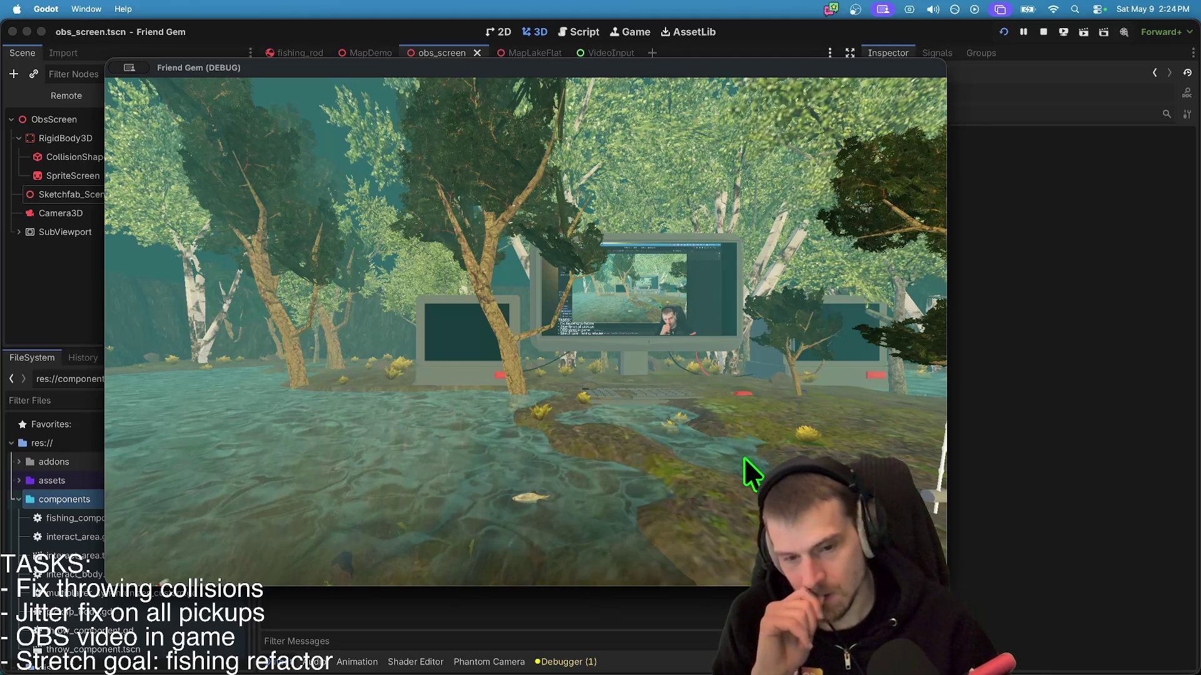
mouse_move(946, 586)
mouse_down()
mouse_move(1040, 632)
mouse_move(1170, 669)
mouse_move(1153, 663)
mouse_up()
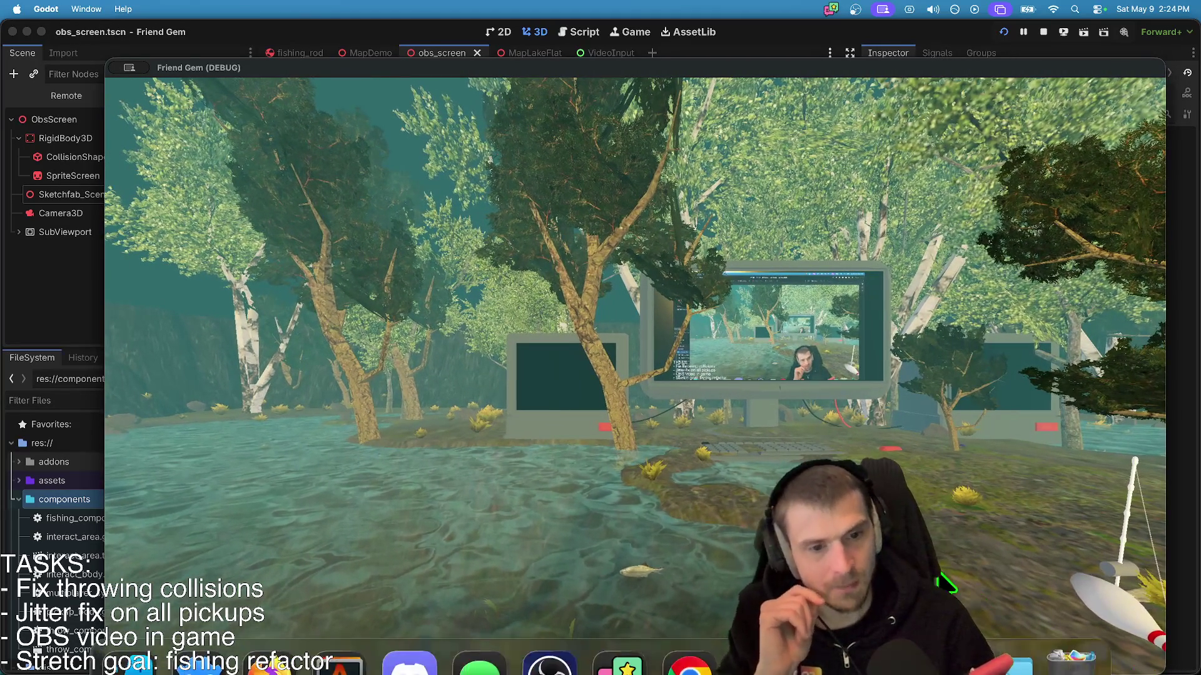
mouse_move(801, 73)
mouse_down()
mouse_move(733, 24)
mouse_move(716, 51)
mouse_up()
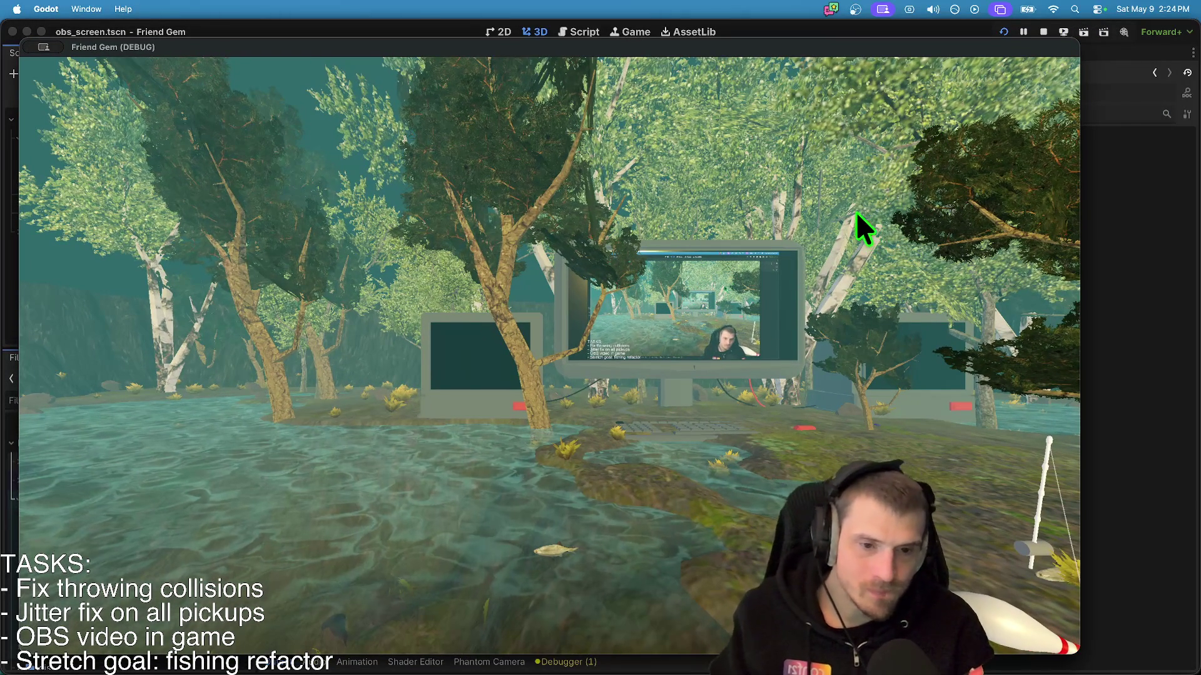
click(1043, 30)
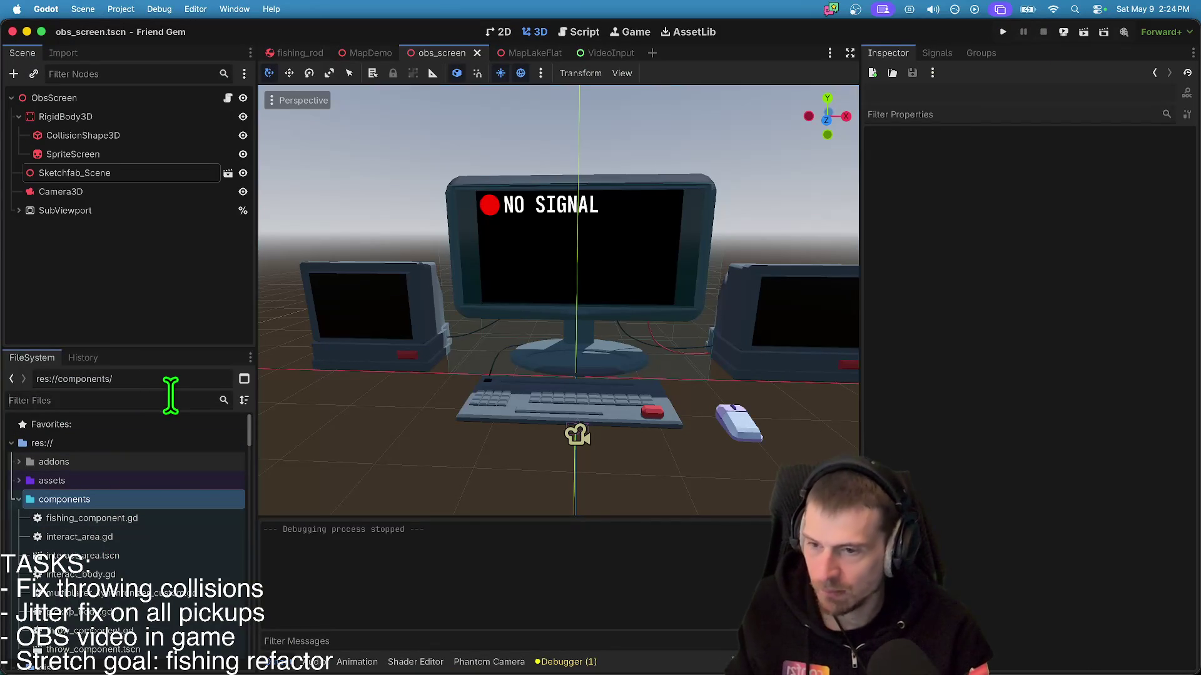
- Drag Camera3D up and into place in front of the NO SIGNAL monitor, then deselect it
text(phant)
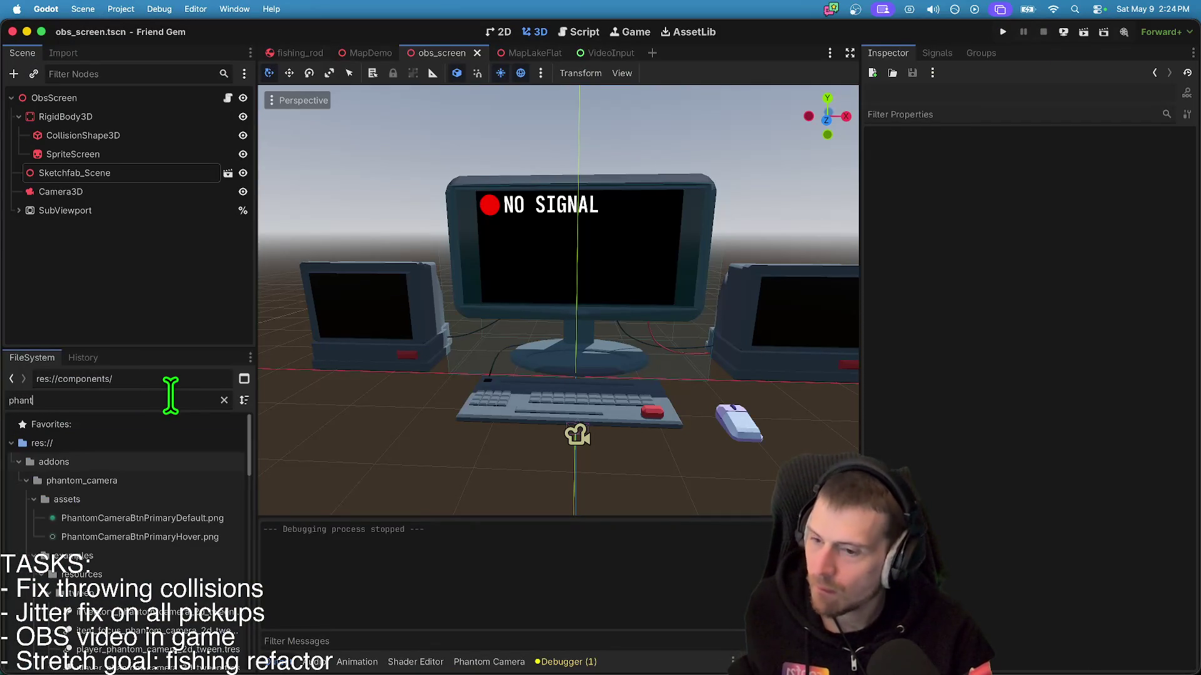
scroll(73, 538, down, 10)
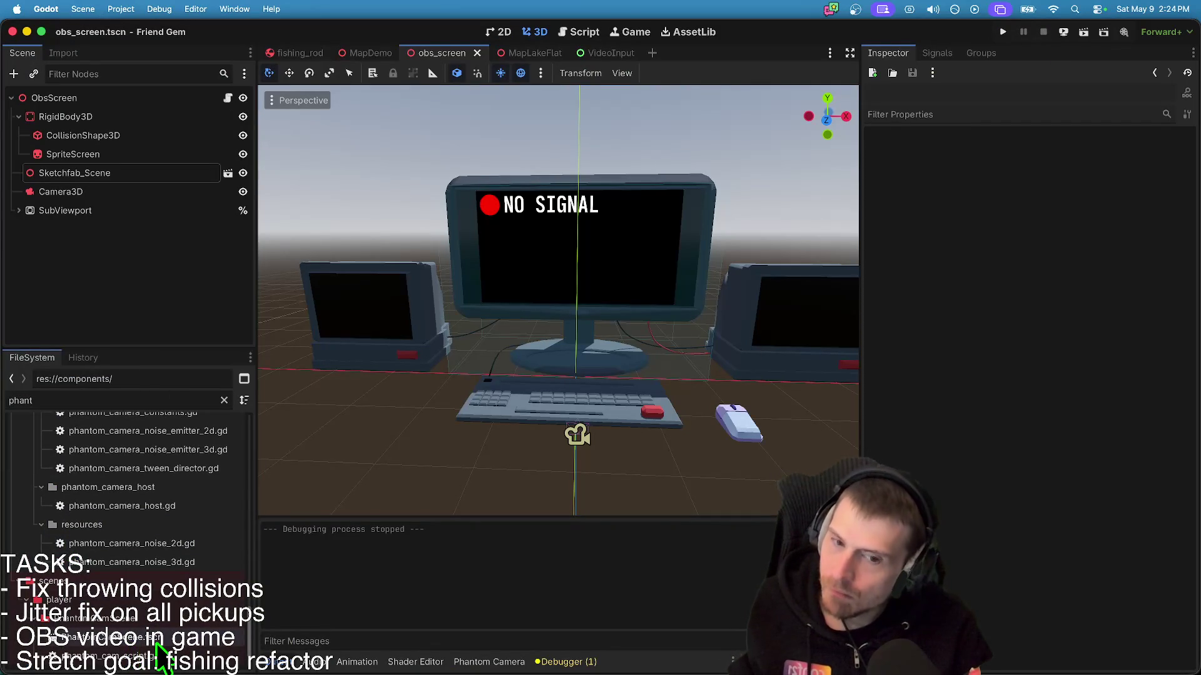
click(124, 194)
drag(584, 367, 588, 246)
drag(574, 366, 583, 290)
drag(579, 212, 564, 336)
mouse_move(581, 213)
mouse_down()
mouse_move(534, 335)
mouse_move(535, 202)
mouse_up()
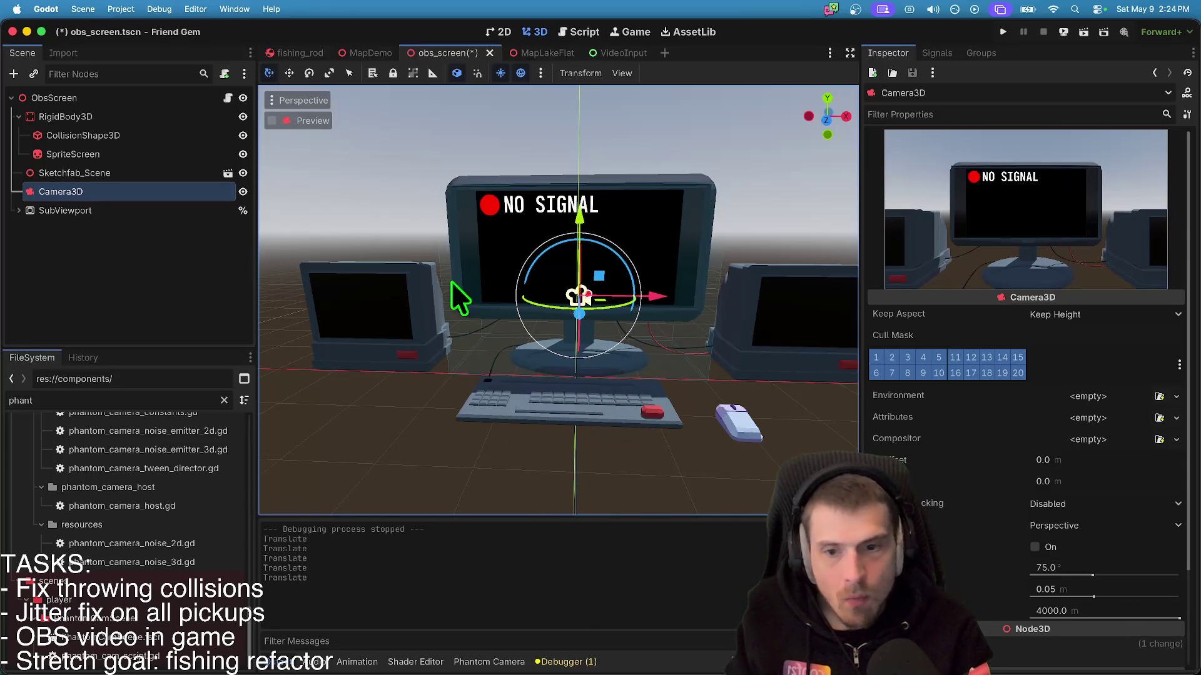
click(238, 331)
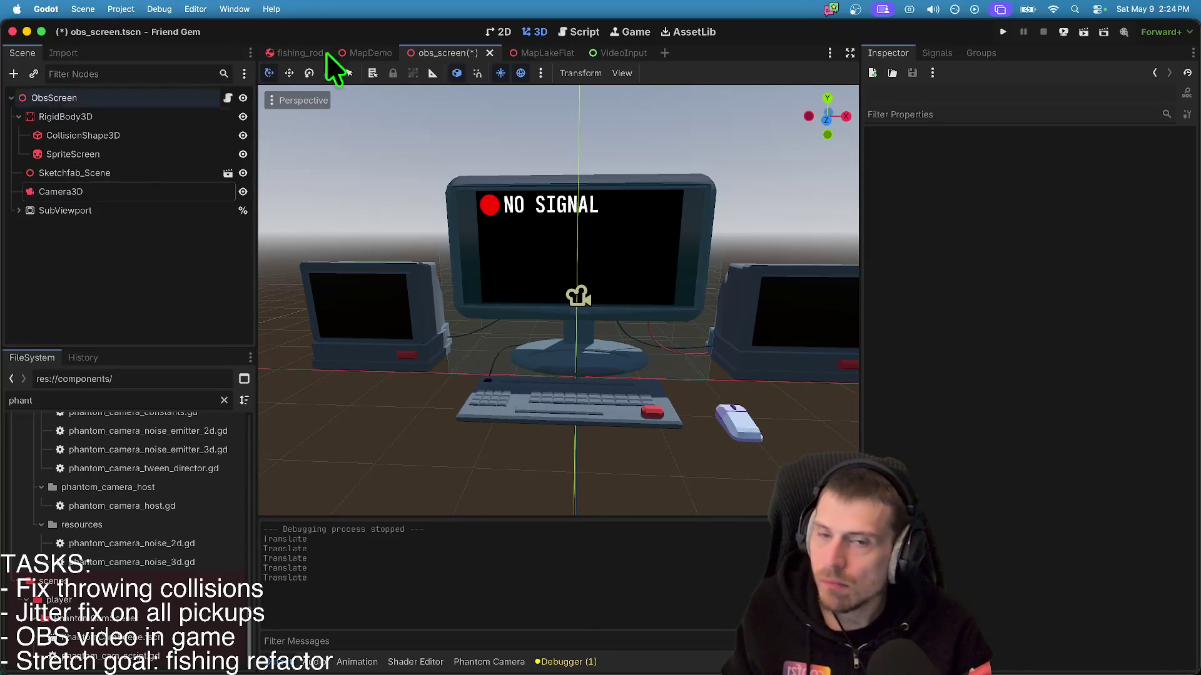
- View the NO SIGNAL monitor among the trees in MapLakeFlat, then bring Firefox forward
click(535, 53)
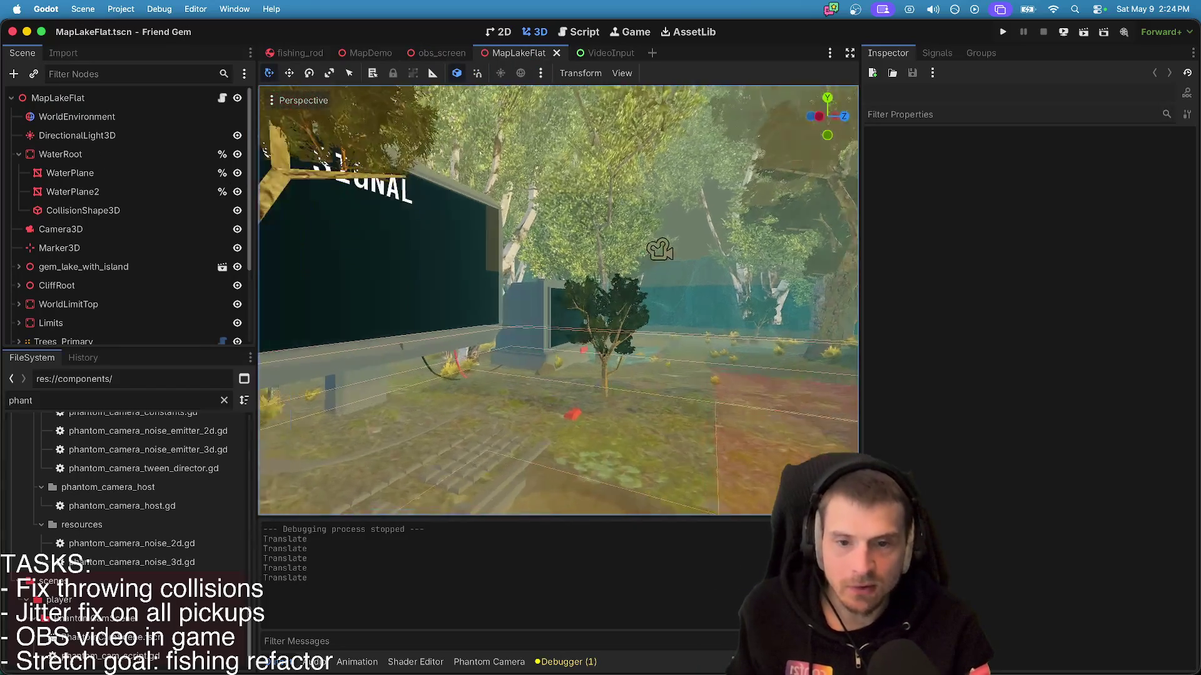
scroll(558, 300, down, 5)
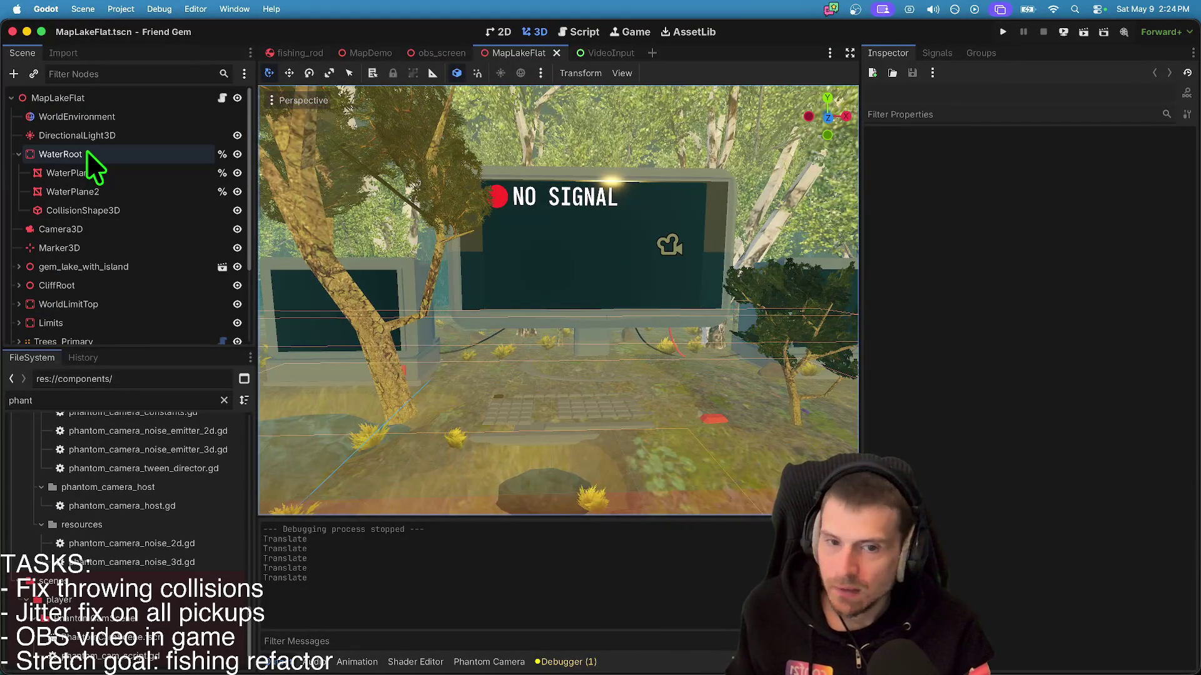
key(super+Tab)
key(super+shift+Tab)
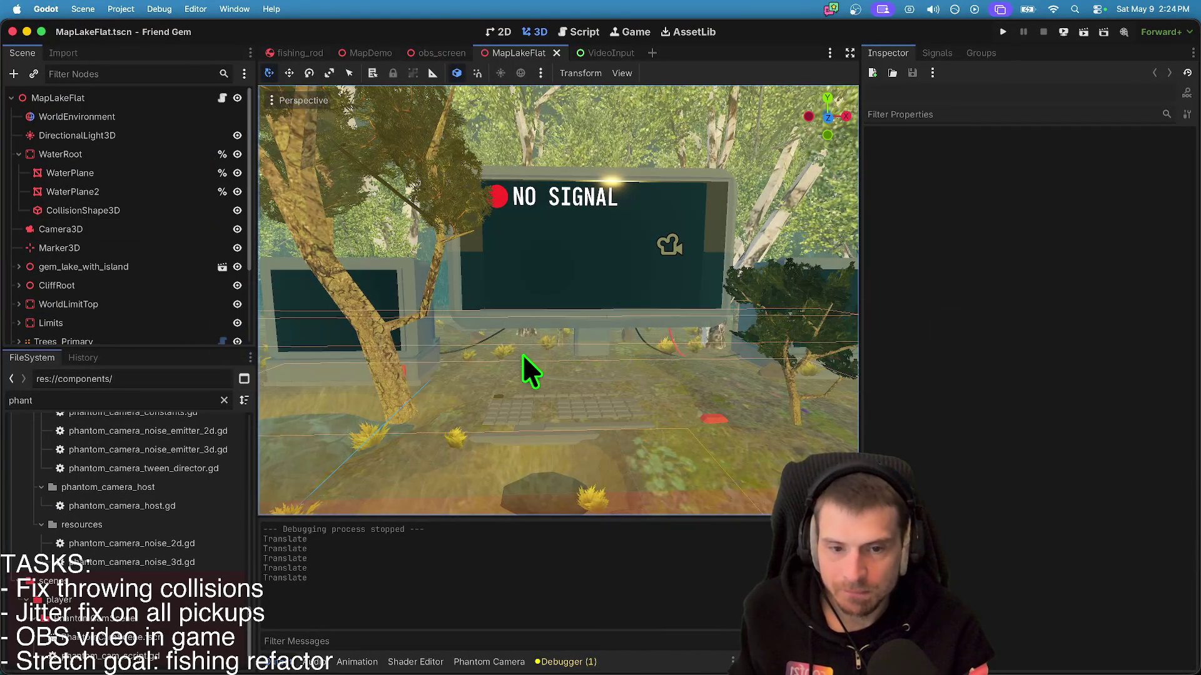
scroll(522, 351, up, 5)
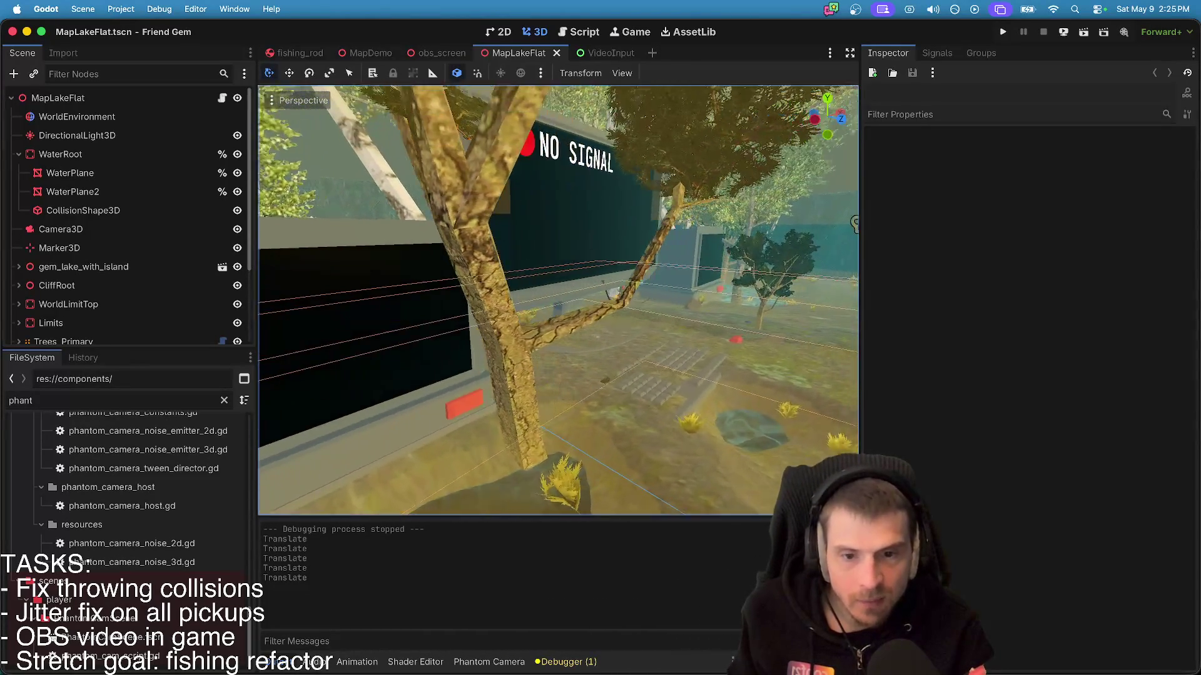
mouse_move(196, 668)
click(305, 633)
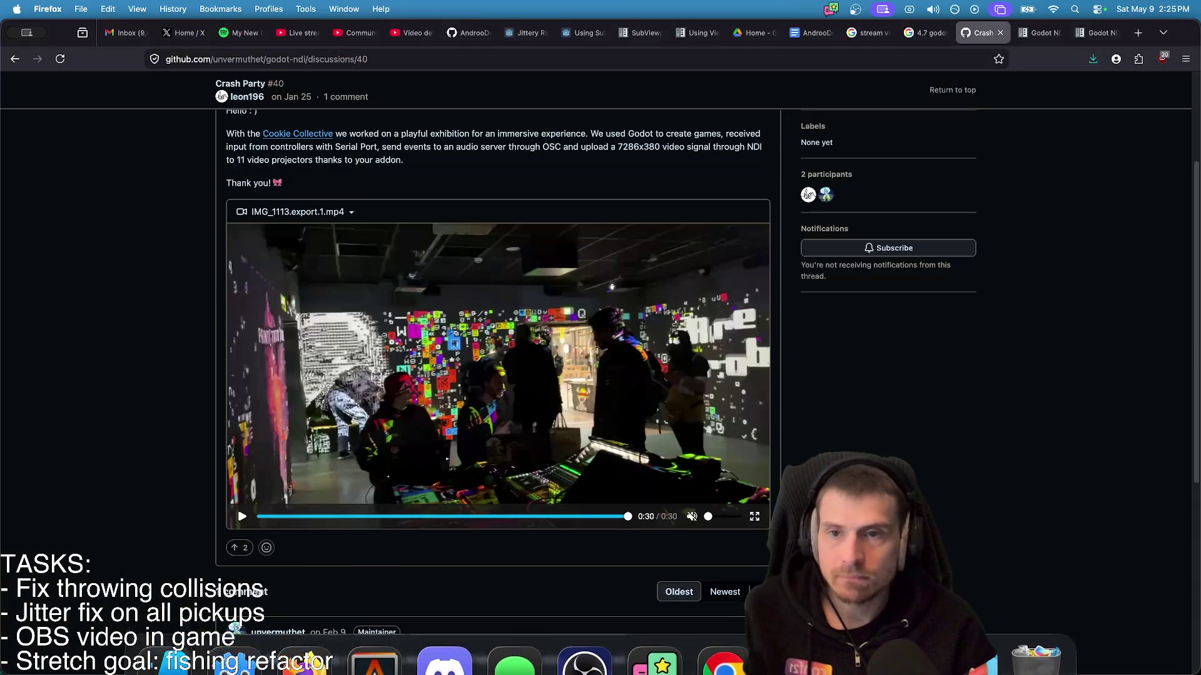
- Open poly.pizza in a new tab and browse its screen and monitor search results
key(super+t)
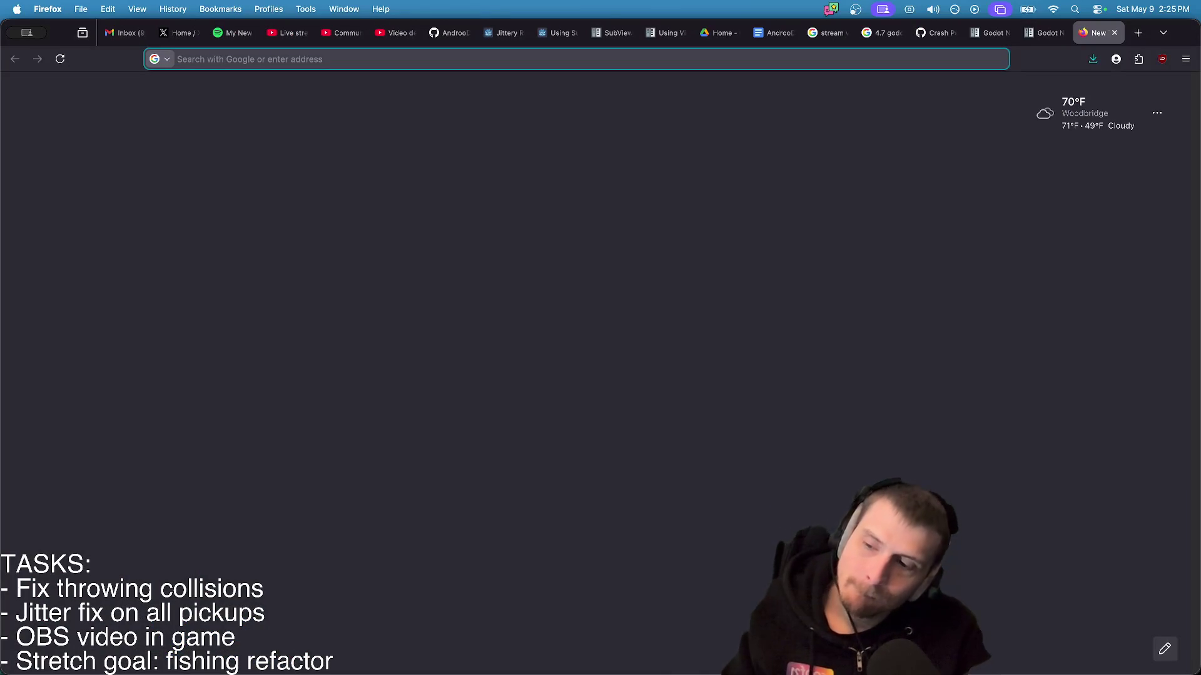
text(poly.pizza/)
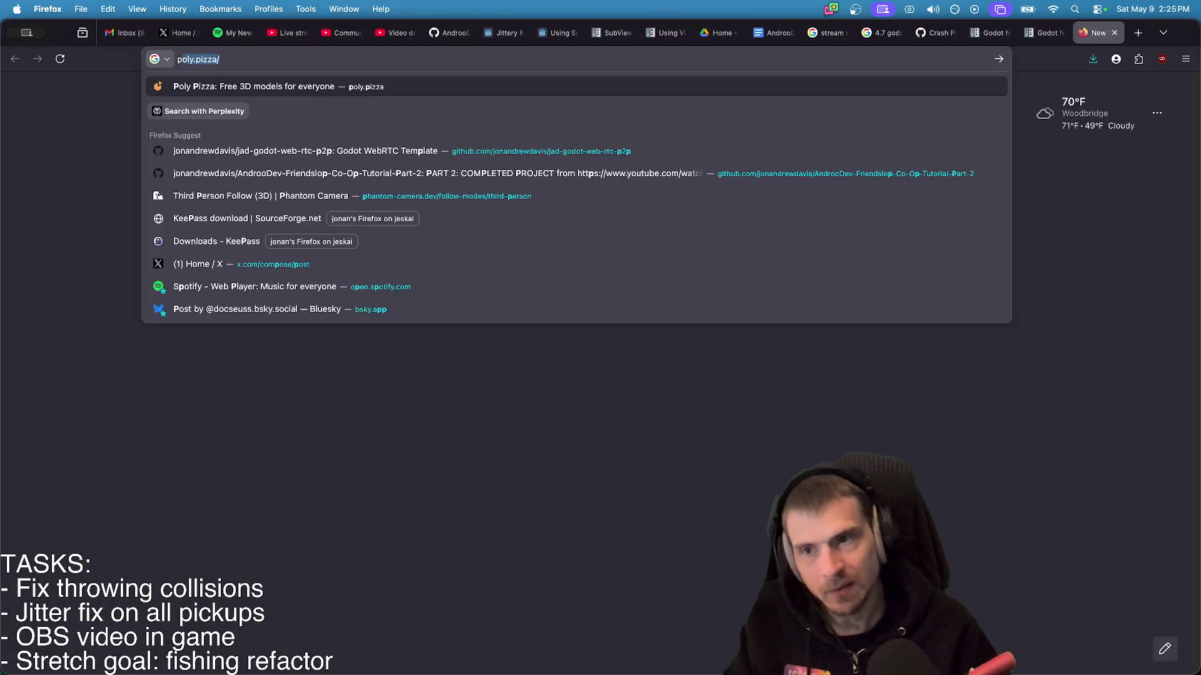
key(Return)
text(scr)
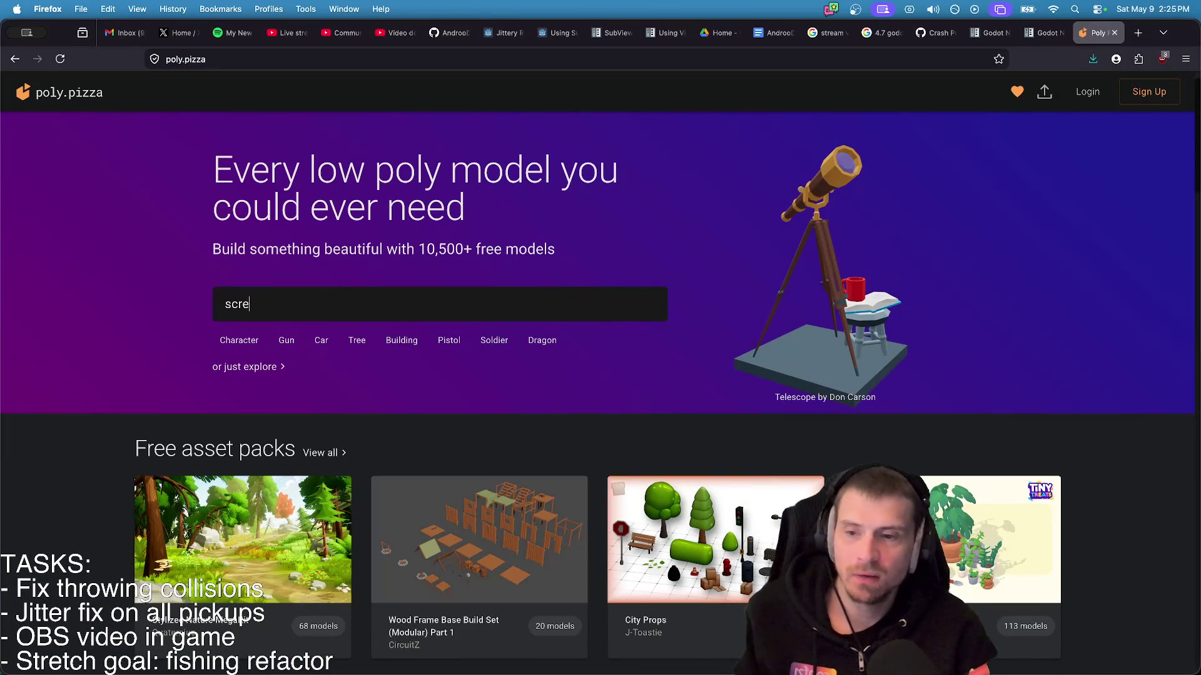
text(en)
key(Return)
scroll(904, 306, down, 6)
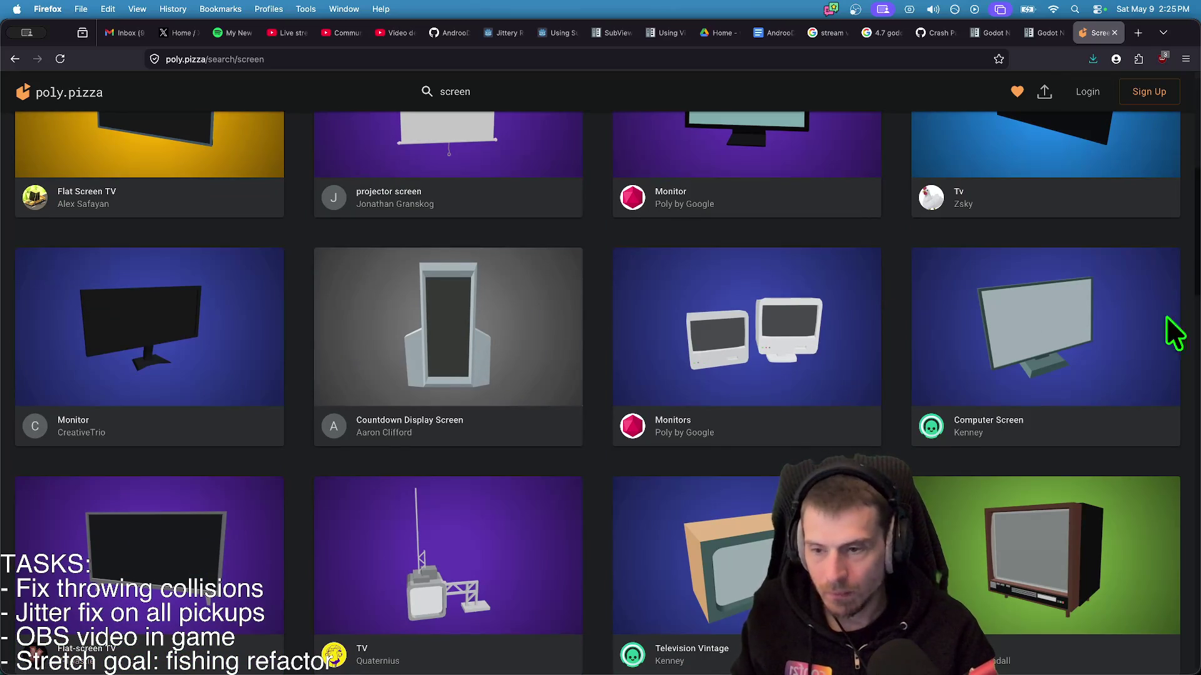
scroll(669, 383, down, 10)
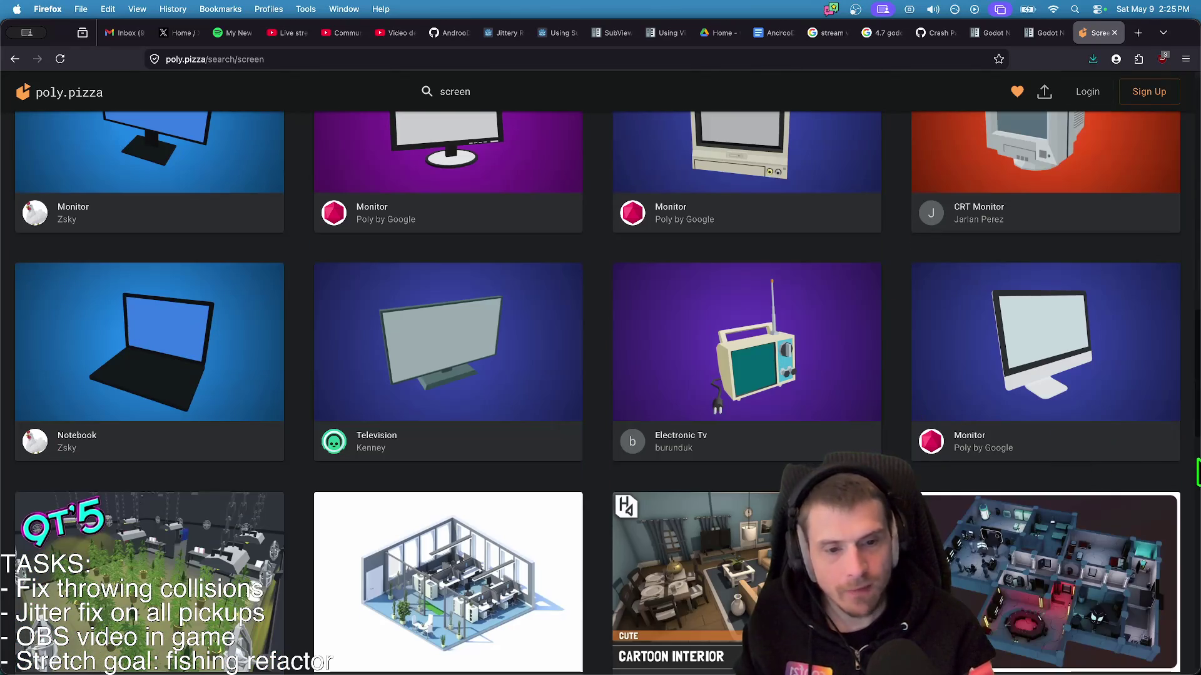
scroll(381, 590, down, 3)
scroll(384, 589, down, 10)
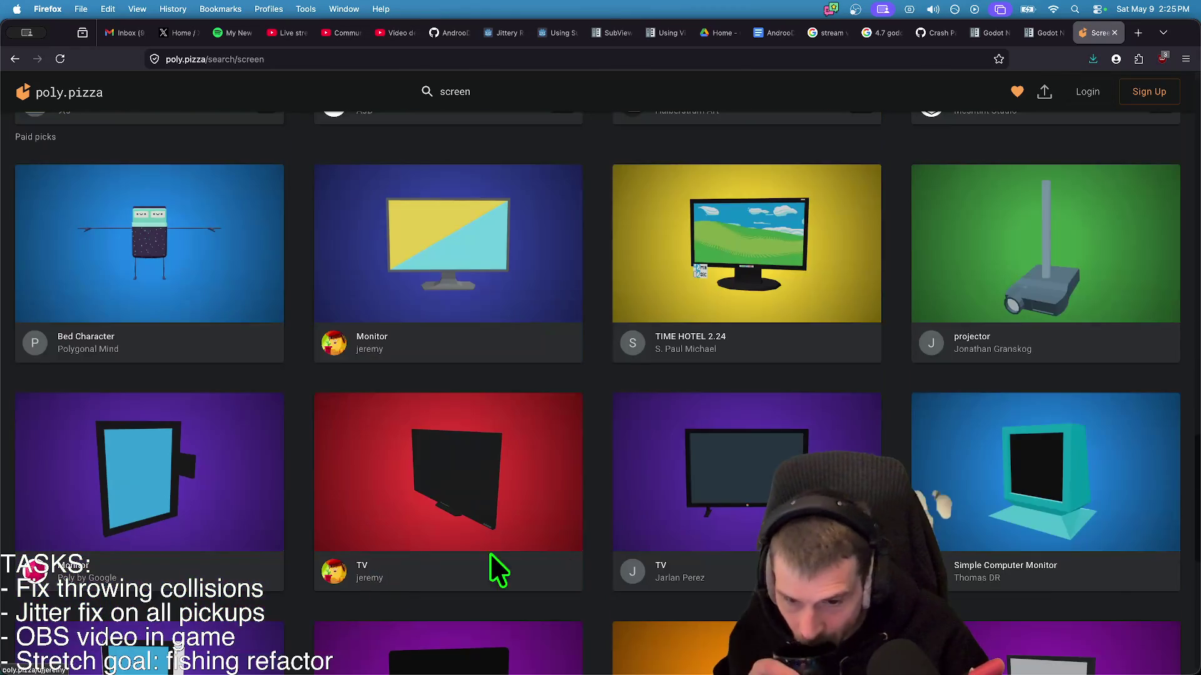
scroll(982, 522, down, 2)
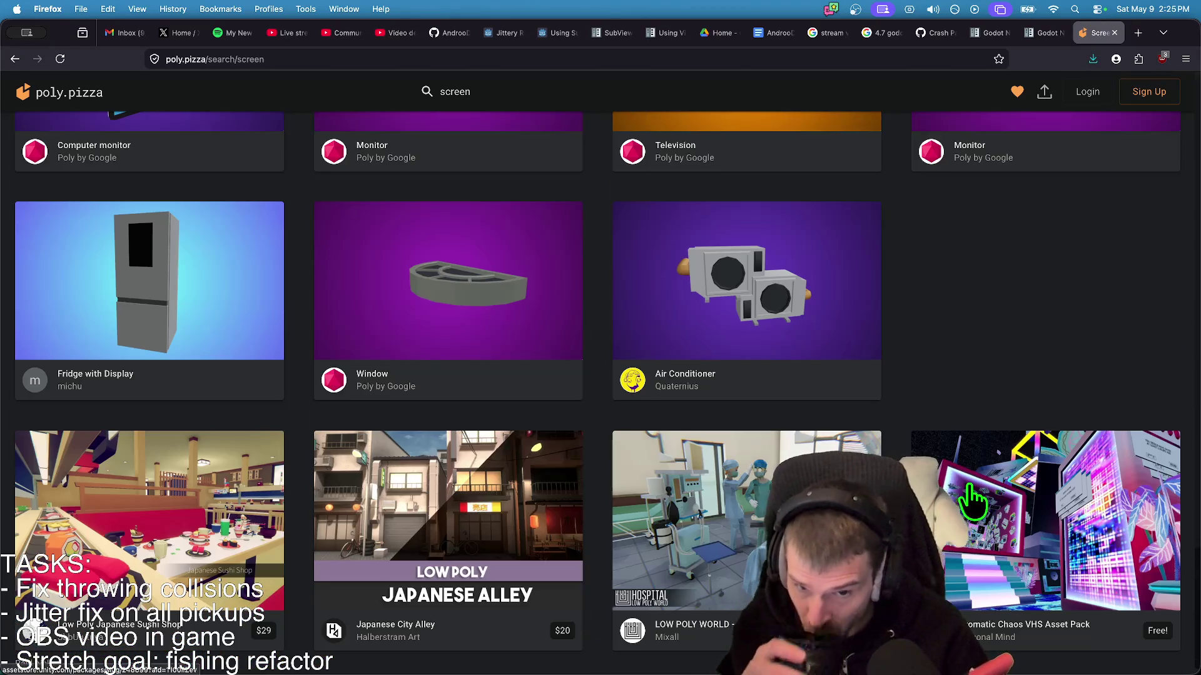
scroll(971, 500, up, 20)
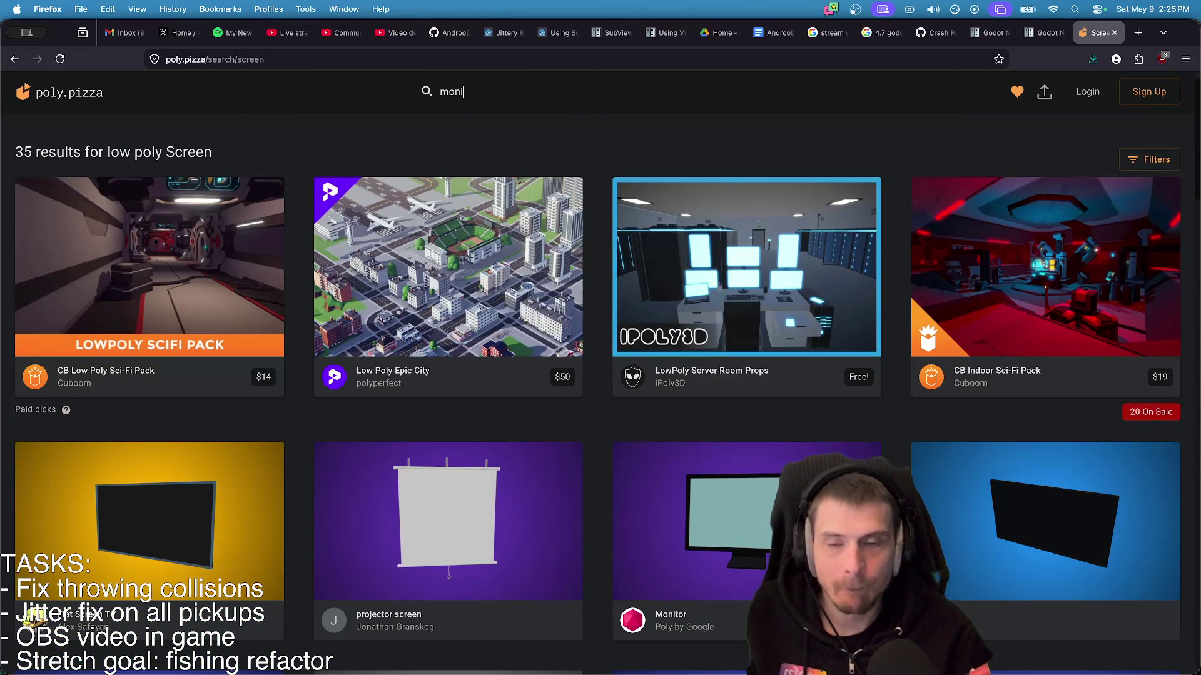
scroll(969, 406, down, 4)
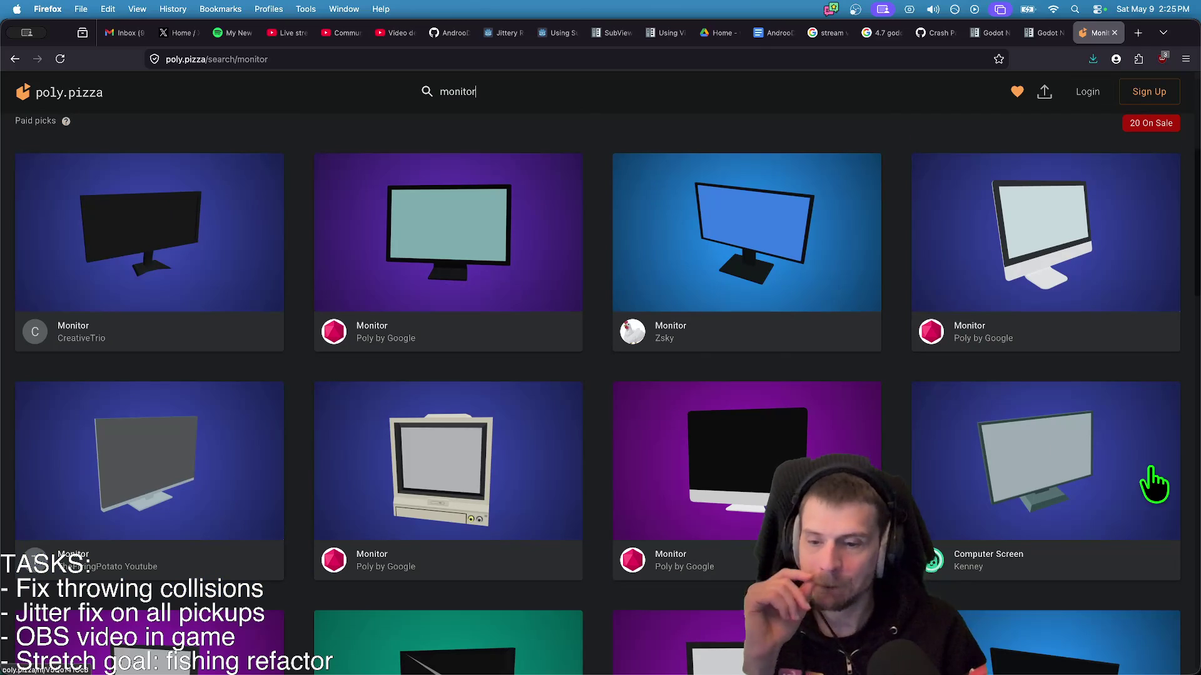
scroll(1182, 425, down, 4)
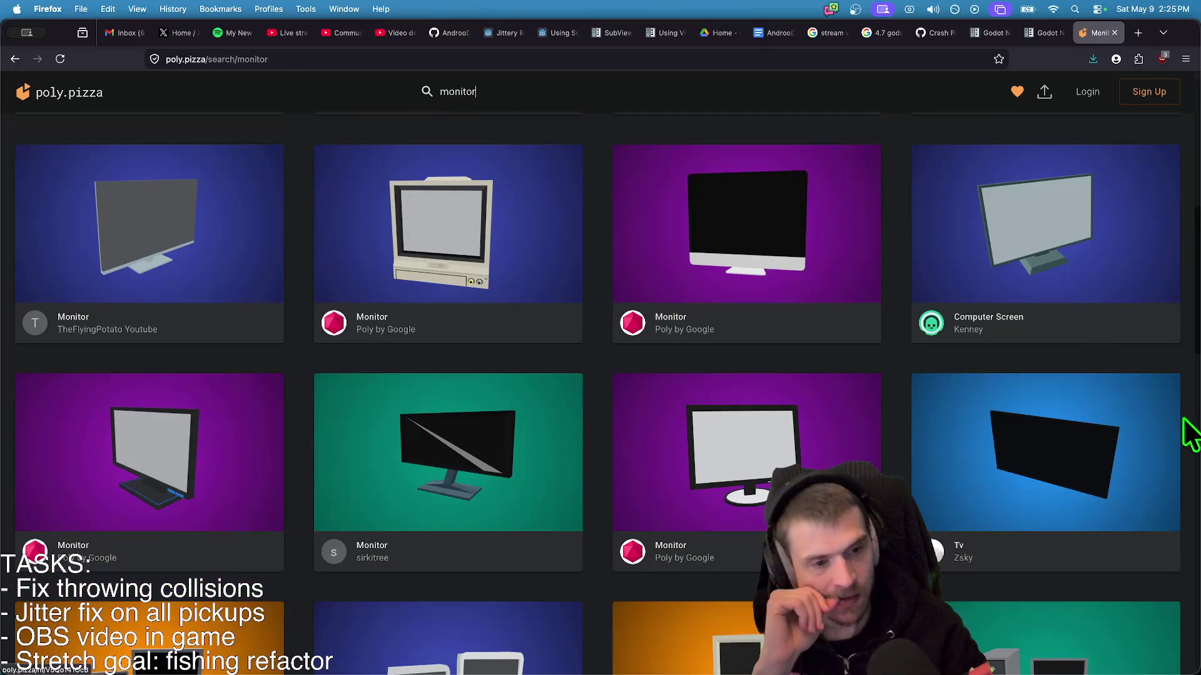
scroll(1195, 535, down, 3)
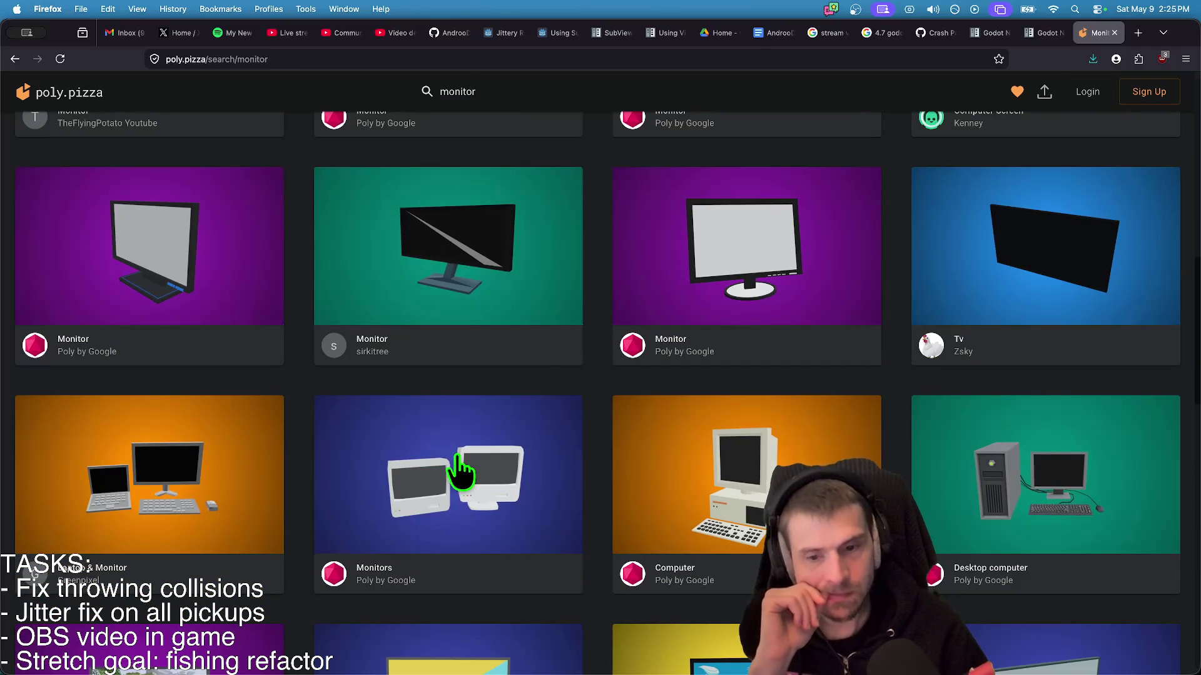
- Inspect the Monitors and TV model pages, returning to the search results after each
click(466, 472)
mouse_move(820, 436)
mouse_down()
mouse_move(688, 437)
mouse_move(753, 456)
mouse_move(461, 450)
mouse_move(615, 449)
mouse_move(656, 474)
mouse_move(303, 534)
mouse_move(514, 488)
mouse_move(544, 456)
mouse_move(605, 466)
mouse_up()
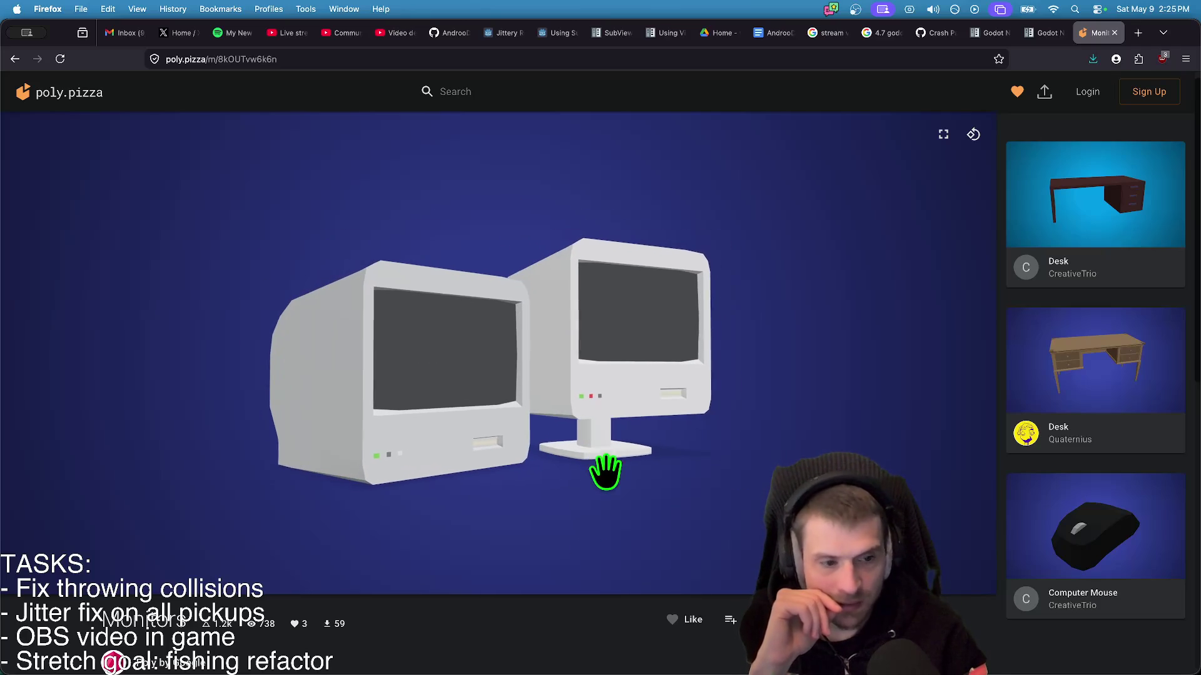
key(super+Left)
scroll(994, 532, down, 15)
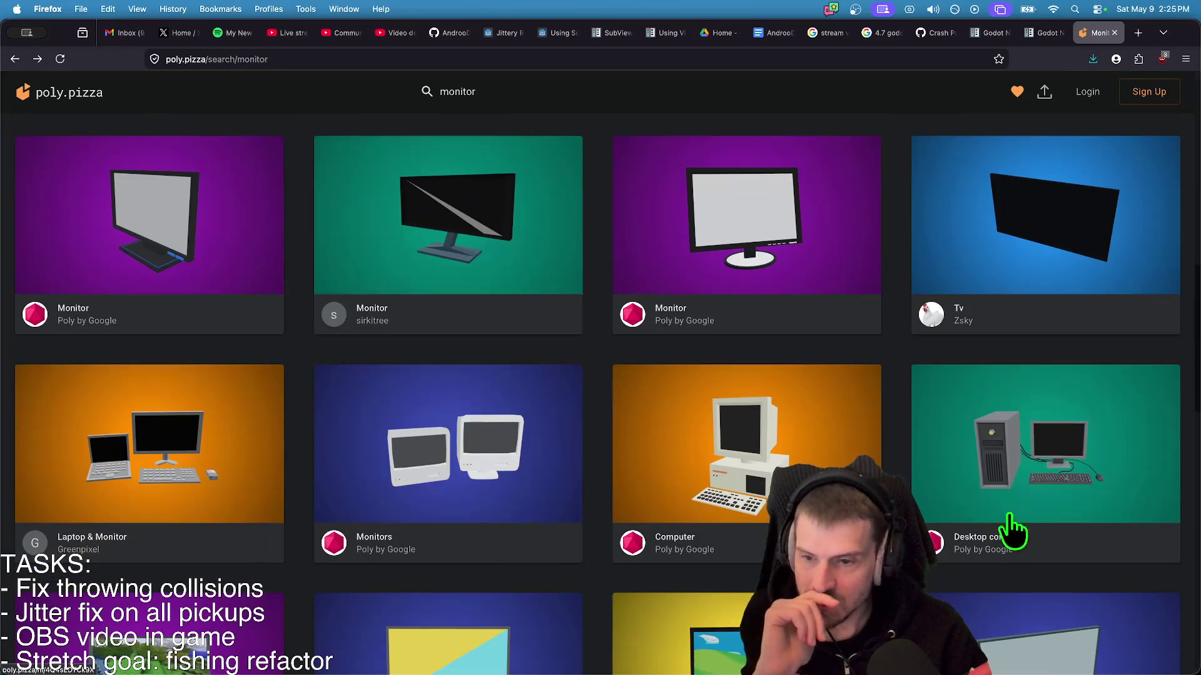
scroll(1171, 576, down, 8)
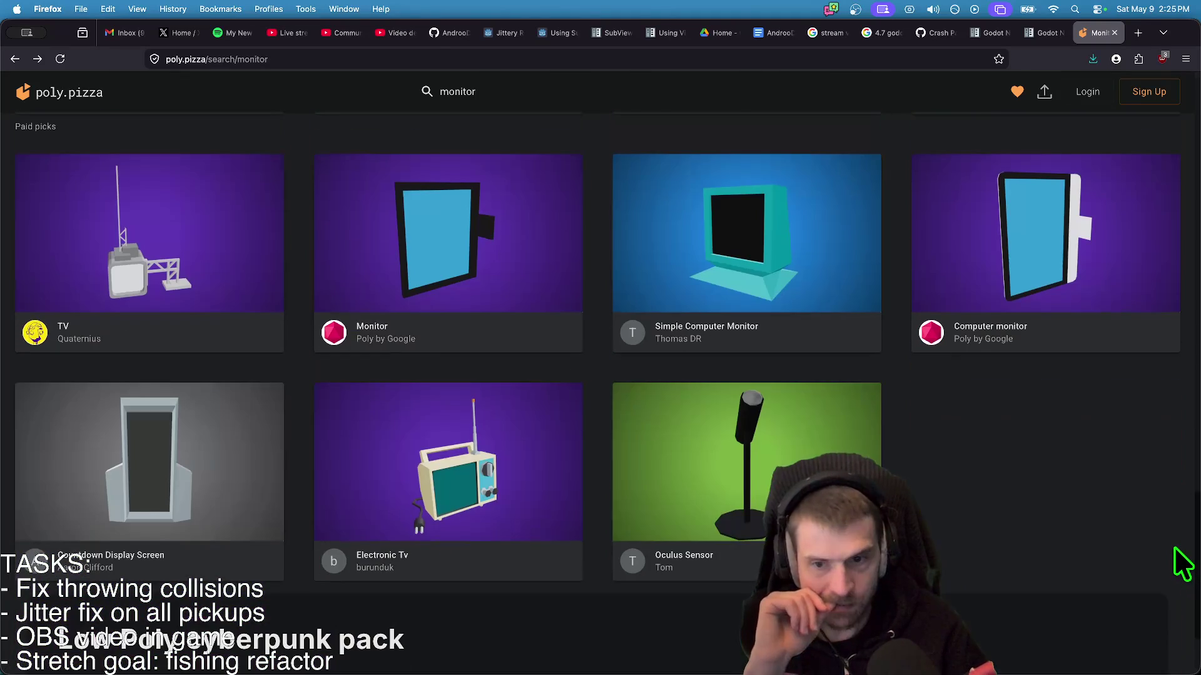
click(133, 266)
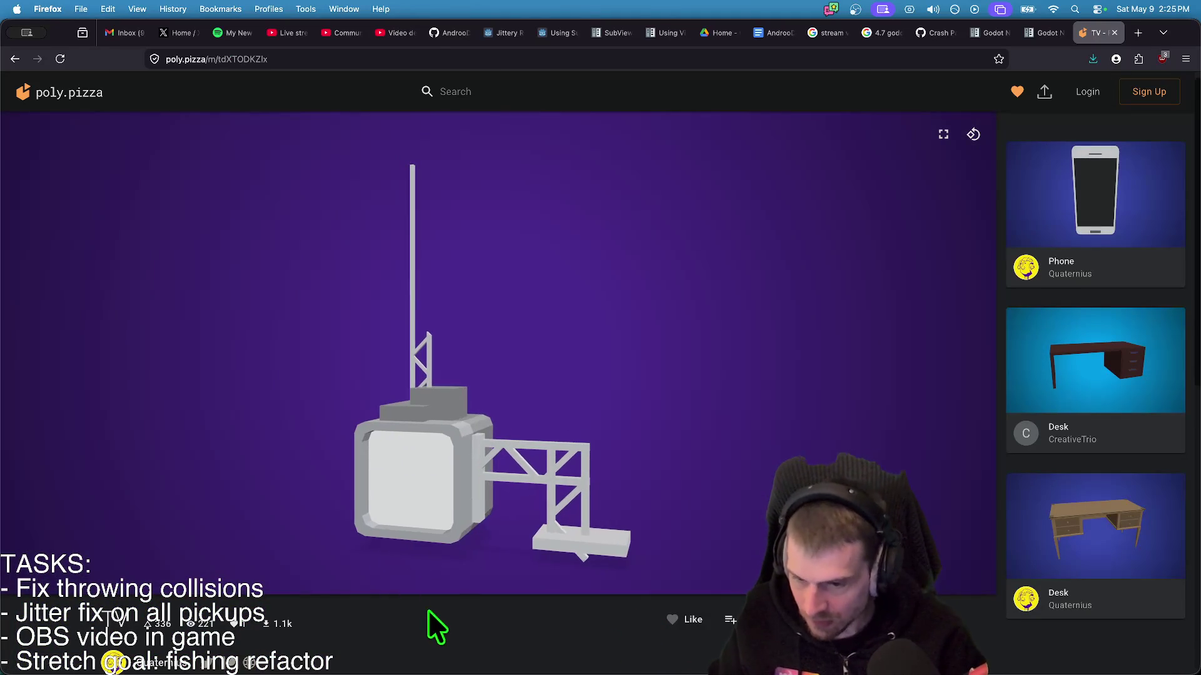
key(super+Left)
scroll(665, 644, down, 10)
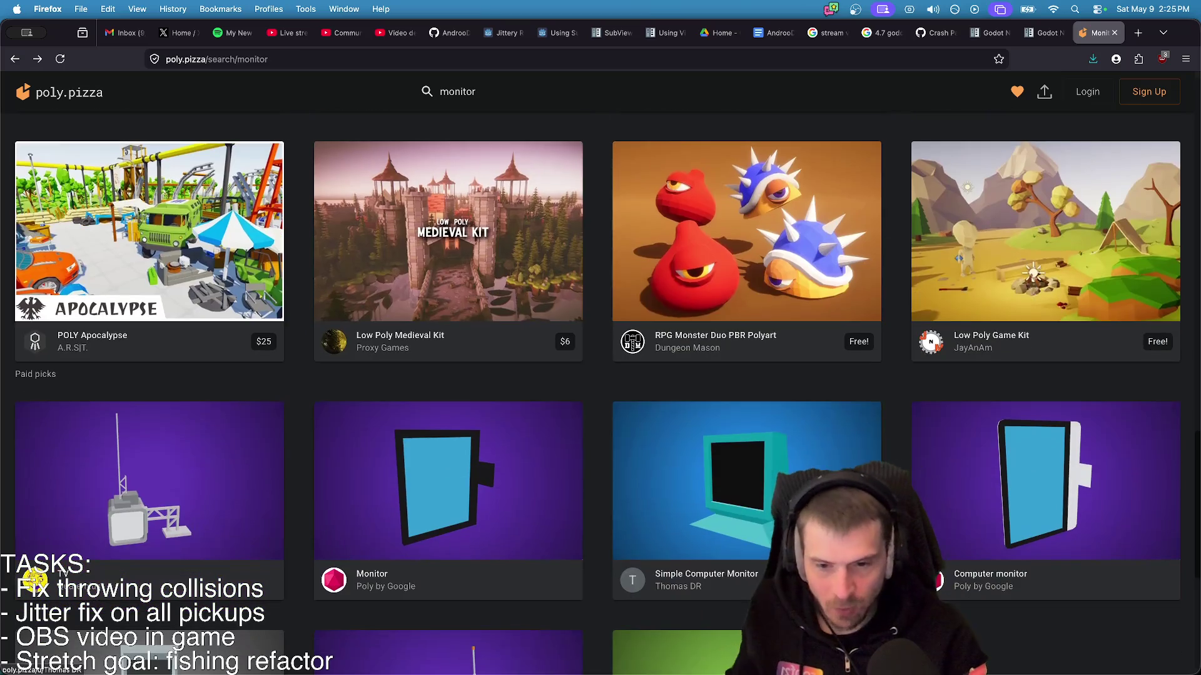
- Load sketchfab in a new browser tab
key(super+t)
text(sketchfab)
key(Return)
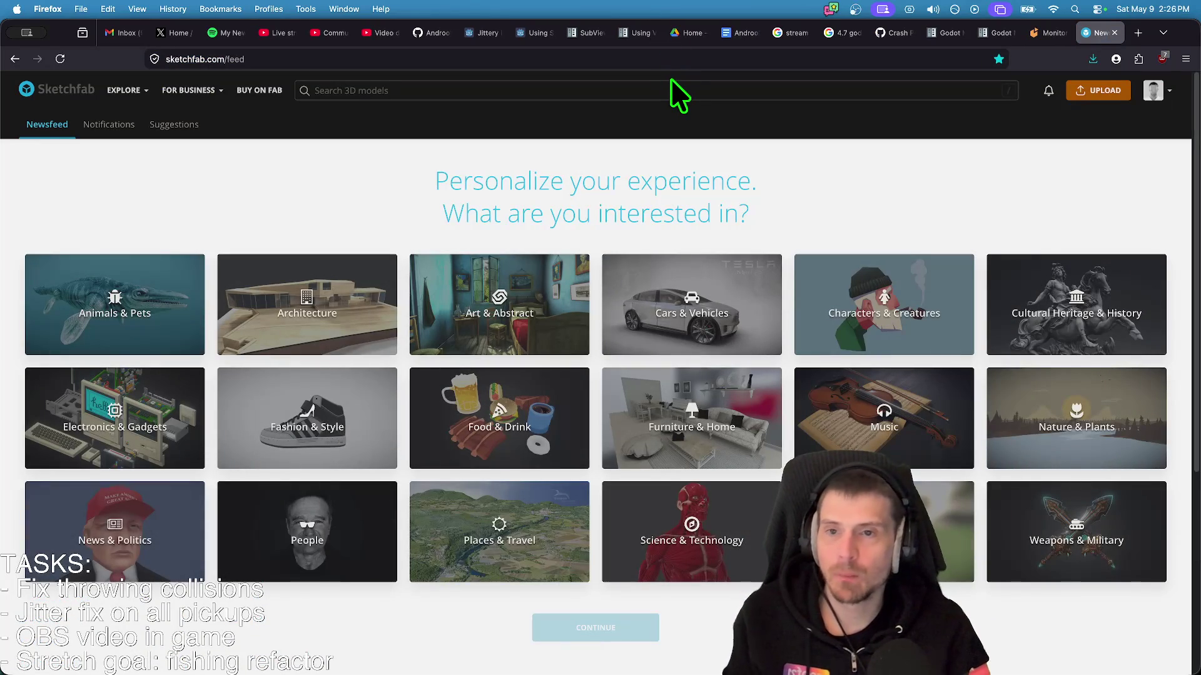
- Search Sketchfab for 'monitor' models, limited to downloadable results
click(673, 84)
text(monitor)
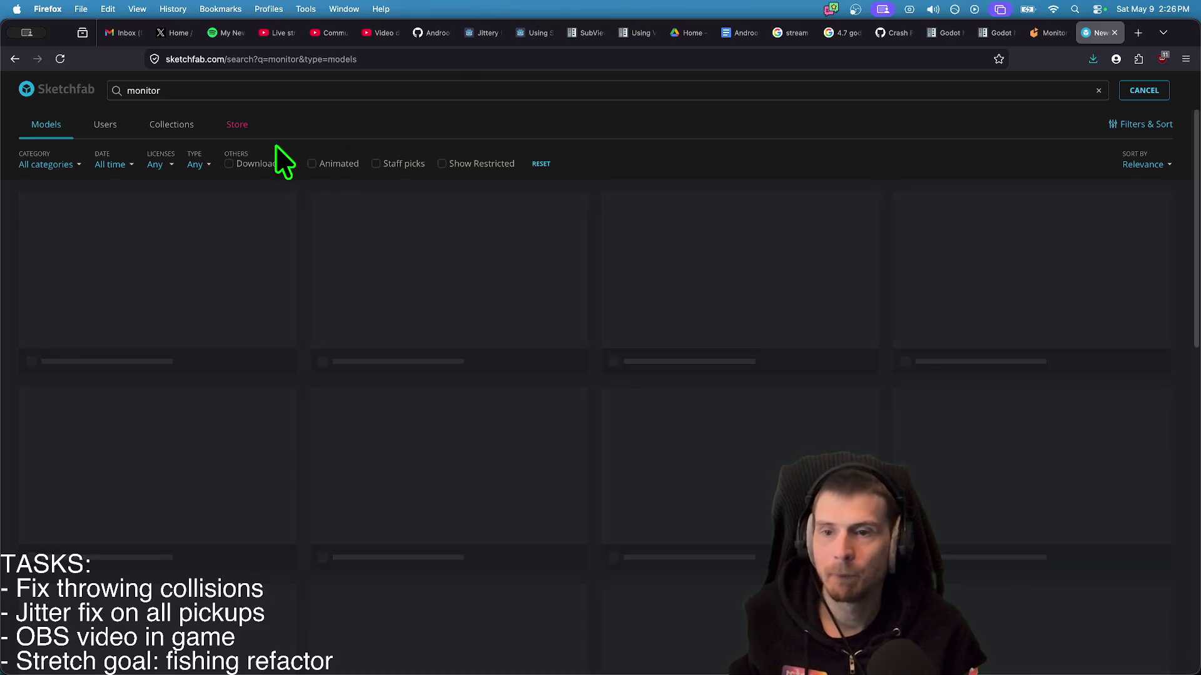
click(263, 164)
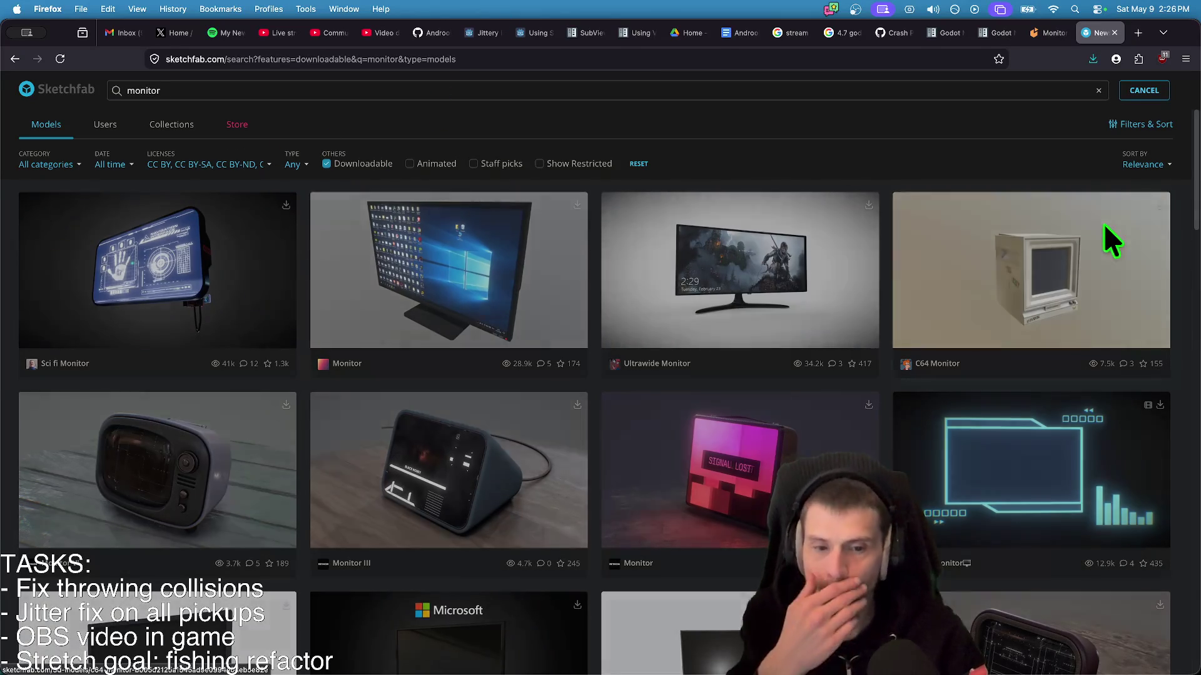
scroll(1094, 207, down, 2)
scroll(1091, 196, down, 10)
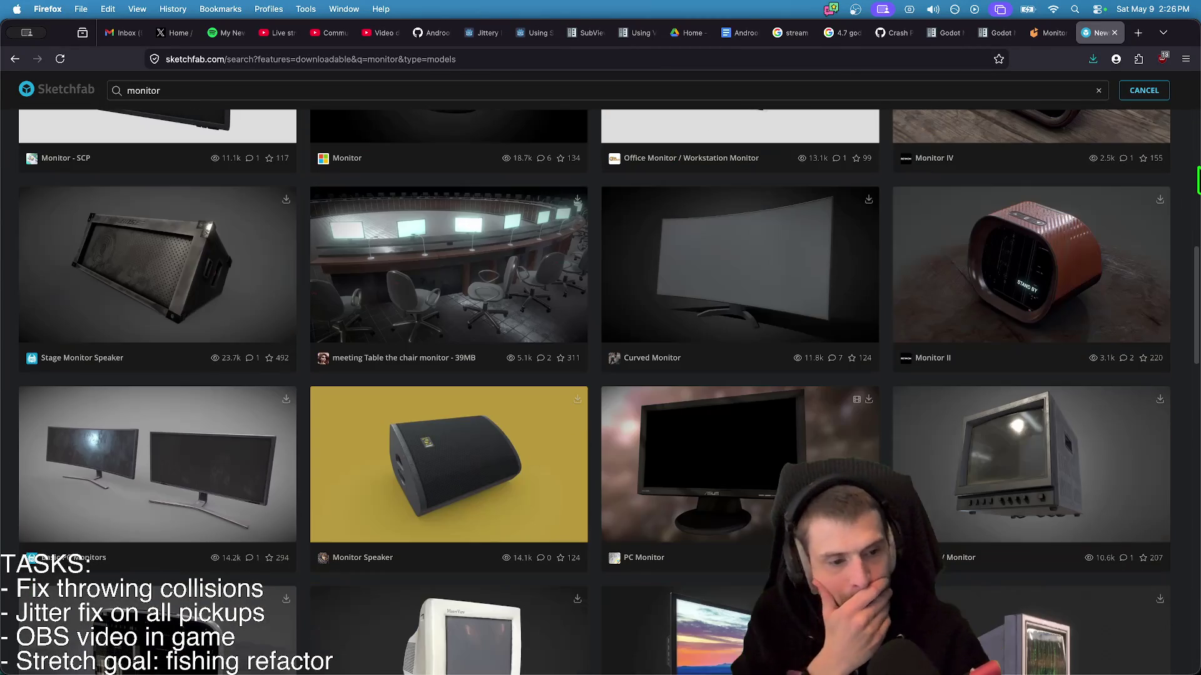
scroll(1178, 216, down, 10)
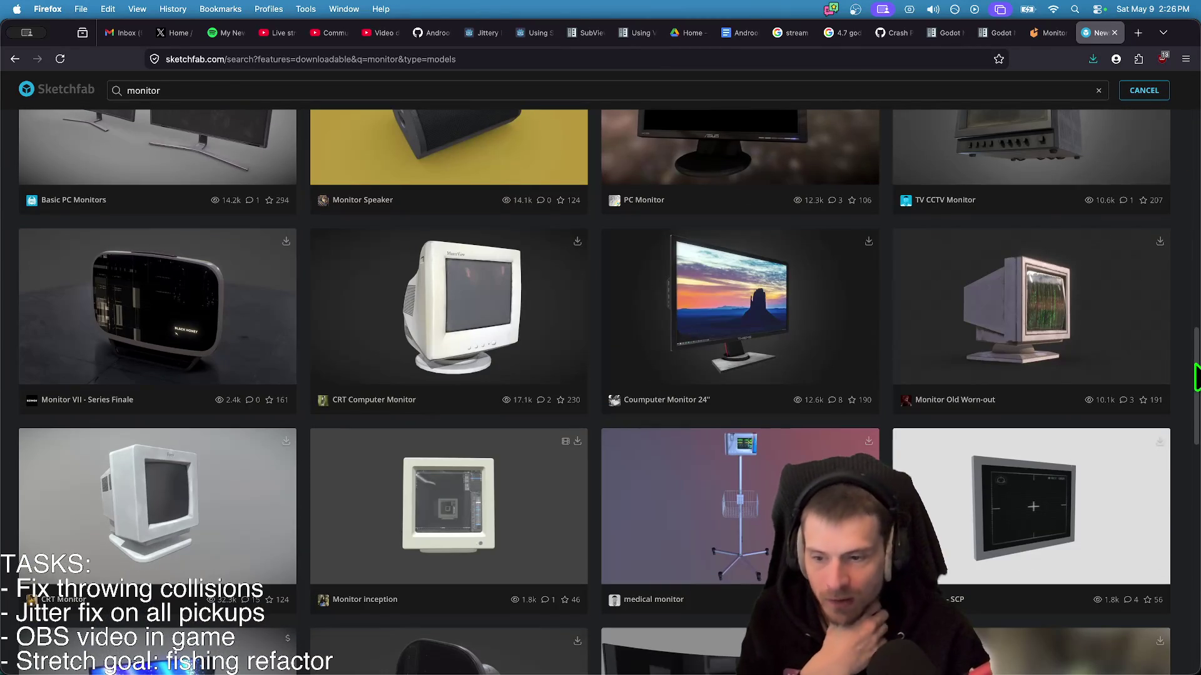
scroll(1191, 372, down, 10)
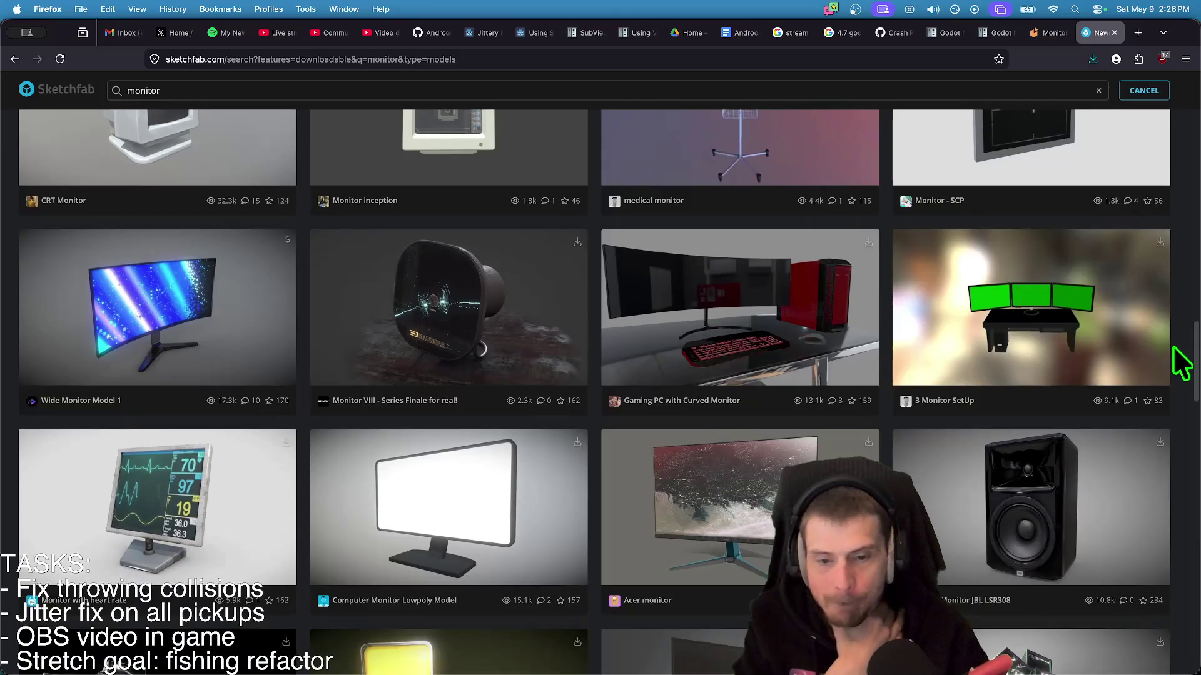
scroll(1175, 357, down, 7)
scroll(1132, 341, down, 5)
scroll(1110, 317, down, 1)
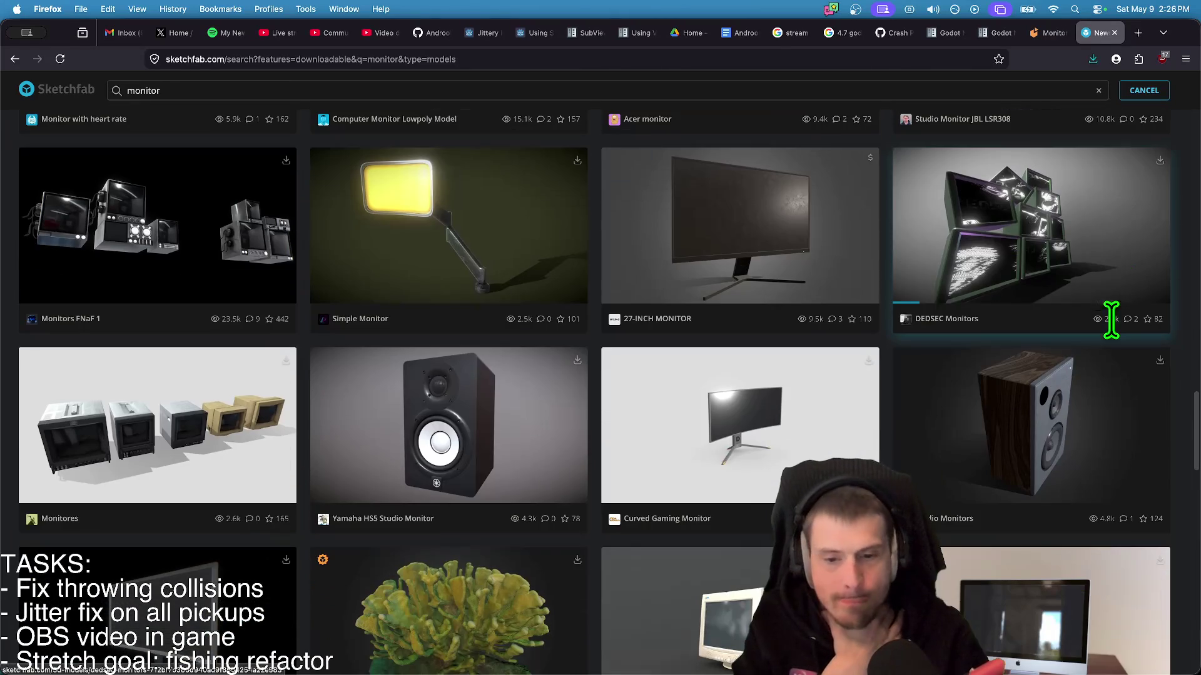
- Open the Monitores and CRT Monitor Retro models in background tabs
middle_click(128, 472)
scroll(278, 468, down, 6)
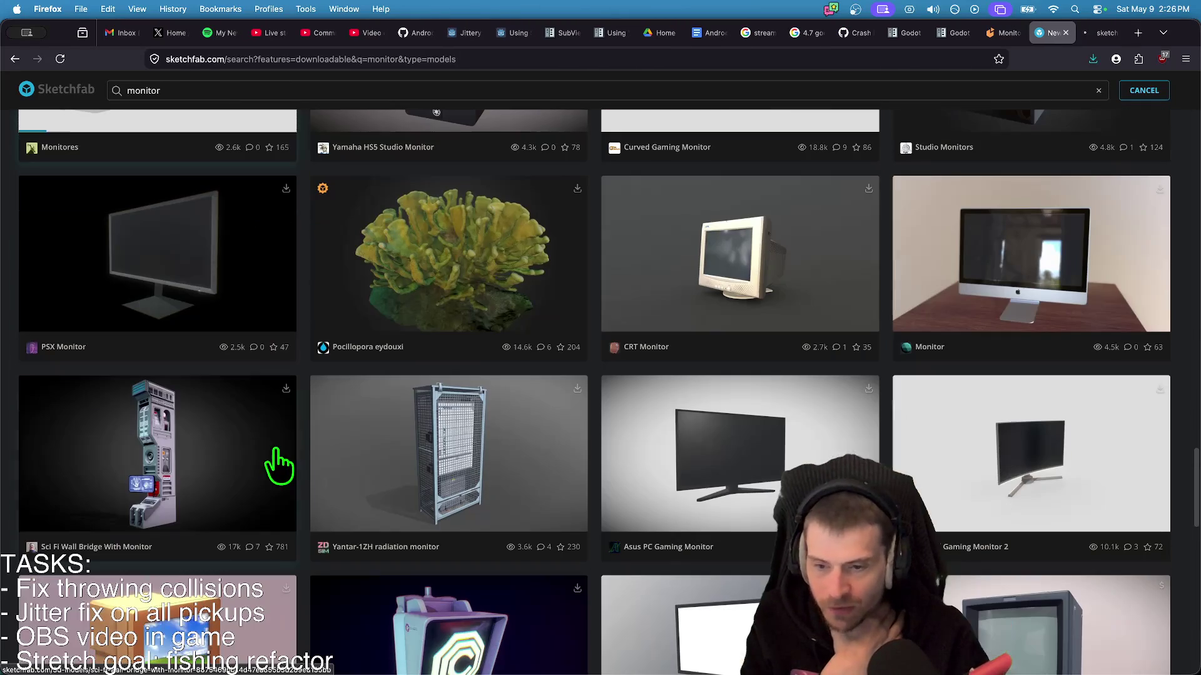
scroll(1164, 344, down, 6)
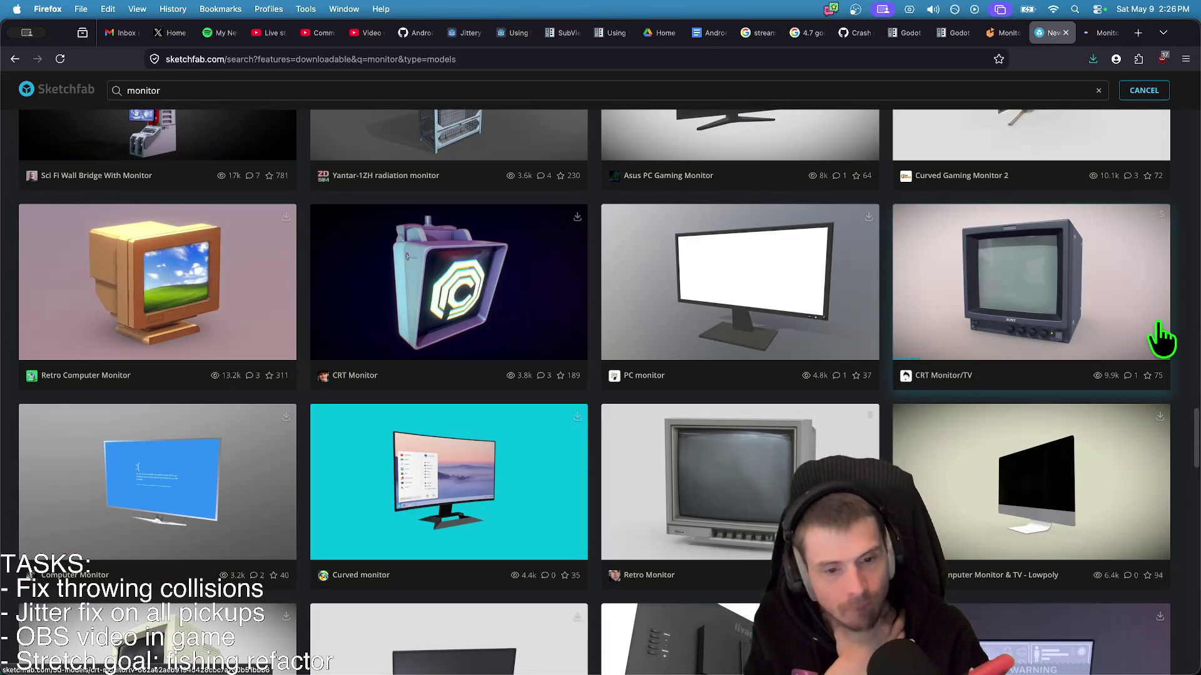
scroll(919, 488, down, 3)
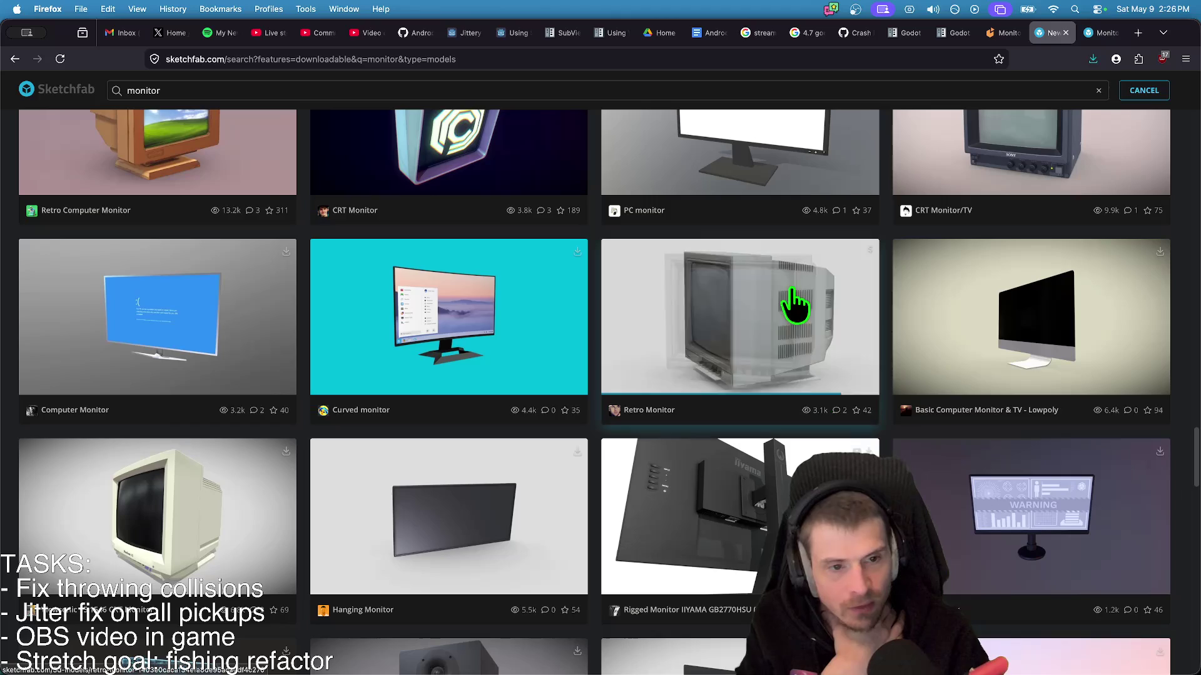
scroll(455, 591, down, 9)
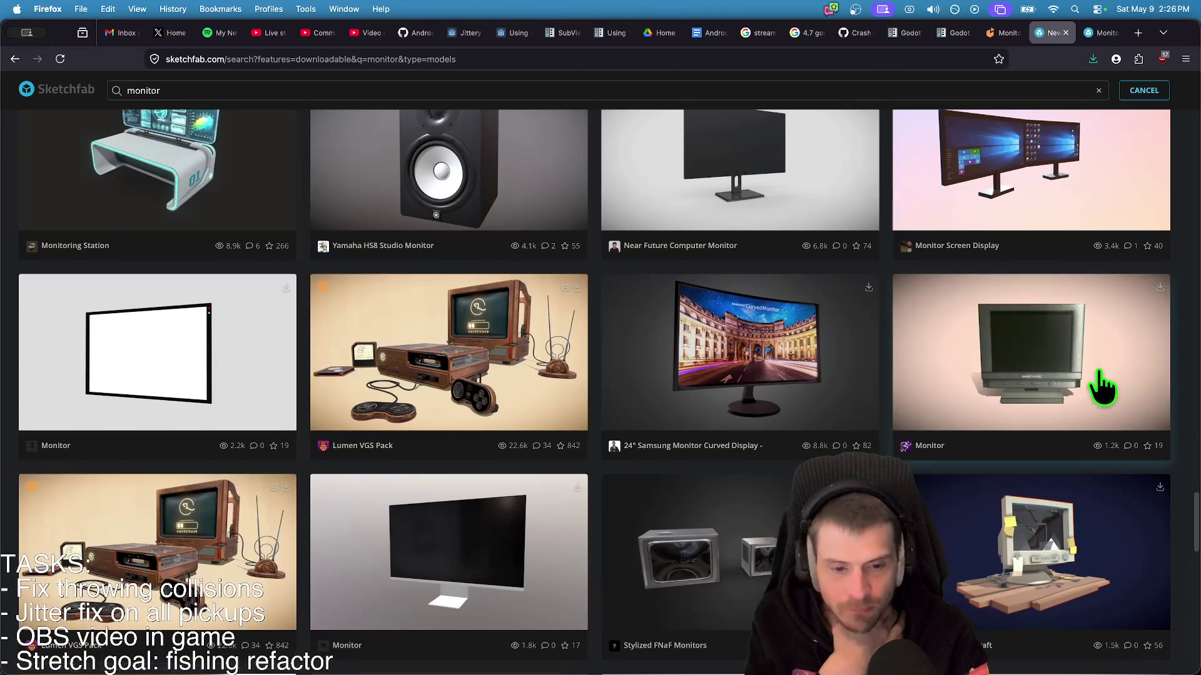
scroll(1179, 365, up, 4)
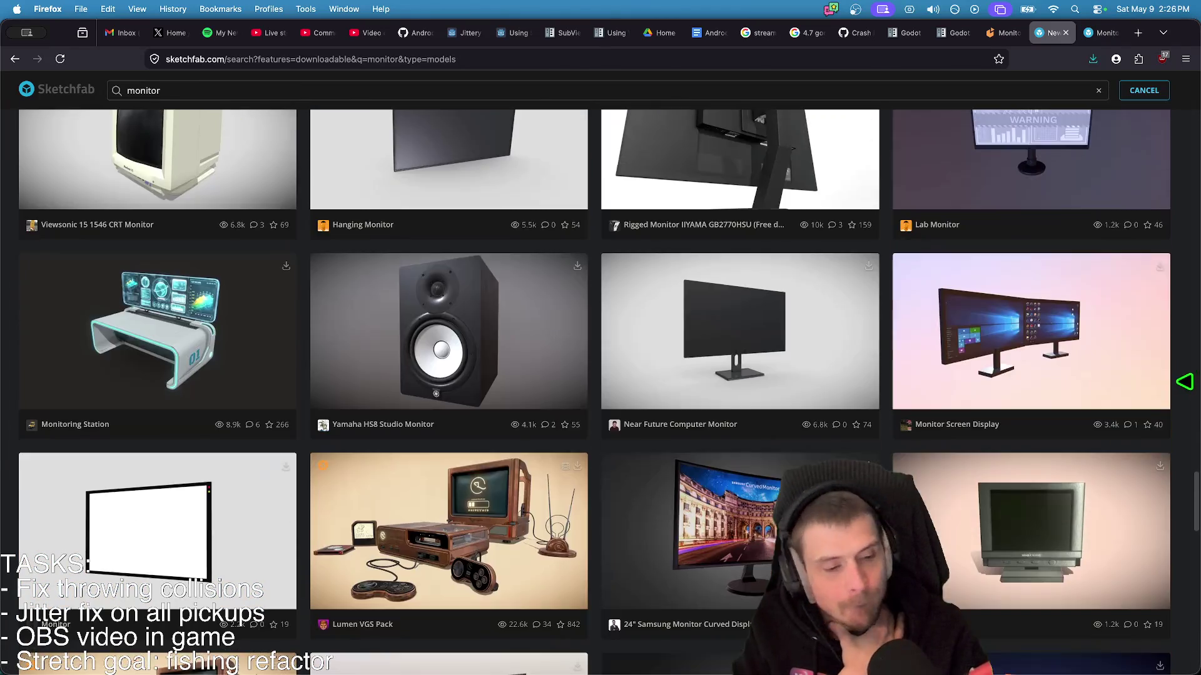
scroll(1191, 437, down, 7)
scroll(1080, 415, up, 3)
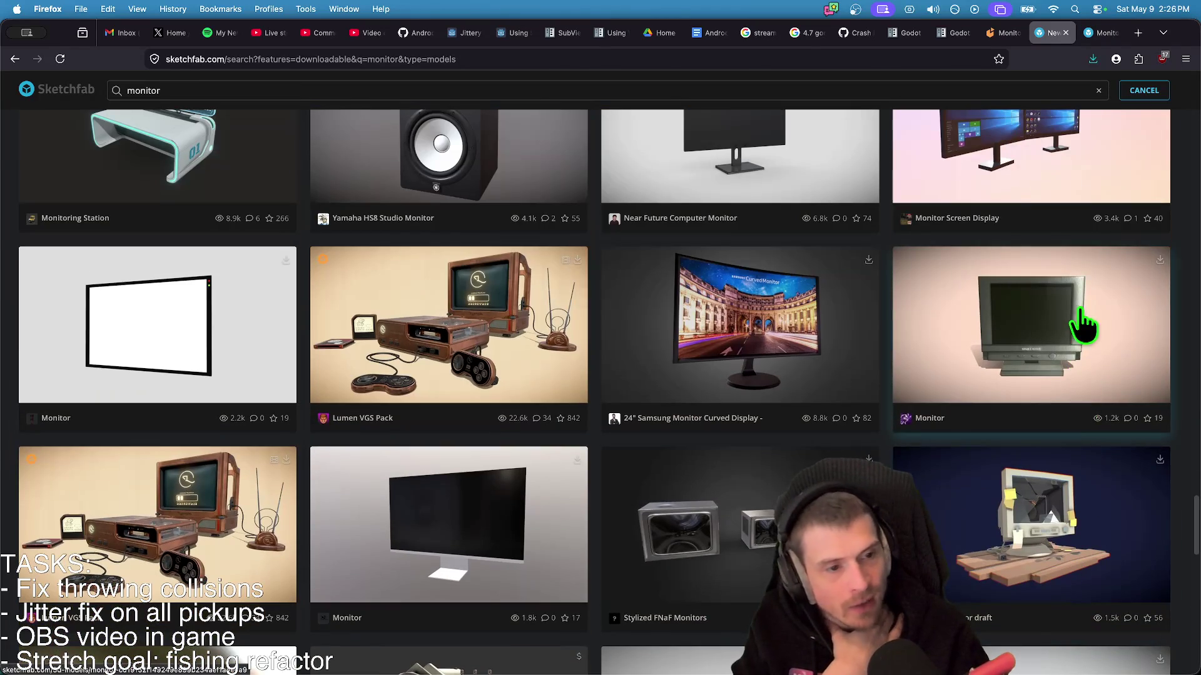
scroll(1191, 466, down, 12)
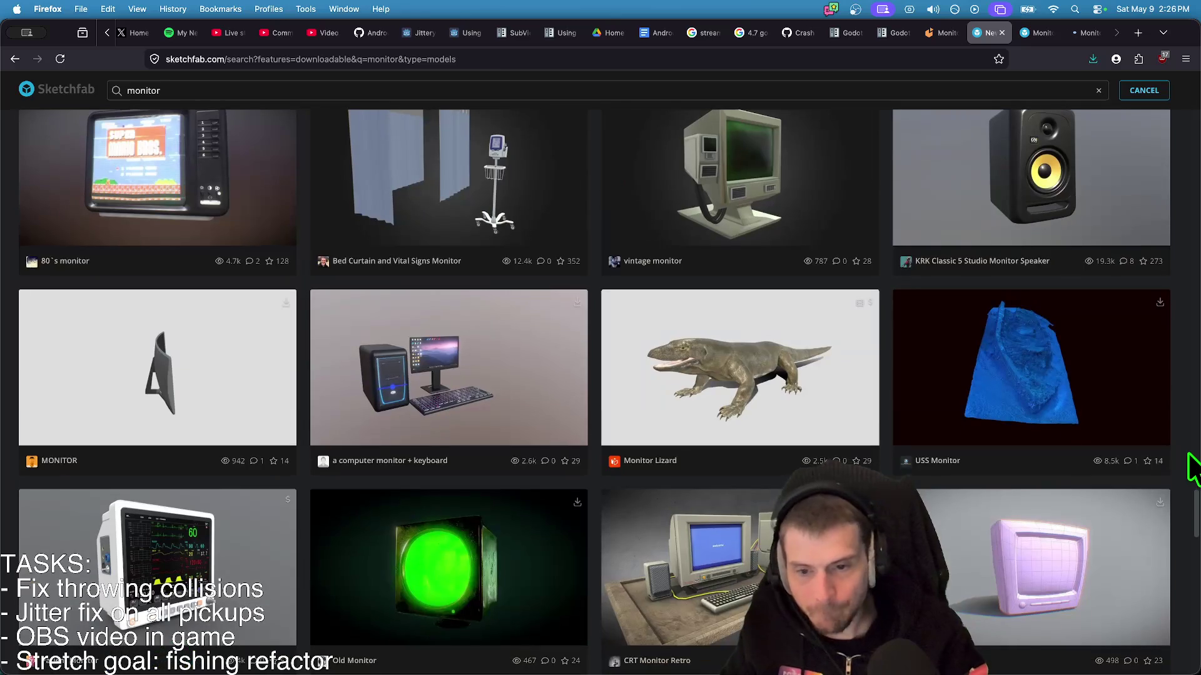
scroll(1139, 354, up, 3)
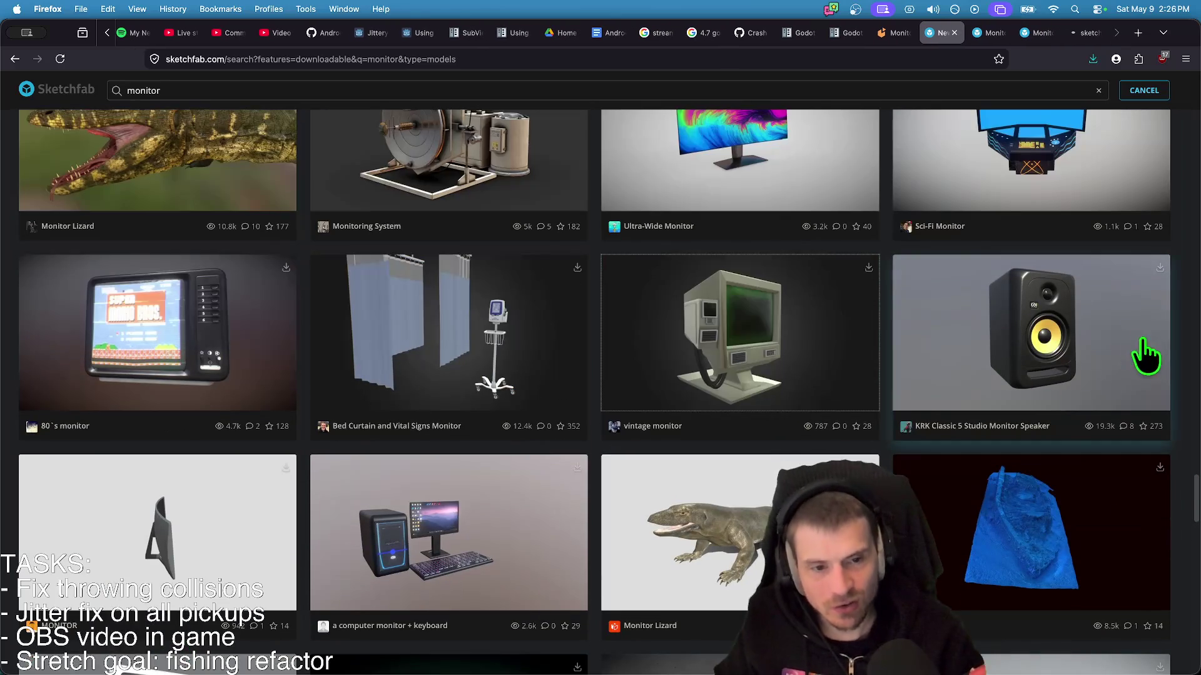
scroll(1182, 394, down, 7)
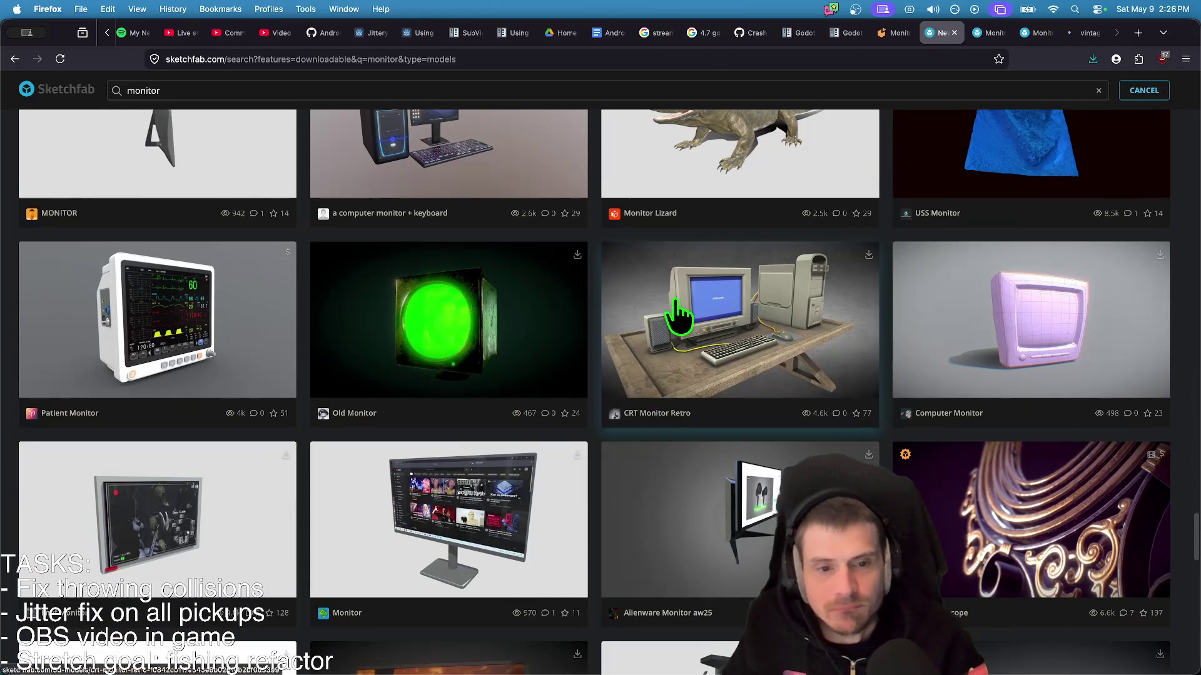
middle_click(691, 321)
- Scroll further down the results and open the CRT Monitor model in a new tab
scroll(899, 332, up, 1)
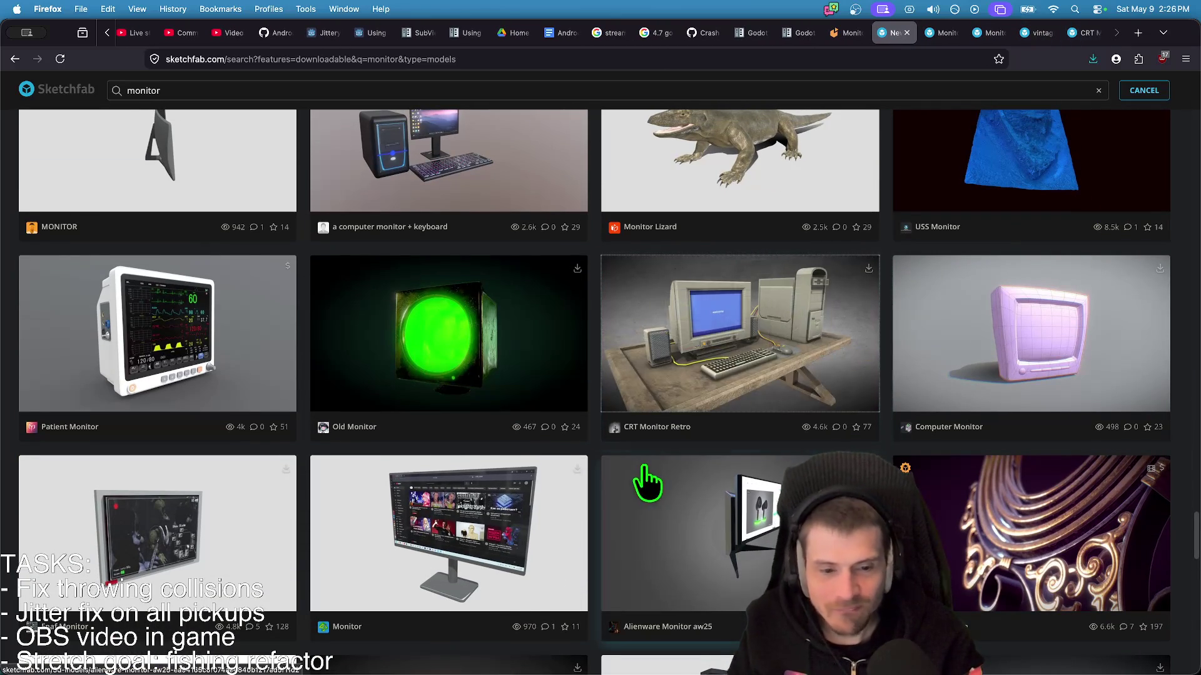
scroll(597, 466, down, 2)
scroll(594, 456, down, 10)
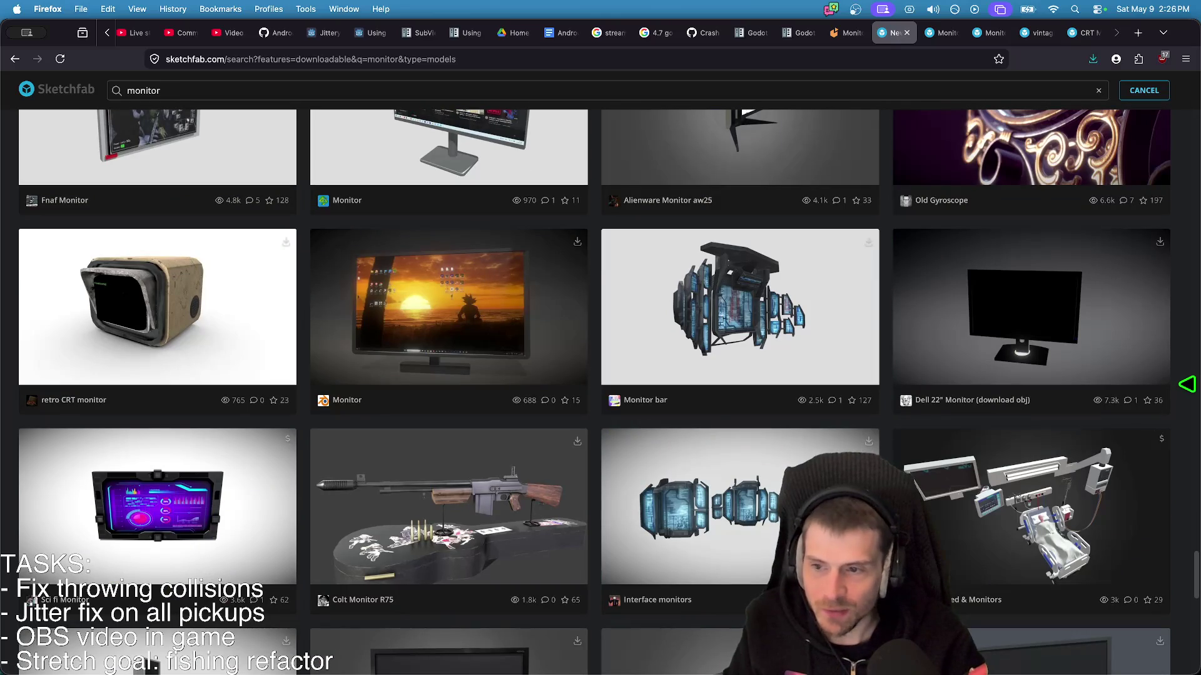
scroll(1179, 432, down, 4)
scroll(885, 367, down, 10)
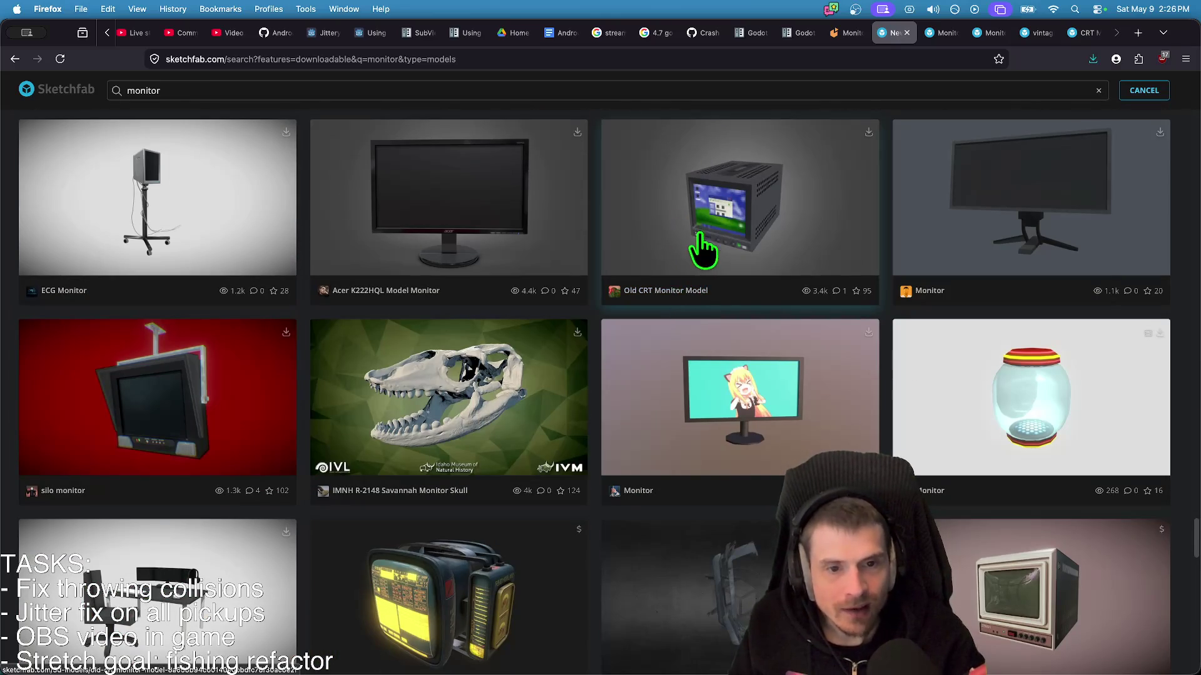
scroll(1050, 519, down, 6)
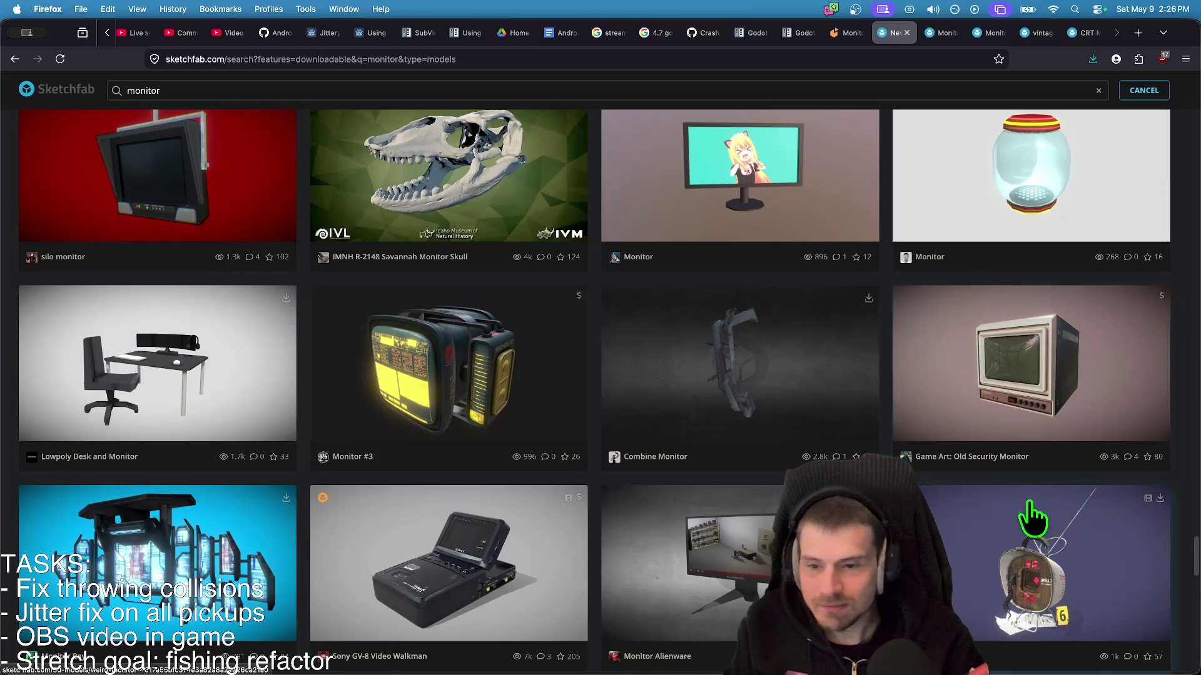
scroll(1033, 519, down, 10)
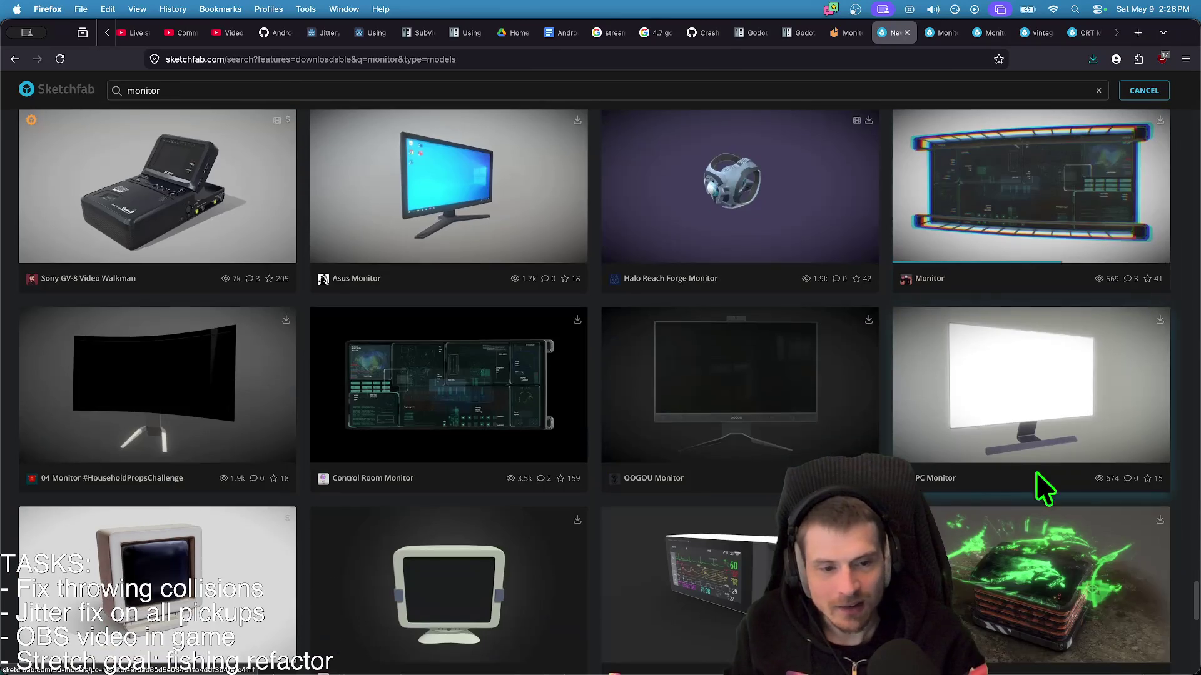
scroll(1182, 332, down, 12)
scroll(1179, 328, up, 5)
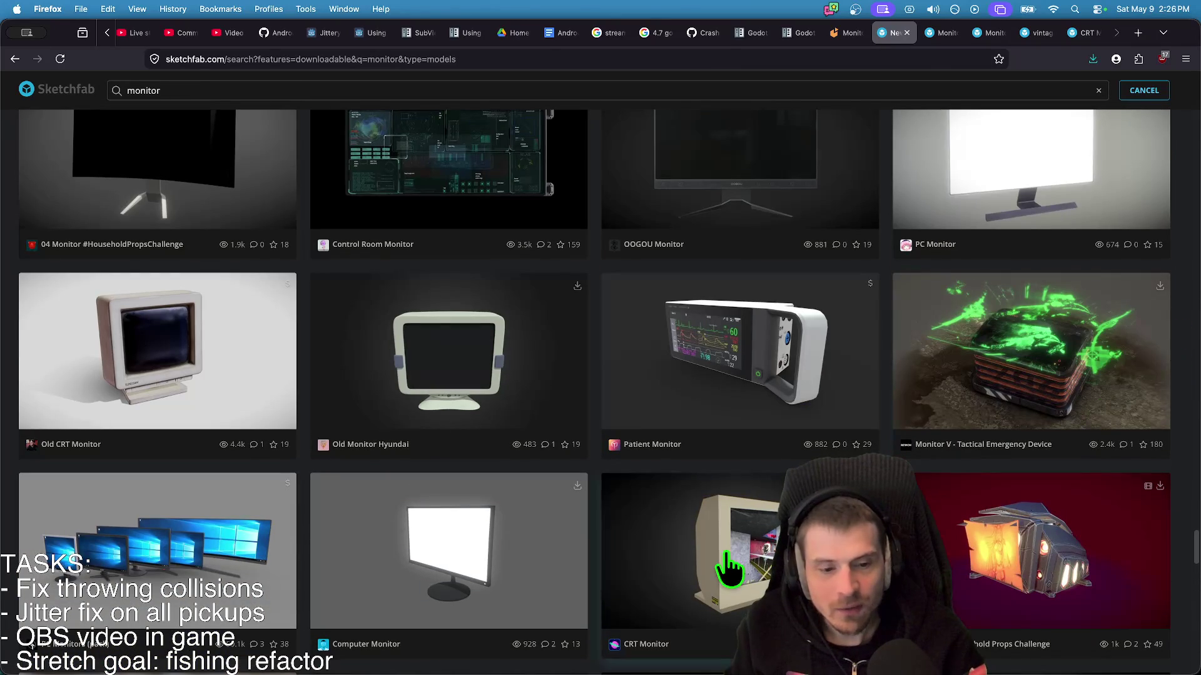
super+click(831, 551)
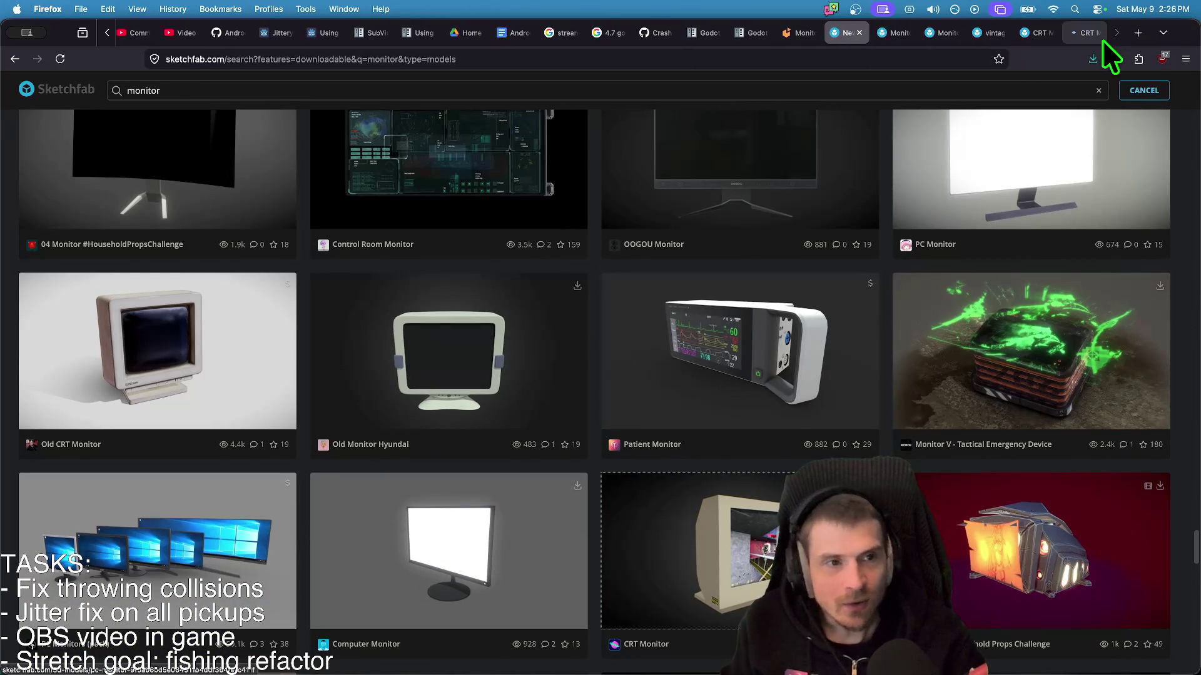
- Orbit and zoom the beige CRT Monitor model from side to front to see its screen
click(1090, 34)
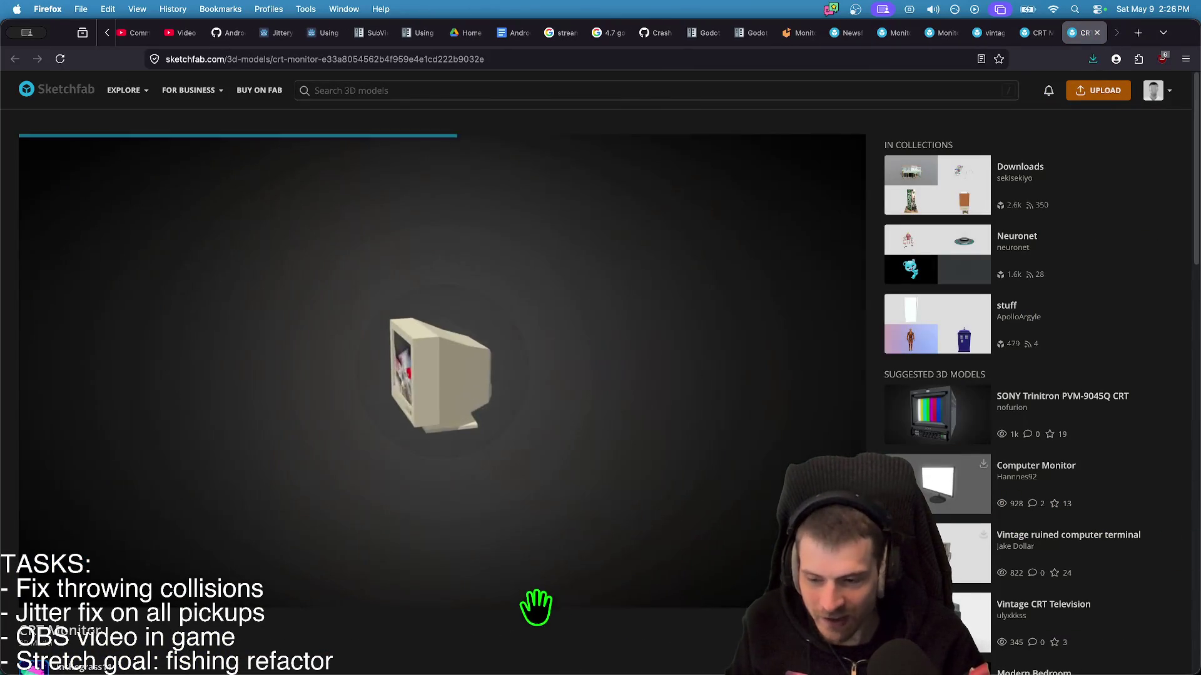
mouse_move(603, 536)
mouse_down()
mouse_move(705, 555)
mouse_move(623, 535)
mouse_up()
scroll(345, 618, down, 3)
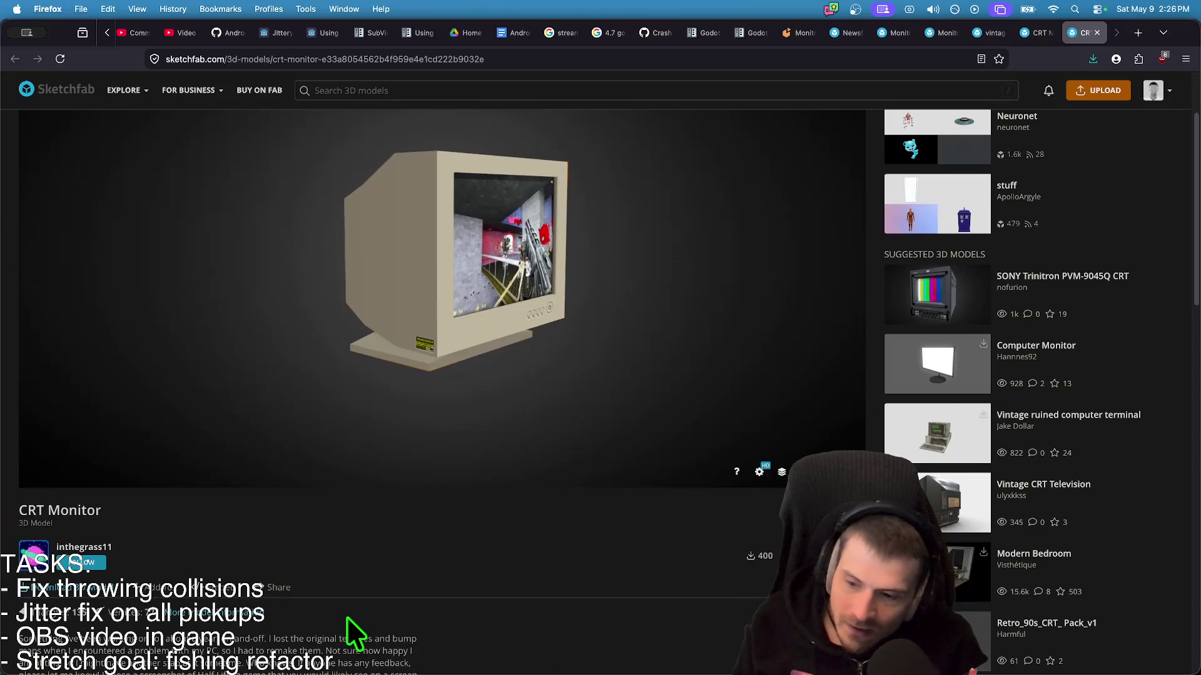
scroll(402, 600, up, 3)
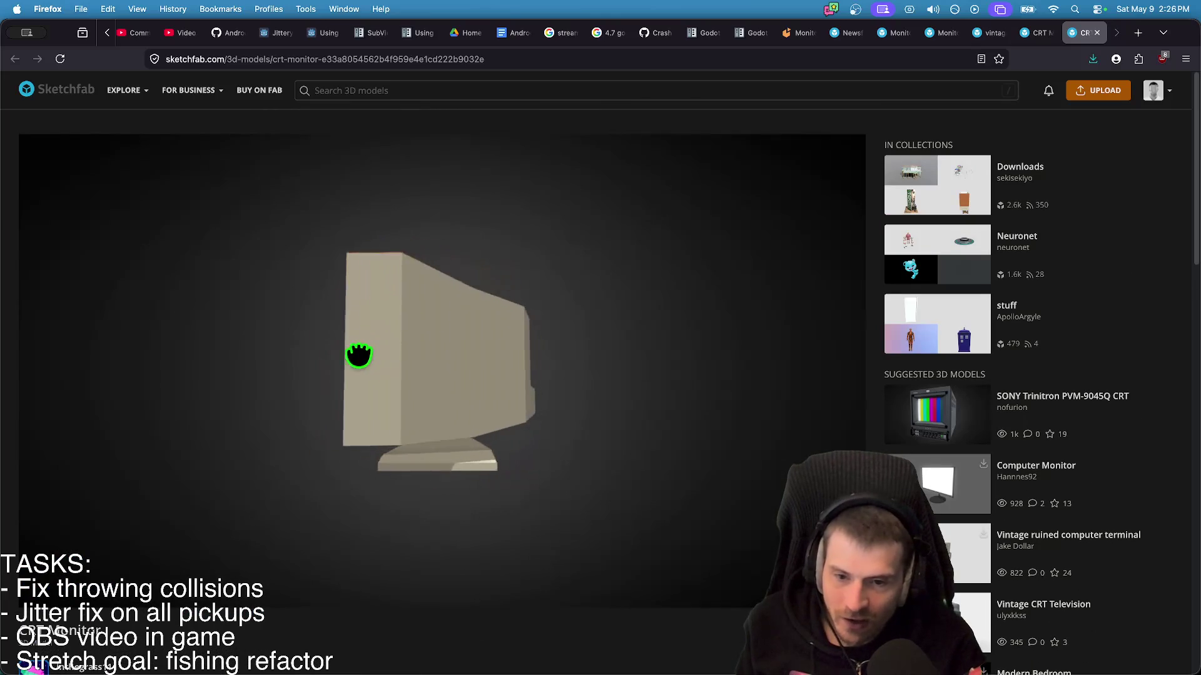
scroll(643, 456, up, 5)
drag(644, 456, 525, 472)
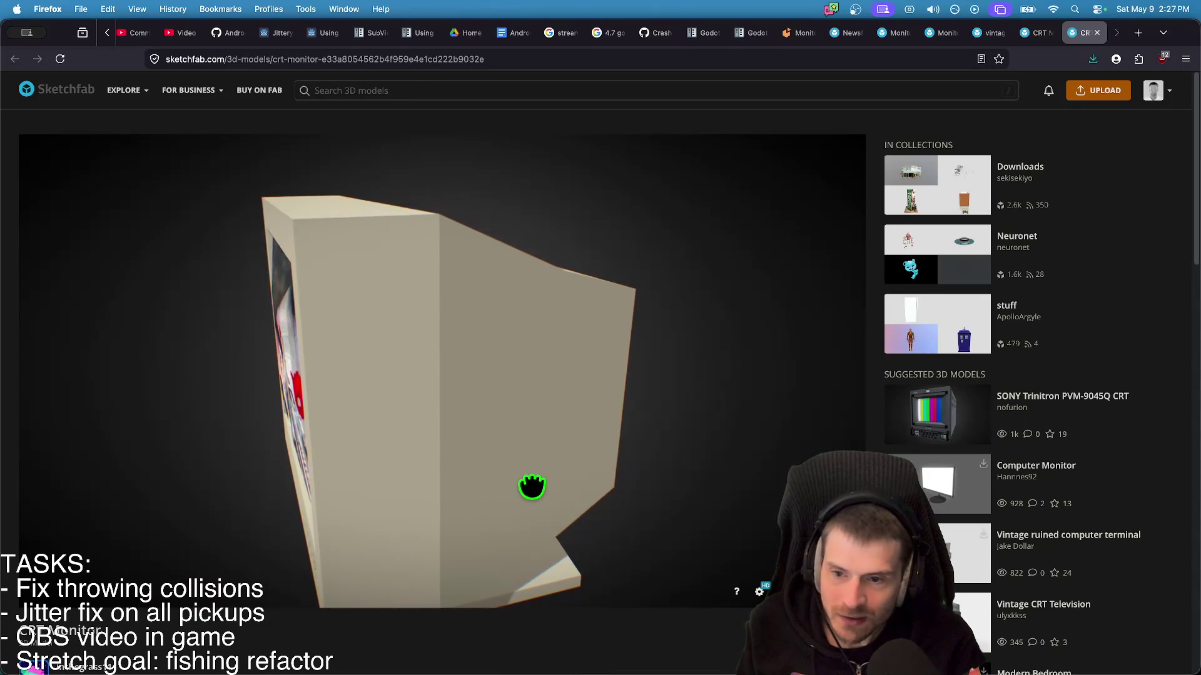
mouse_move(537, 486)
mouse_down()
mouse_move(621, 488)
mouse_move(620, 450)
mouse_move(668, 497)
mouse_up()
scroll(666, 497, down, 3)
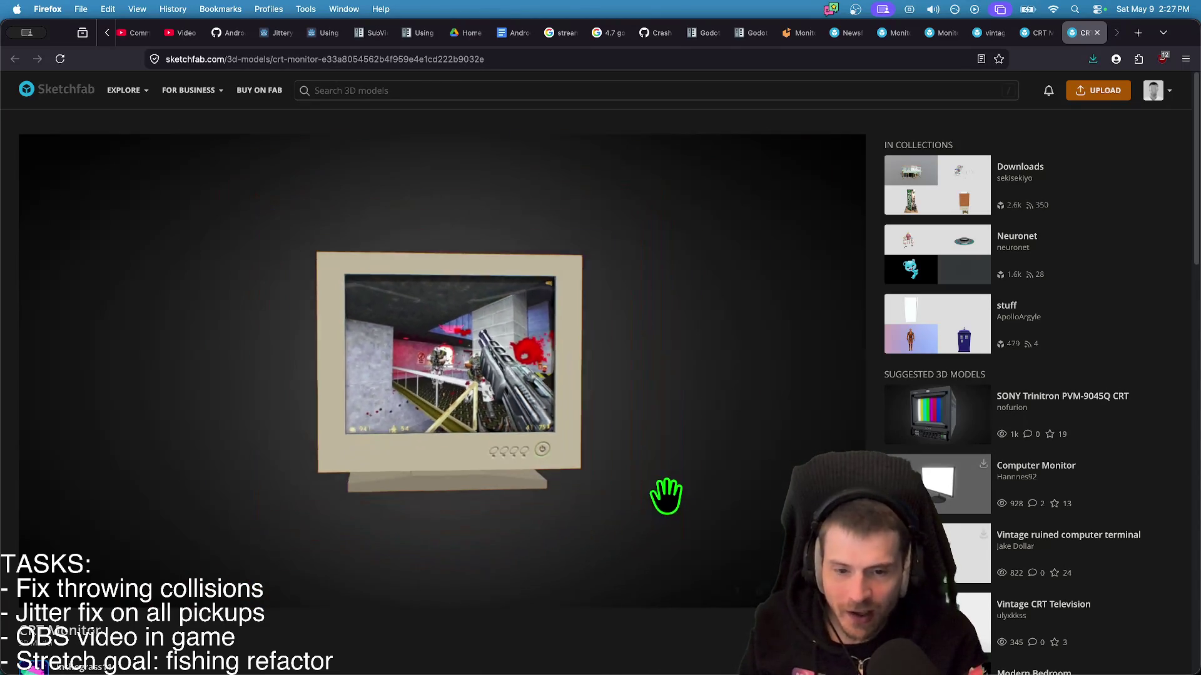
key(ctrl+shift+Tab)
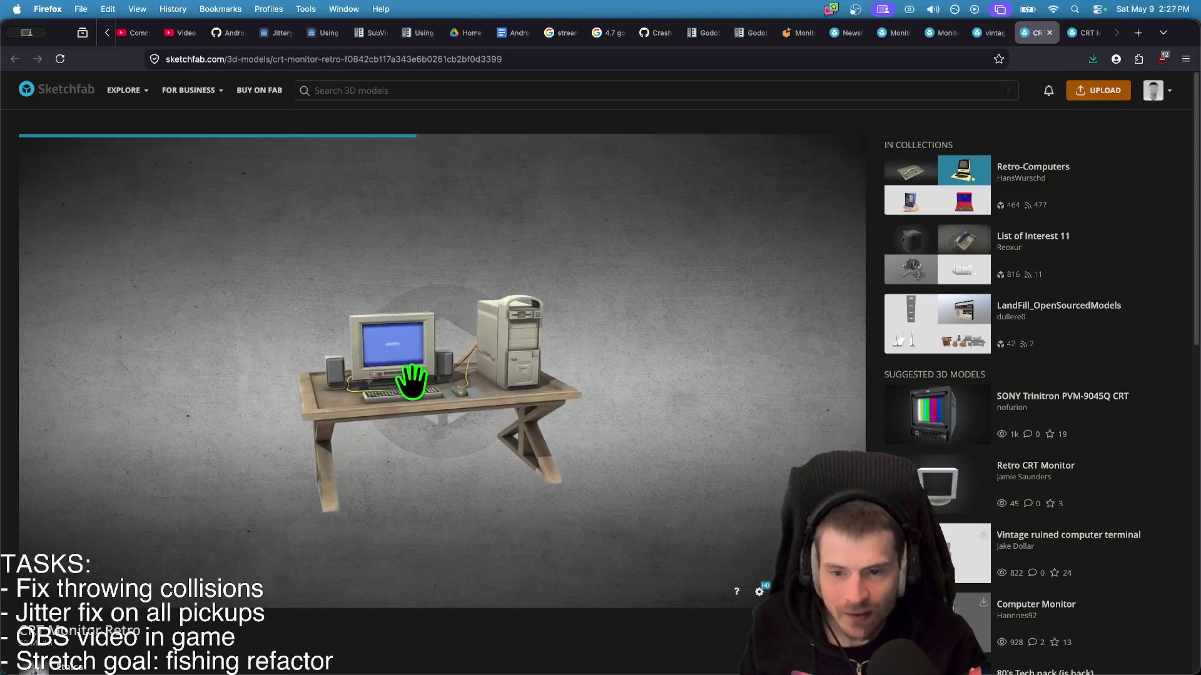
- Orbit the CRT Monitor Retro desk setup and zoom close to the bezel and keyboard
scroll(384, 633, down, 3)
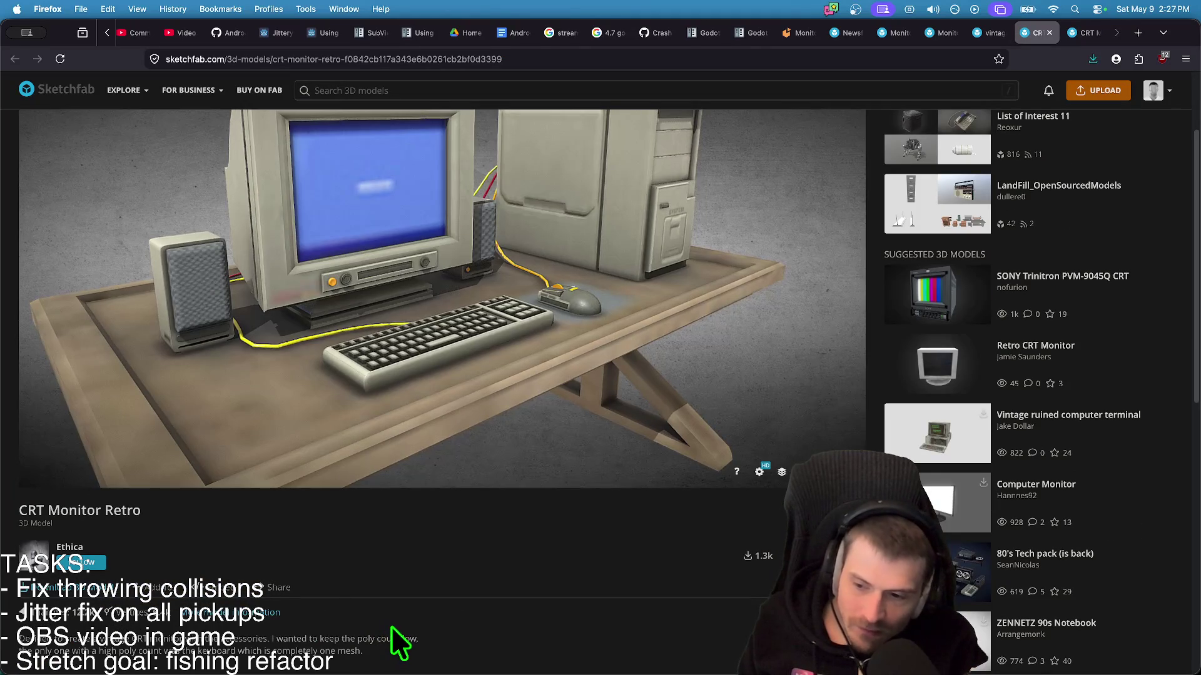
scroll(396, 618, up, 1)
scroll(396, 621, up, 3)
mouse_move(367, 402)
mouse_down()
mouse_move(416, 402)
mouse_move(584, 450)
mouse_move(527, 456)
mouse_up()
drag(407, 397, 340, 407)
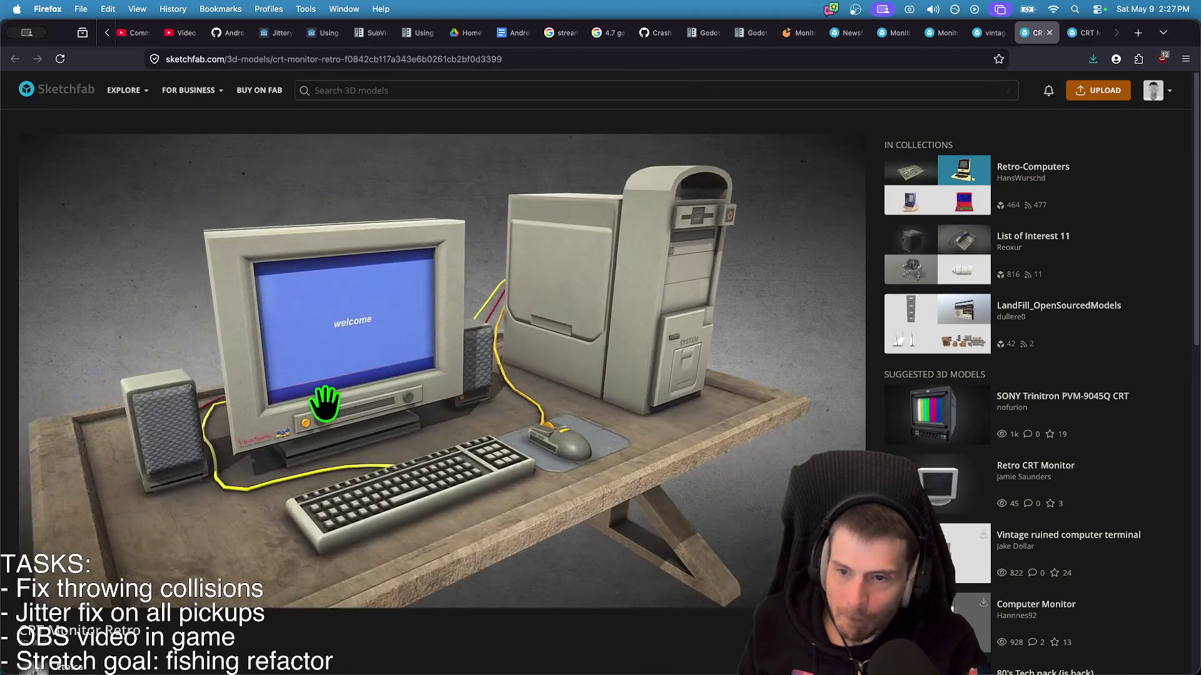
double_click(420, 386)
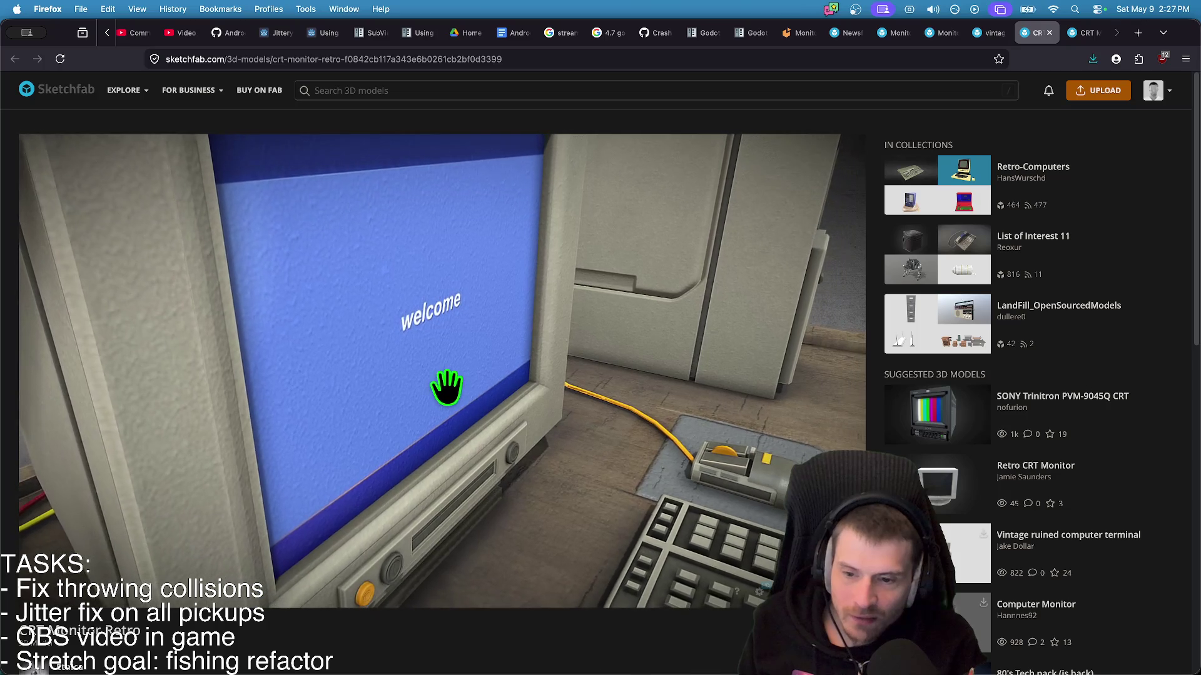
double_click(555, 442)
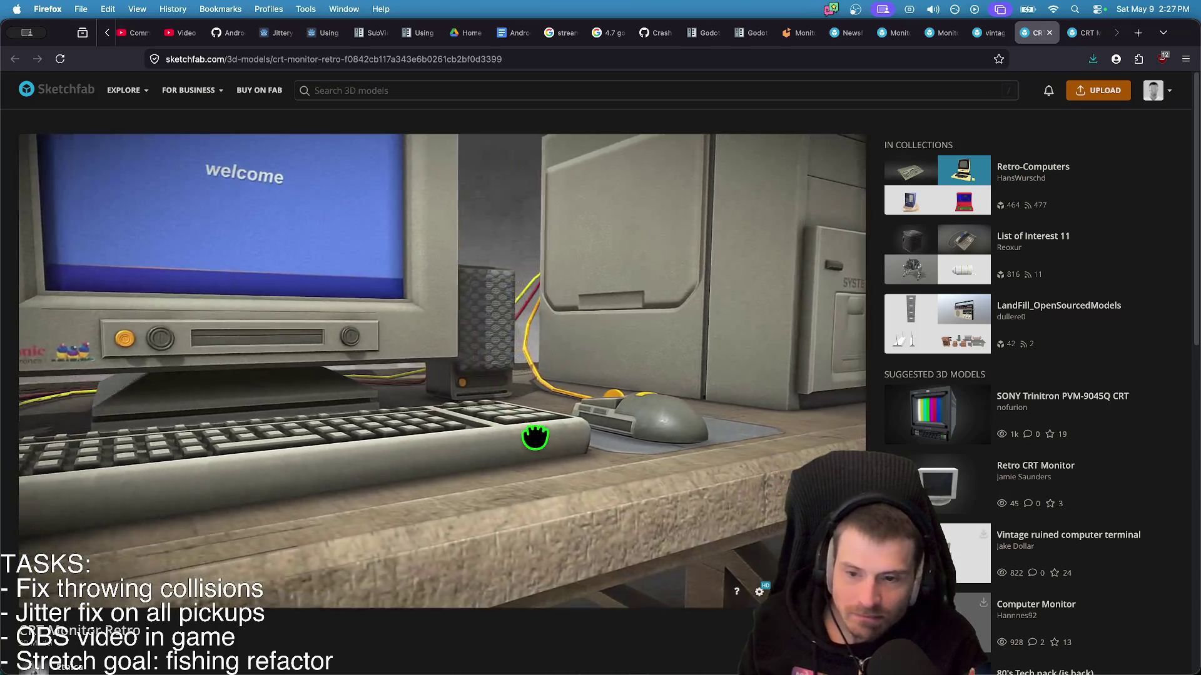
scroll(392, 610, down, 3)
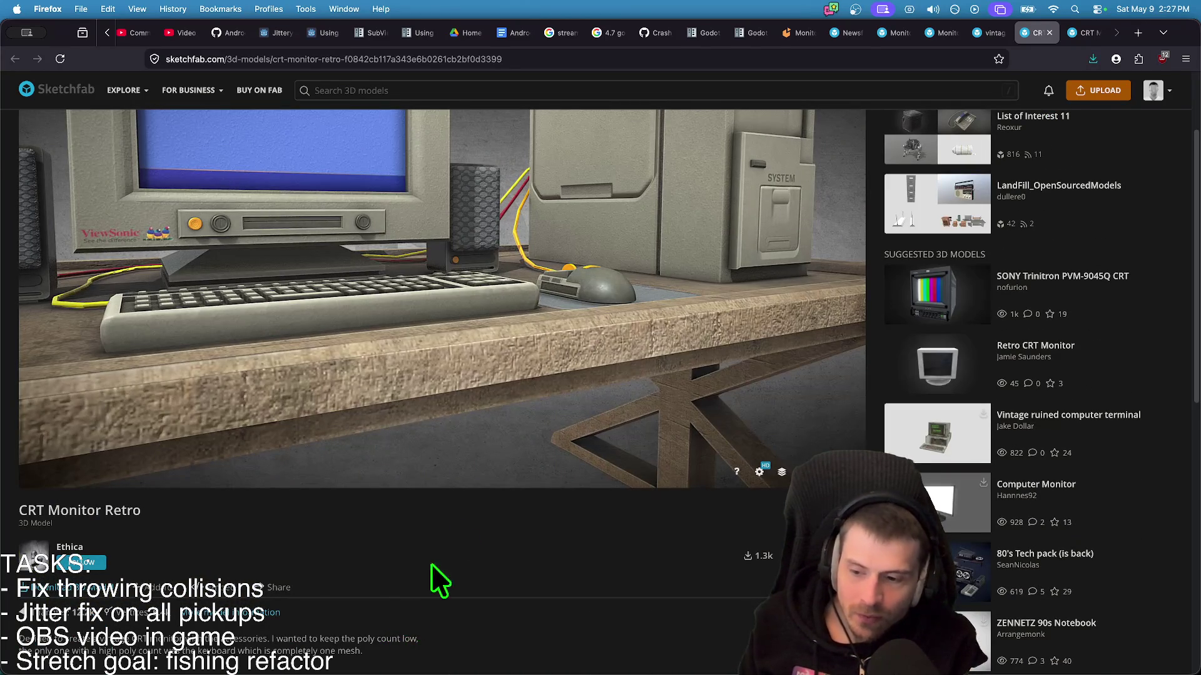
- Orbit the vintage monitor model to a side-on view
key(ctrl+shift+Tab)
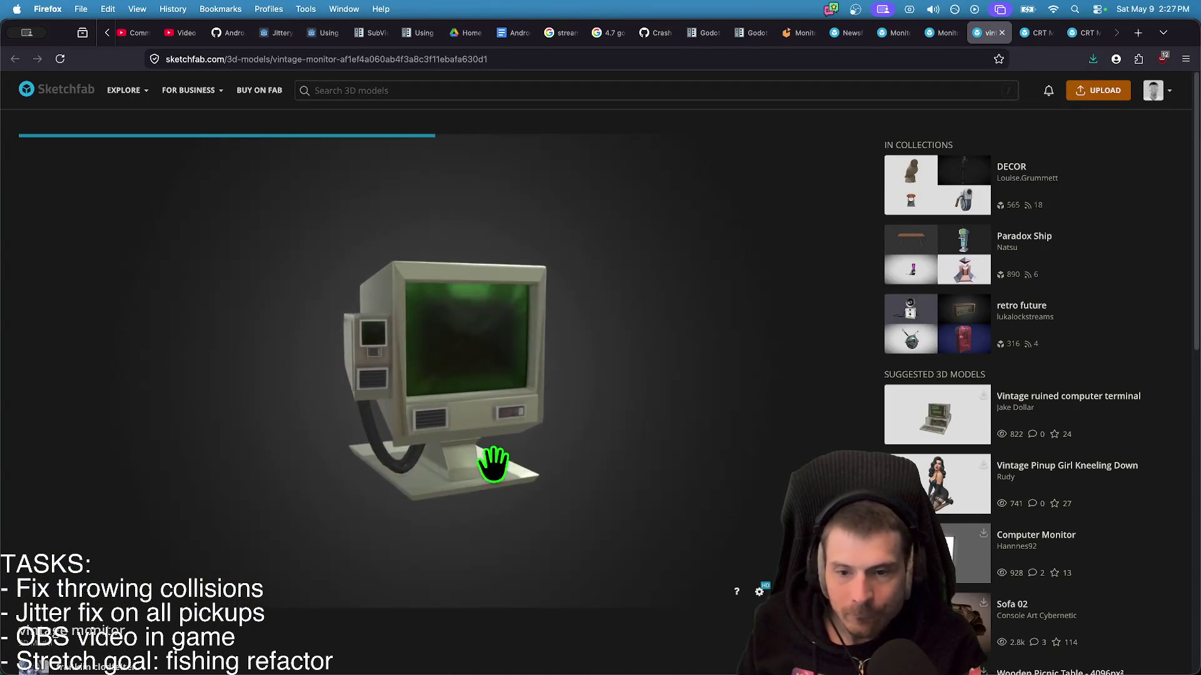
mouse_move(477, 461)
mouse_down()
mouse_move(313, 456)
mouse_move(388, 469)
mouse_up()
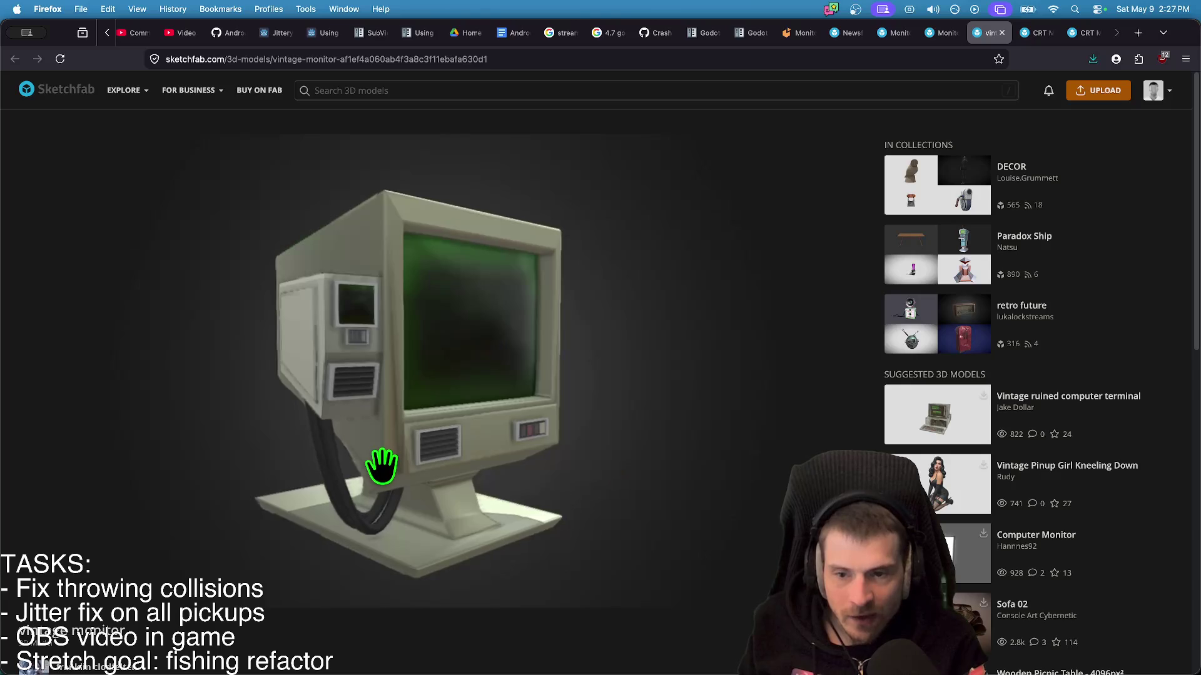
scroll(347, 625, down, 3)
- Orbit the Monitor model through angled and front views before moving to Monitores
key(ctrl+shift+Tab)
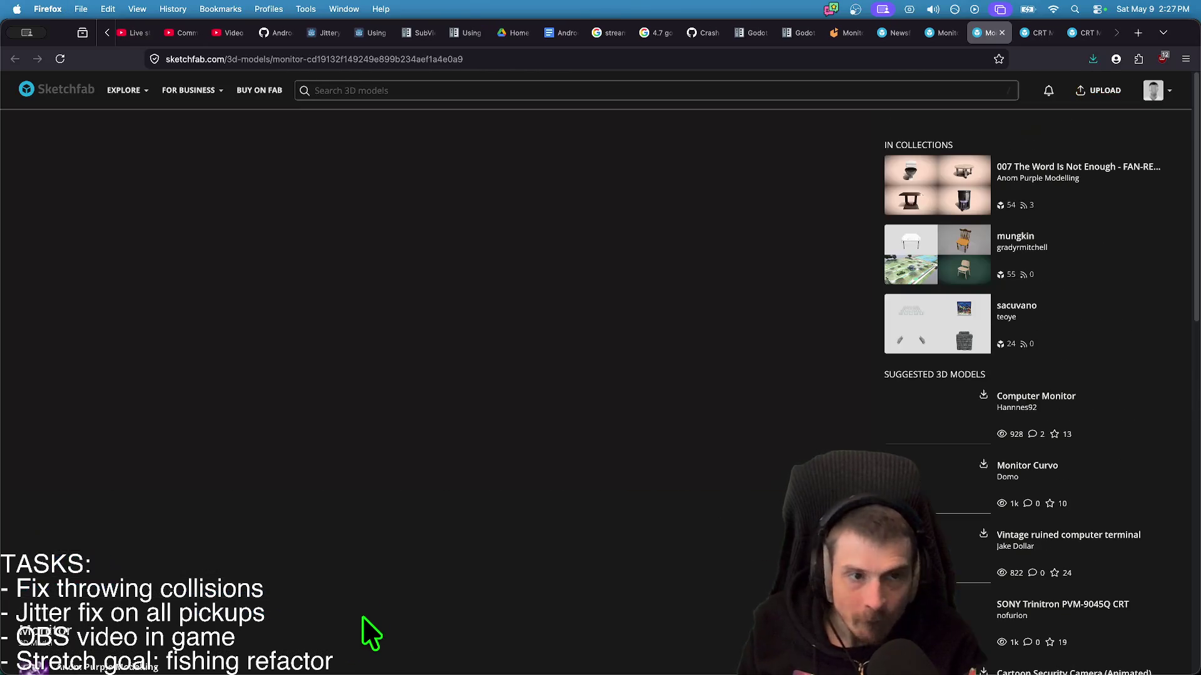
mouse_move(384, 501)
mouse_down()
mouse_move(407, 485)
mouse_move(490, 478)
mouse_move(590, 498)
mouse_move(611, 536)
mouse_up()
scroll(394, 659, down, 3)
scroll(523, 590, up, 2)
mouse_move(525, 500)
mouse_down()
mouse_move(571, 450)
mouse_move(529, 450)
mouse_move(509, 434)
mouse_move(517, 452)
mouse_up()
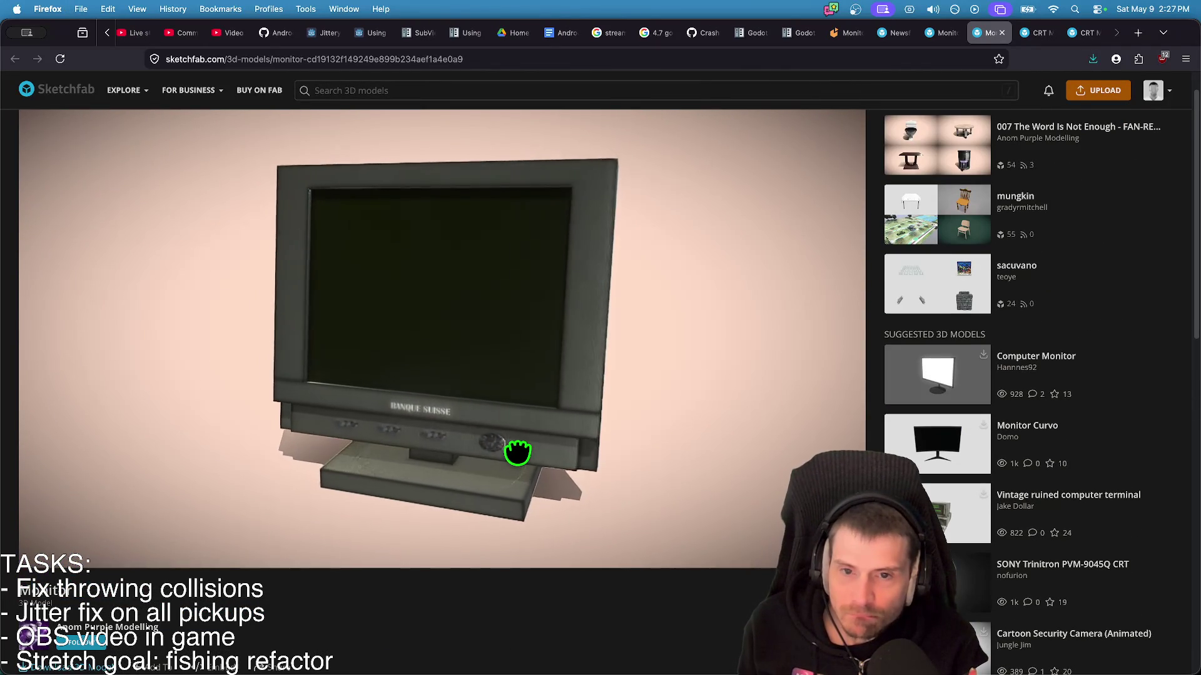
drag(324, 466, 549, 466)
mouse_move(539, 536)
mouse_down()
mouse_move(443, 415)
mouse_move(544, 633)
mouse_move(534, 514)
mouse_up()
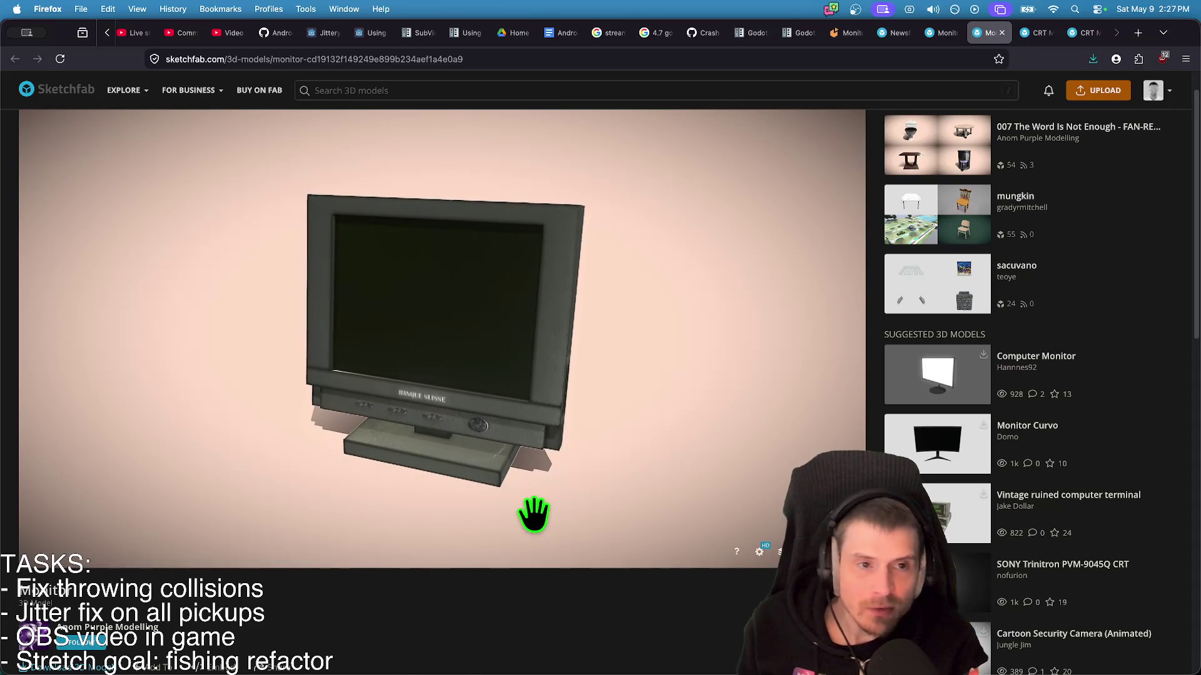
key(super+bracketleft)
key(super+bracketleft)
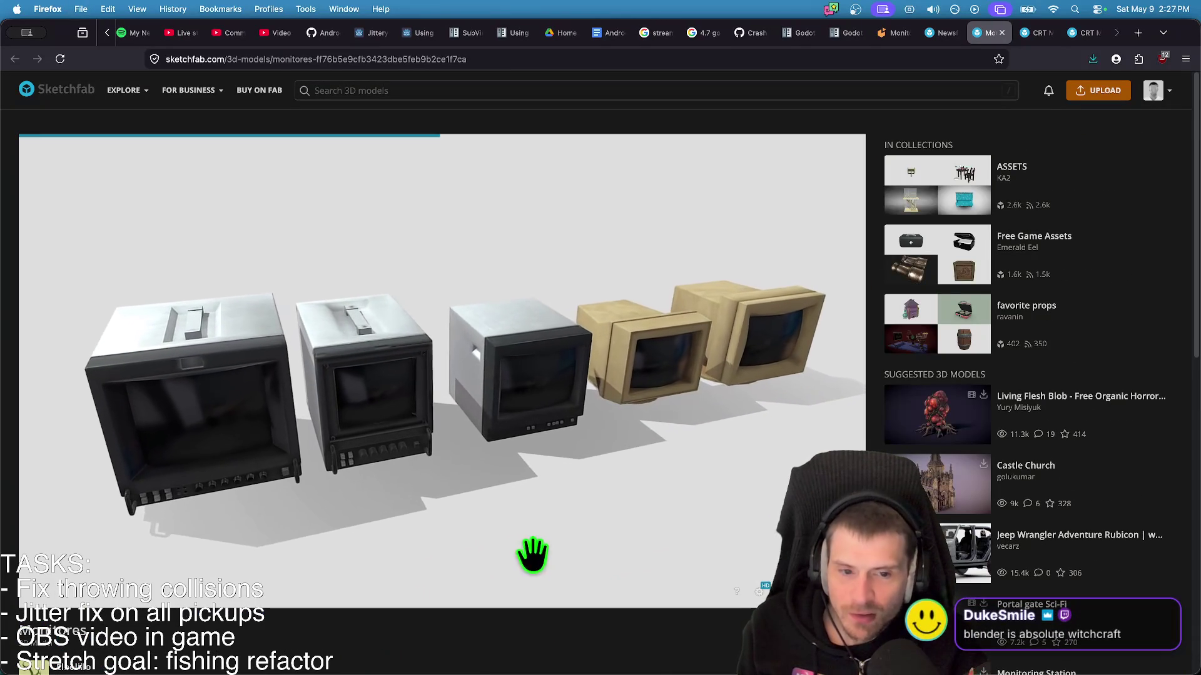
drag(401, 560, 445, 486)
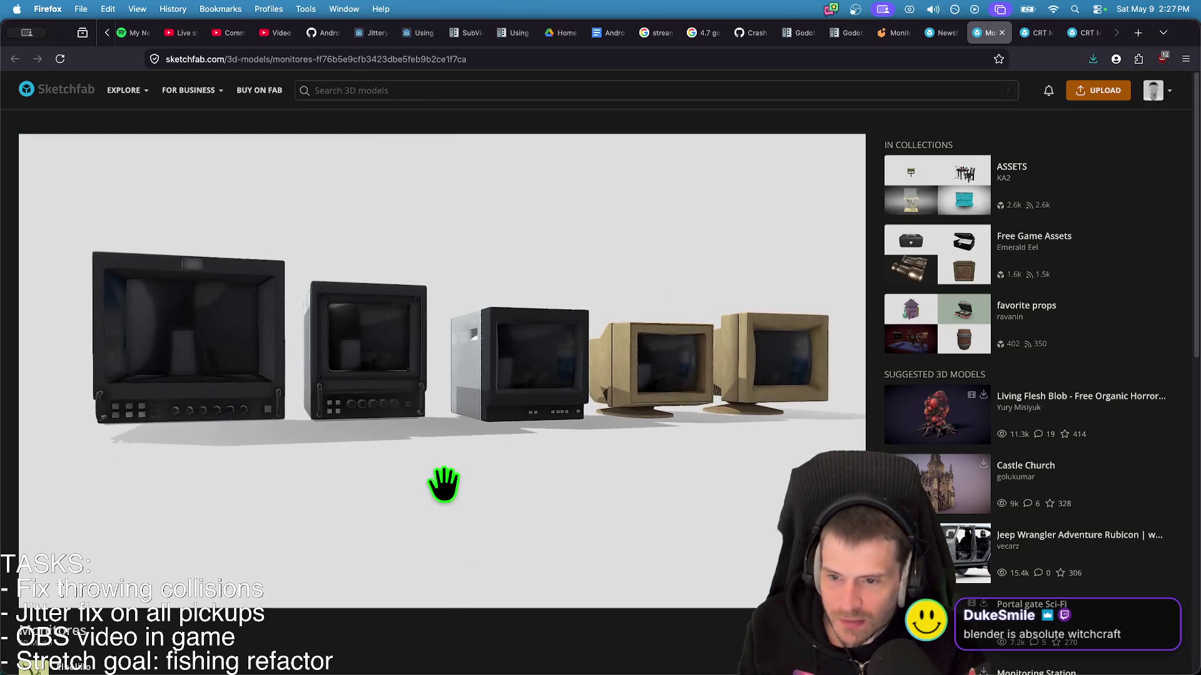
mouse_move(349, 446)
mouse_down()
mouse_move(461, 434)
mouse_move(319, 425)
mouse_up()
mouse_move(240, 418)
mouse_down()
mouse_move(451, 436)
mouse_move(533, 402)
mouse_up()
scroll(524, 424, up, 5)
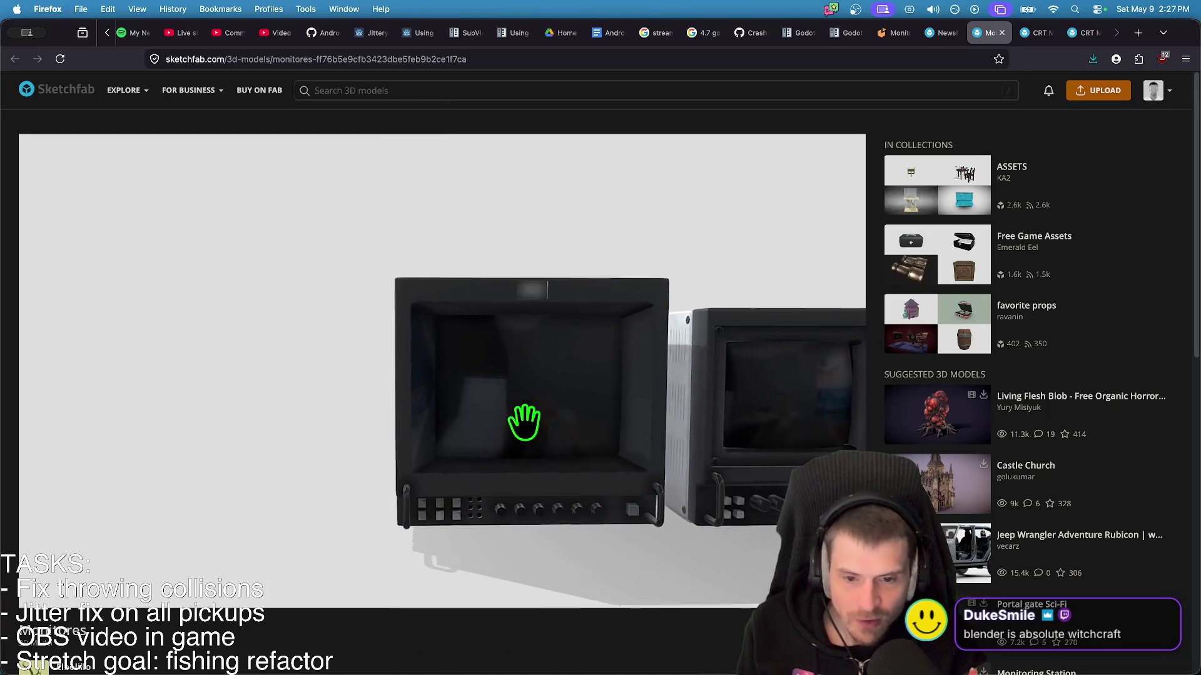
scroll(524, 424, up, 3)
scroll(512, 445, down, 5)
mouse_move(670, 509)
mouse_down()
mouse_move(649, 556)
mouse_move(325, 569)
mouse_move(534, 534)
mouse_move(458, 493)
mouse_up()
mouse_move(400, 511)
mouse_down()
mouse_move(630, 482)
mouse_move(327, 501)
mouse_move(273, 517)
mouse_move(467, 501)
mouse_up()
scroll(336, 658, down, 2)
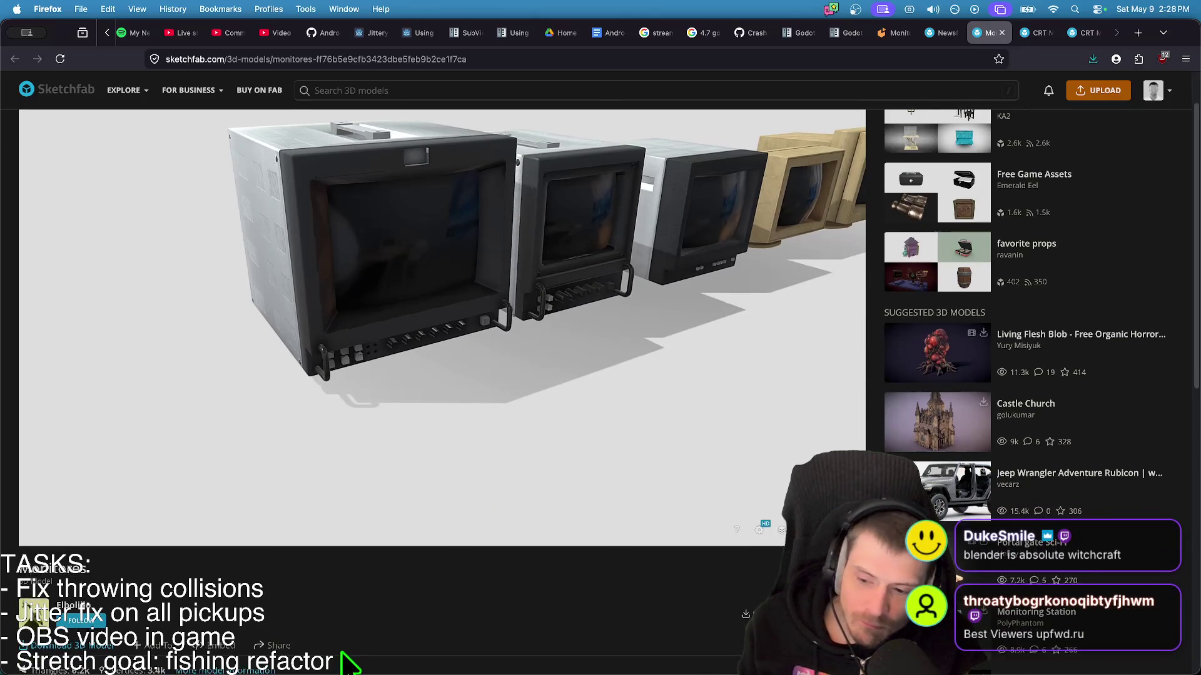
scroll(348, 657, up, 2)
mouse_move(563, 490)
mouse_down()
mouse_move(692, 471)
mouse_move(512, 479)
mouse_move(470, 422)
mouse_move(459, 437)
mouse_up()
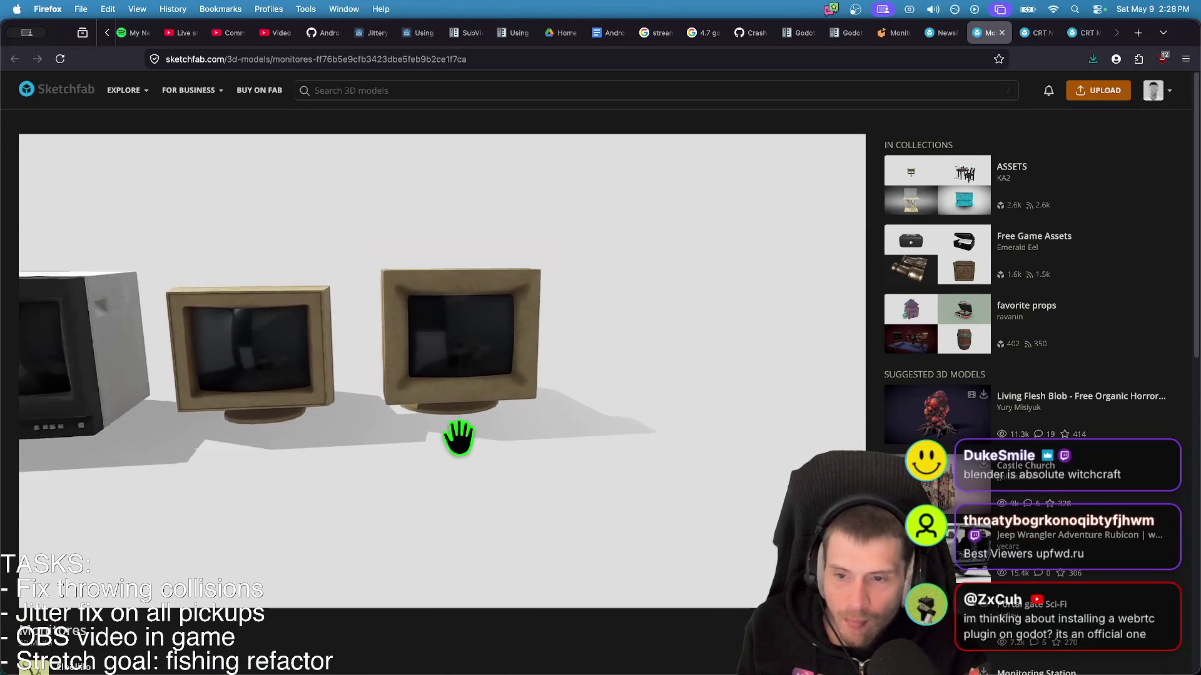
click(941, 32)
scroll(556, 526, down, 8)
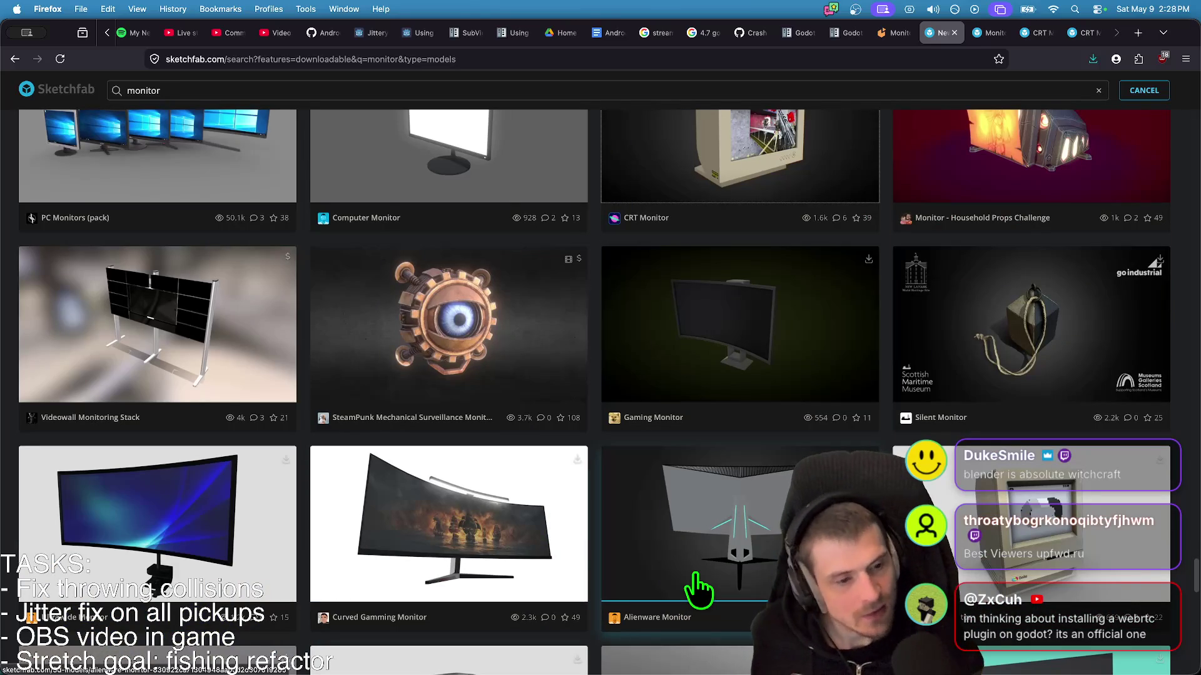
- Open the fnaf monitor and another monitor result in background tabs
scroll(698, 591, down, 3)
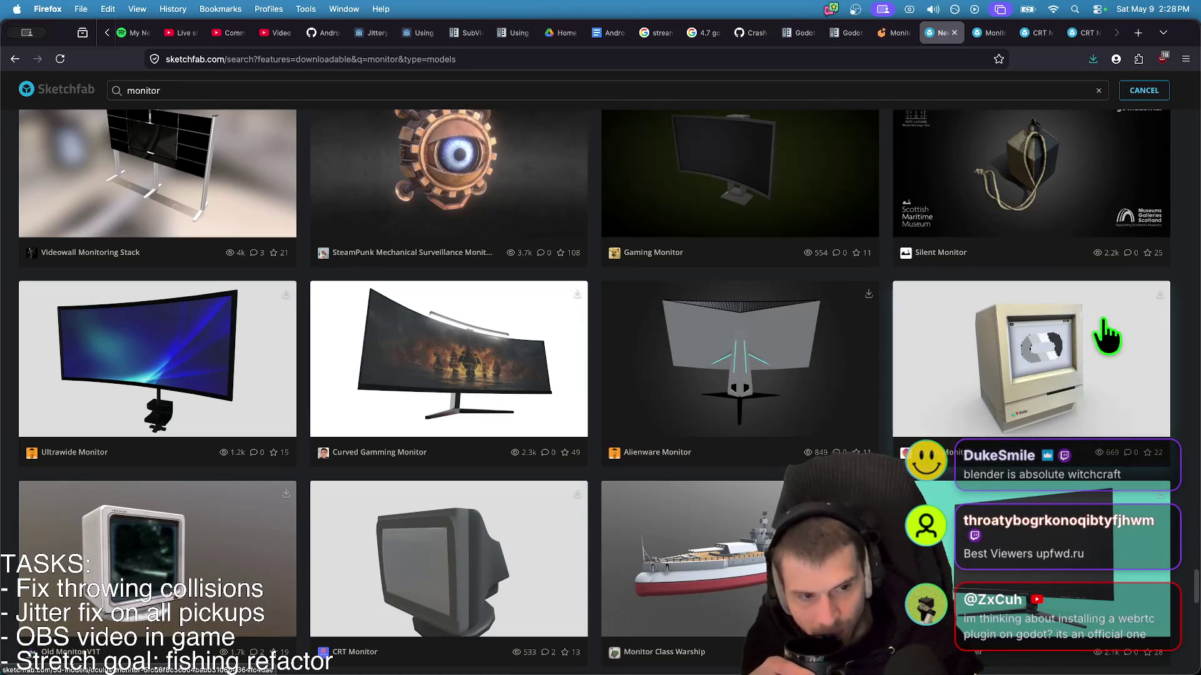
scroll(623, 625, down, 4)
scroll(631, 614, down, 2)
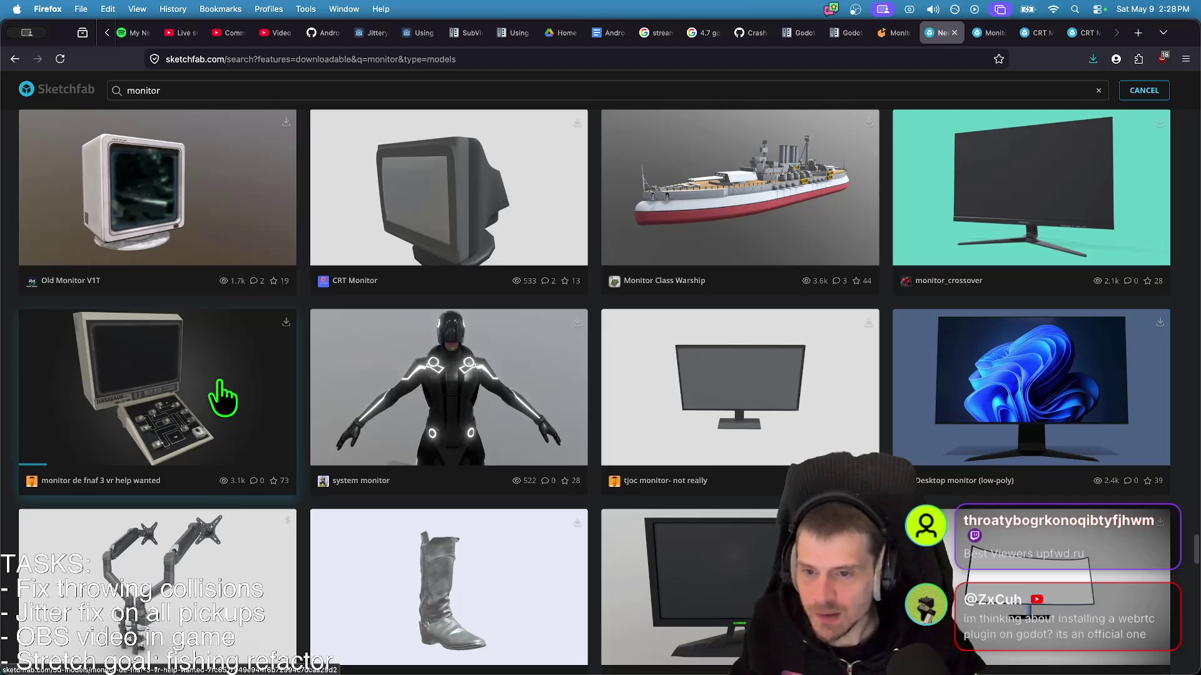
middle_click(160, 375)
middle_click(201, 394)
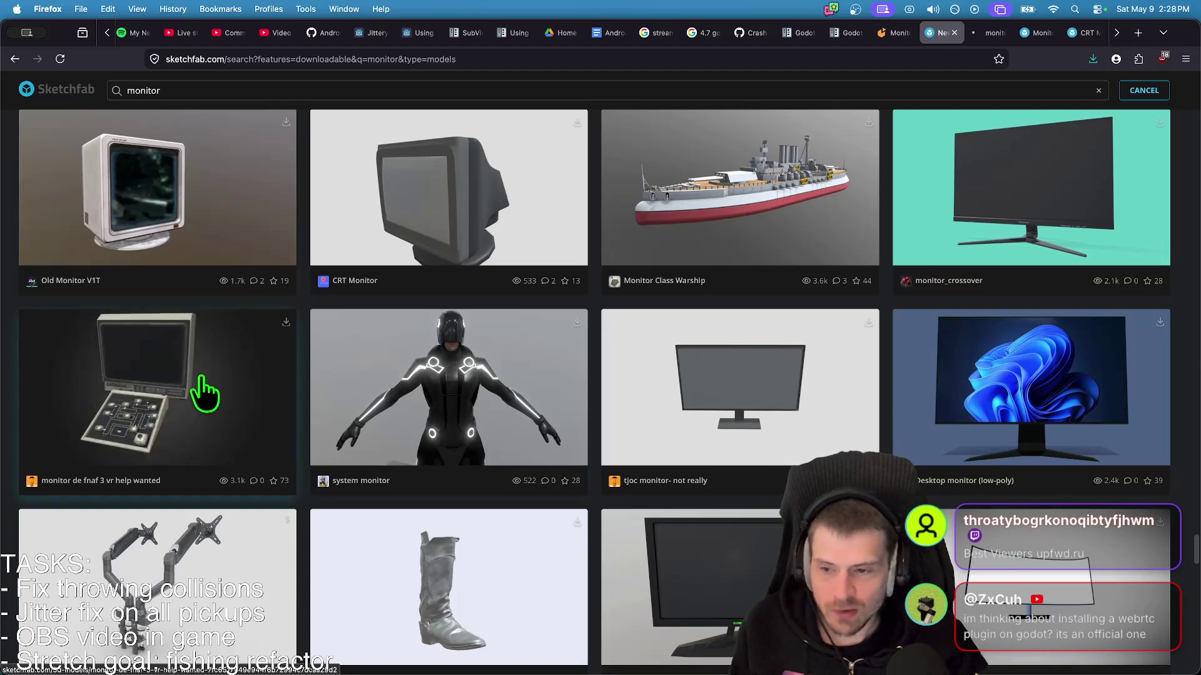
- Open and rotate the CRT Monitor w/ VCR Player & Tape model
scroll(986, 415, down, 10)
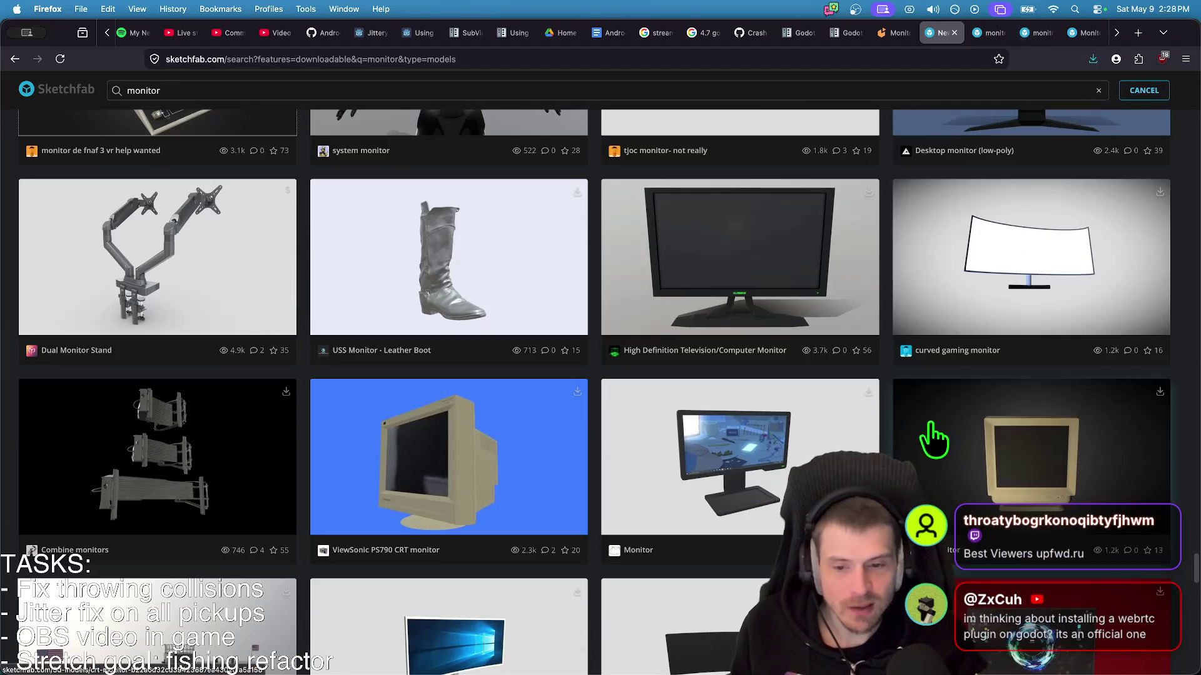
scroll(1192, 616, down, 7)
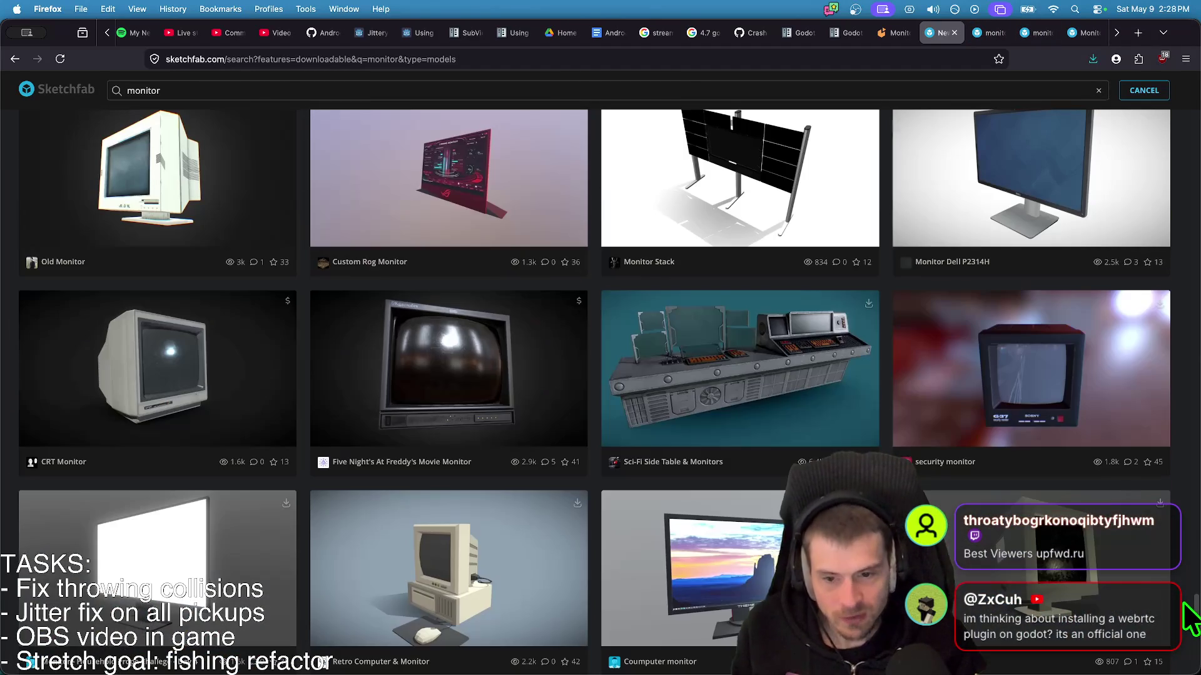
scroll(985, 653, down, 4)
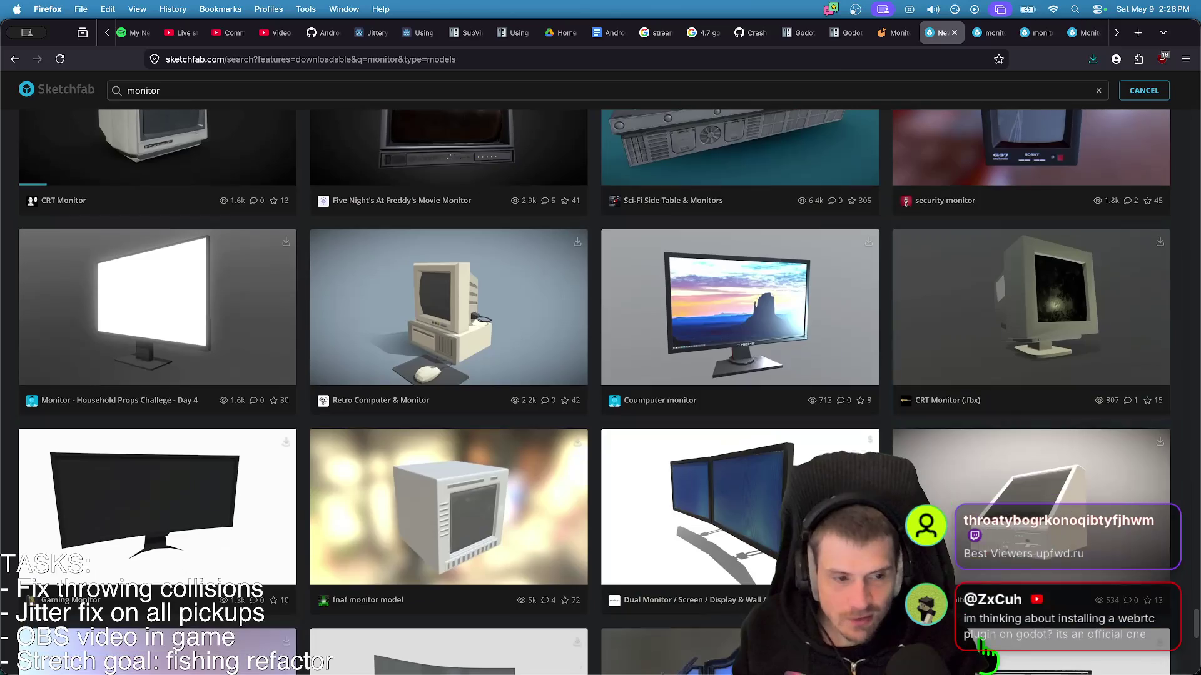
scroll(1126, 557, down, 1)
scroll(756, 593, down, 1)
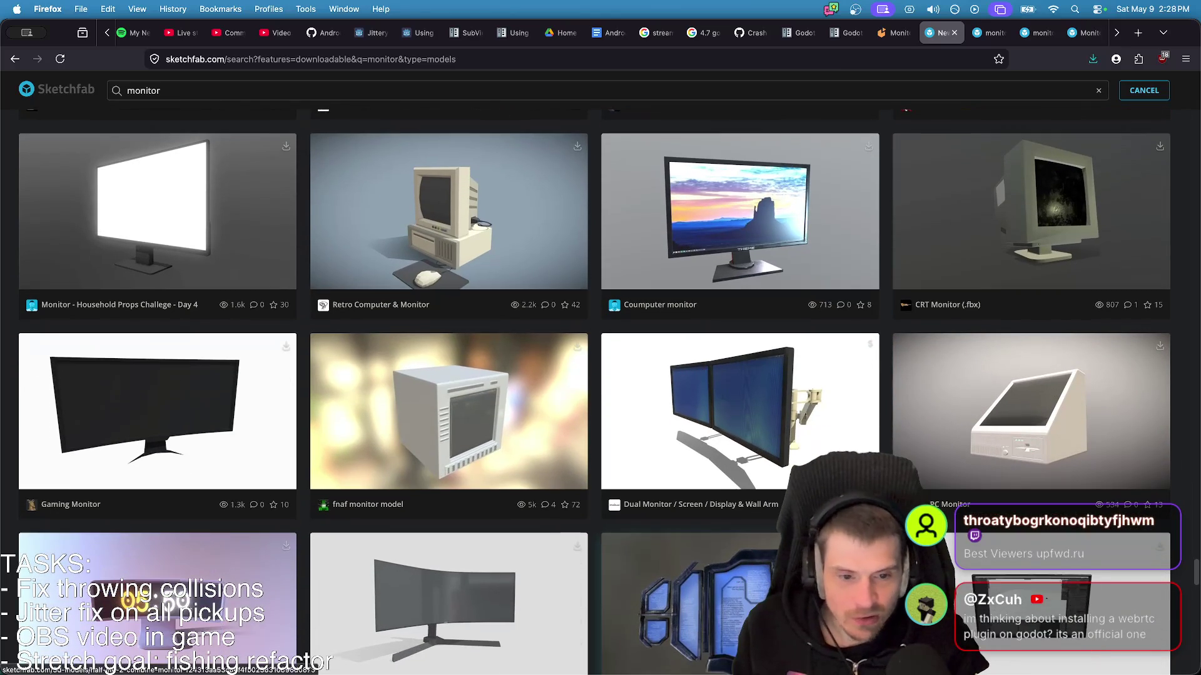
scroll(1032, 538, down, 6)
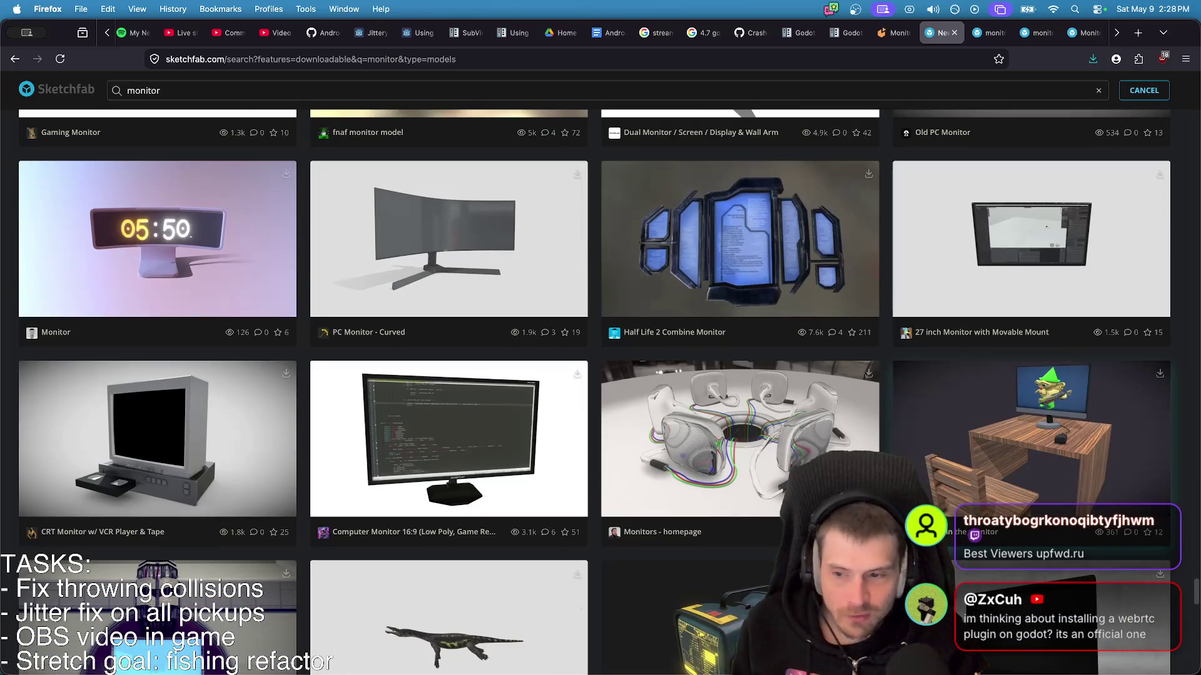
scroll(1032, 538, down, 6)
scroll(601, 375, up, 6)
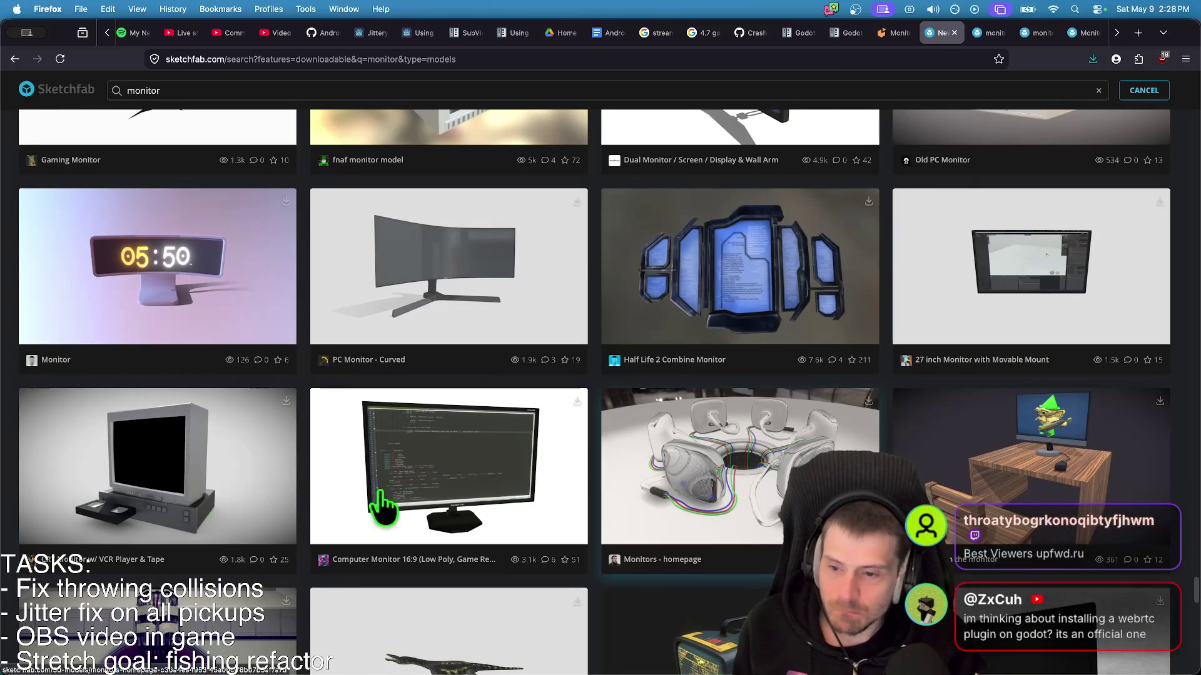
click(253, 485)
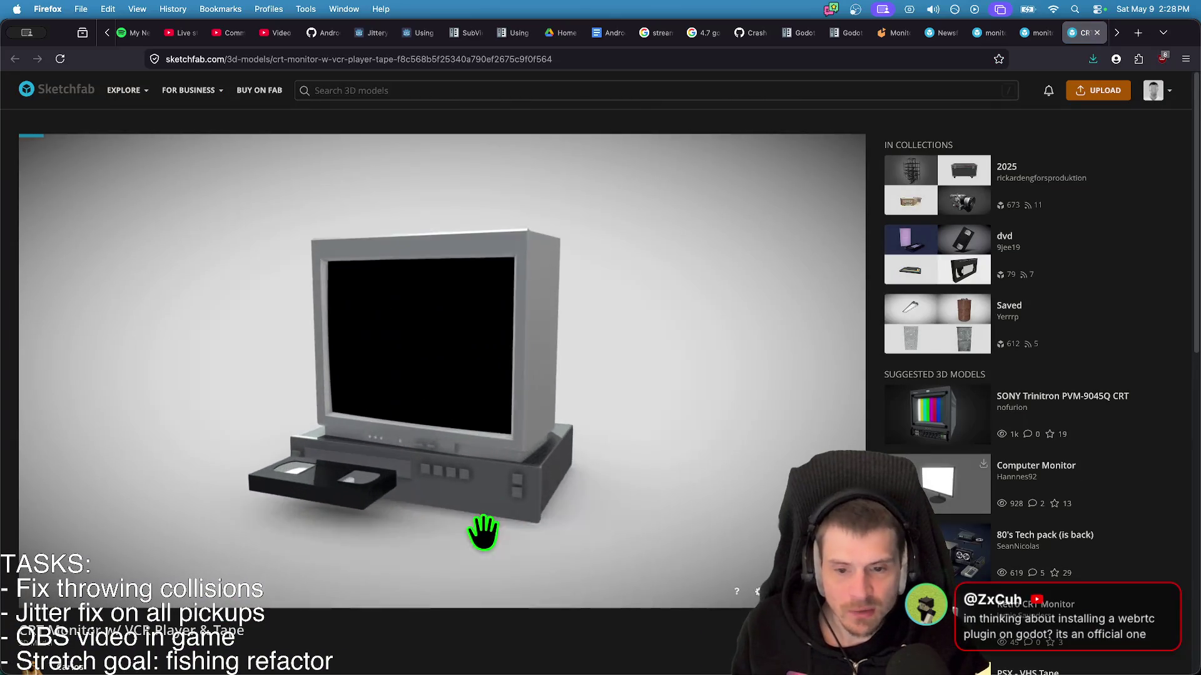
mouse_move(482, 528)
mouse_down()
mouse_move(571, 528)
mouse_move(529, 538)
mouse_move(520, 528)
mouse_up()
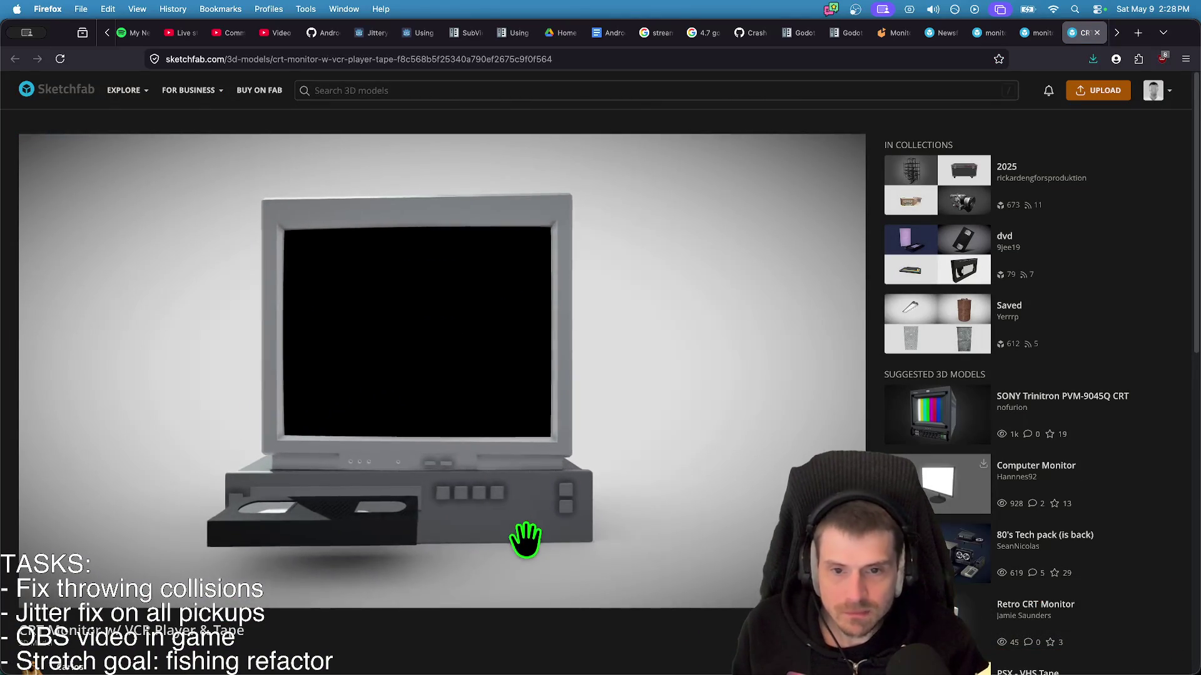
scroll(656, 656, down, 5)
scroll(660, 656, down, 3)
- Close the monitores model tab and switch back to the Godot editor
key(ctrl+shift+Tab)
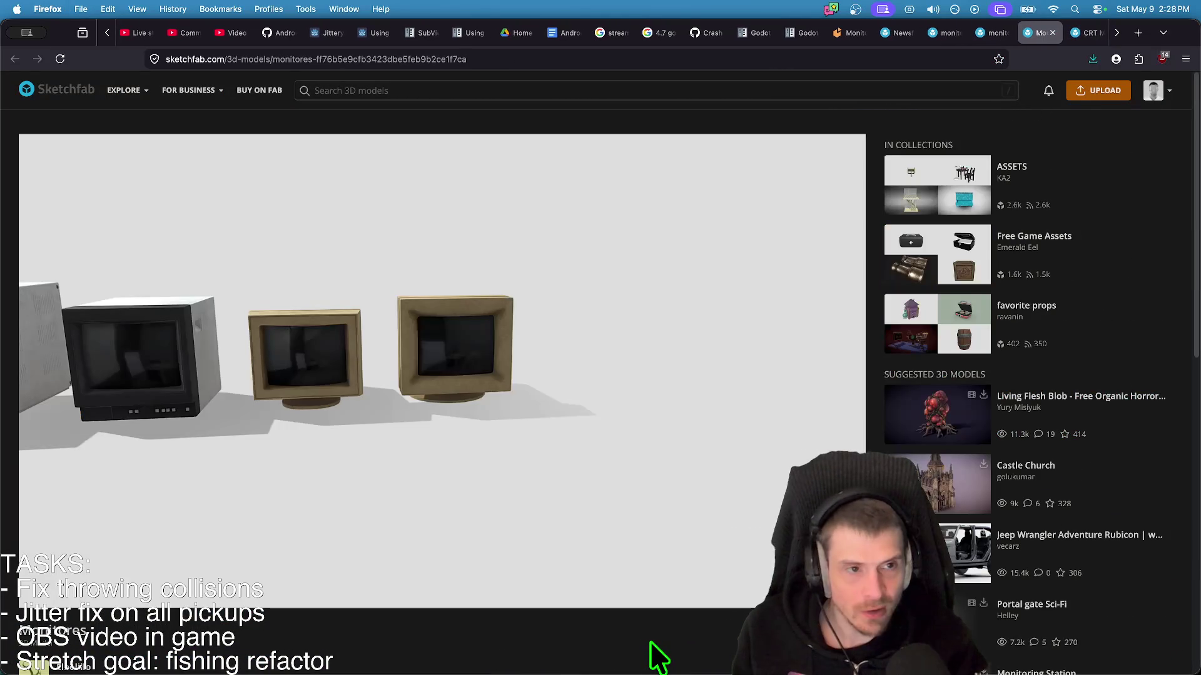
scroll(657, 656, down, 3)
scroll(665, 587, up, 2)
mouse_move(383, 362)
mouse_down()
mouse_move(196, 375)
mouse_move(213, 393)
mouse_move(507, 271)
mouse_move(504, 215)
mouse_move(494, 274)
mouse_move(490, 255)
mouse_up()
key(cmd+w)
scroll(510, 265, down, 4)
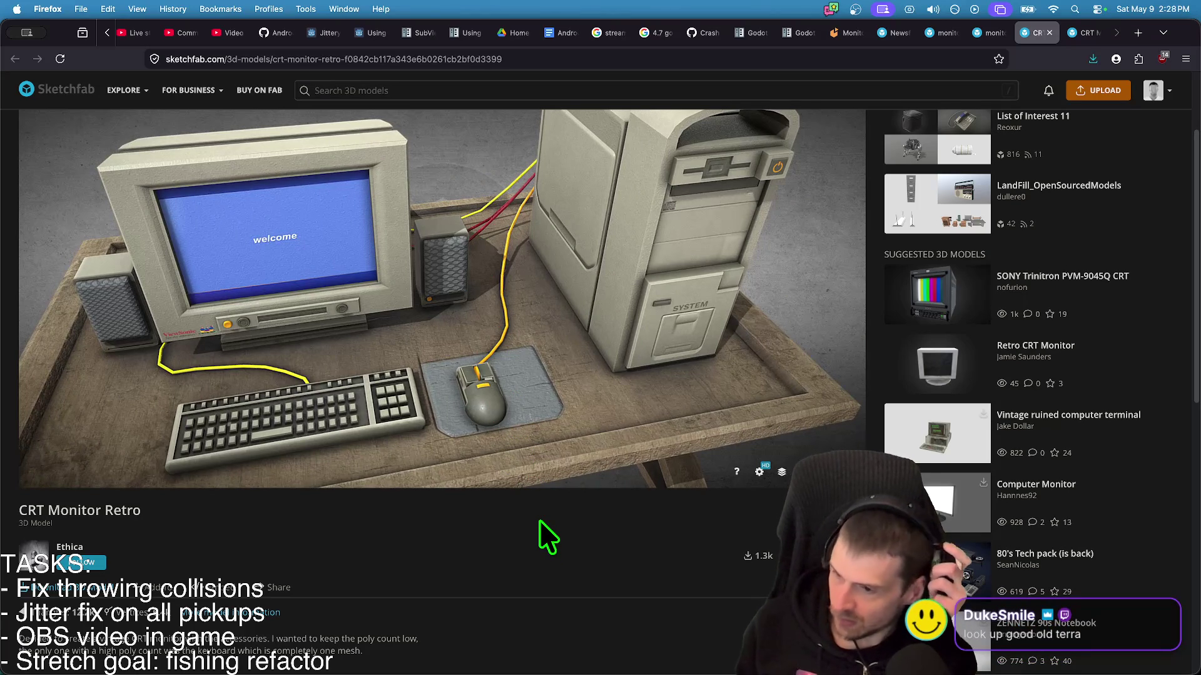
key(cmd+Tab)
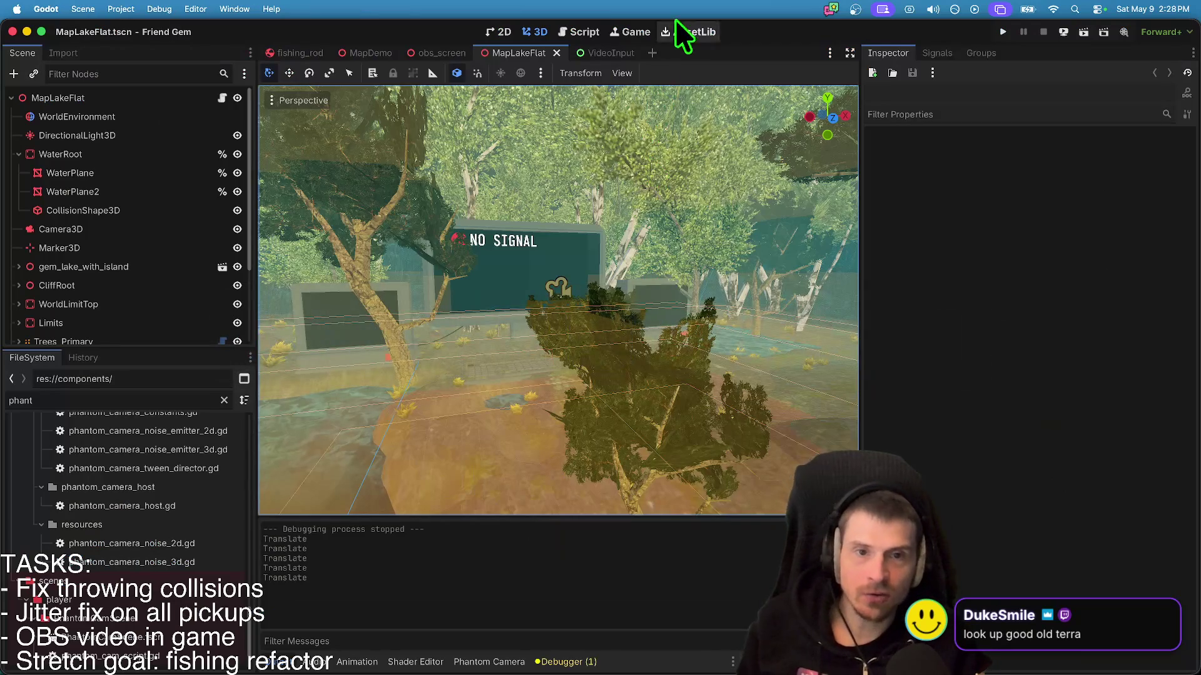
- Search AssetLib for webrtc and view the WebRTC plugin - Godot 4.1+ source files
click(676, 22)
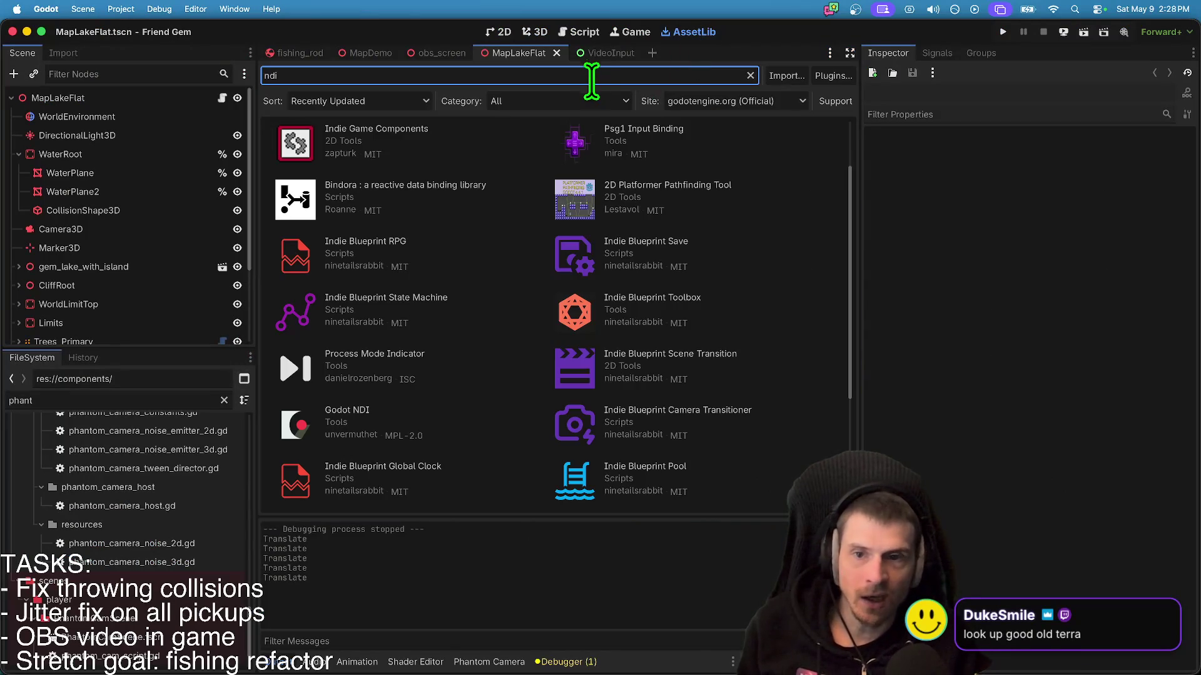
text(web_r)
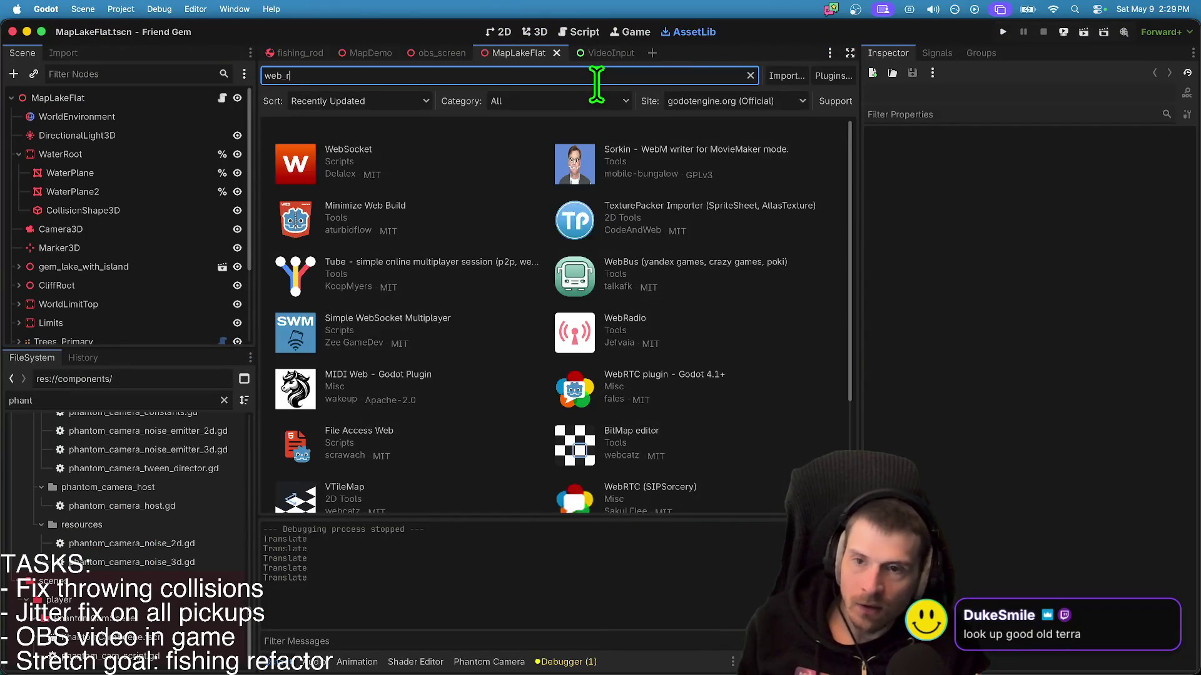
key(BackSpace)
text(rtc)
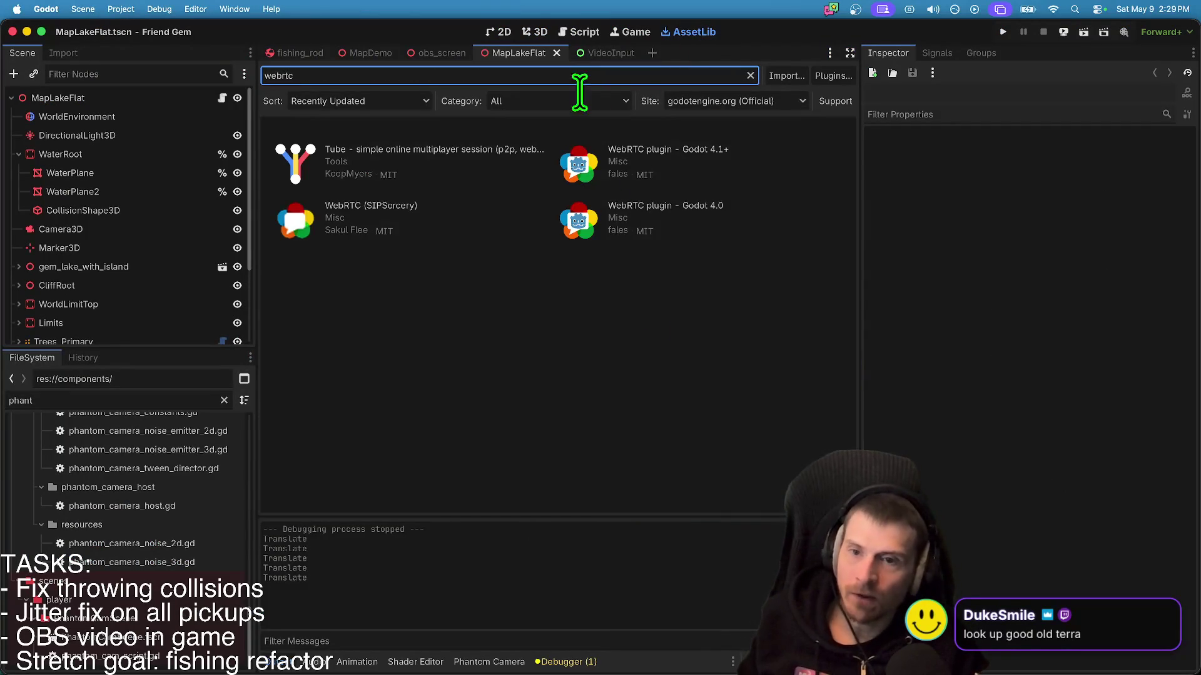
click(697, 153)
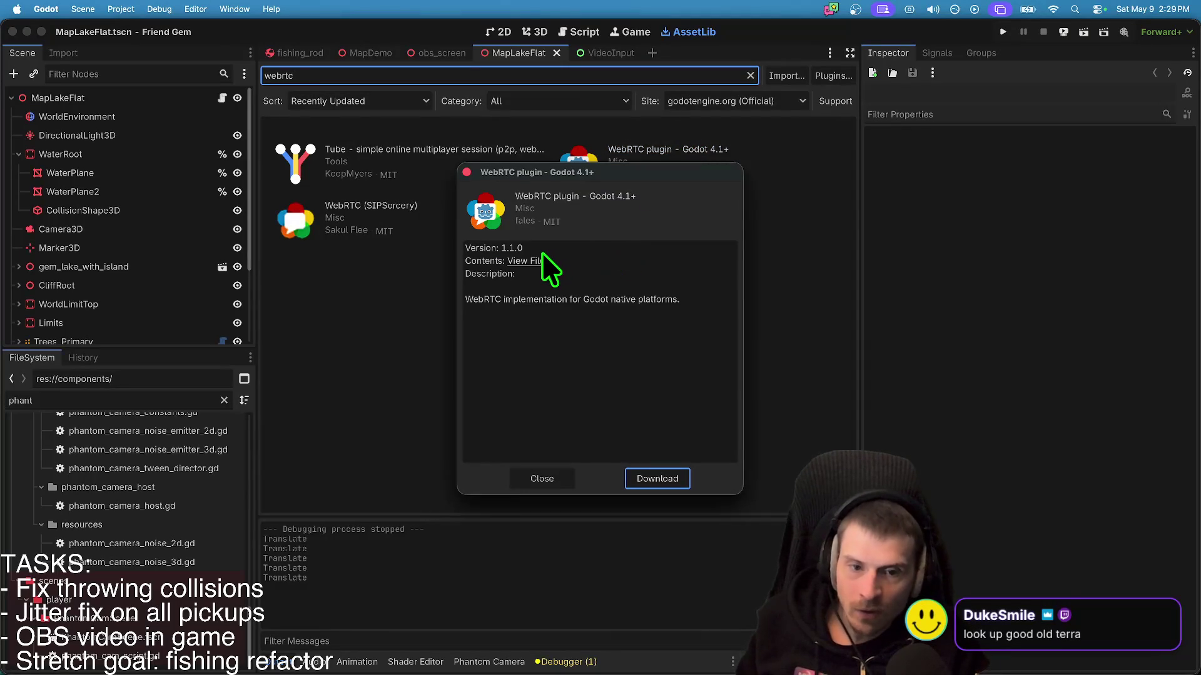
click(525, 261)
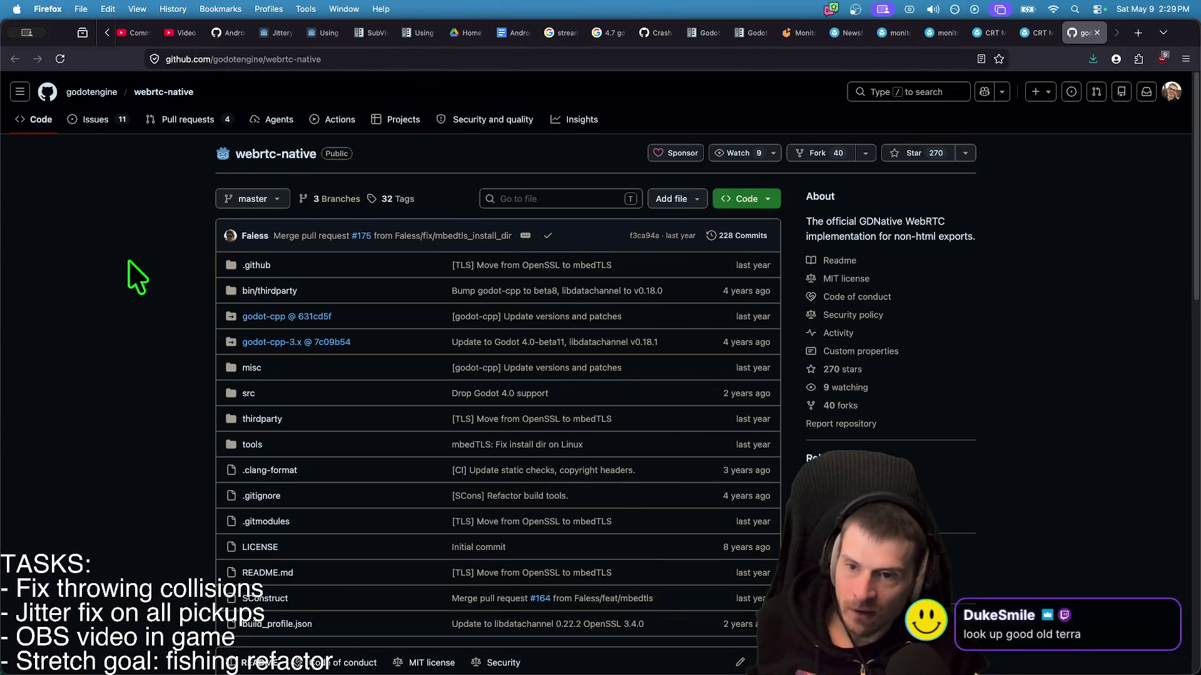
- Scroll the webrtc-native README down to the Compiling the extension section
scroll(206, 438, down, 5)
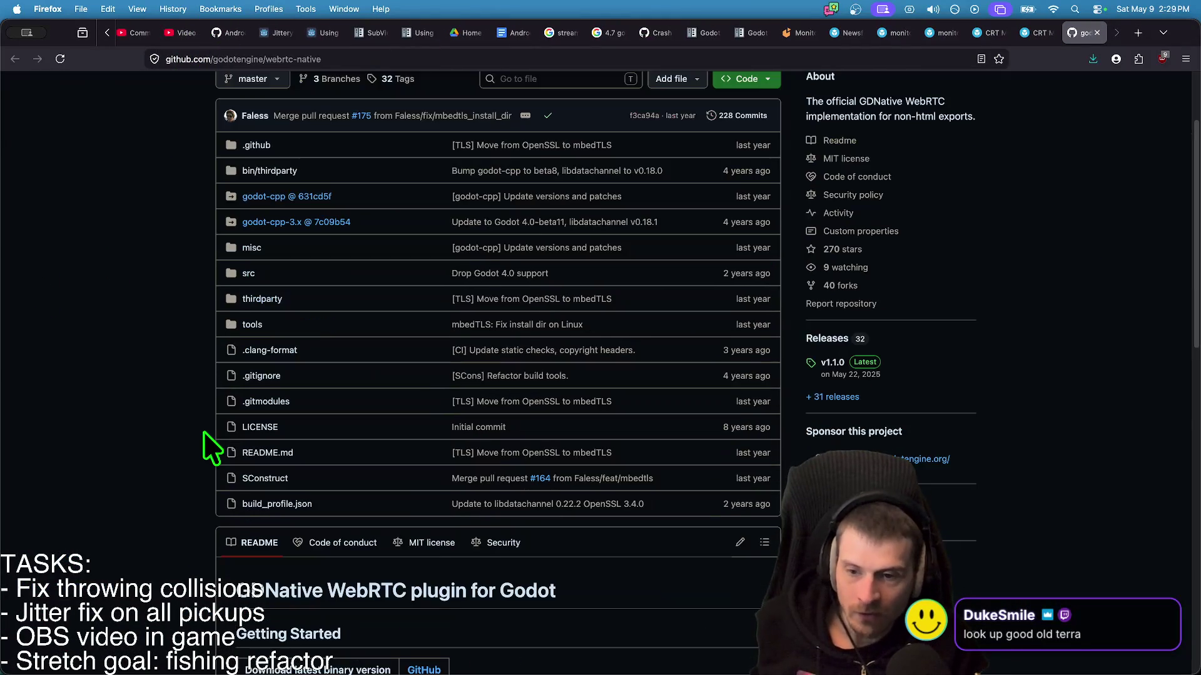
scroll(170, 431, down, 2)
scroll(200, 500, up, 4)
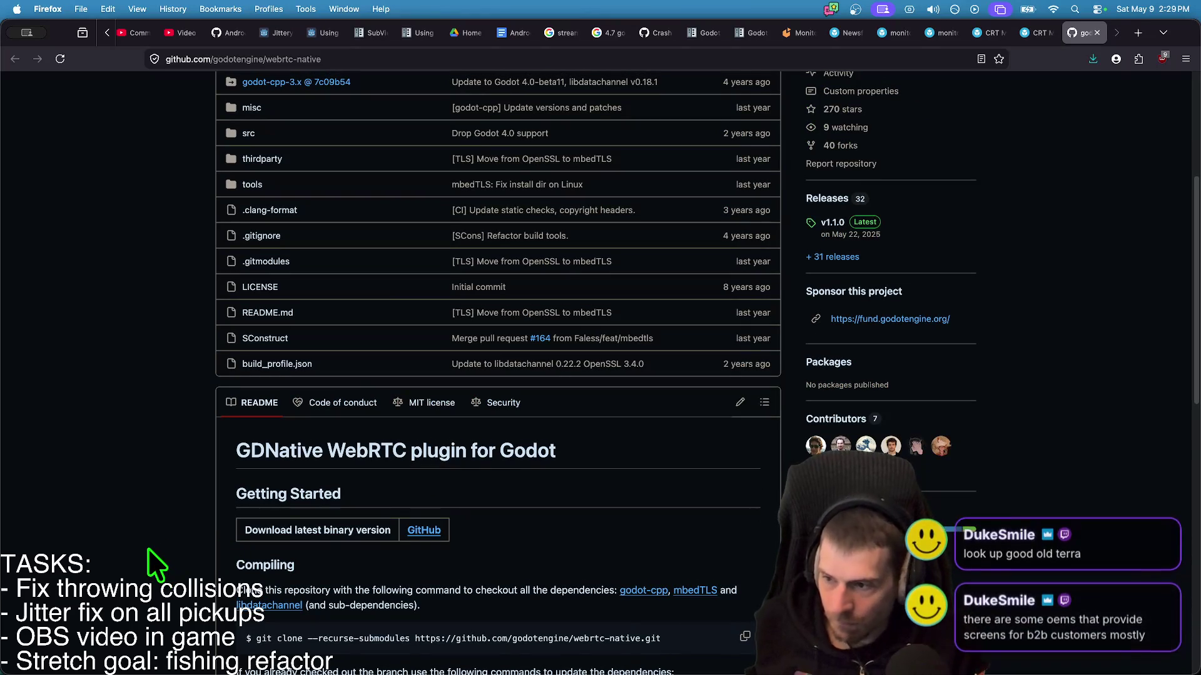
scroll(150, 544, down, 3)
scroll(150, 546, down, 2)
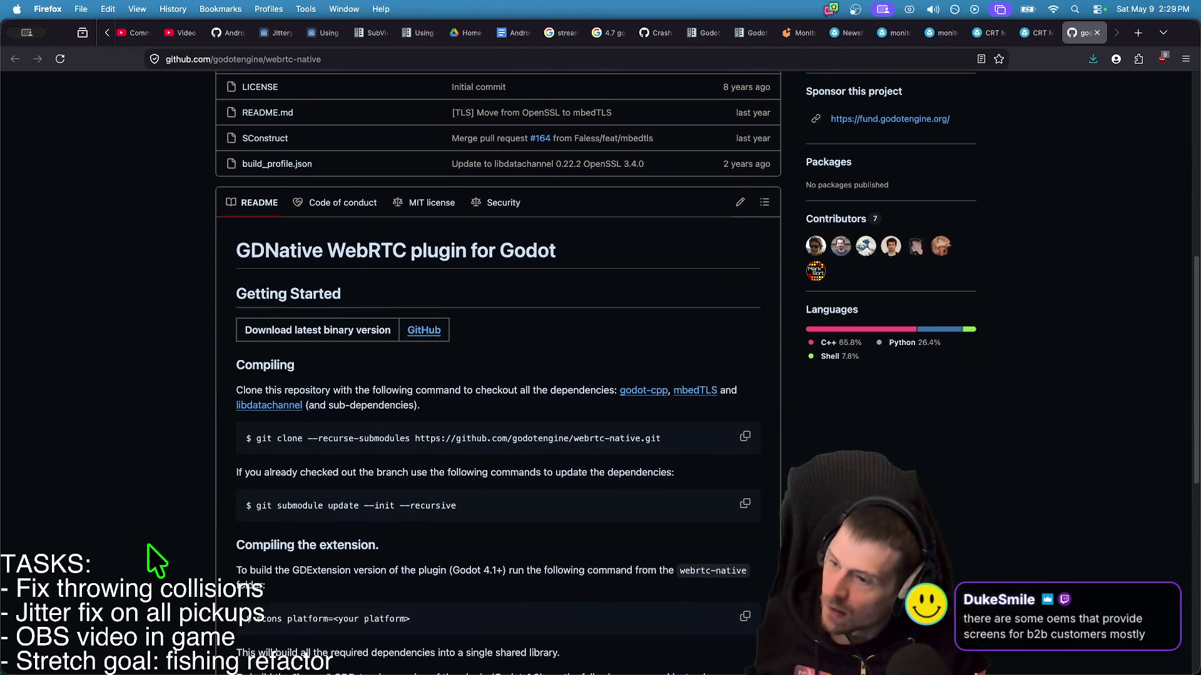
key(cmd+t)
- Search Google for 'good old terra', glance at the image and web results, then close the tab
text(good oldterrra)
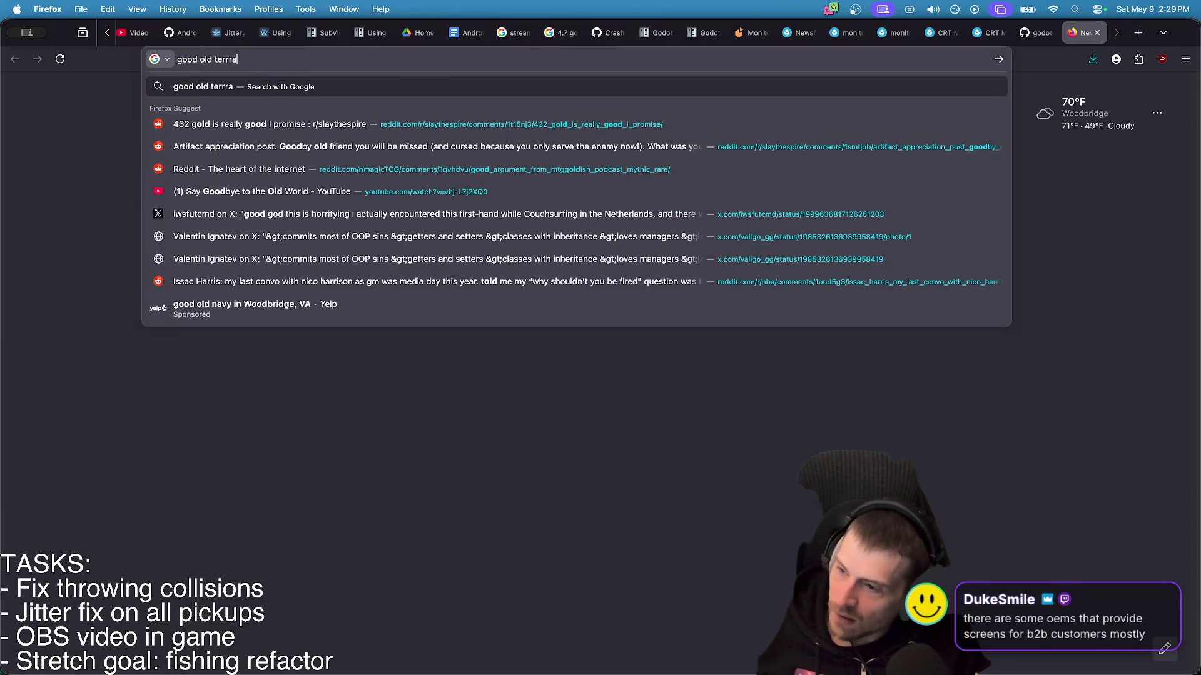
key(Return)
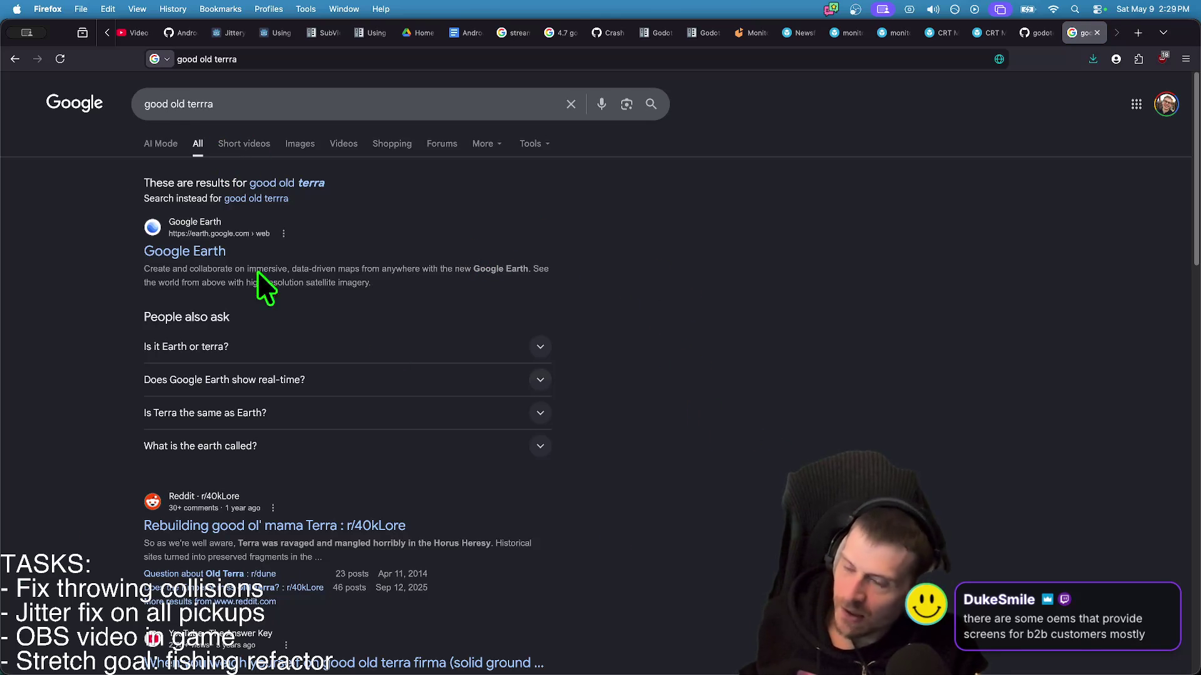
click(316, 143)
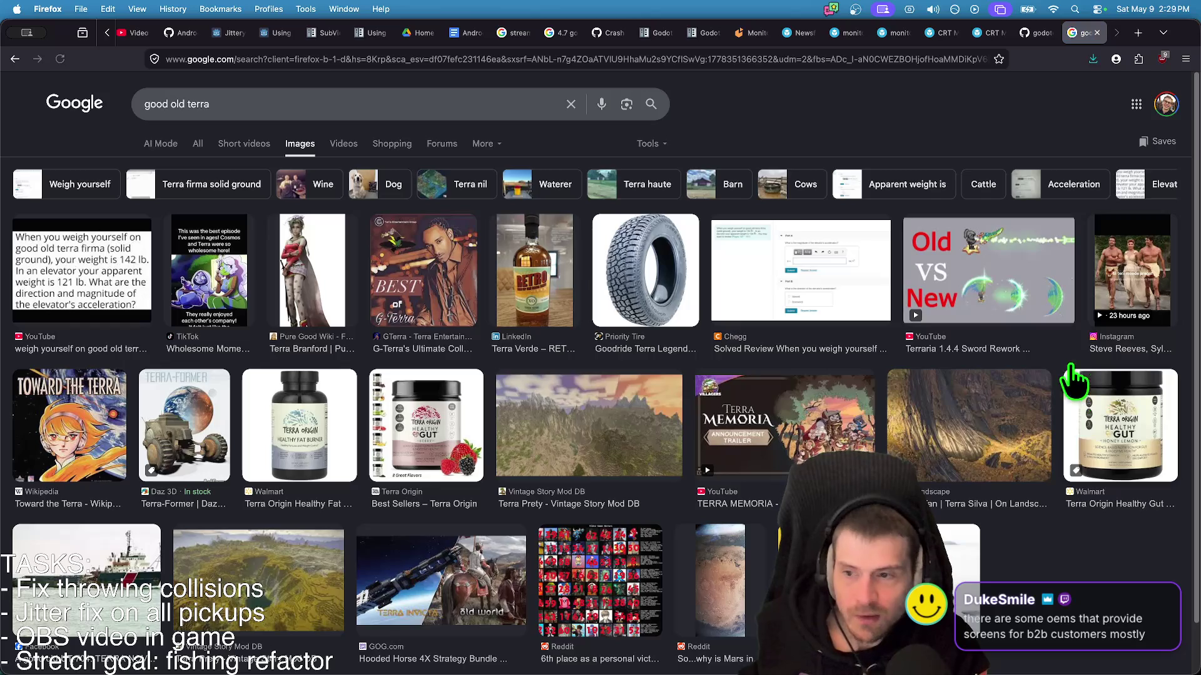
key(super+Left)
scroll(934, 255, down, 3)
scroll(932, 255, down, 5)
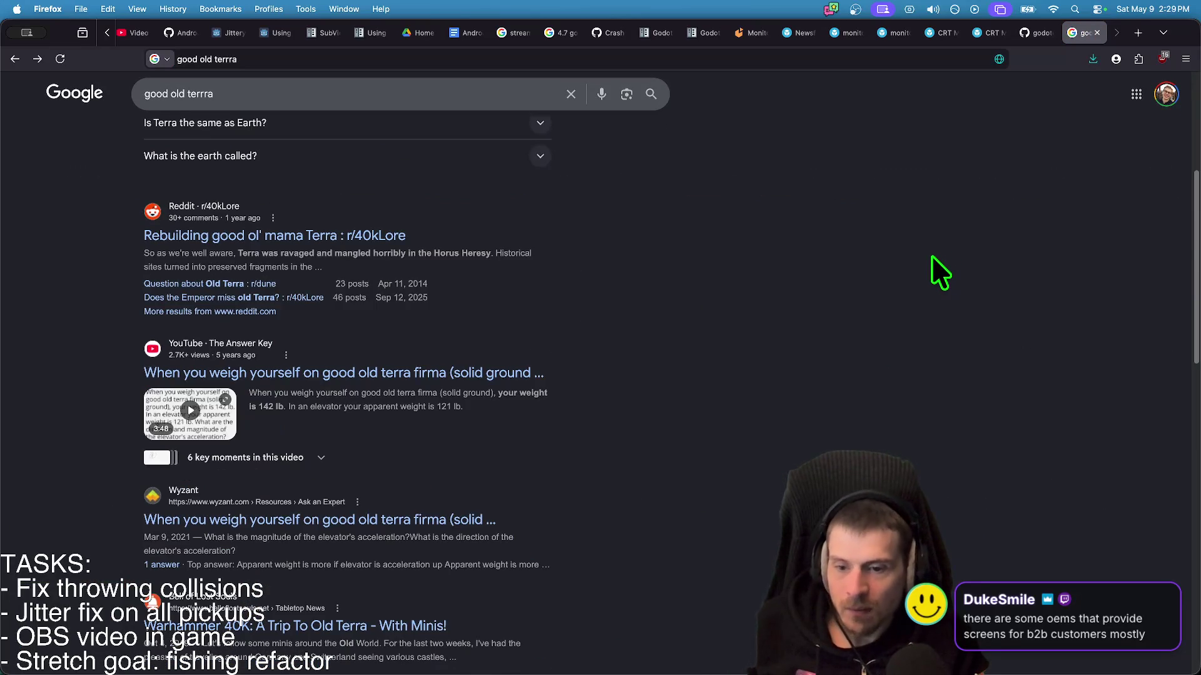
key(super+w)
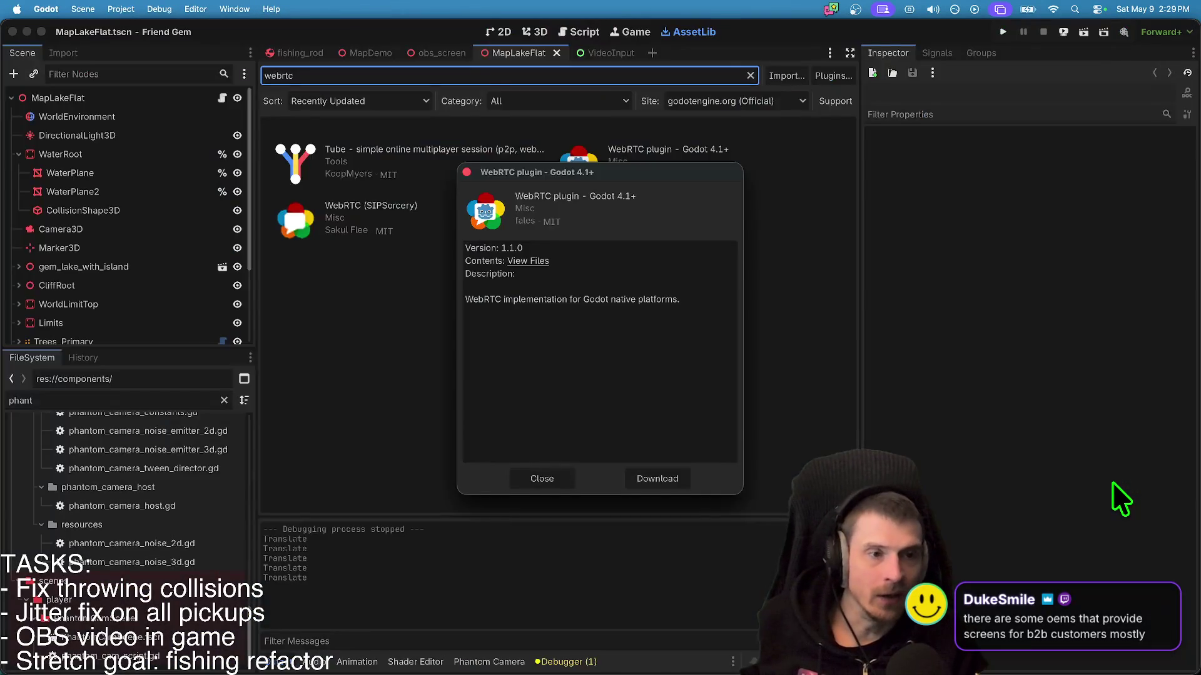
- Return to the CRT Monitor Retro page and open a suggested model in a background tab
key(ctrl+shift+Tab)
key(ctrl+shift+Tab)
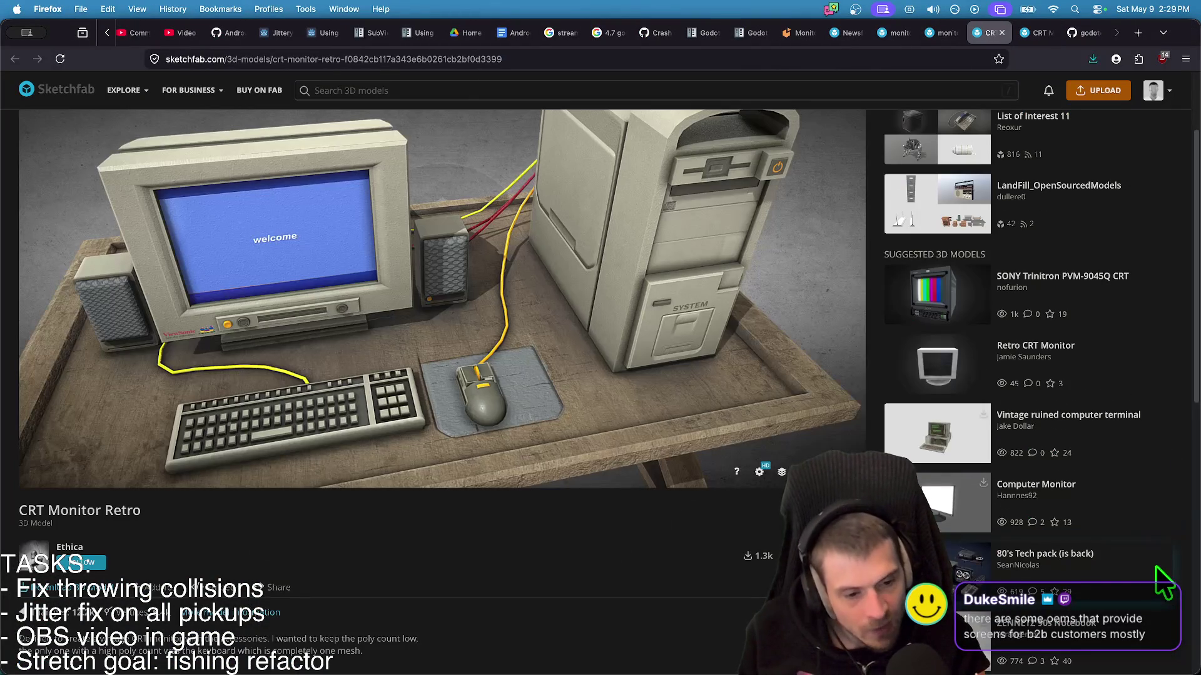
middle_click(1094, 599)
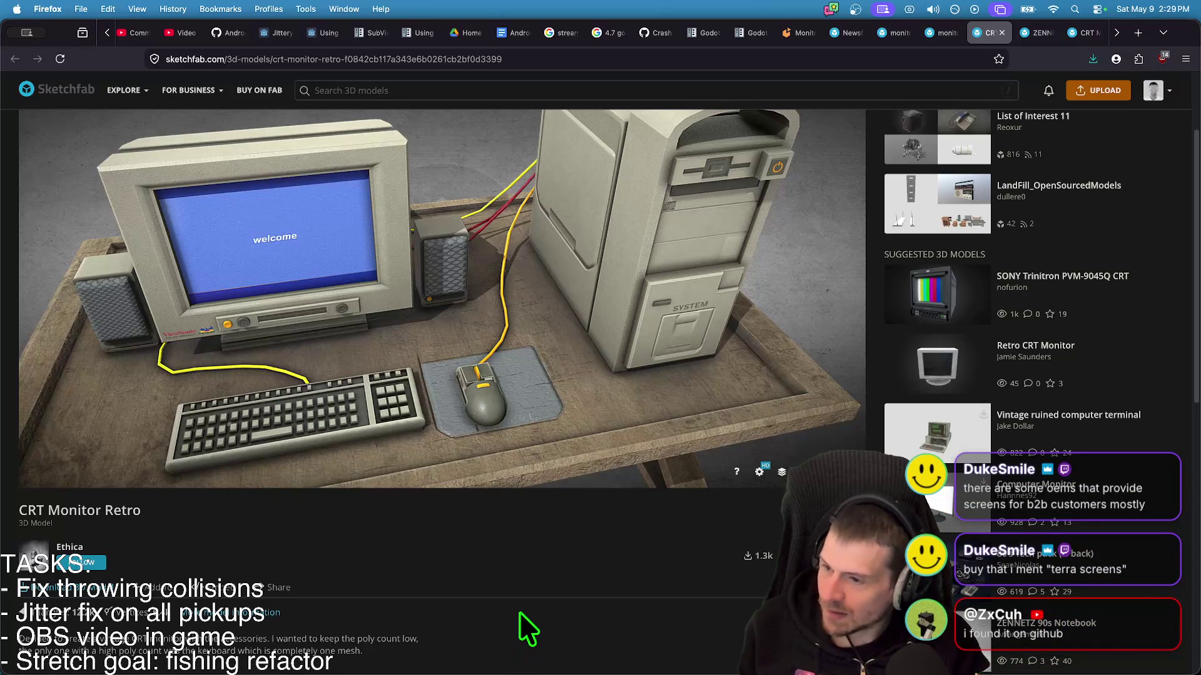
key(ctrl+t)
- Search Google Images for 'terra screen', preview the TERRA 6422W monitor, then close the search tab
text(terra scree)
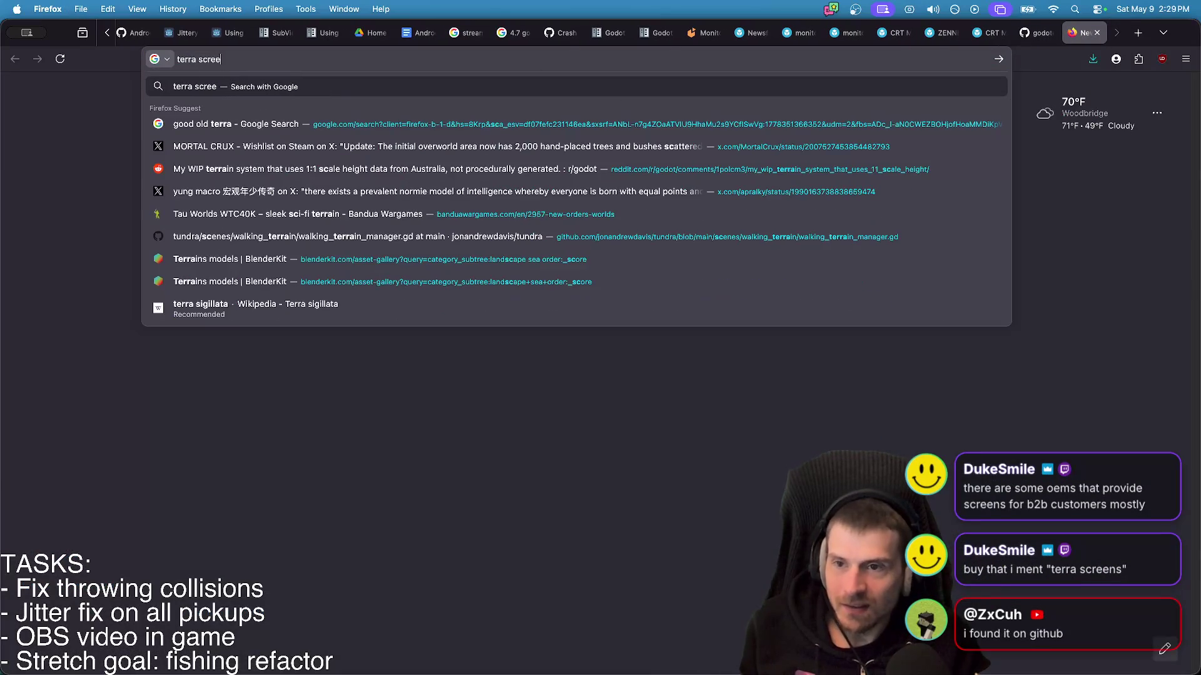
text(n)
key(Return)
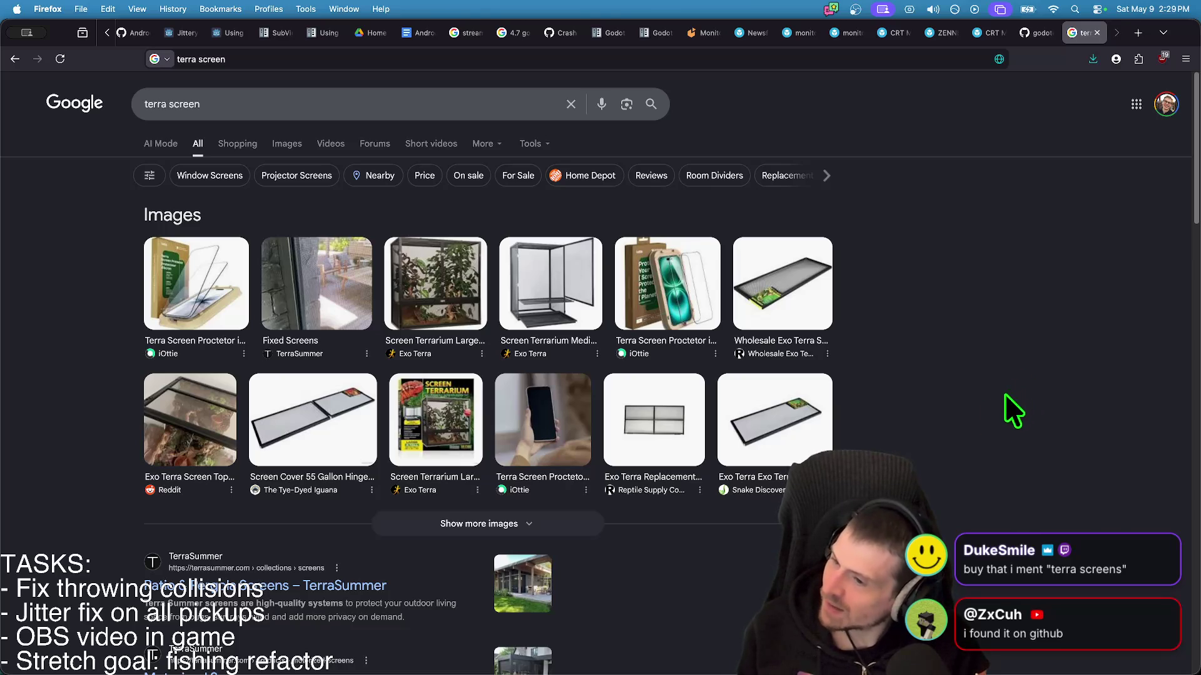
click(269, 152)
scroll(993, 419, down, 3)
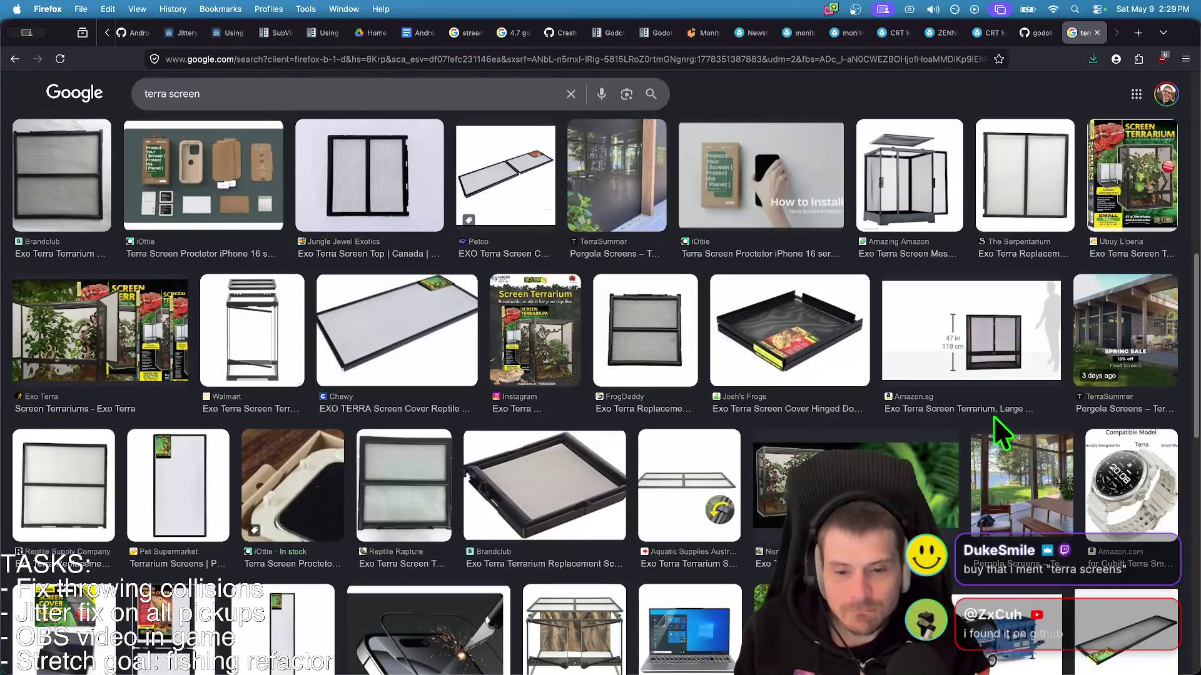
scroll(993, 417, down, 10)
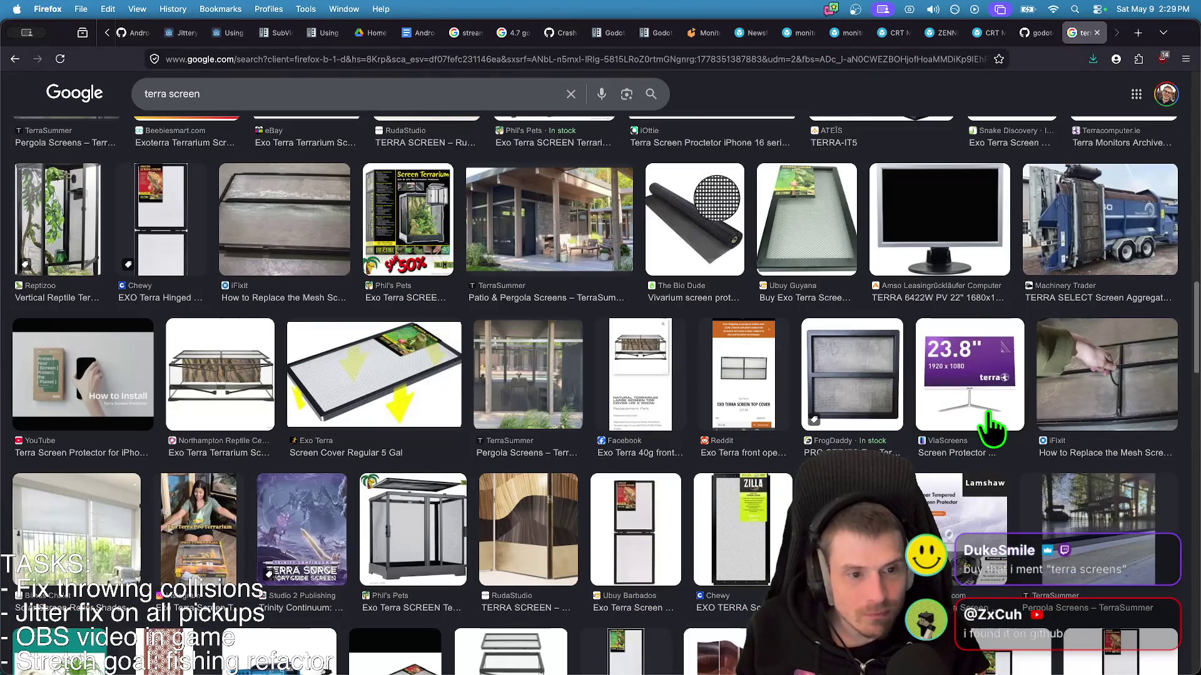
click(958, 250)
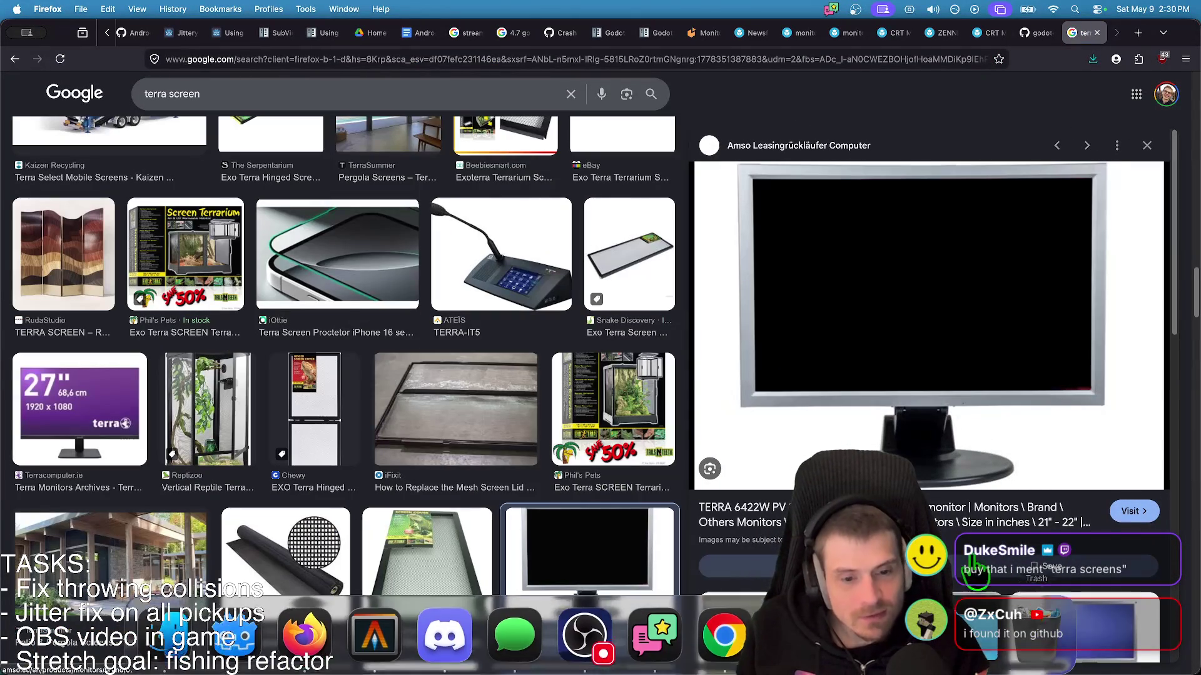
scroll(1088, 566, down, 5)
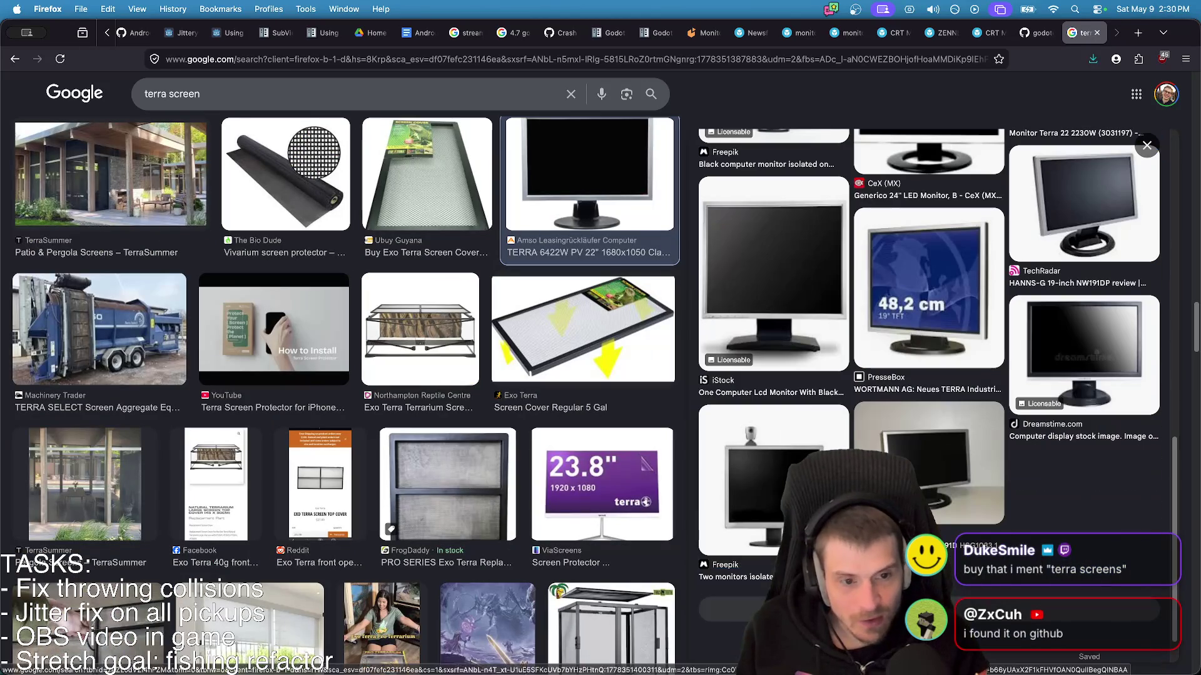
scroll(1088, 570, up, 5)
key(cmd+w)
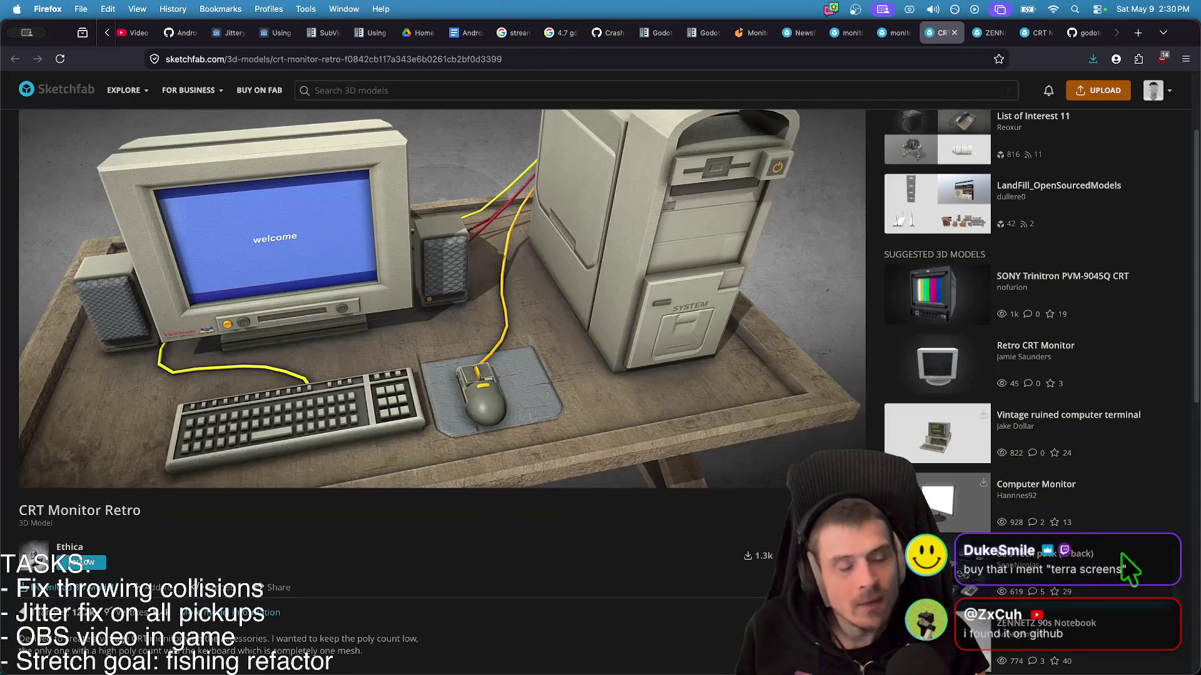
- Orbit the ZENNETZ 90s Notebook to a frontal view and flip between the model tabs
key(ctrl+shift+Tab)
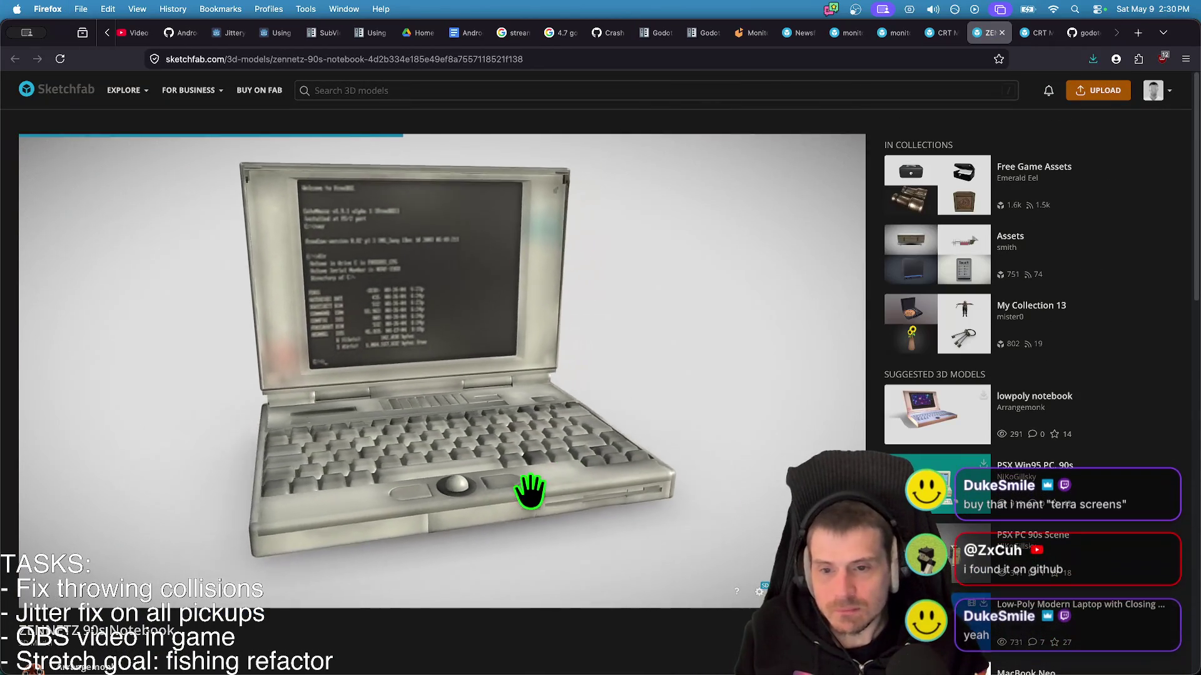
drag(459, 499, 488, 428)
key(ctrl+Tab)
key(ctrl+shift+Tab)
key(ctrl+Tab)
key(ctrl+Tab)
key(ctrl+shift+Tab)
key(ctrl+shift+Tab)
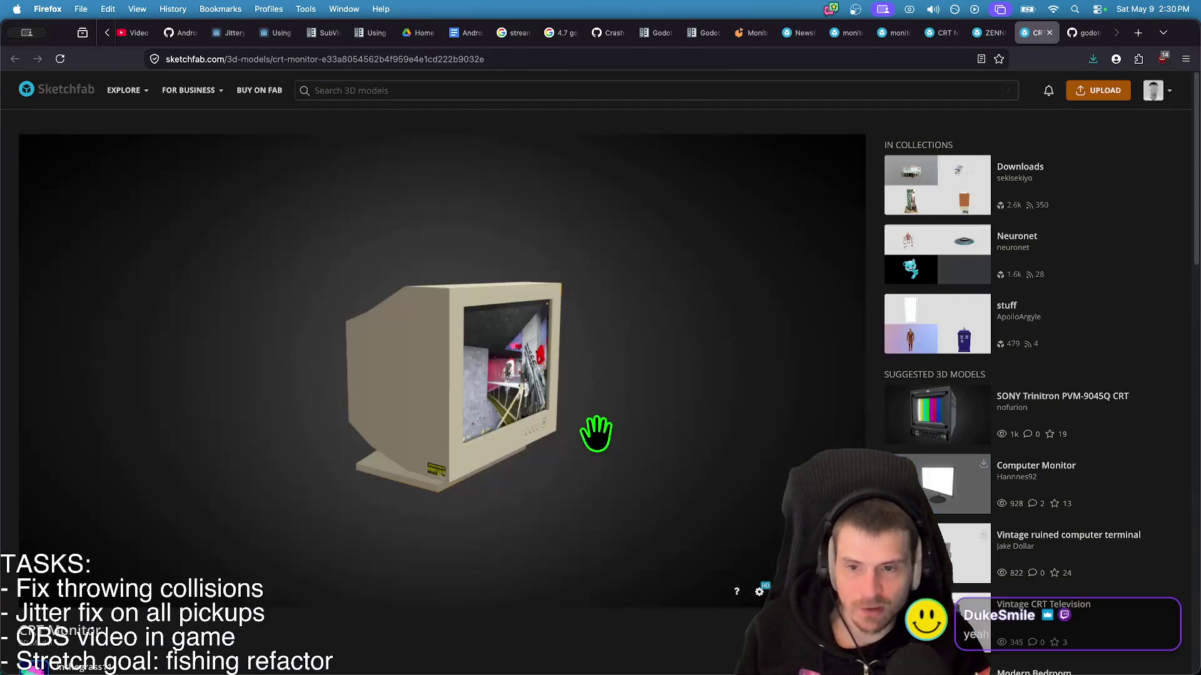
- Return to the webrtc-native GitHub page and select the GDNative WebRTC plugin heading
key(ctrl+Tab)
key(ctrl+Tab)
scroll(588, 439, up, 3)
triple_click(588, 439)
scroll(456, 475, down, 5)
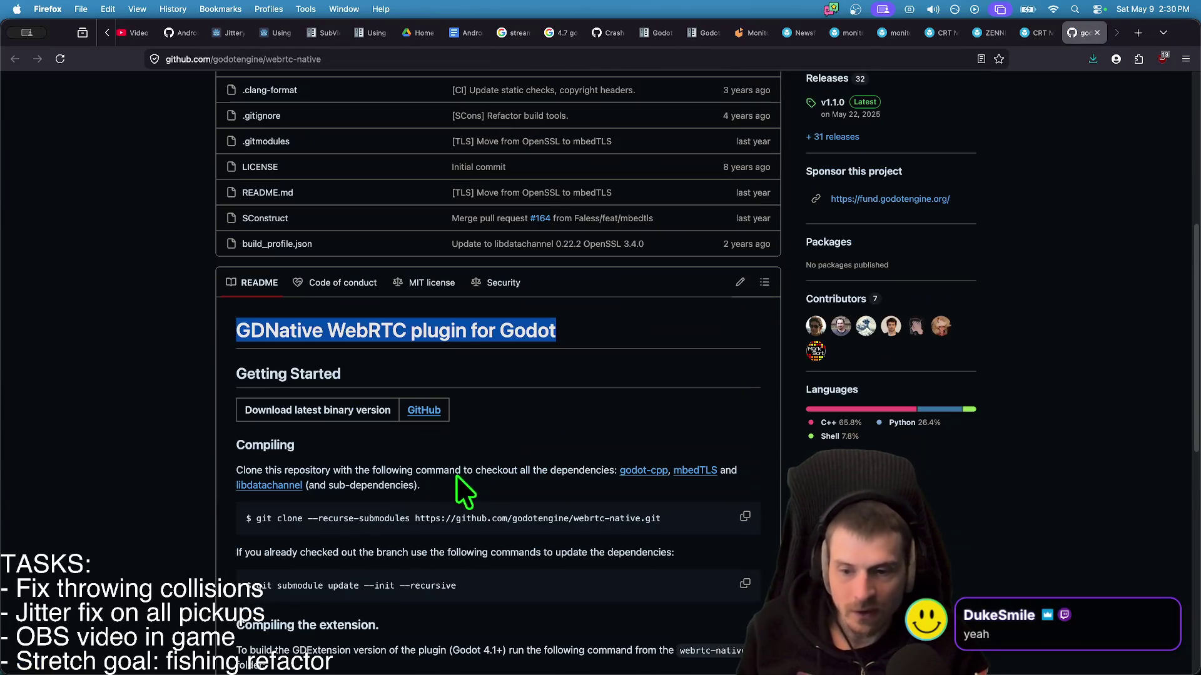
- Scroll through the webrtc-native README's build and licence sections, then go back to Sketchfab
scroll(519, 484, down, 6)
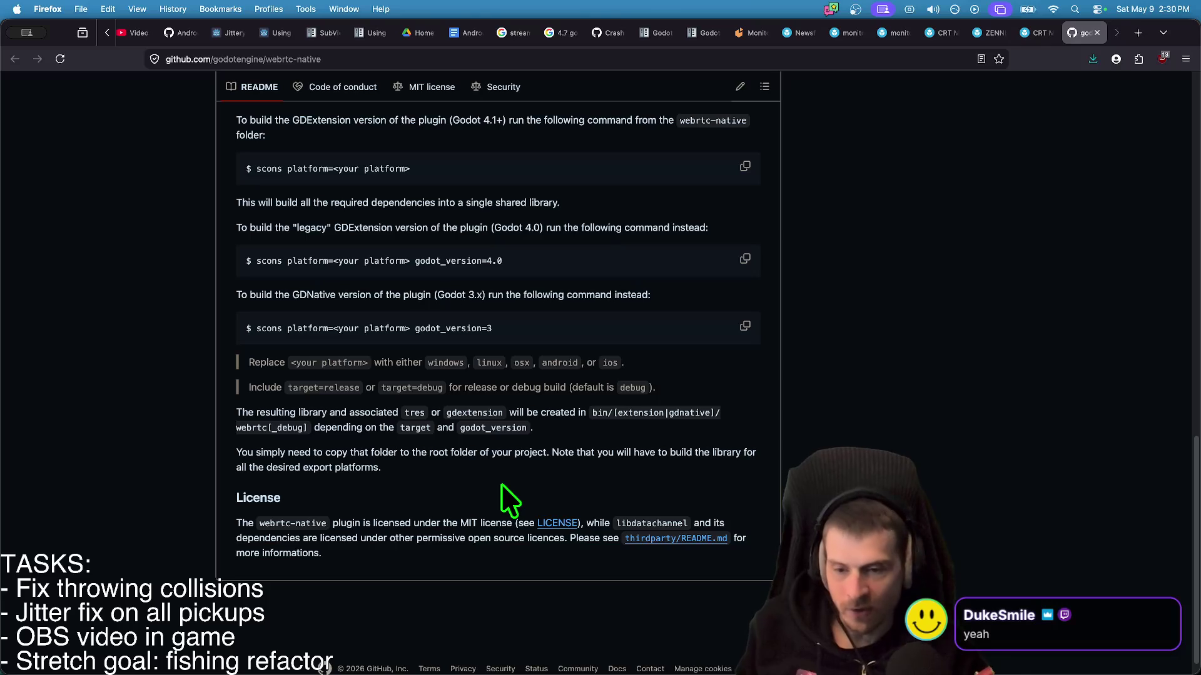
scroll(501, 483, up, 15)
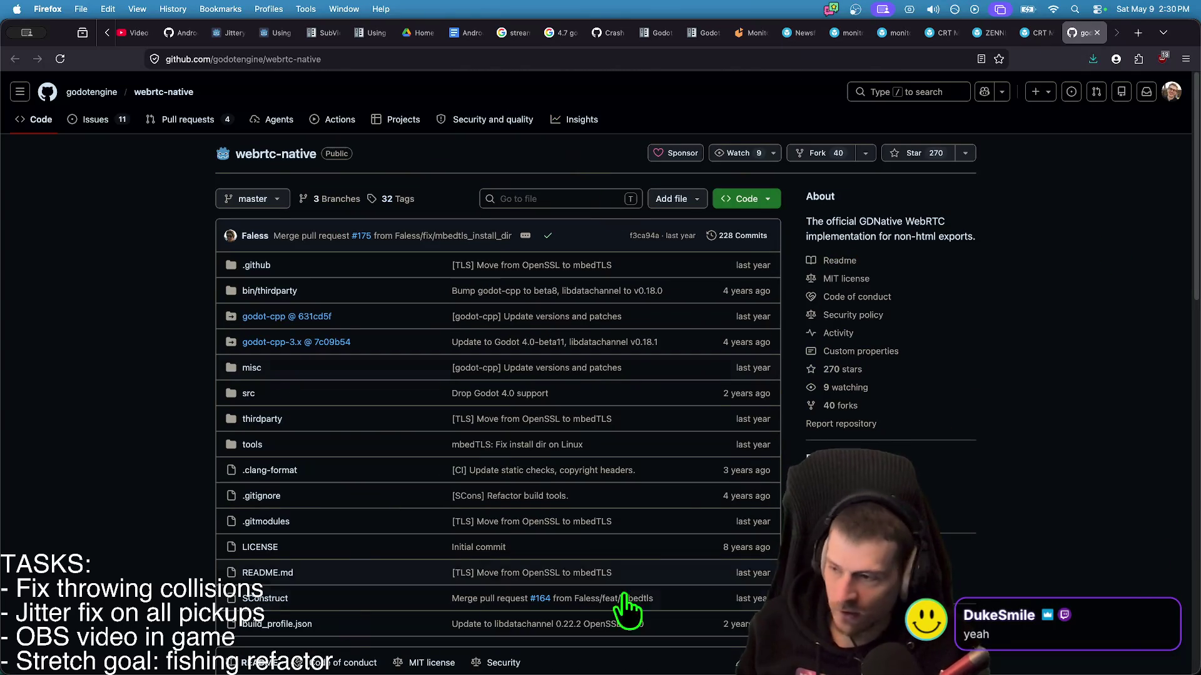
scroll(1096, 380, down, 5)
scroll(1080, 604, up, 5)
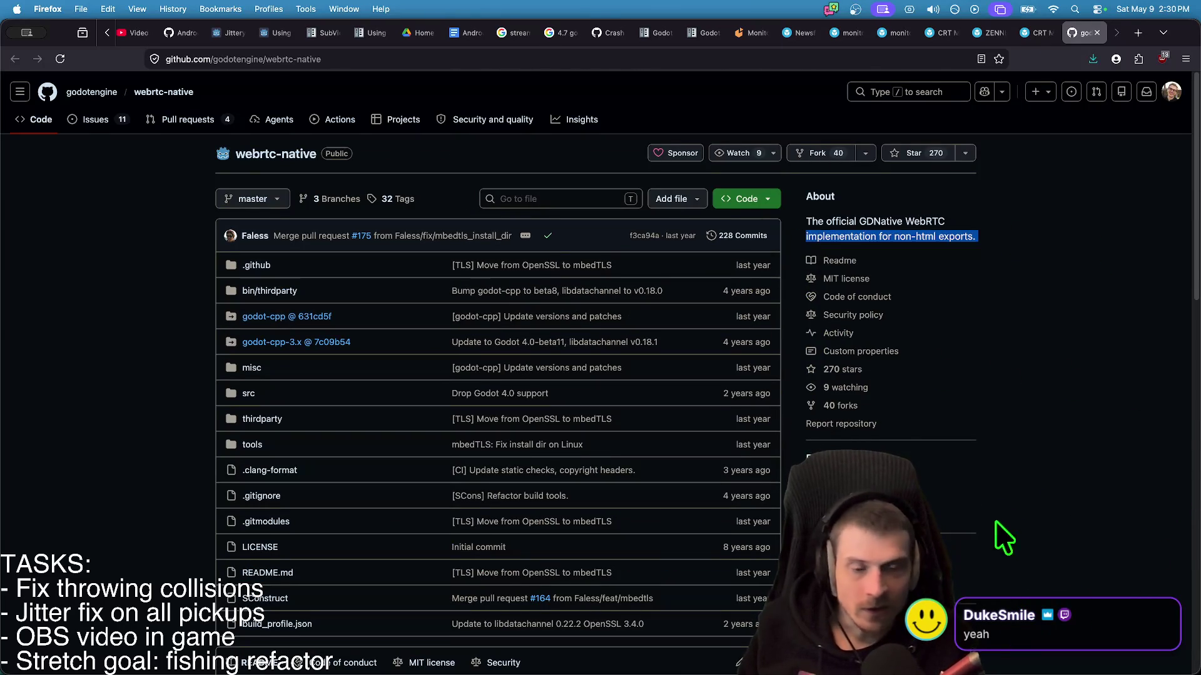
scroll(999, 507, down, 5)
key(ctrl+shift+Tab)
key(ctrl+shift+Tab)
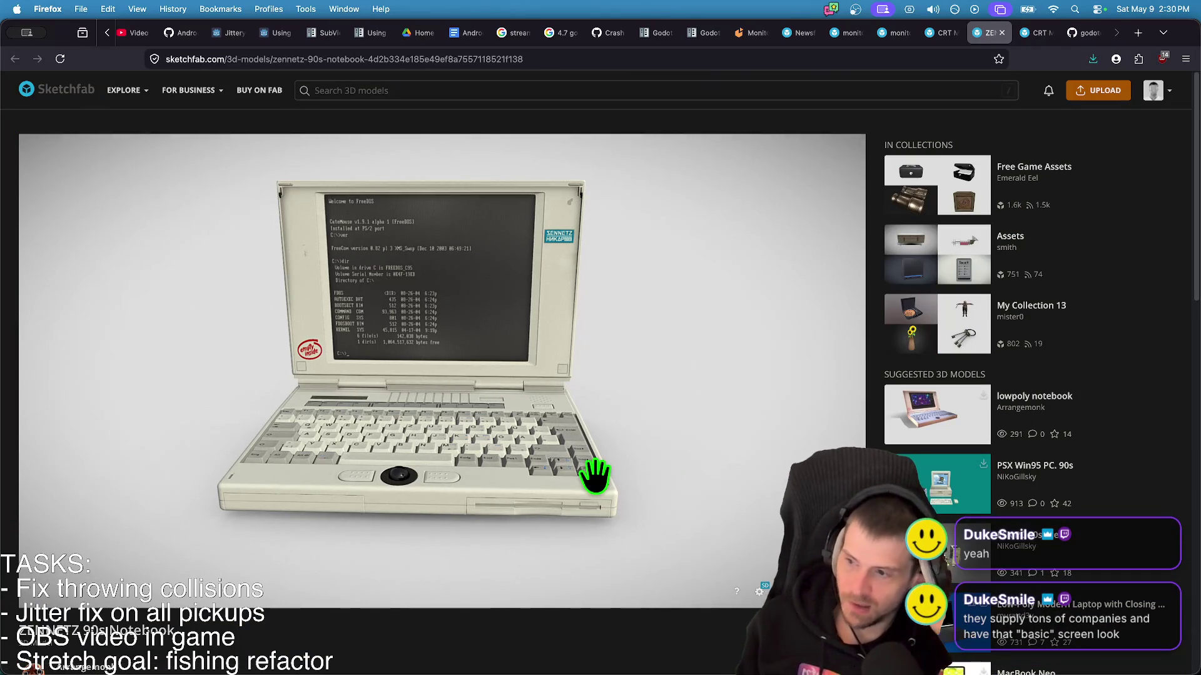
- Orbit the CRT Monitor Retro desk model to view the CRT front panel and tower
key(ctrl+shift+Tab)
key(ctrl+Tab)
key(ctrl+shift+Tab)
mouse_move(209, 309)
mouse_down()
mouse_move(169, 265)
mouse_move(285, 352)
mouse_move(370, 341)
mouse_up()
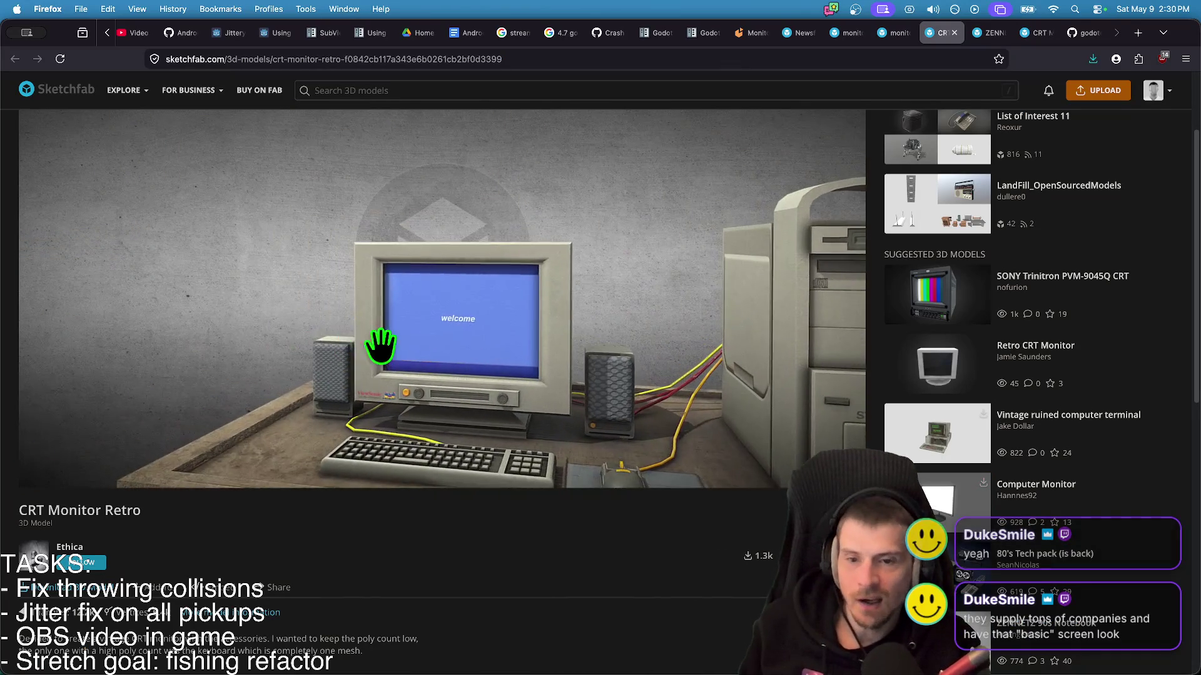
scroll(461, 349, up, 6)
mouse_move(521, 391)
mouse_down()
mouse_move(568, 423)
mouse_move(550, 408)
mouse_move(429, 450)
mouse_move(474, 443)
mouse_move(579, 384)
mouse_move(689, 397)
mouse_move(761, 370)
mouse_move(429, 403)
mouse_move(662, 411)
mouse_move(648, 406)
mouse_up()
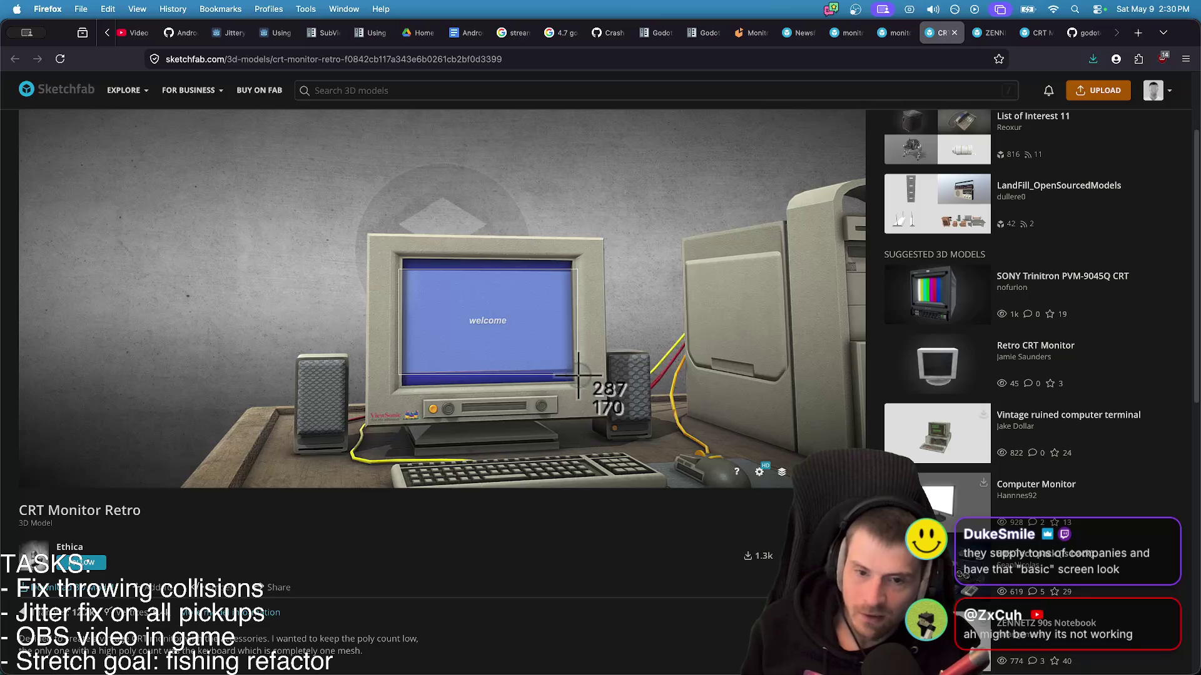
mouse_move(731, 424)
mouse_down()
mouse_move(769, 424)
mouse_move(448, 375)
mouse_up()
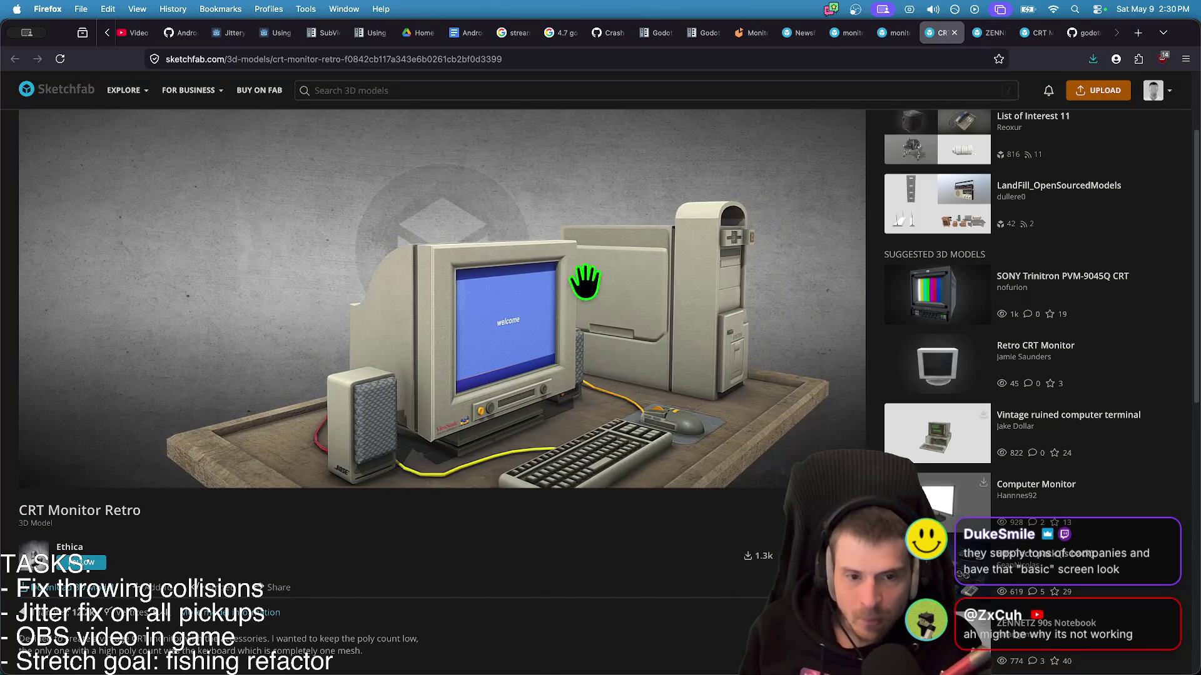
drag(575, 285, 729, 324)
scroll(1113, 571, down, 5)
scroll(1116, 607, up, 2)
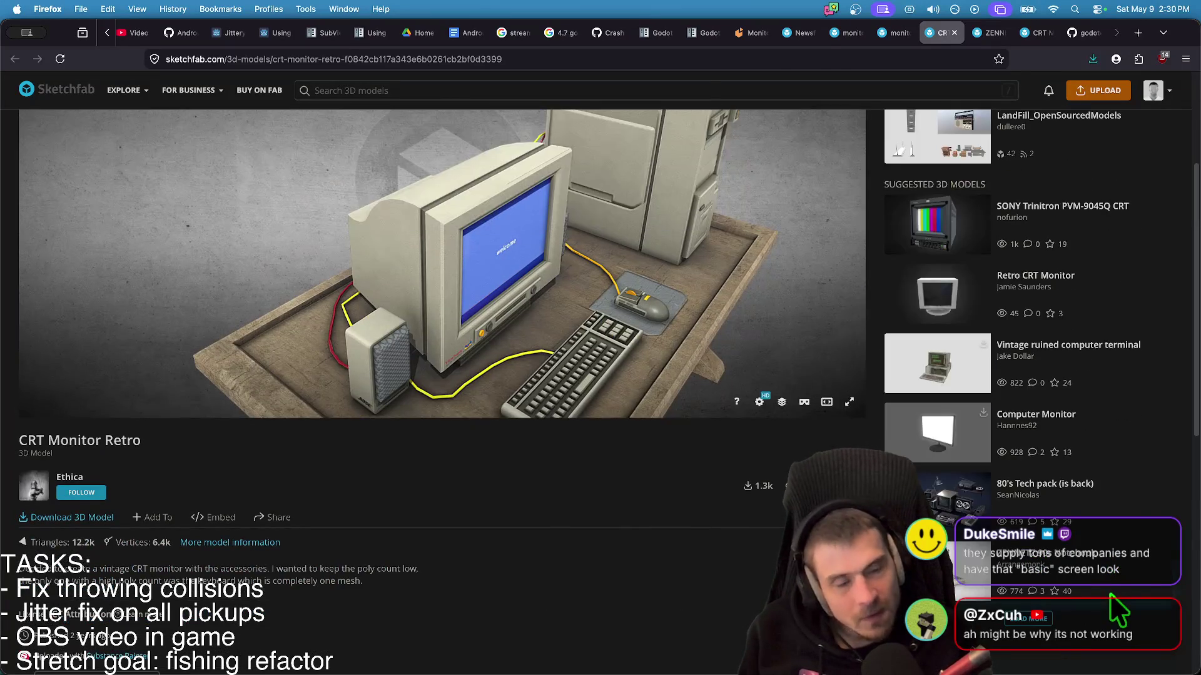
- Orbit the ZENNETZ notebook, close the extra CRT Monitor page, and rotate the FNAF monitor model
key(ctrl+Tab)
mouse_move(562, 419)
mouse_down()
mouse_move(573, 405)
mouse_move(611, 408)
mouse_move(729, 499)
mouse_move(704, 458)
mouse_up()
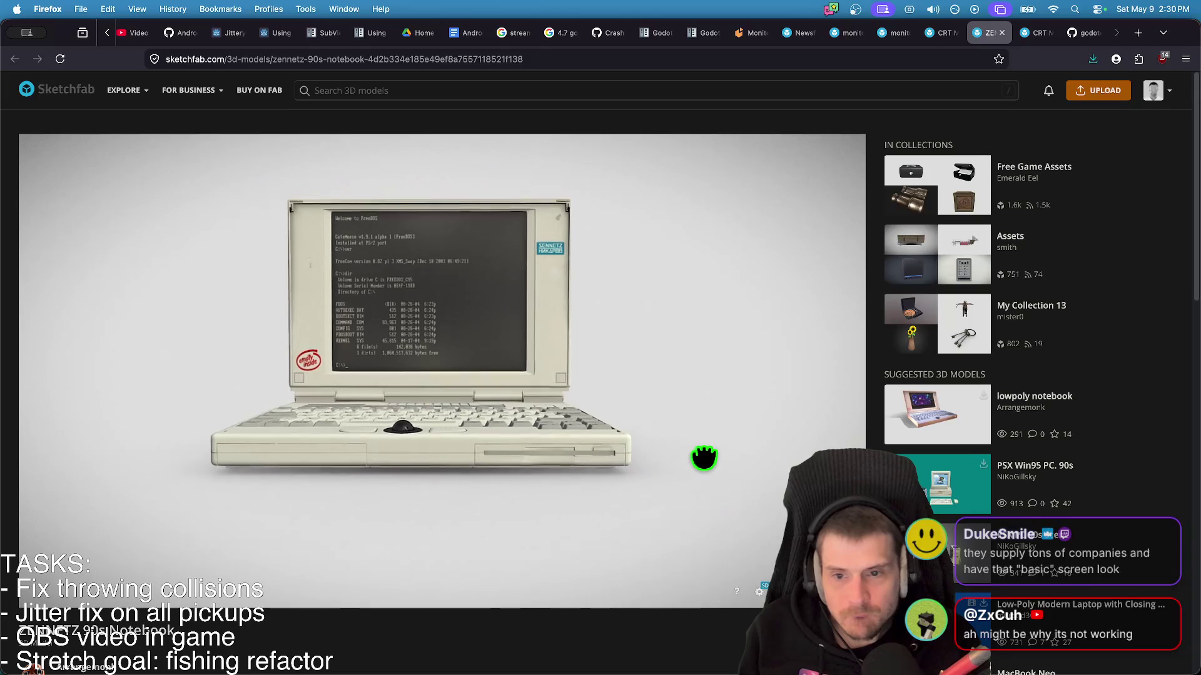
key(ctrl+Tab)
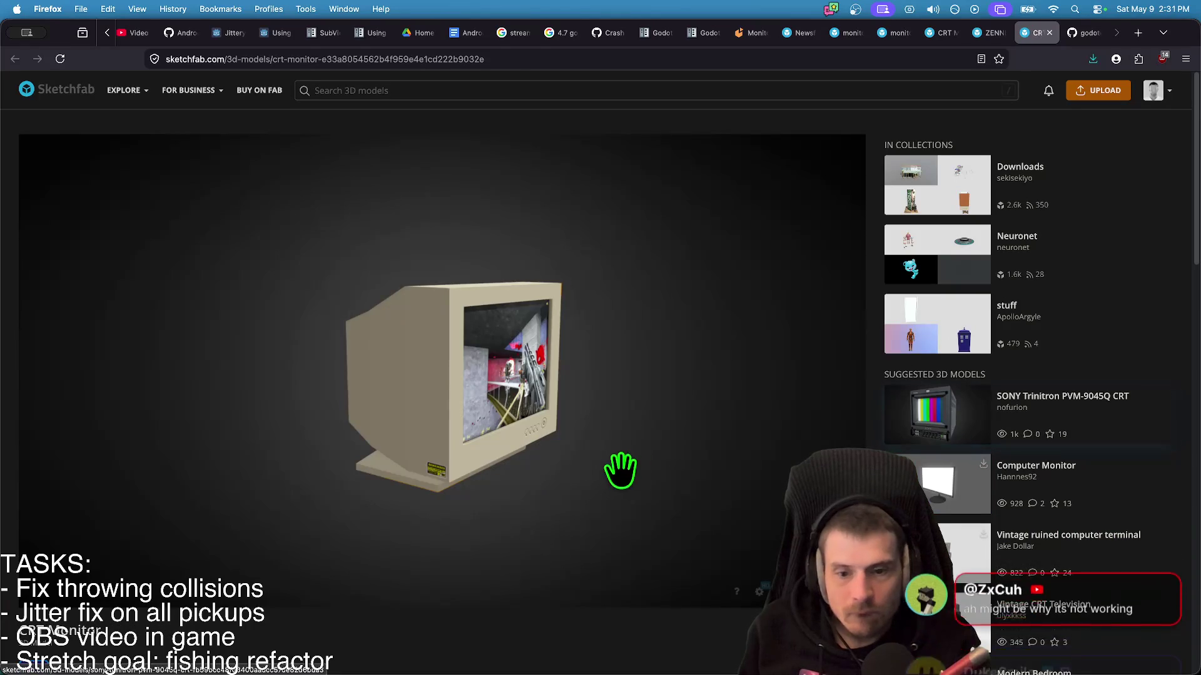
key(cmd+w)
key(ctrl+shift+Tab)
key(ctrl+shift+Tab)
key(ctrl+shift+Tab)
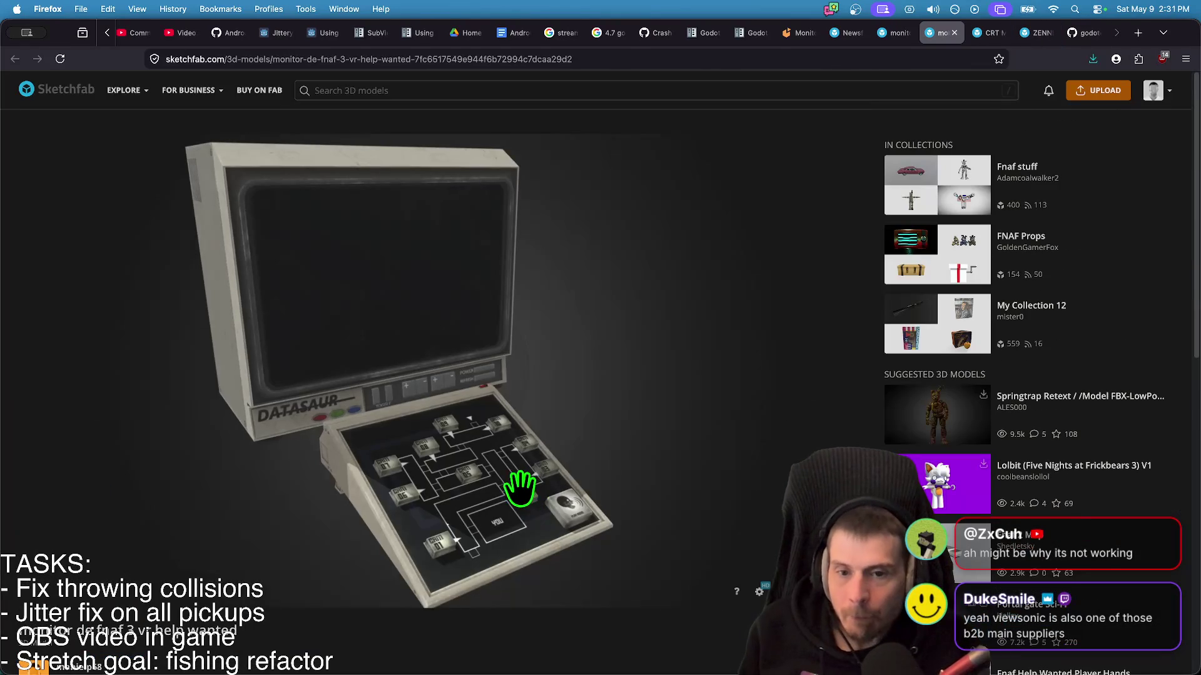
mouse_move(520, 486)
mouse_down()
mouse_move(410, 505)
mouse_move(399, 494)
mouse_move(627, 493)
mouse_move(346, 558)
mouse_up()
scroll(341, 650, down, 3)
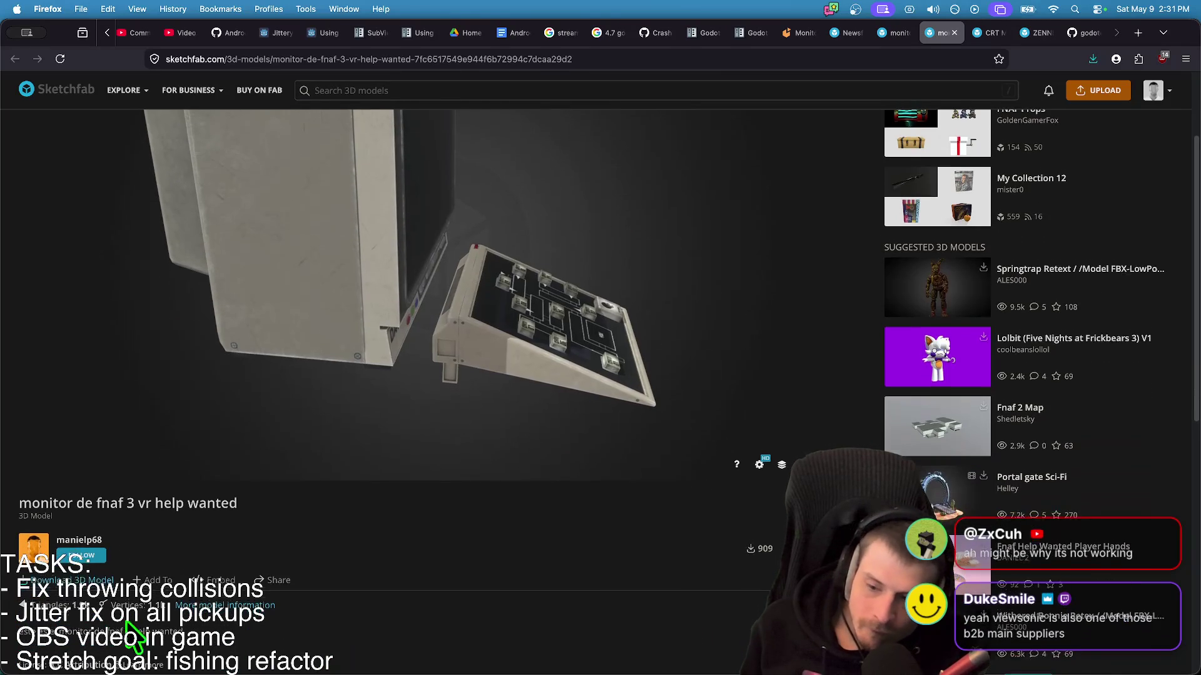
- Download the FNAF monitor model as a 6.5 MB zip into the tech folder and extract it
click(85, 579)
scroll(626, 501, down, 1)
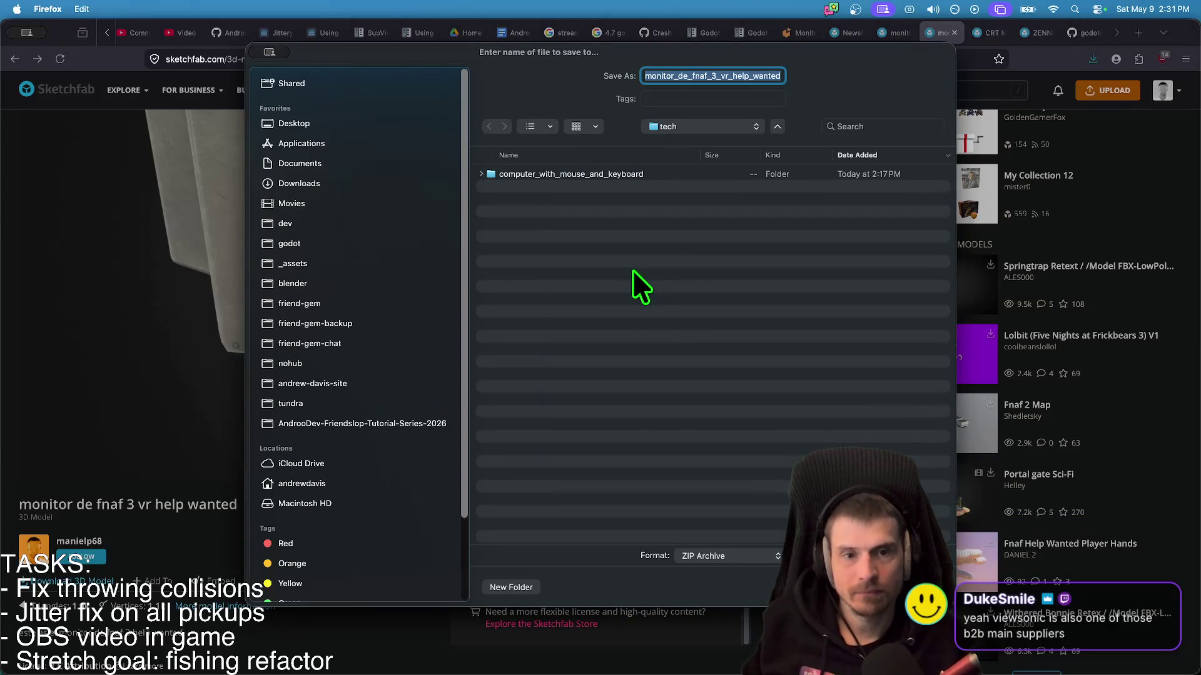
key(Return)
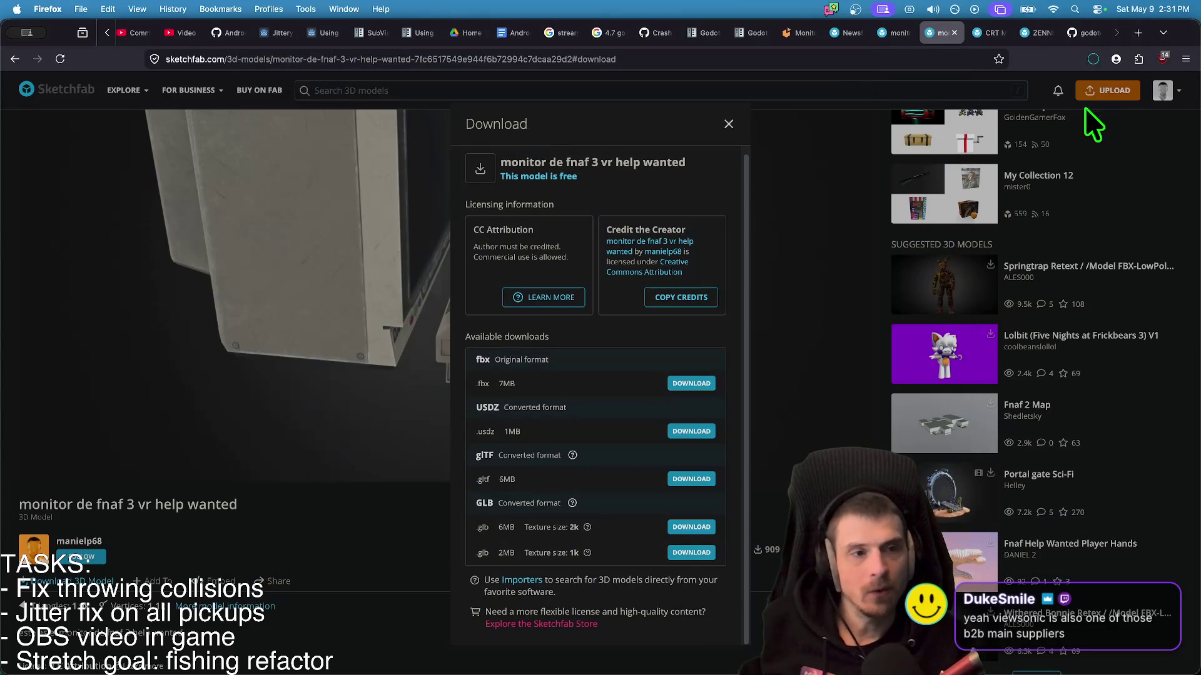
click(1091, 62)
click(887, 95)
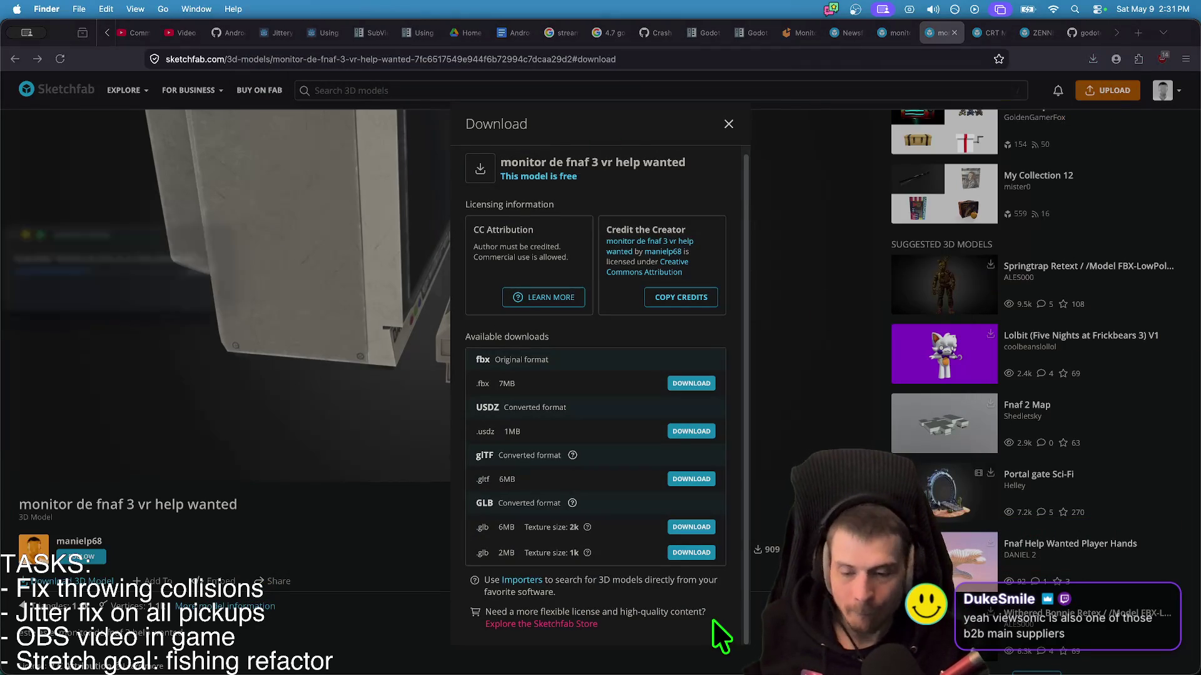
click(824, 372)
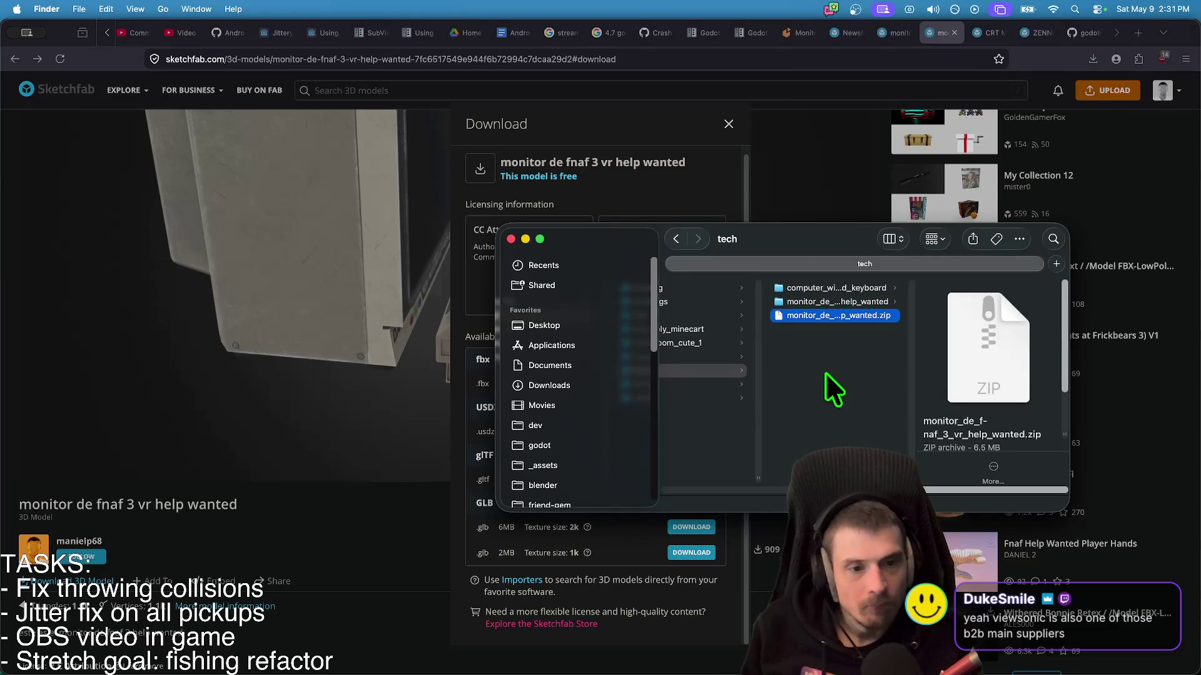
key(super+Tab)
key(super+Tab)
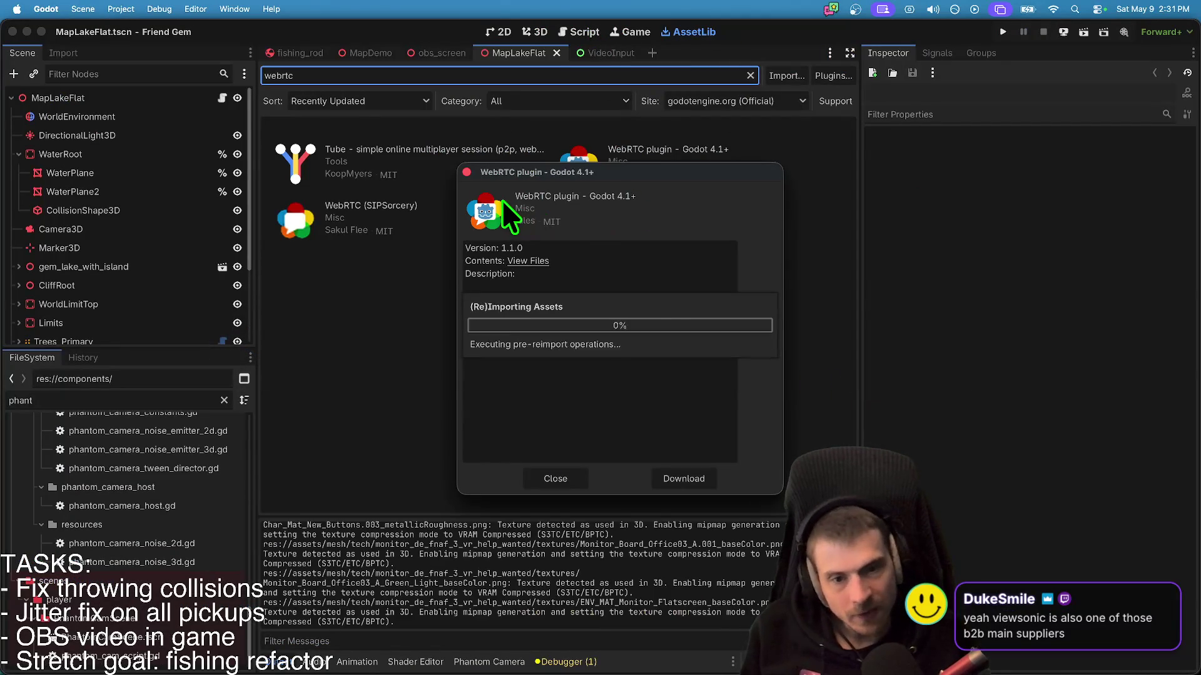
- Close the WebRTC plugin details and open the obs_screen scene in the 3D workspace
click(558, 476)
click(526, 34)
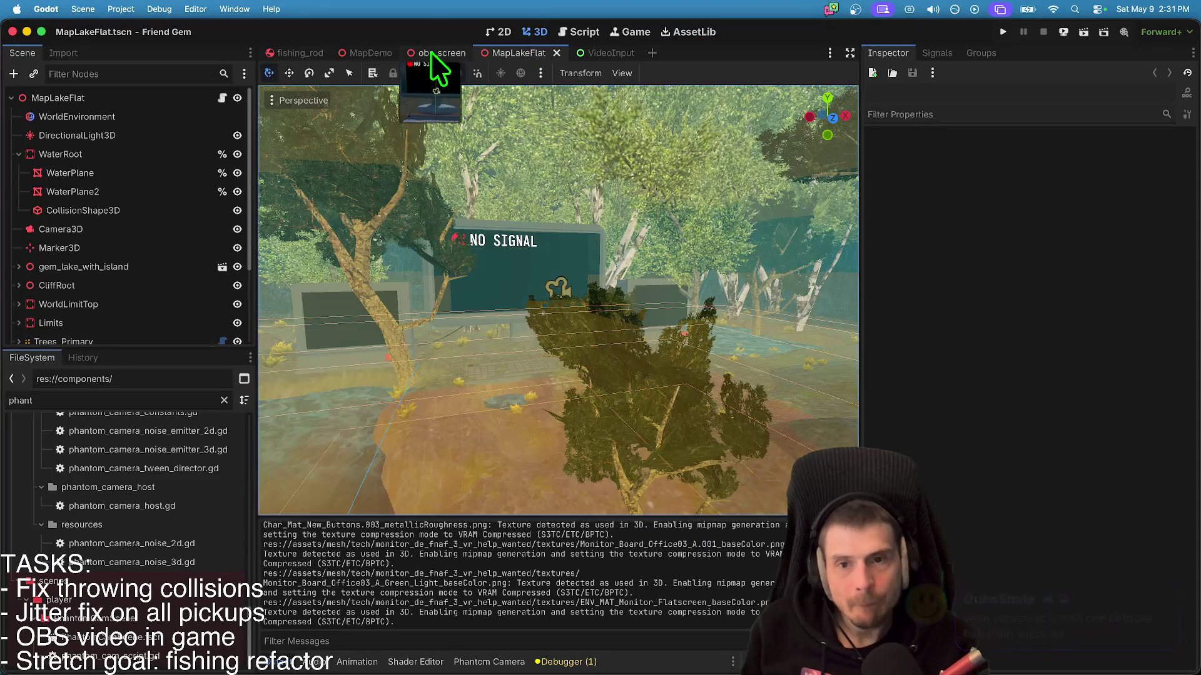
click(430, 53)
scroll(554, 359, right, 2)
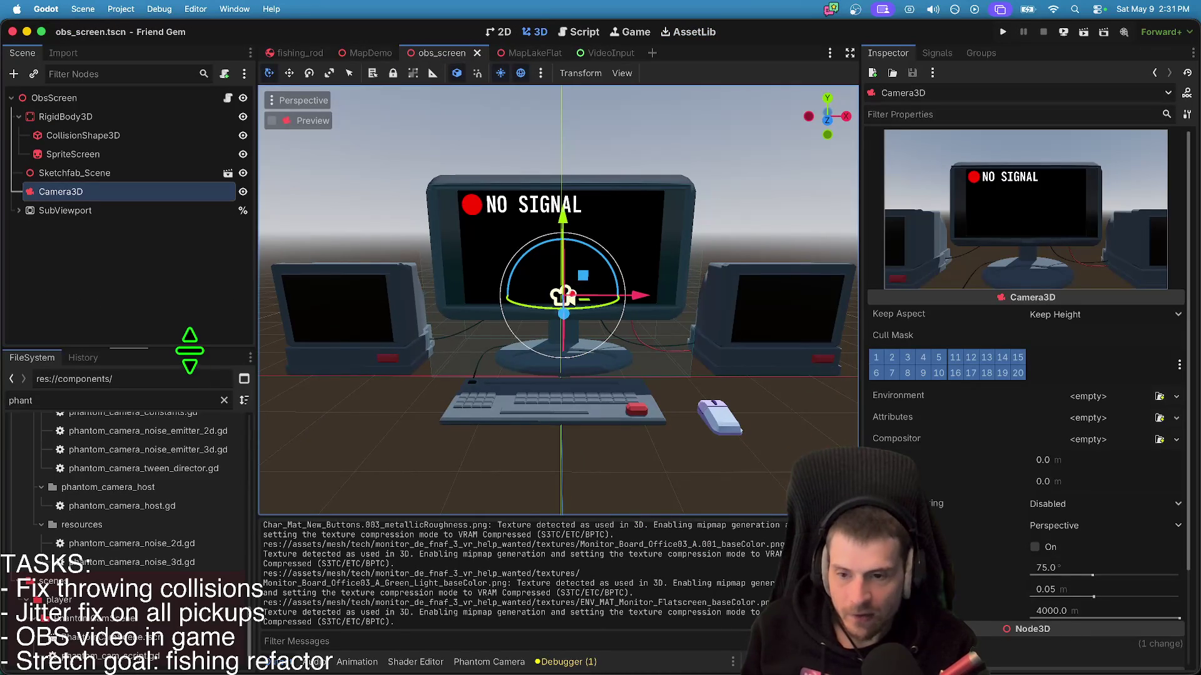
drag(189, 351, 189, 394)
click(178, 309)
- Try the quick scene search with 'screen', then cancel it
key(super+shift+a)
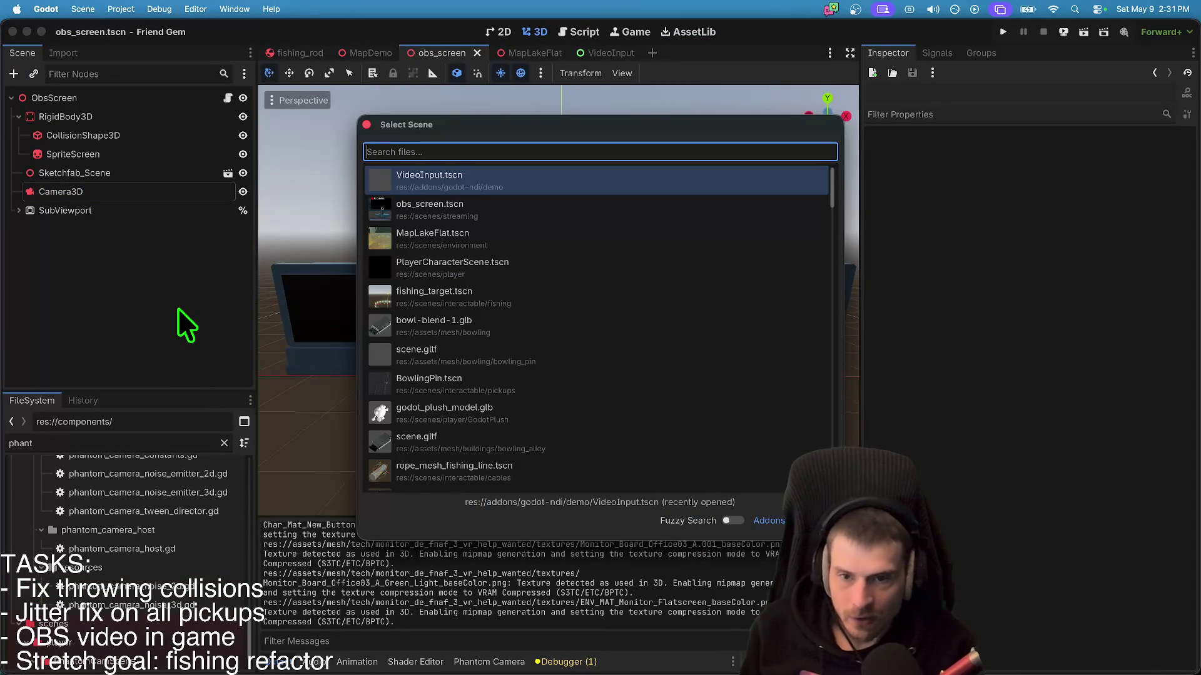
text(screen)
key(BackSpace)
key(BackSpace)
key(BackSpace)
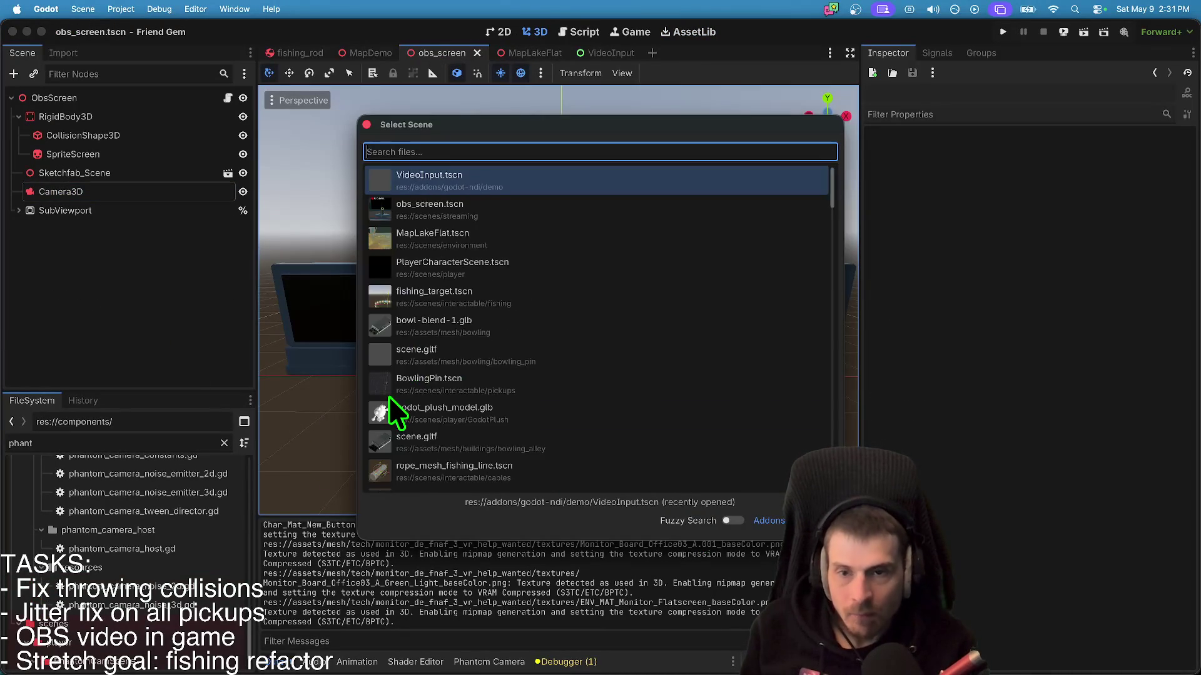
scroll(389, 395, down, 5)
key(Escape)
scroll(83, 616, down, 2)
scroll(85, 600, up, 10)
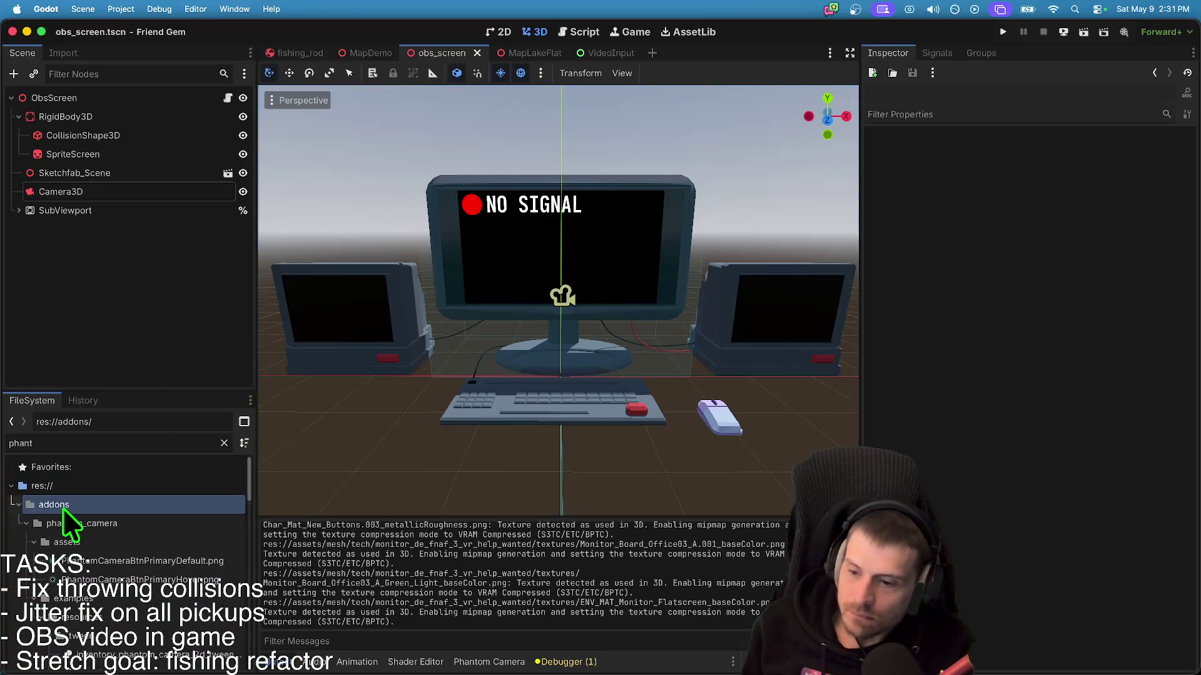
- Collapse the addons folder and clear the FileSystem filter to list all files
double_click(62, 506)
key(BackSpace)
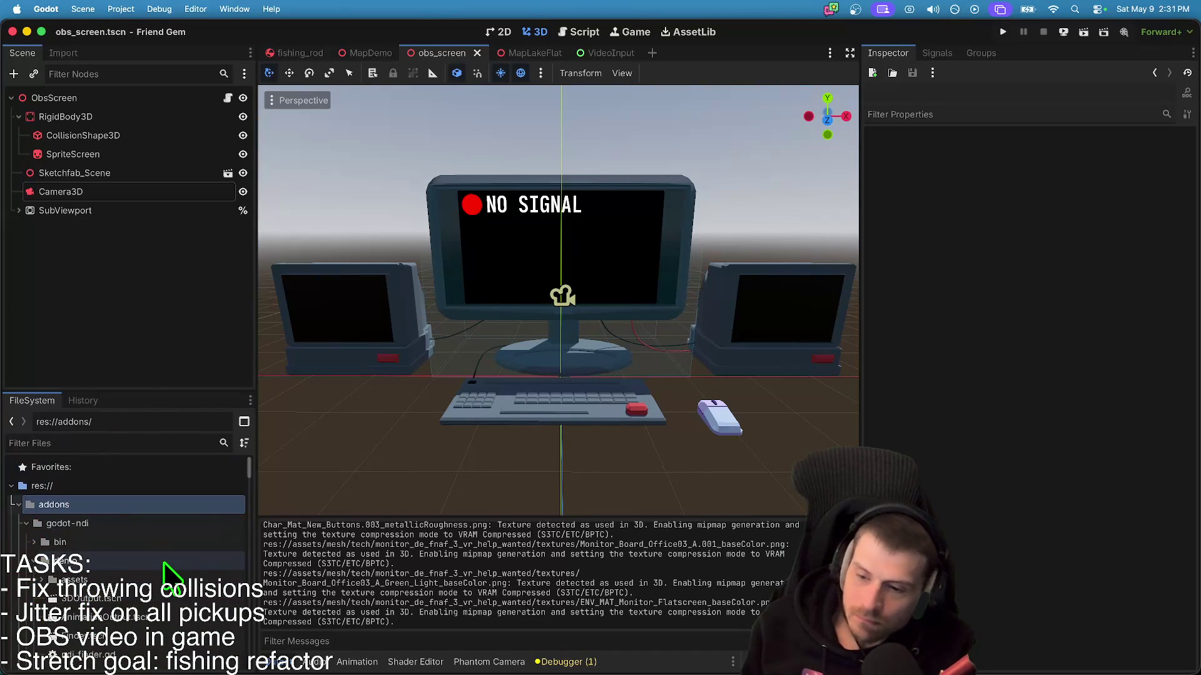
scroll(161, 572, down, 10)
scroll(159, 588, down, 10)
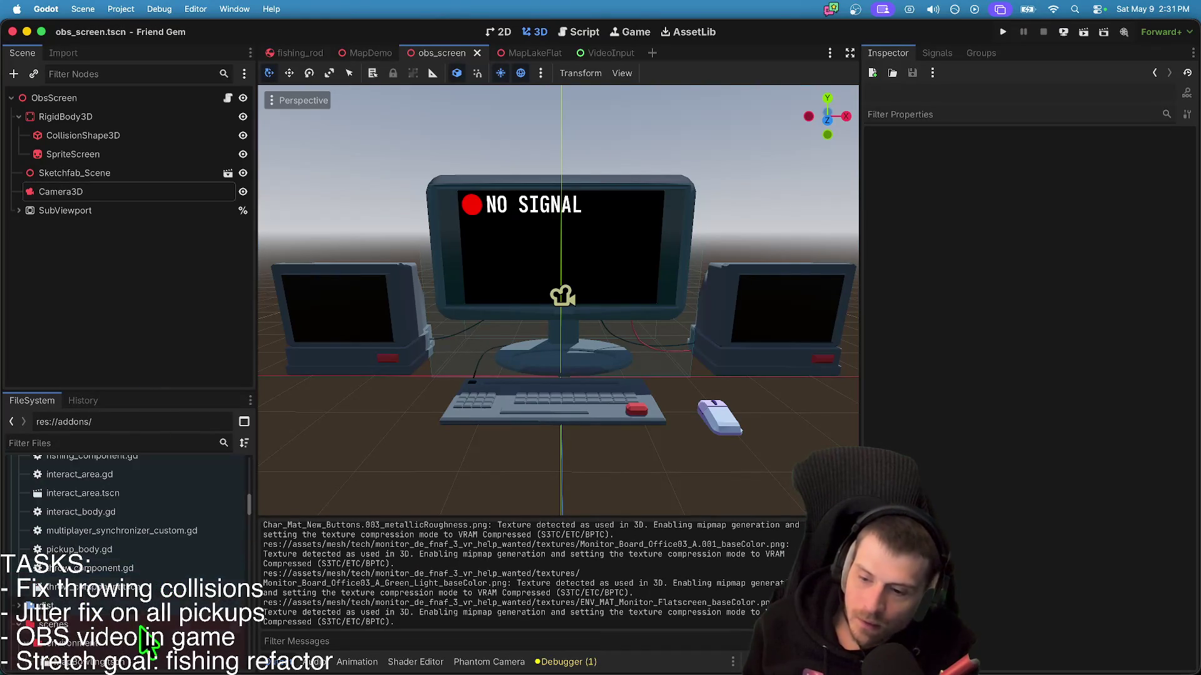
scroll(156, 623, down, 5)
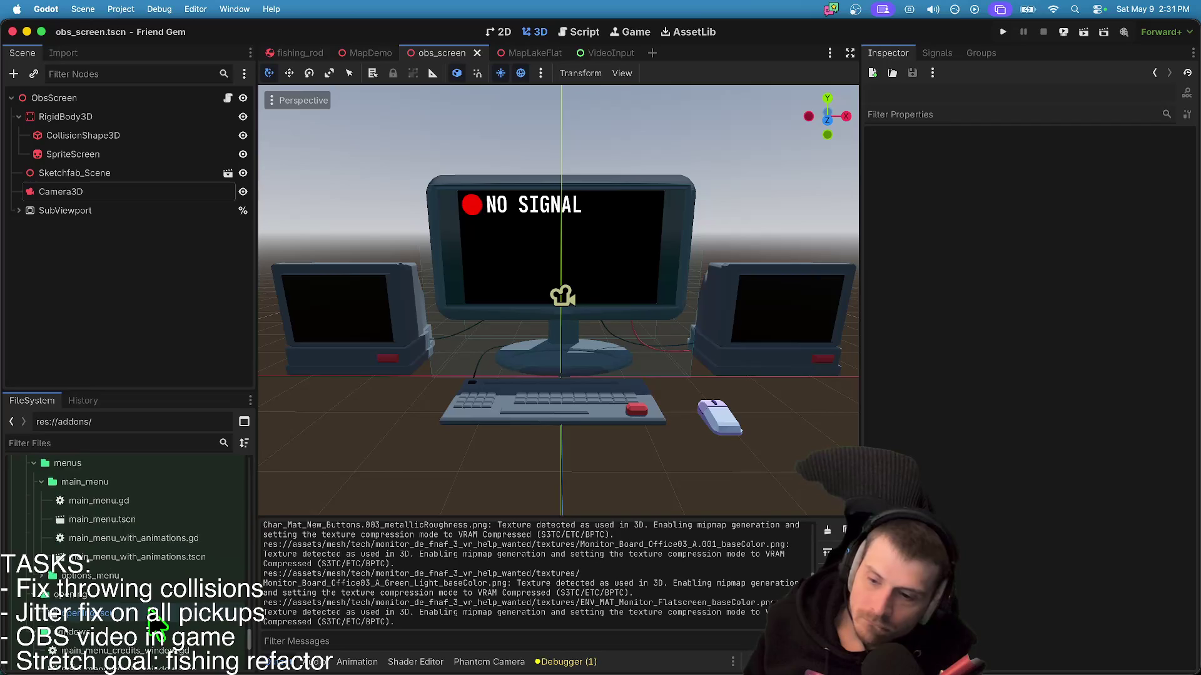
- Search the Instantiate Child Scene picker for 'scene' and pick the CRT monitor model
key(super+a)
key(Escape)
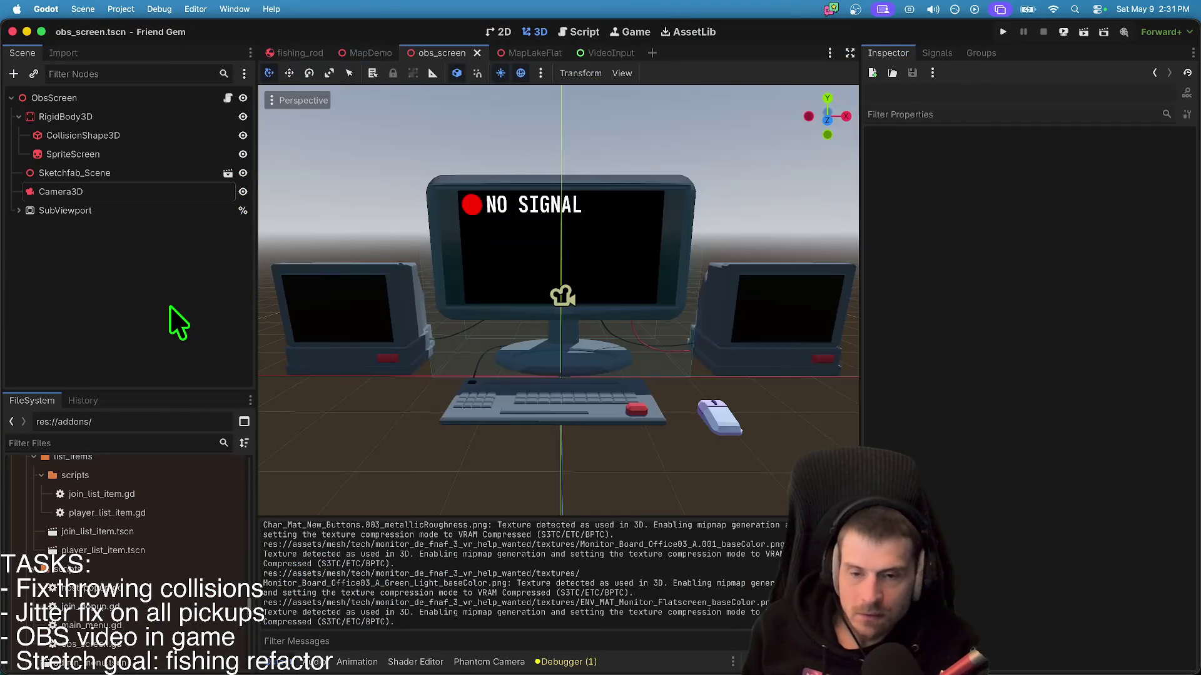
key(super+shift+a)
text(scene)
click(474, 307)
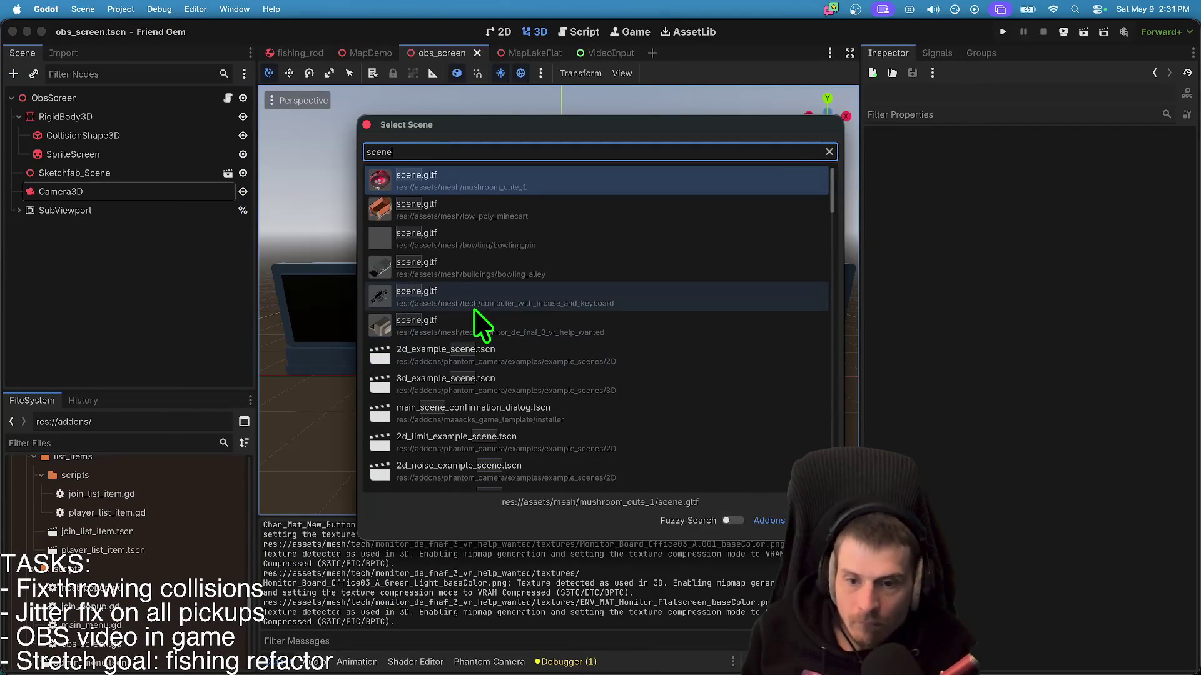
- Instance the chosen monitor scene.gltf into obs_screen and fly the view in to inspect it
key(Return)
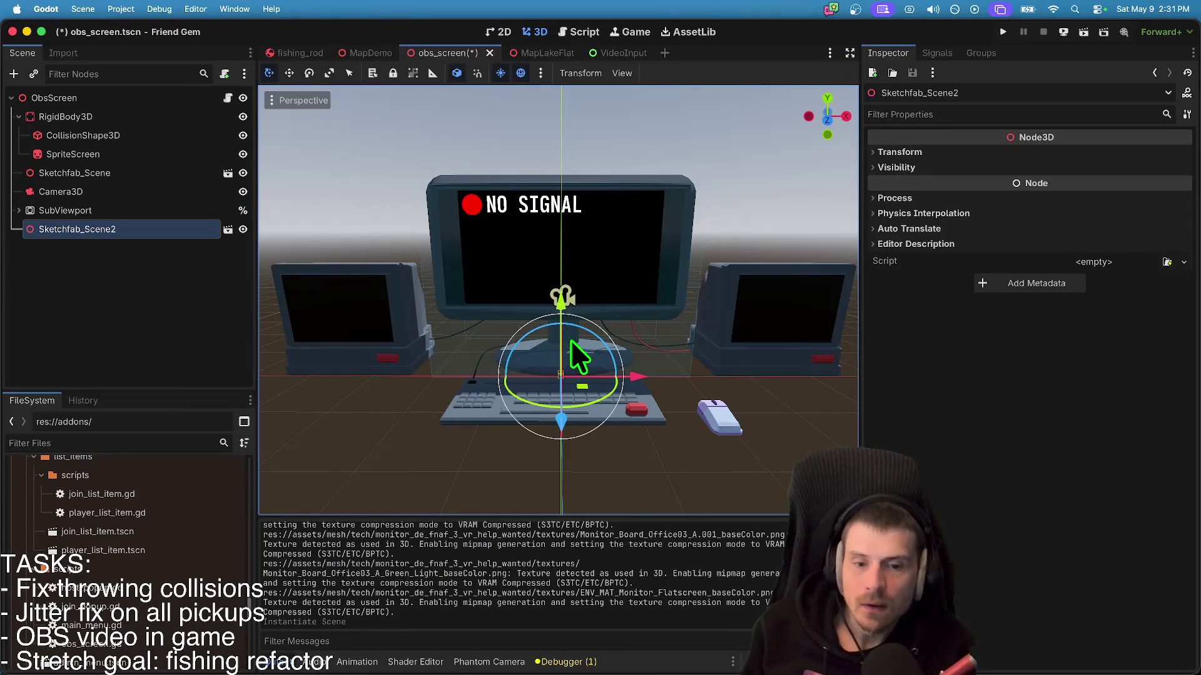
key(w)
scroll(577, 328, up, 3)
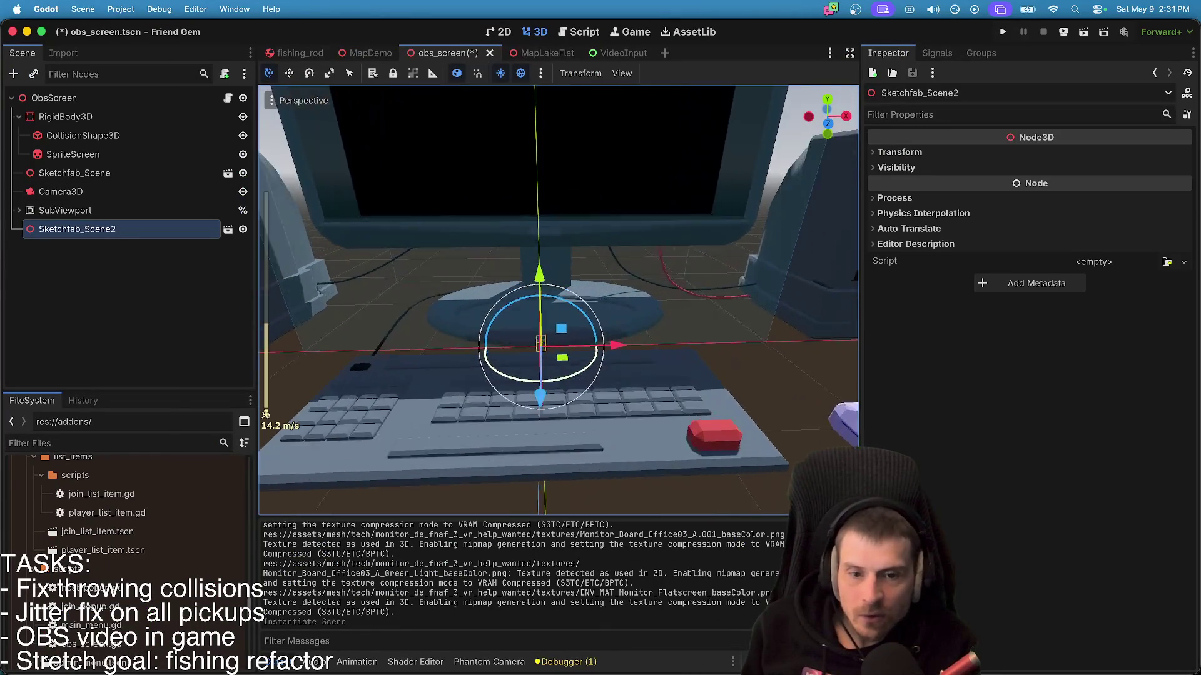
key(s)
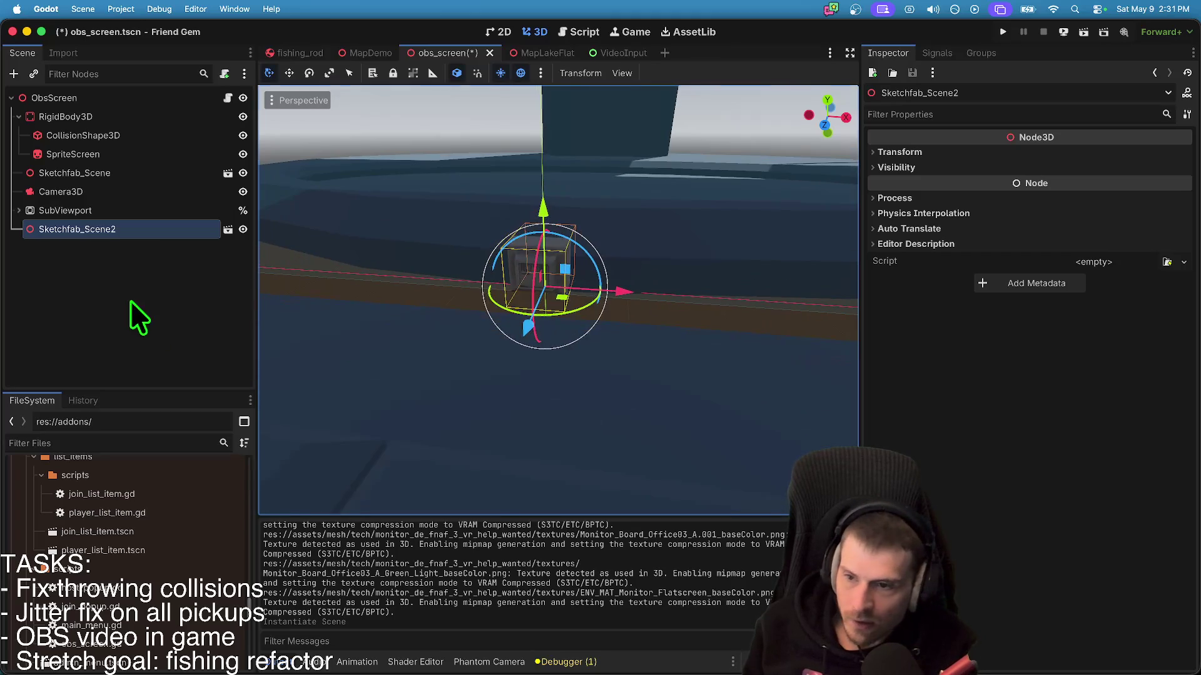
- Filter FileSystem for 'sce' and open the monitor model's import settings
click(131, 303)
text(sce)
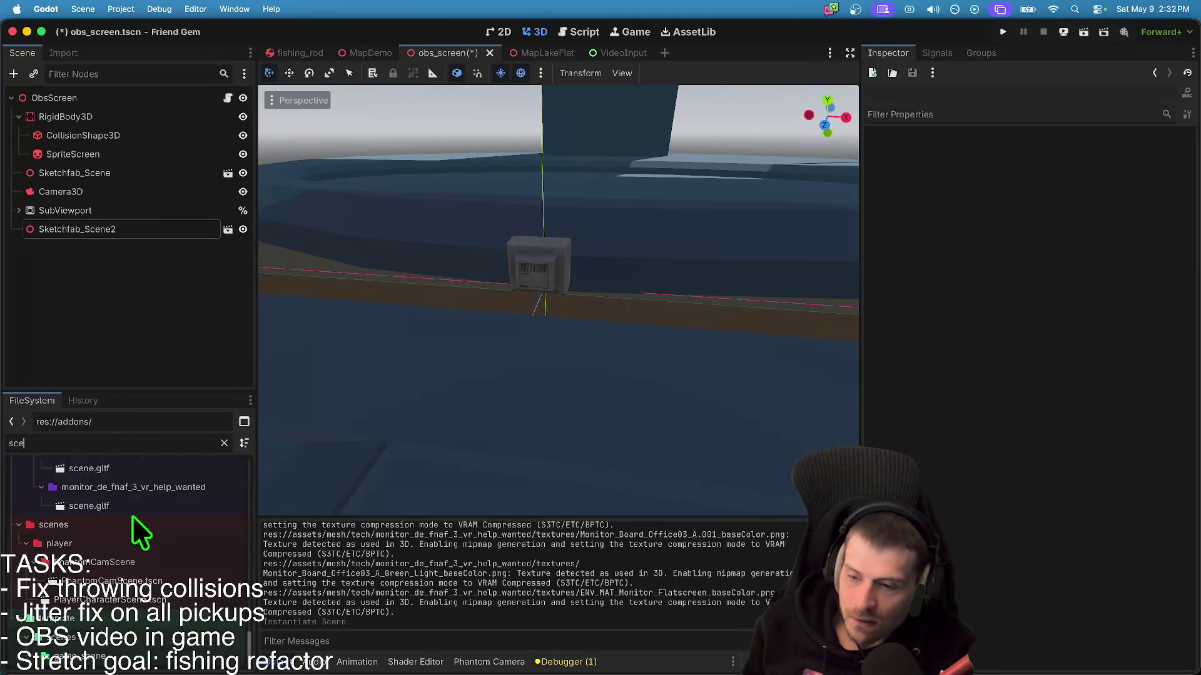
scroll(128, 538, down, 5)
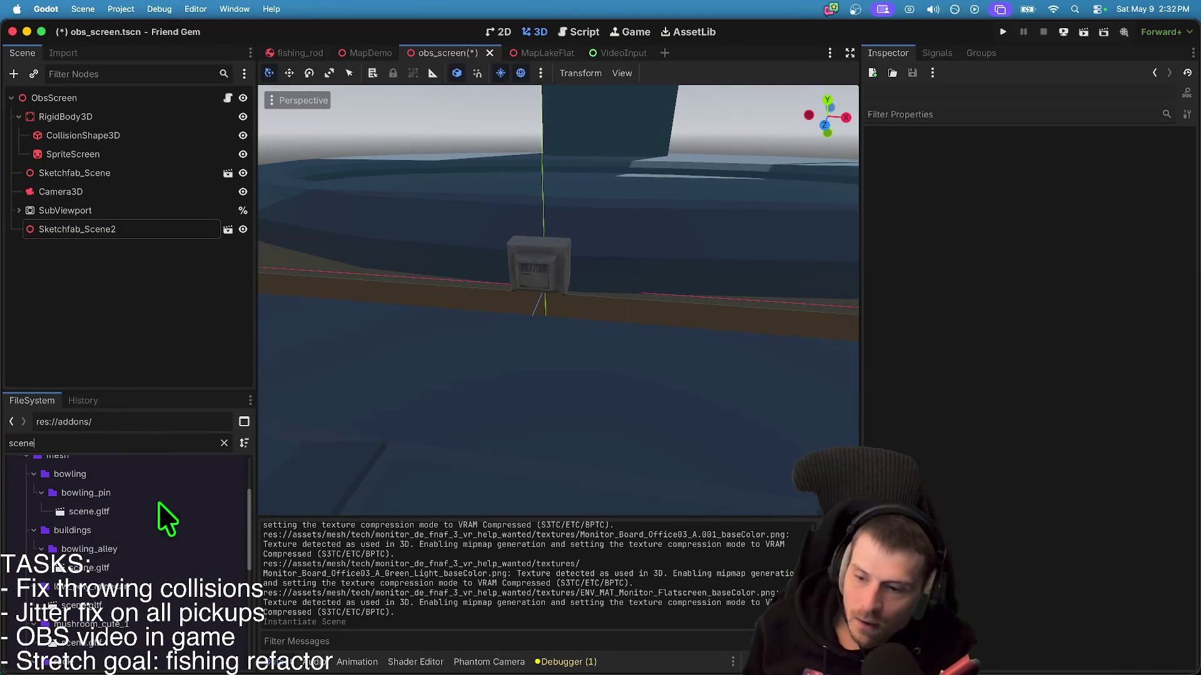
scroll(150, 463, down, 5)
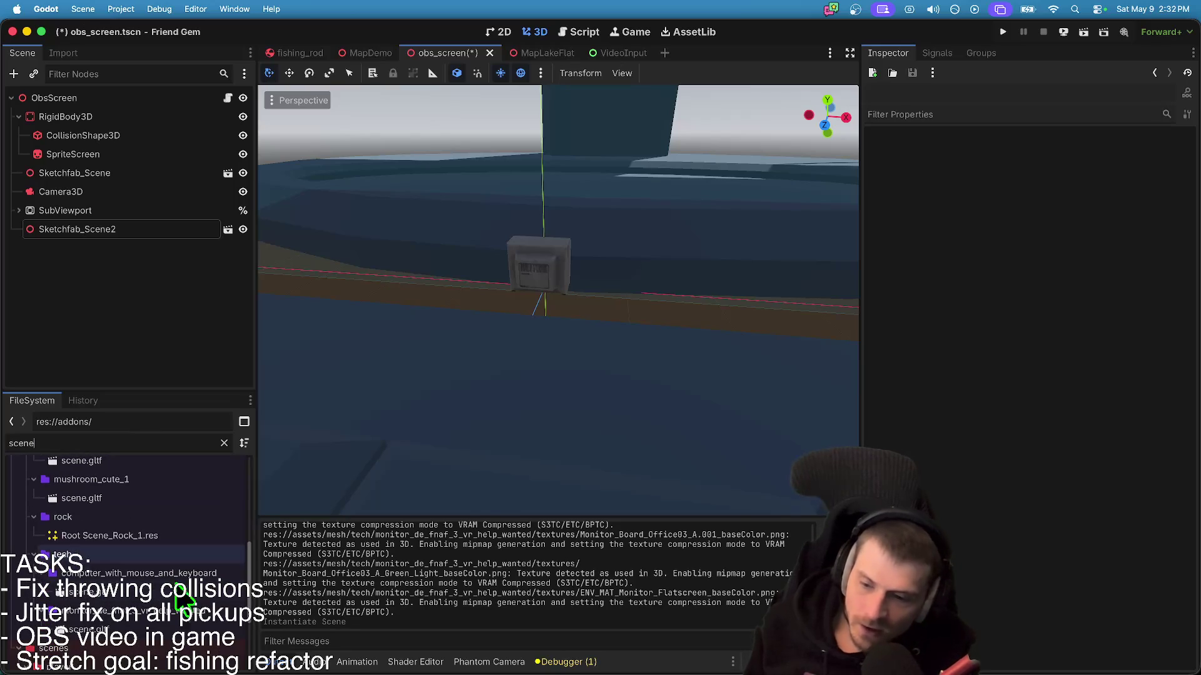
double_click(194, 629)
- Reimport the FNAF monitor model with Root Scale 30, then select the old Sketchfab_Scene node
mouse_move(369, 384)
mouse_down()
mouse_move(415, 407)
mouse_move(844, 332)
mouse_up()
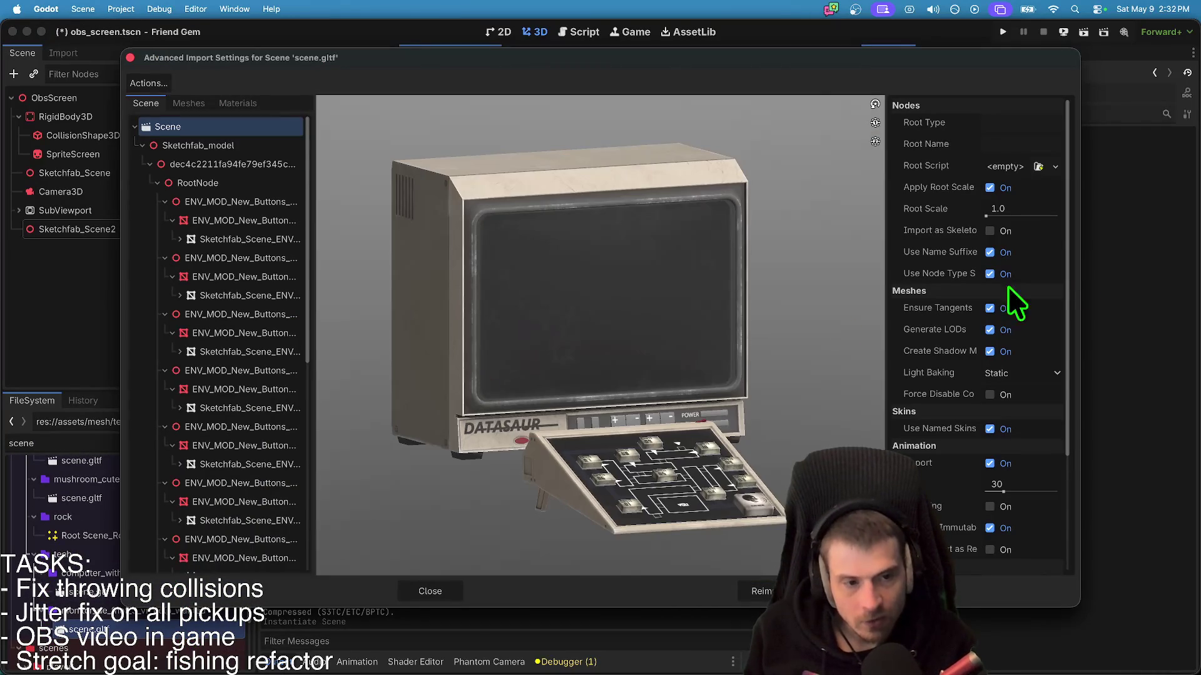
click(1011, 209)
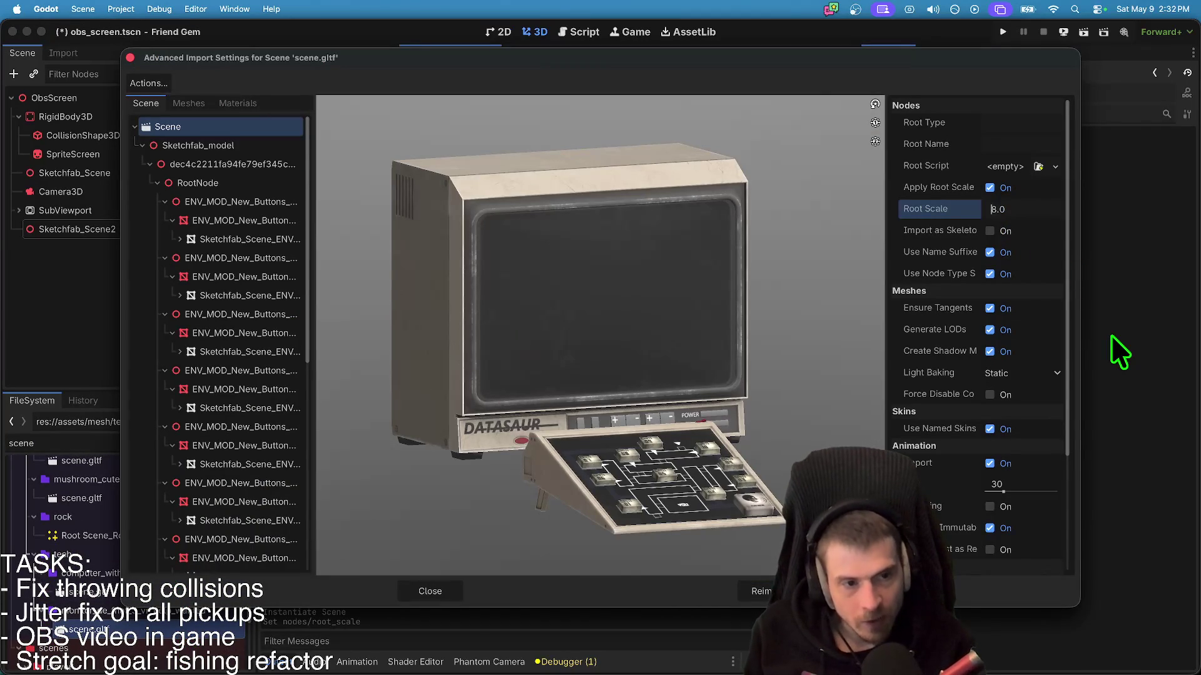
text(30)
key(Return)
click(761, 591)
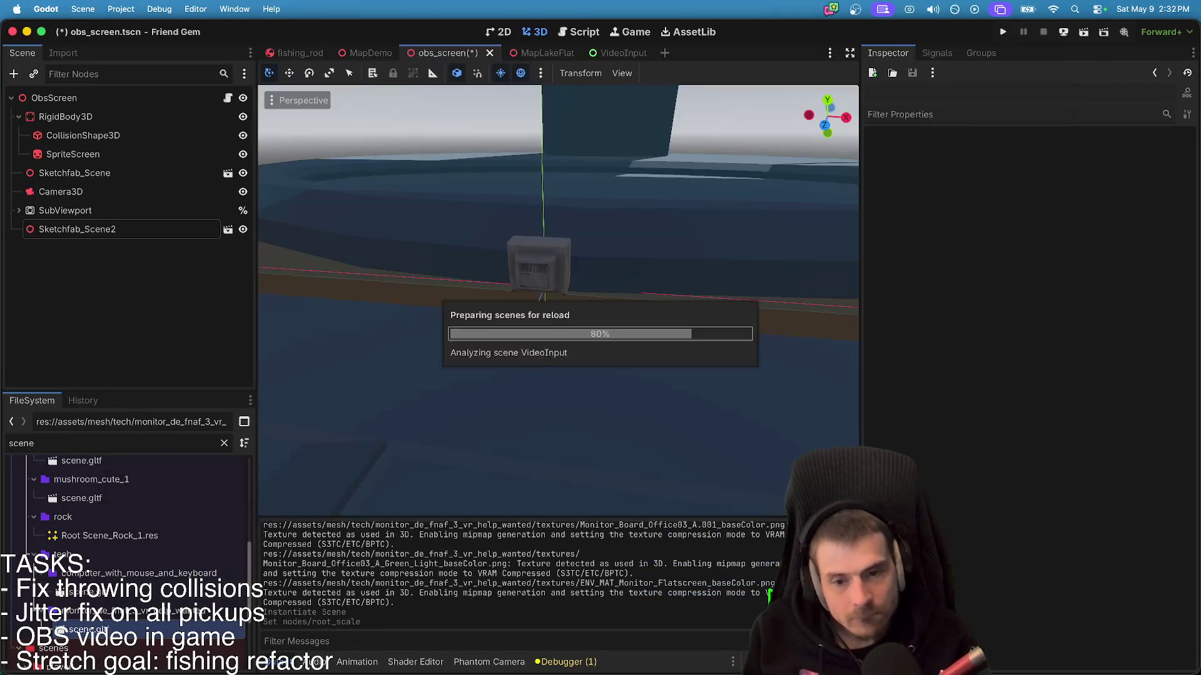
scroll(607, 335, down, 5)
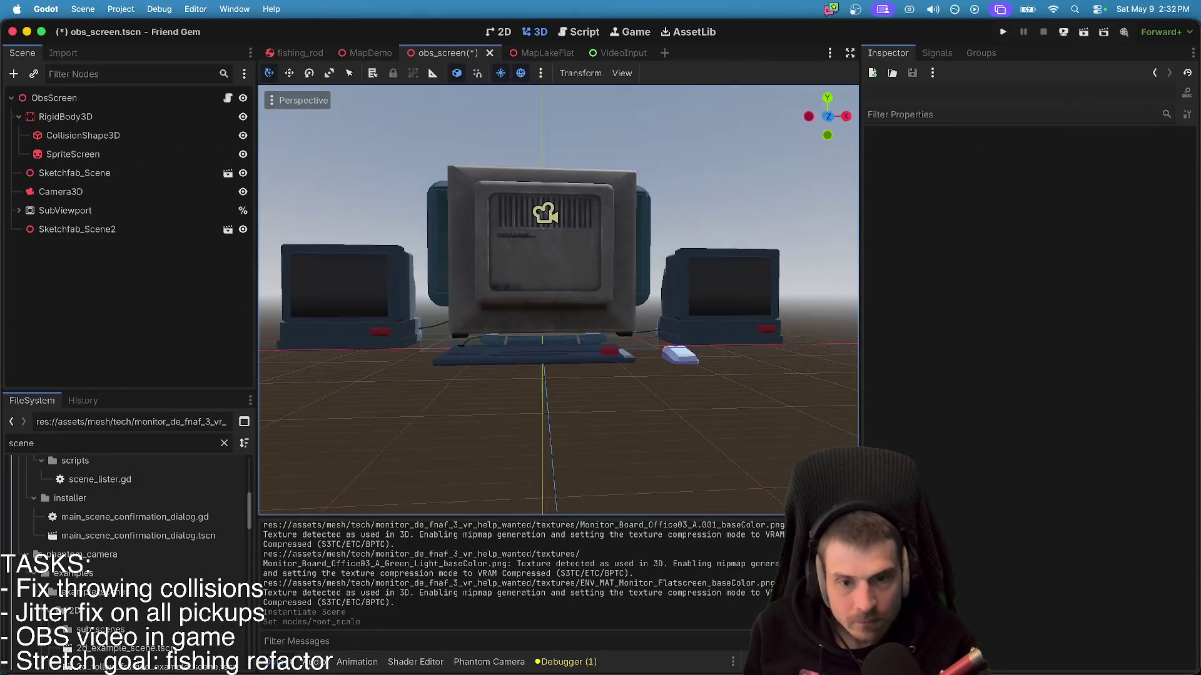
scroll(607, 334, right, 5)
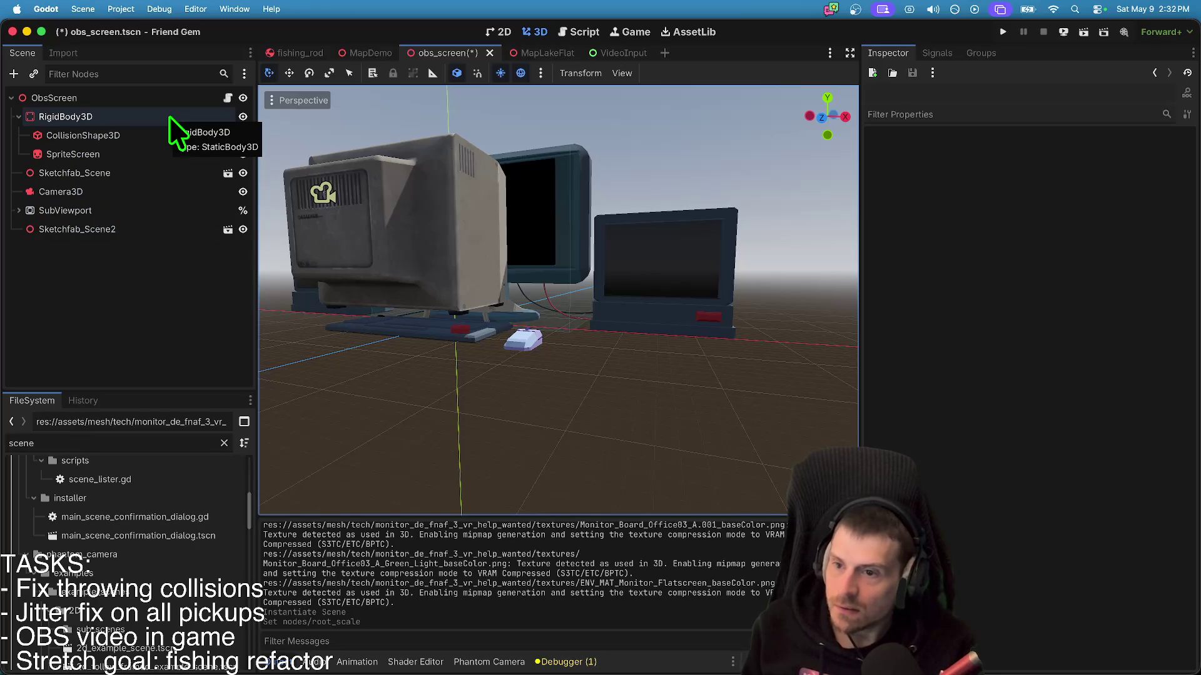
click(170, 175)
- Delete the old Sketchfab_Scene computer model from the scene tree
right_click(172, 177)
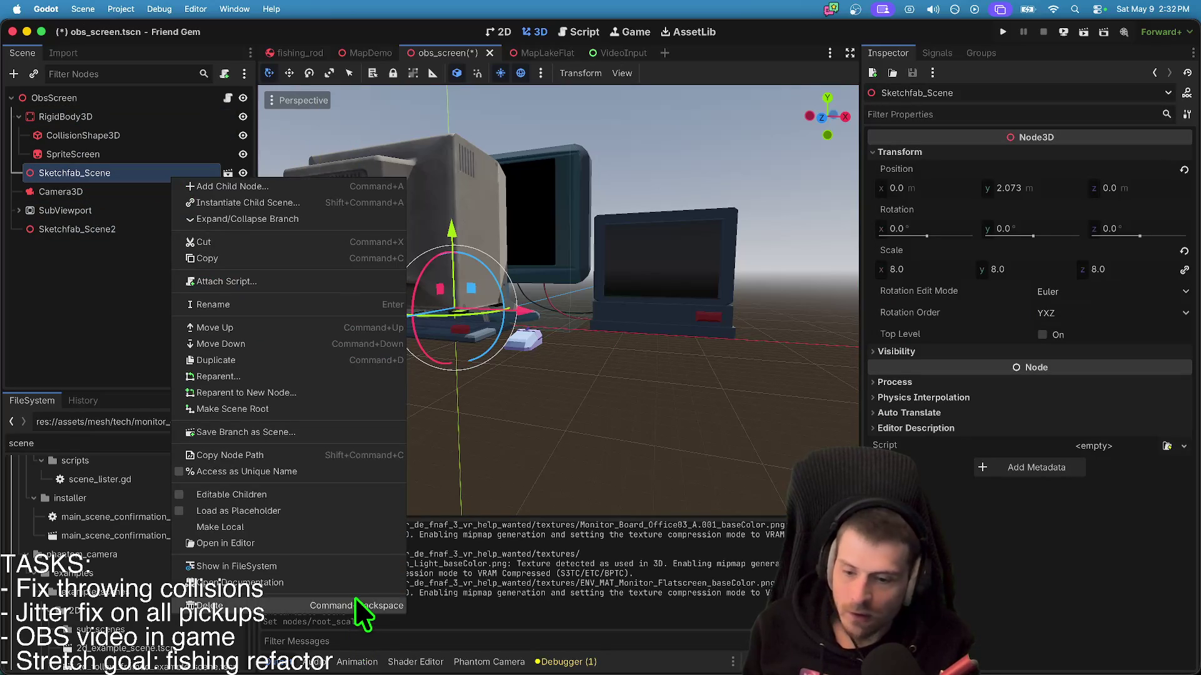
click(355, 601)
click(633, 345)
- Select Sketchfab_Scene2, adjust the view, and save obs_screen
click(127, 211)
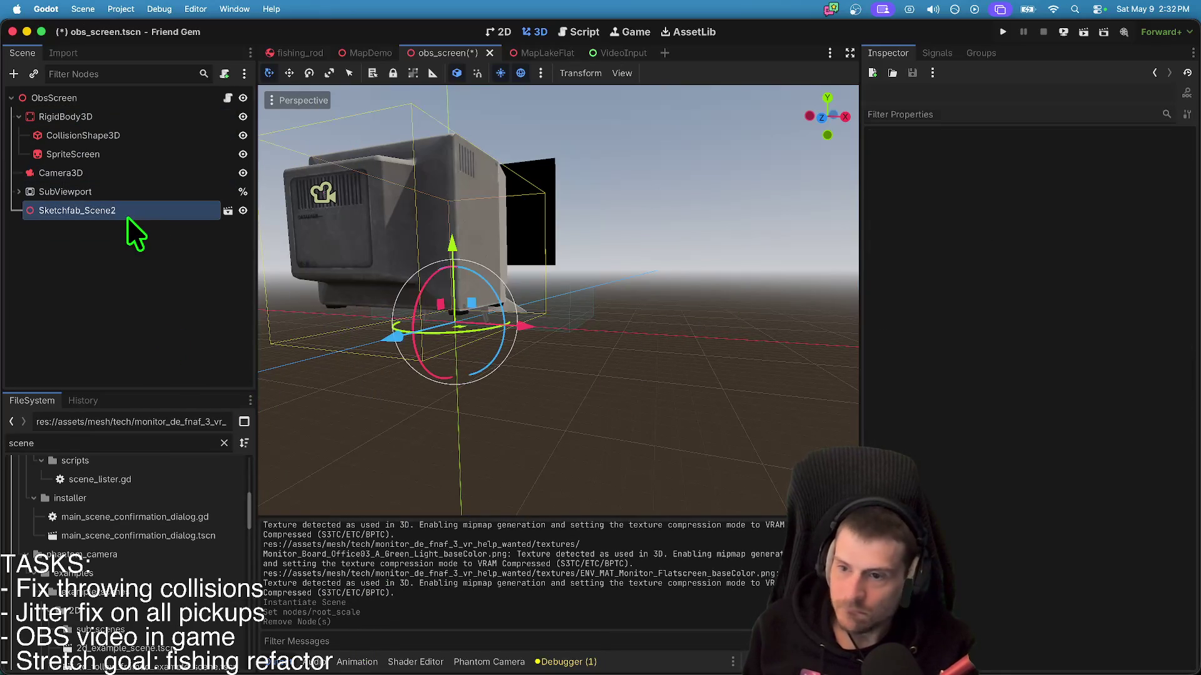
scroll(558, 300, left, 10)
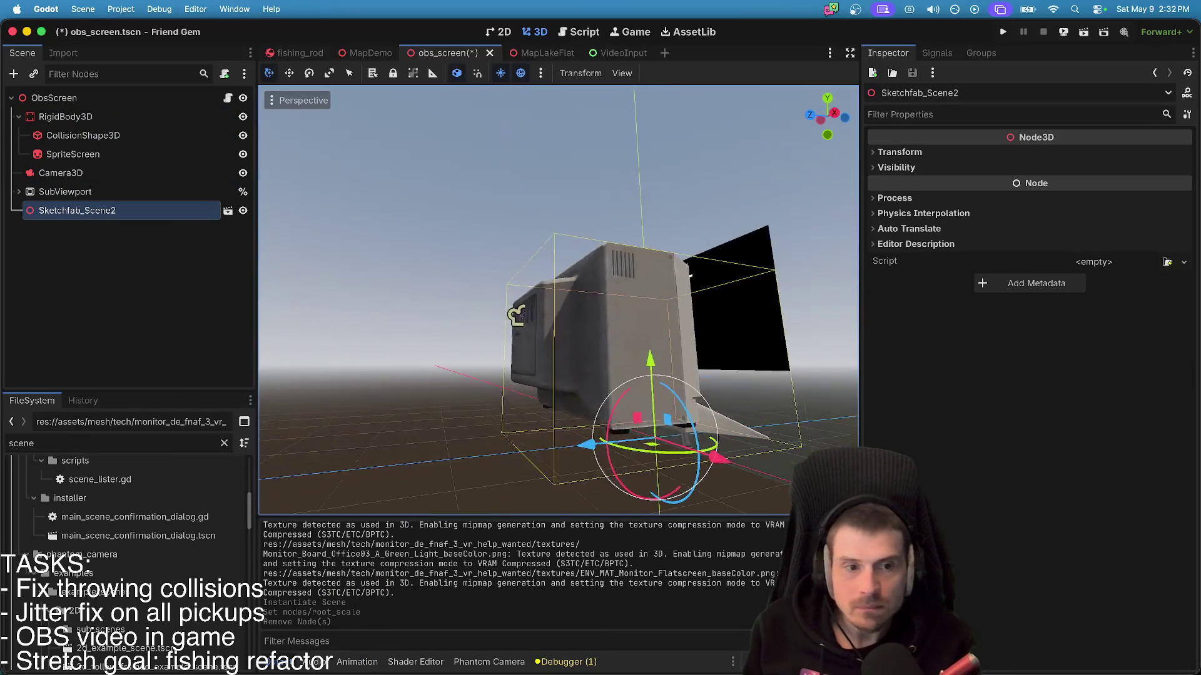
scroll(558, 300, left, 10)
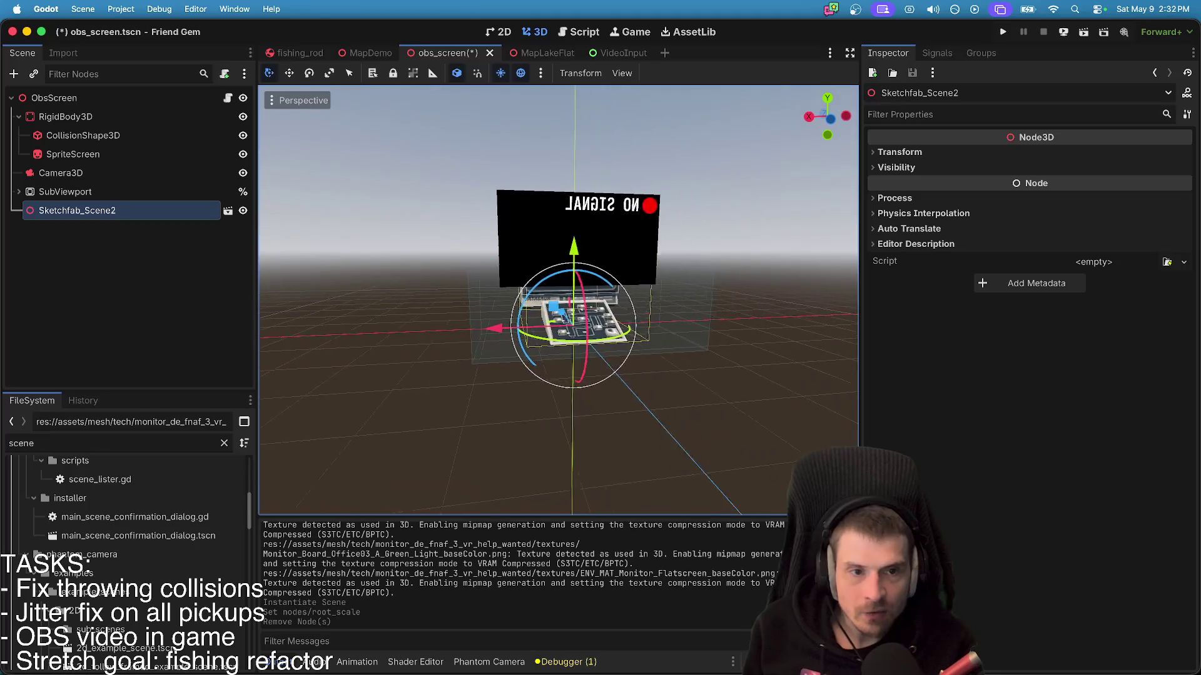
scroll(558, 301, left, 10)
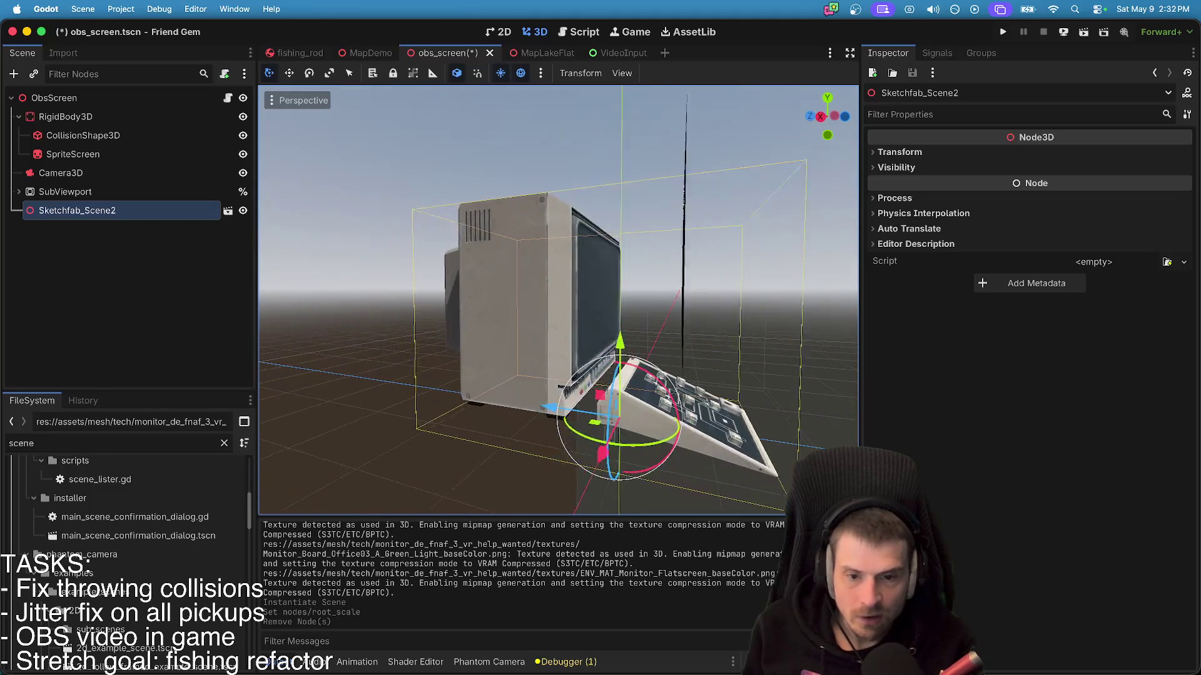
click(157, 211)
key(ctrl+s)
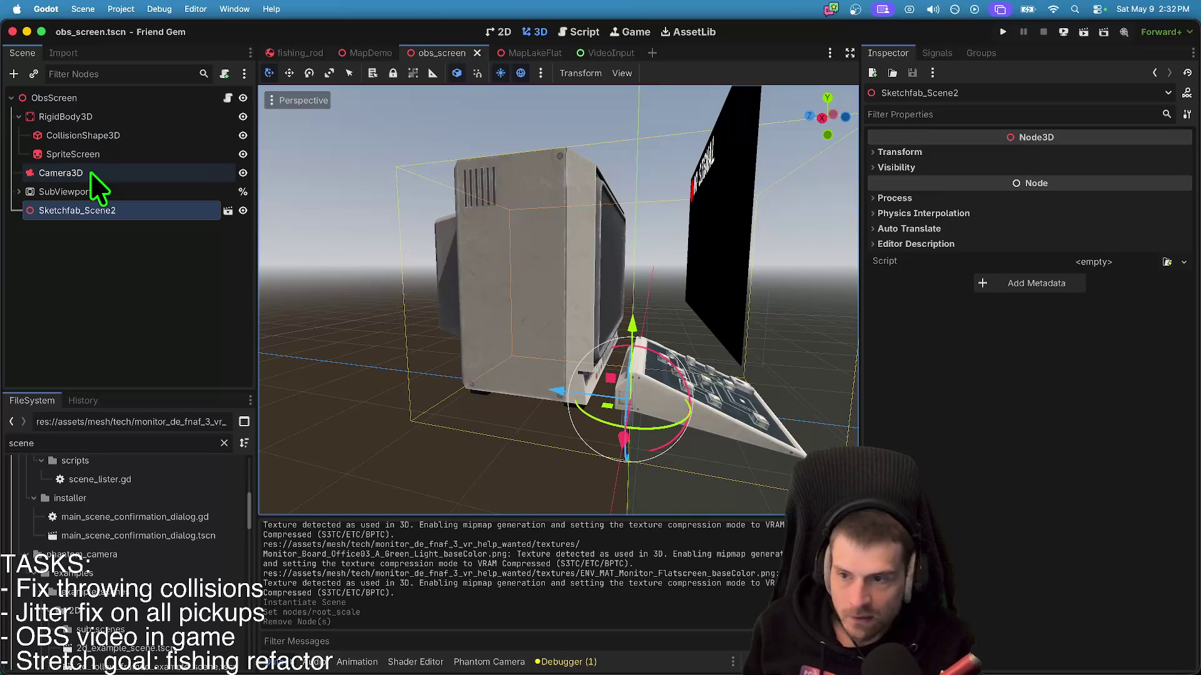
- Select SpriteScreen and review its transform (y 10.315, z -5.724, scale 1.4) and SubViewport texture
click(78, 153)
scroll(1098, 314, down, 10)
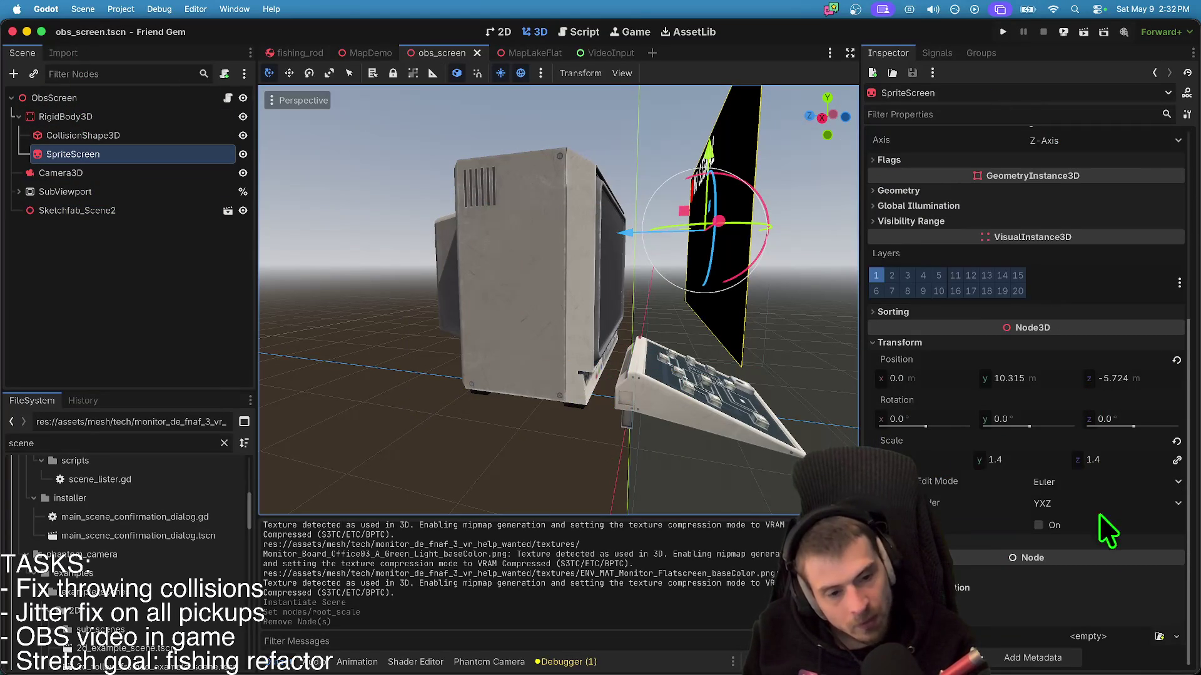
scroll(1109, 524, up, 3)
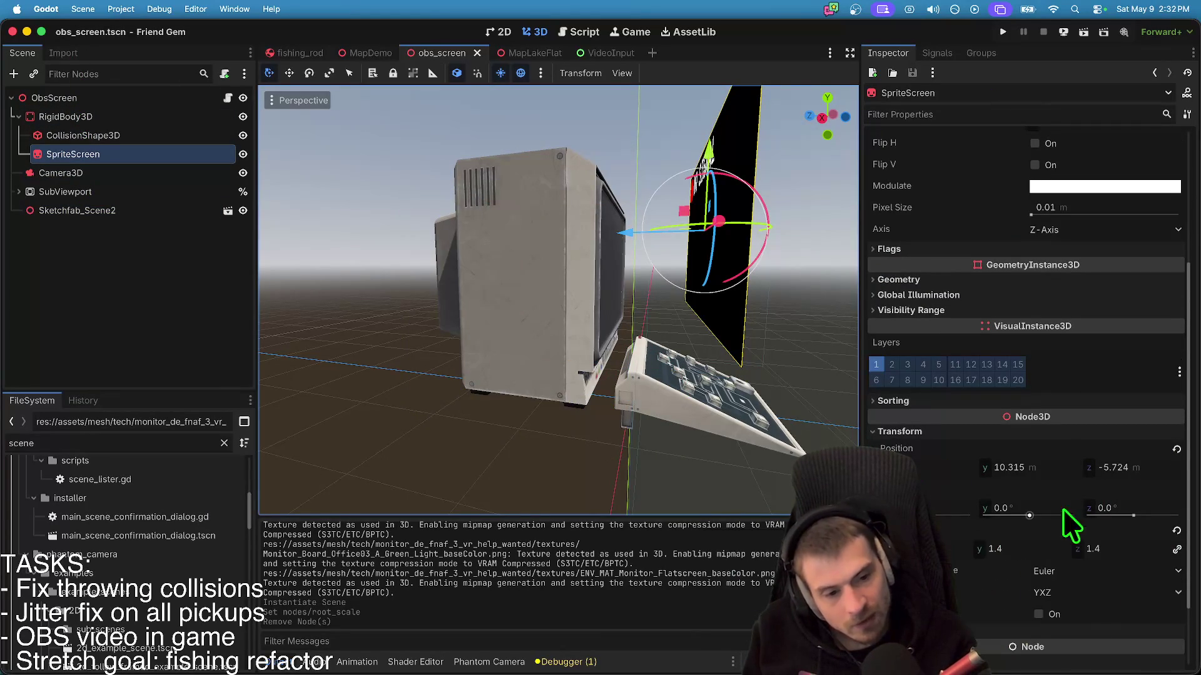
scroll(1144, 516, down, 3)
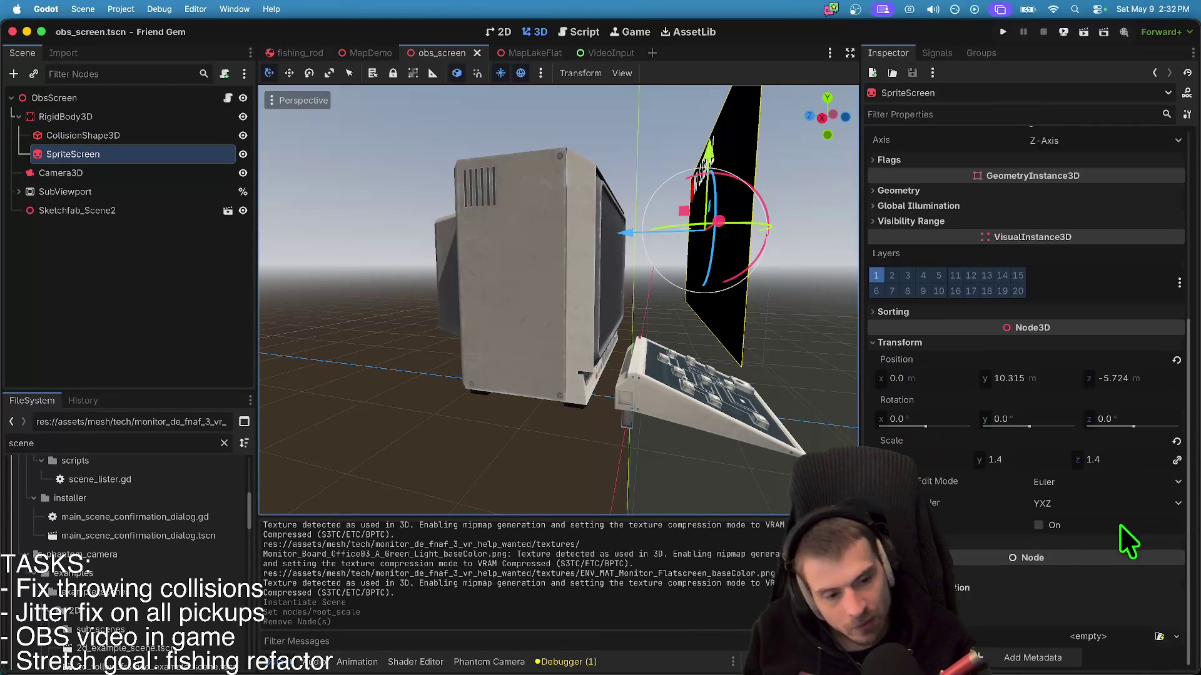
scroll(1114, 503, up, 10)
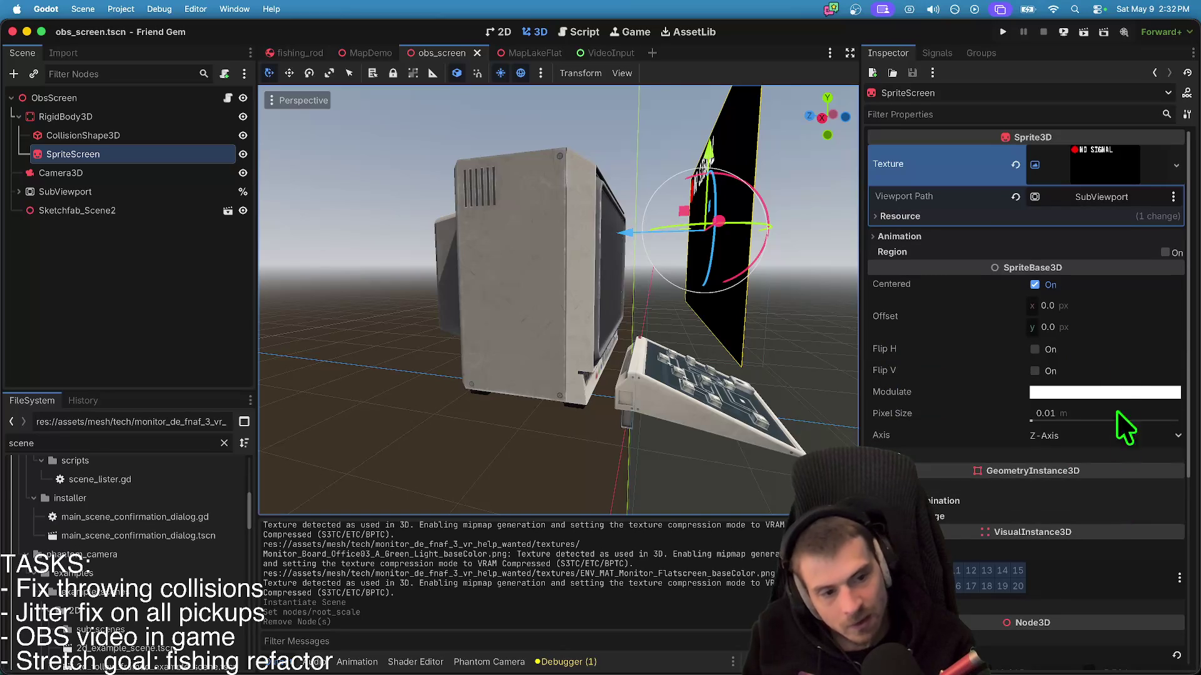
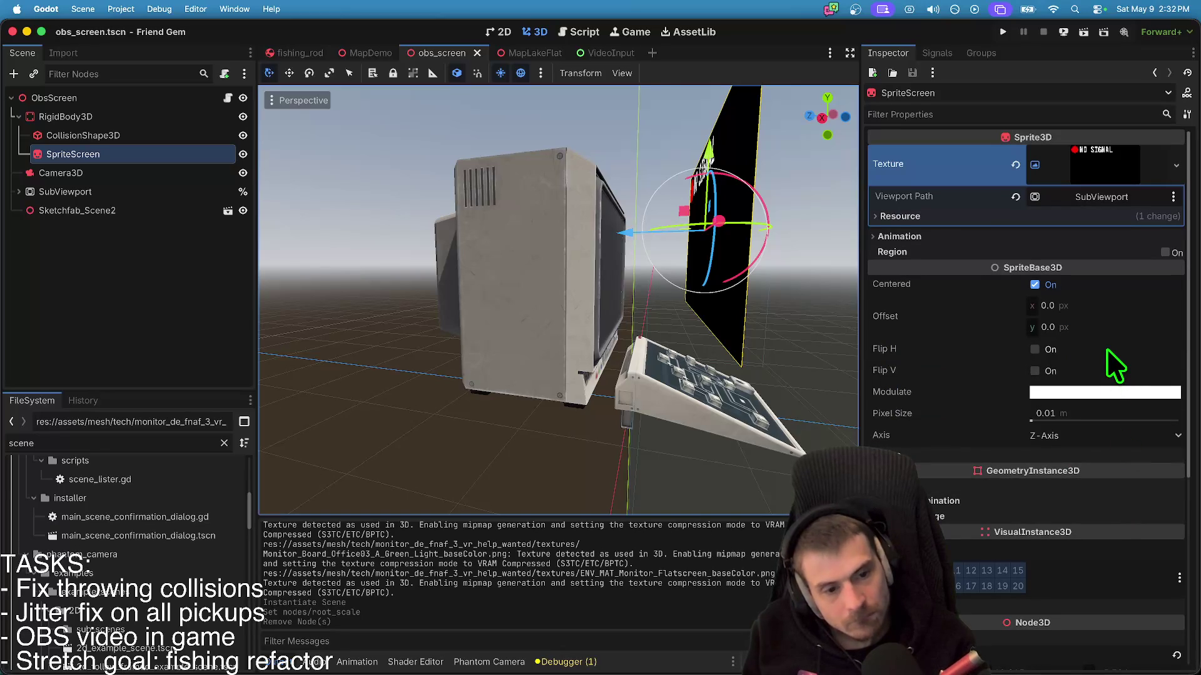
- Check which viewport feeds the SpriteScreen texture without changing it
click(1112, 159)
click(1113, 160)
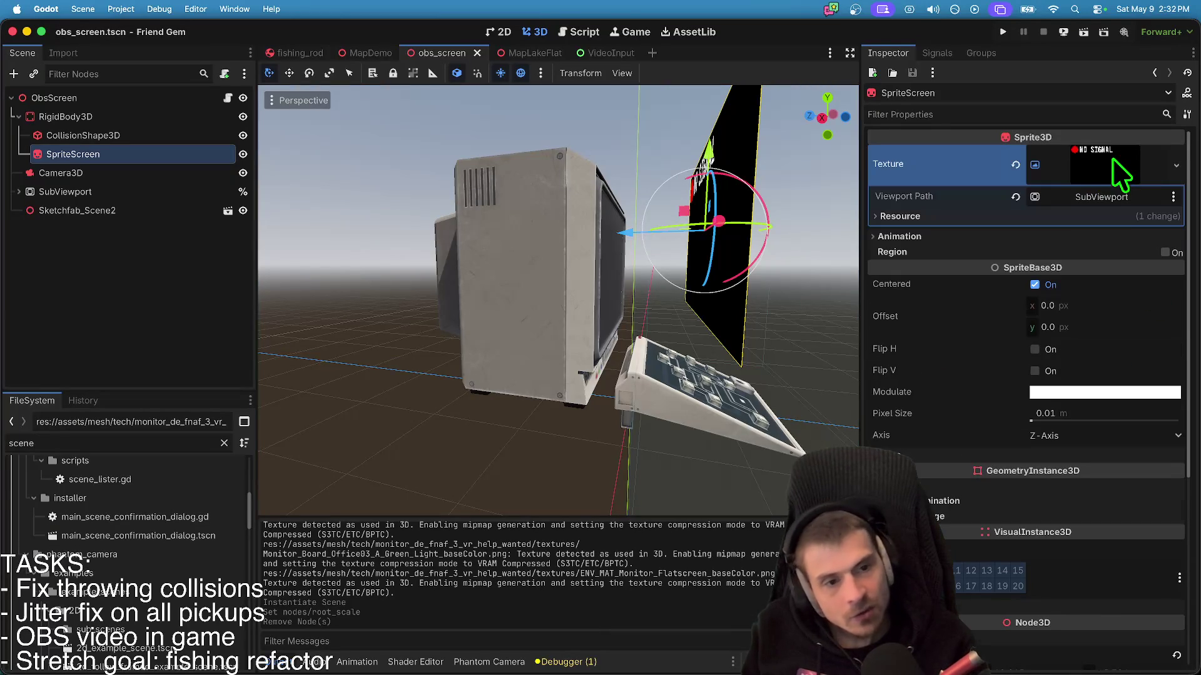
click(1112, 194)
key(Escape)
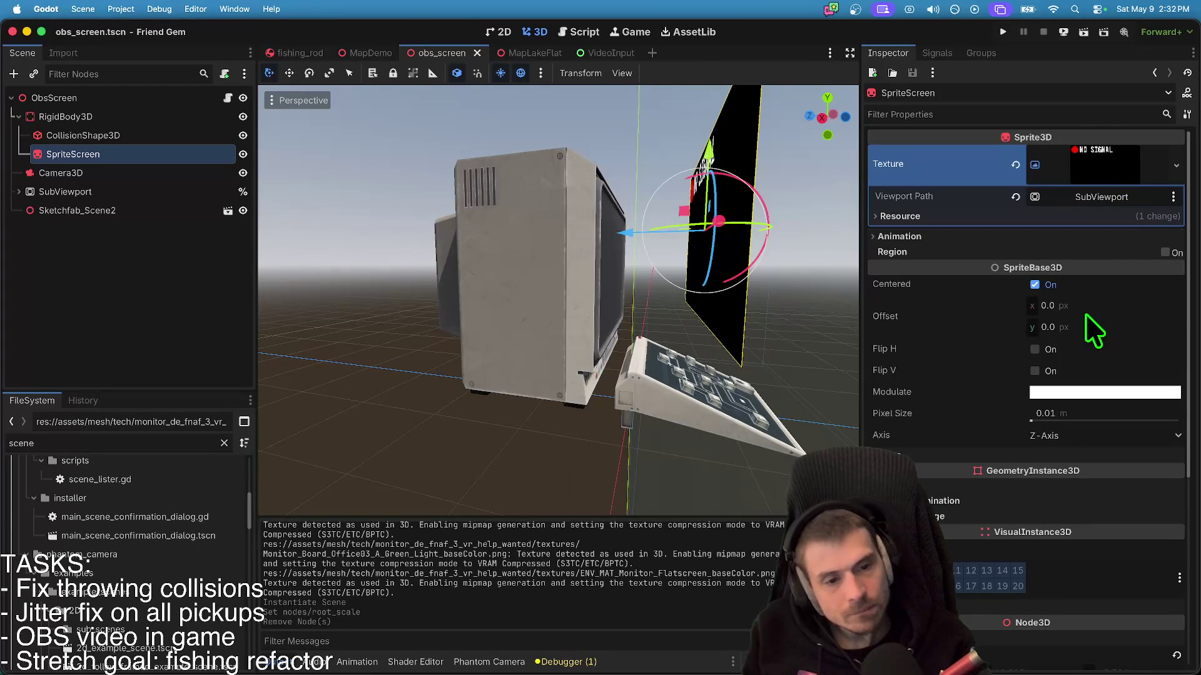
- Enable Flip H on SpriteScreen and leave Flip V off, comparing from the front view
scroll(1087, 313, down, 3)
key(ctrl+KP_1)
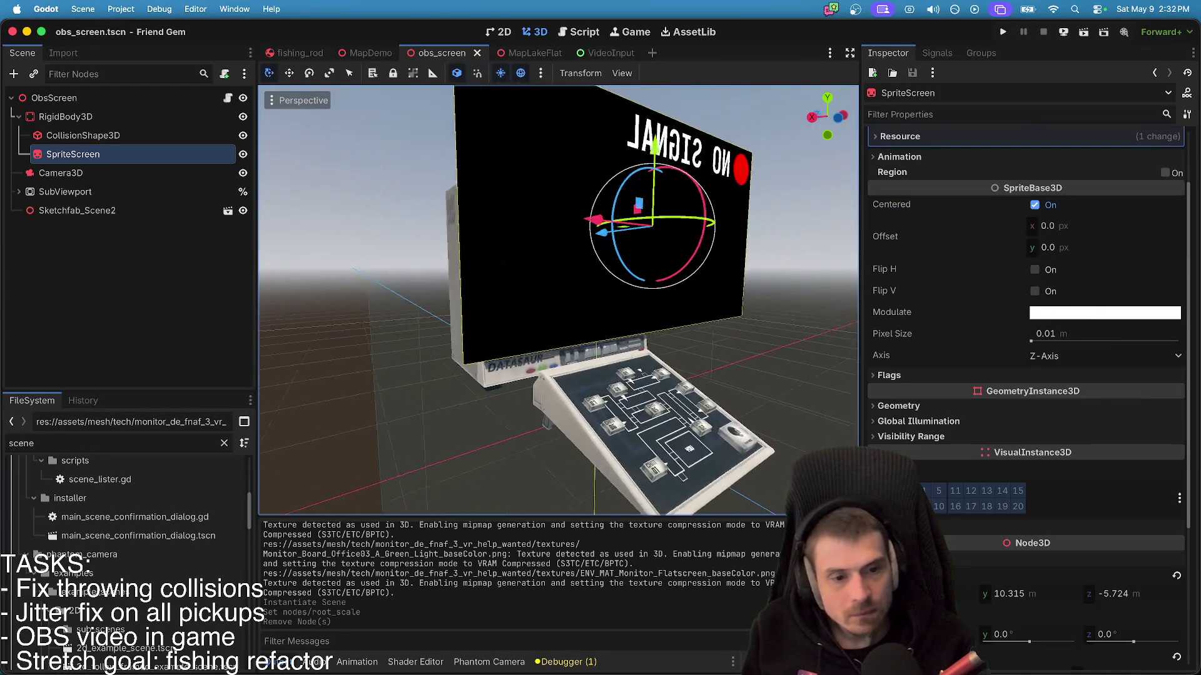
scroll(1075, 288, up, 3)
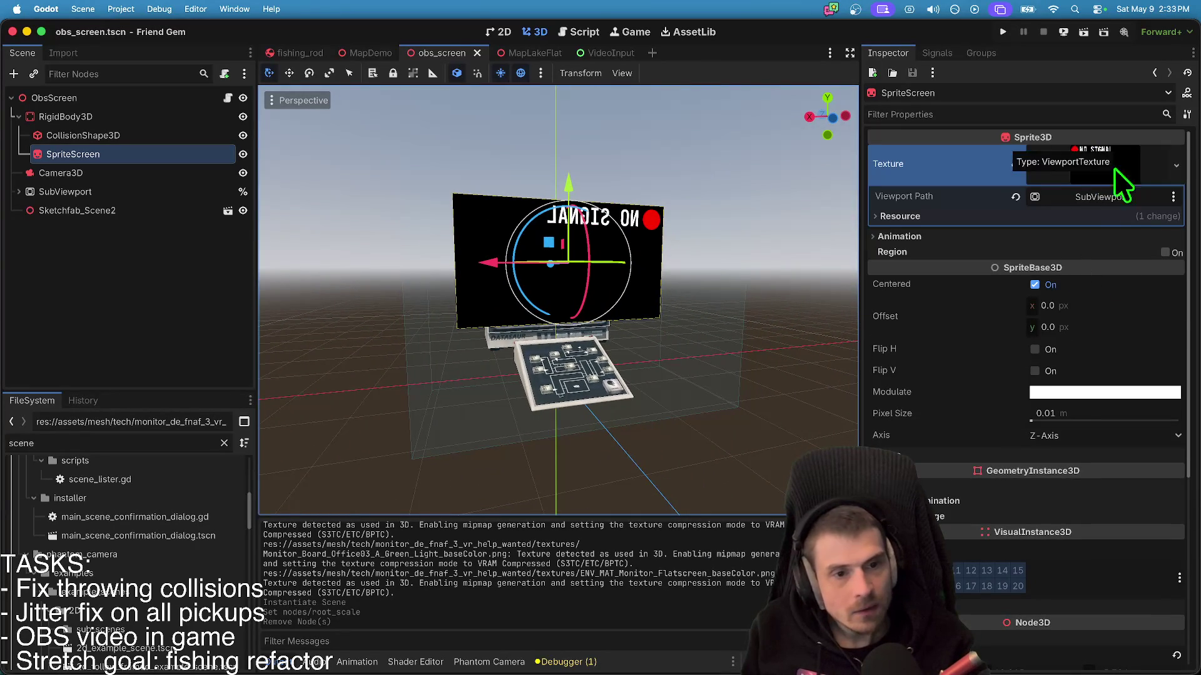
click(1115, 370)
click(1114, 370)
click(1113, 350)
click(1113, 349)
click(1113, 349)
click(1112, 349)
click(1112, 349)
scroll(707, 344, right, 5)
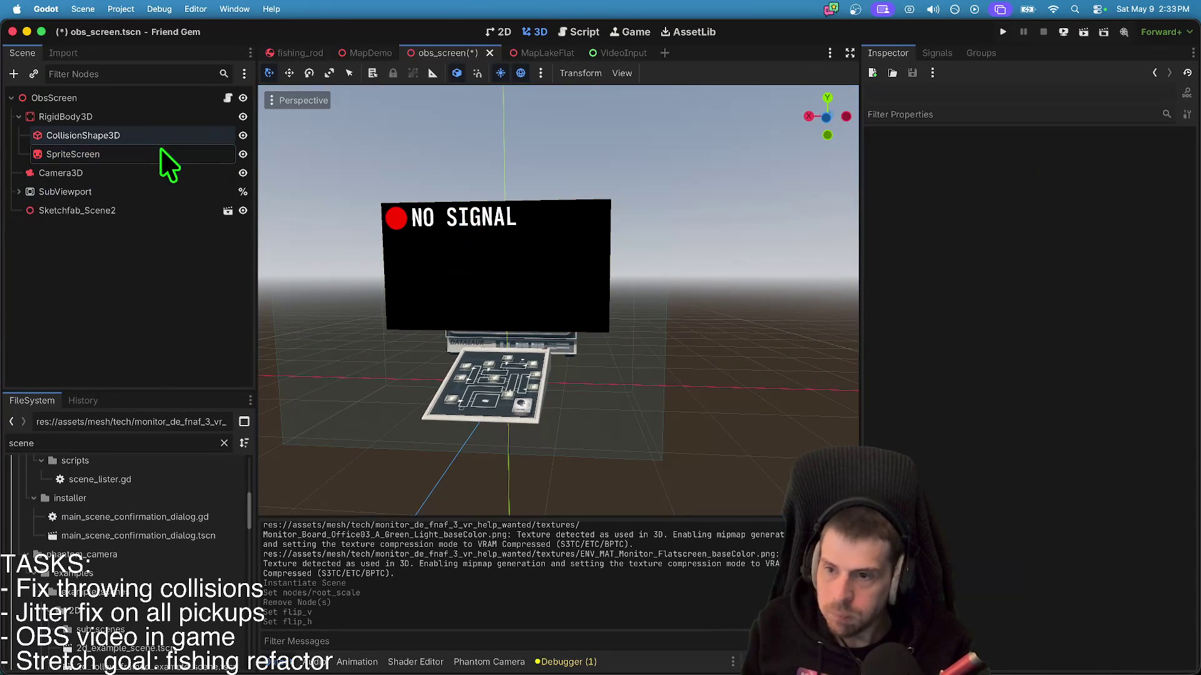
- Move SpriteScreen down toward the monitor and set its scale to 1
drag(499, 186, 496, 228)
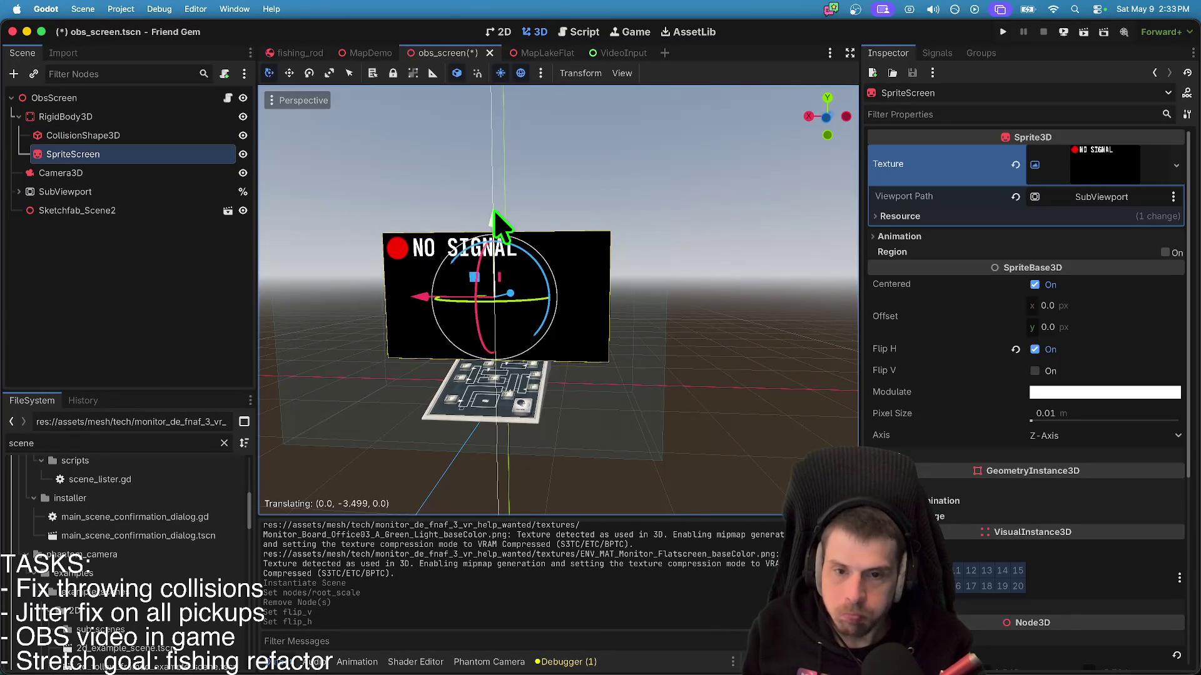
scroll(496, 228, left, 5)
scroll(532, 206, left, 5)
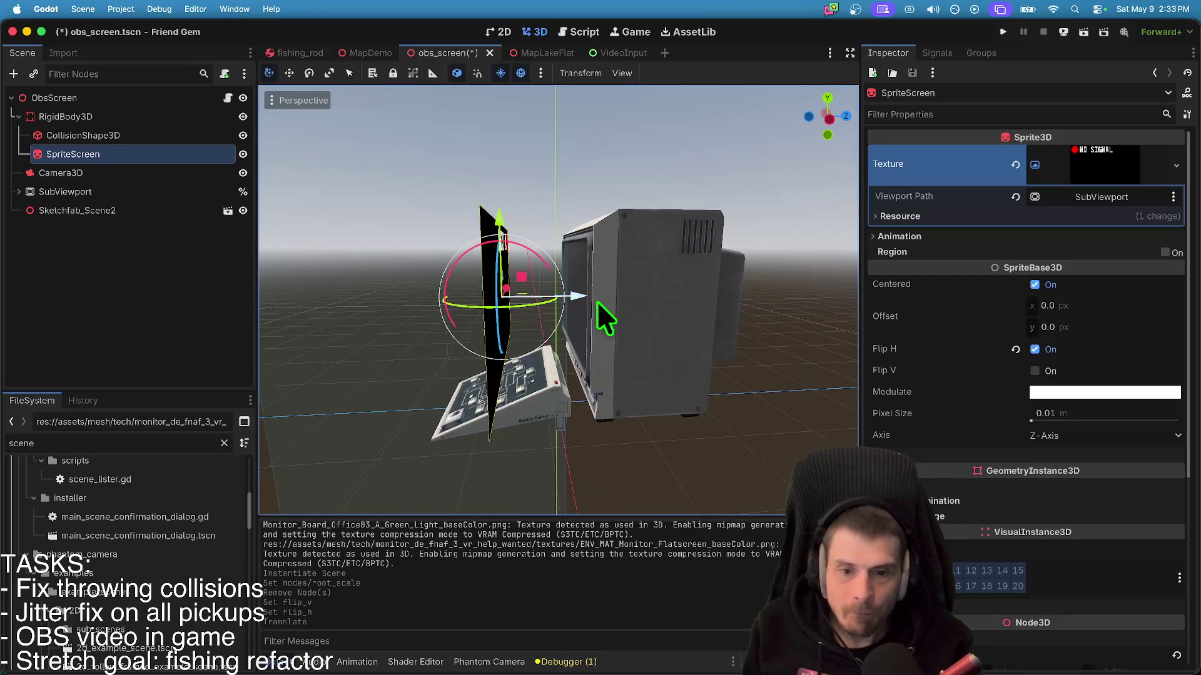
drag(592, 302, 674, 306)
scroll(1053, 481, down, 5)
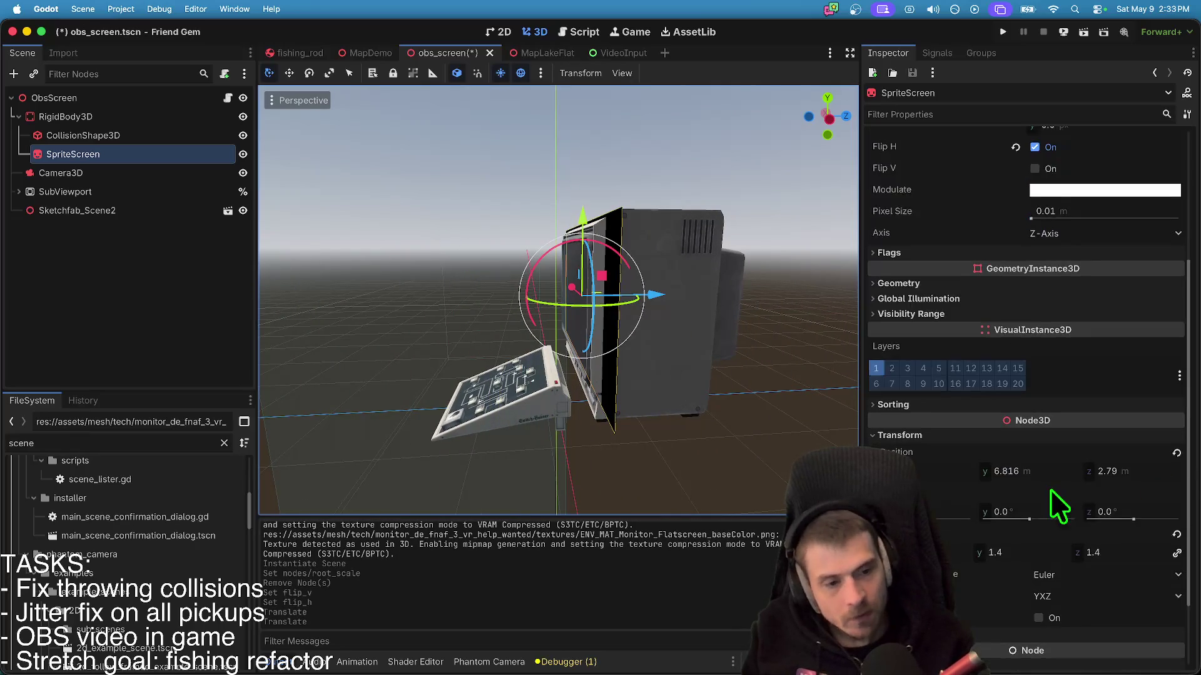
click(1039, 504)
text(1)
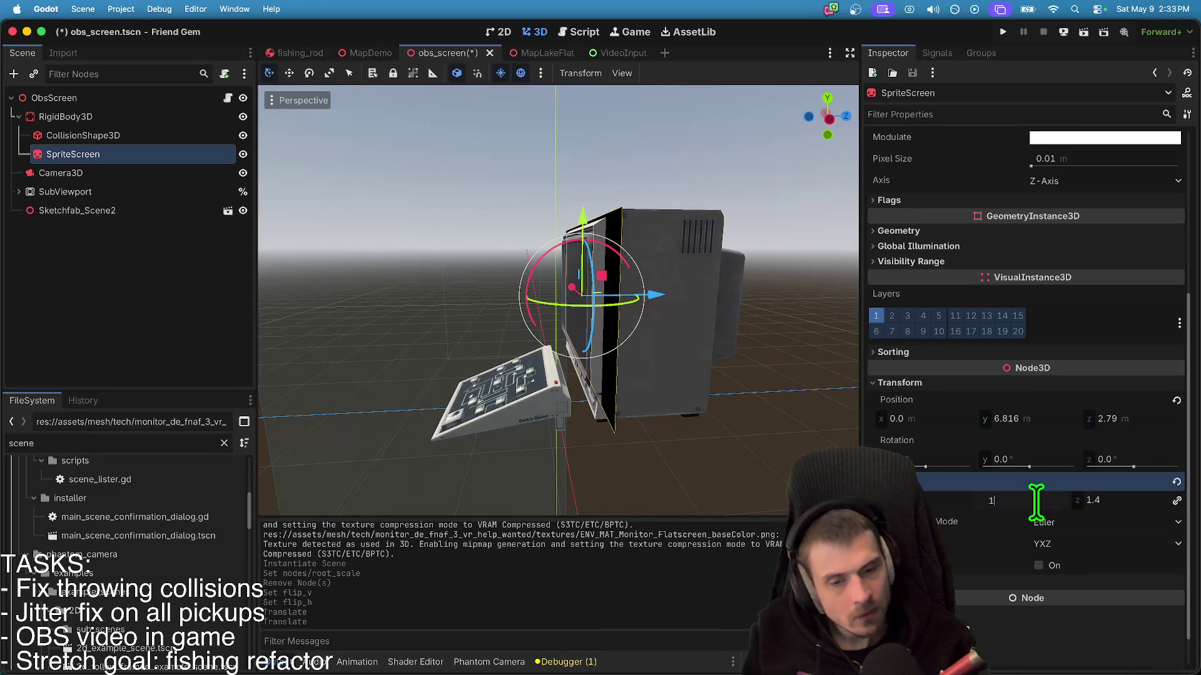
key(Return)
- Move the sprite forward onto the monitor's front, viewed straight on
scroll(670, 415, left, 5)
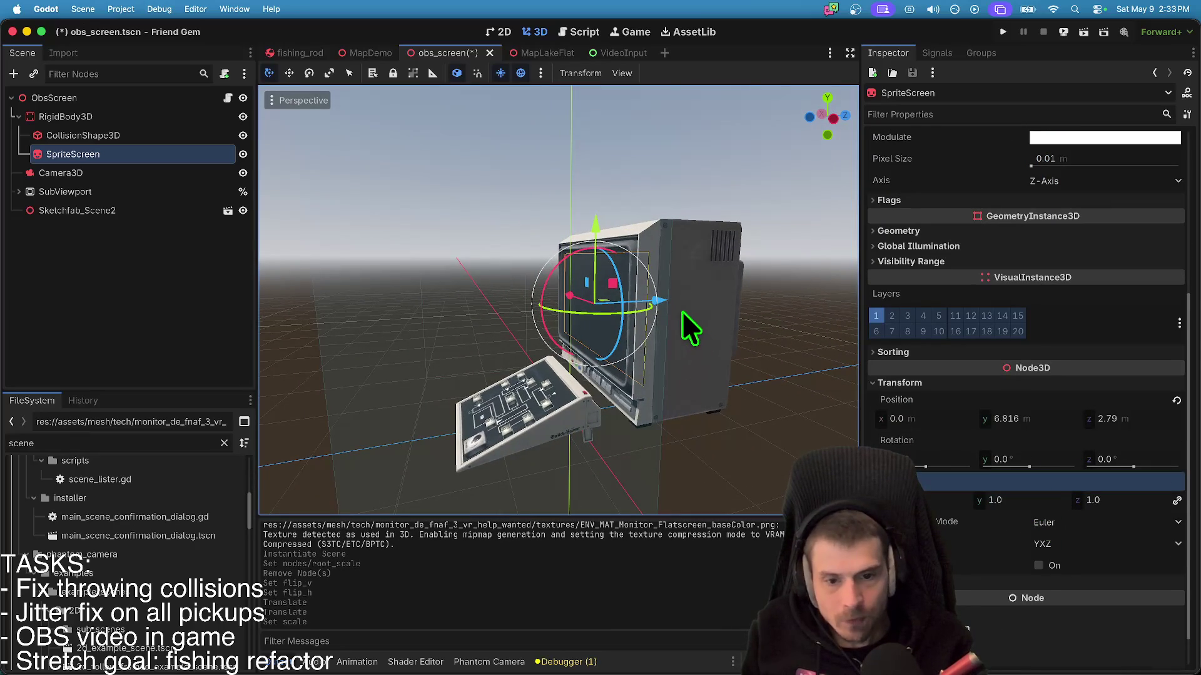
drag(665, 307, 655, 314)
key(KP_1)
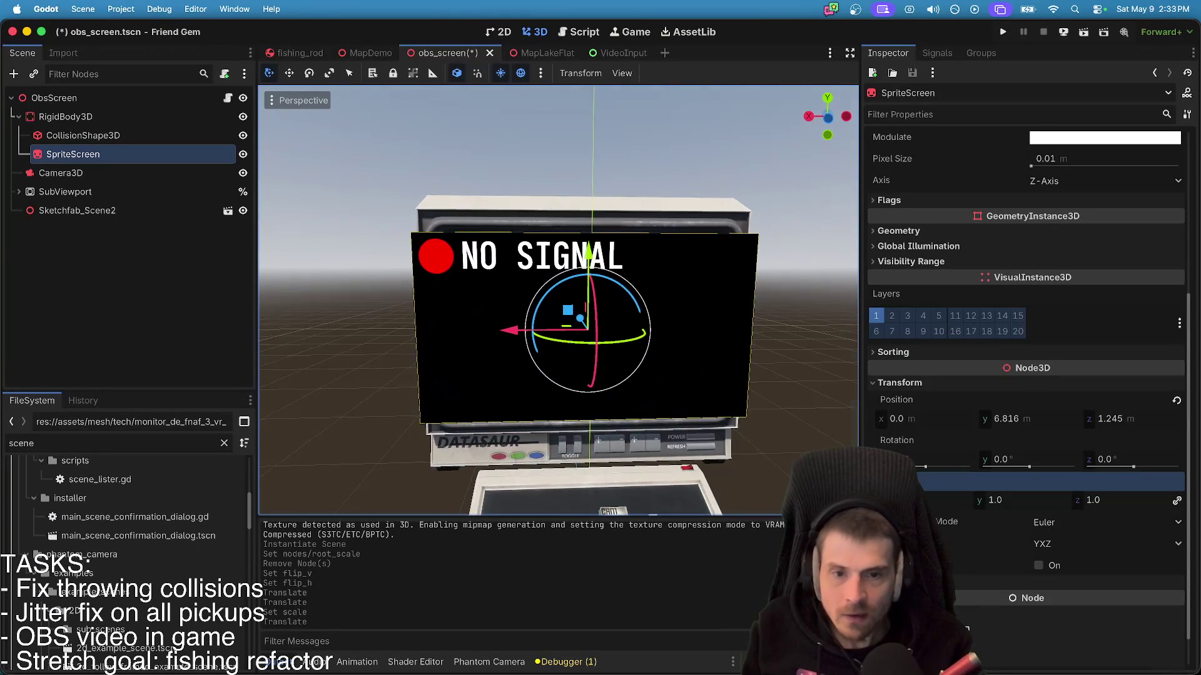
- Shrink SpriteScreen's scale to 0.8, then 0.9, so it fits the bezel
scroll(665, 344, down, 5)
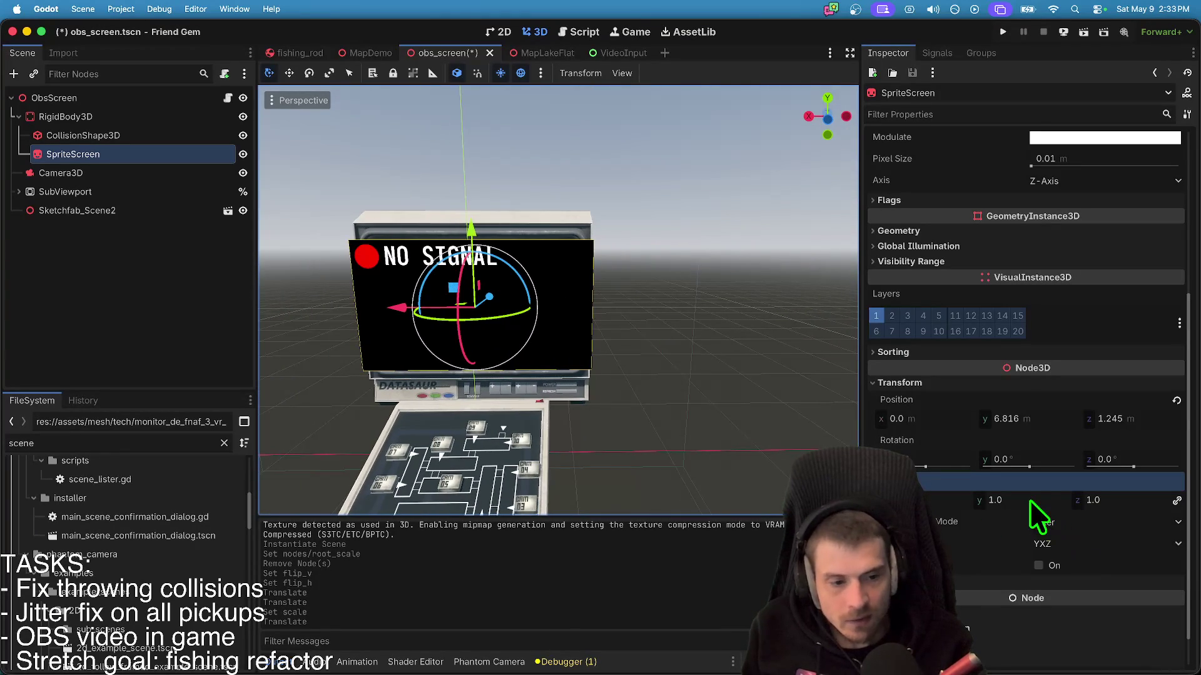
text(0.8)
key(Return)
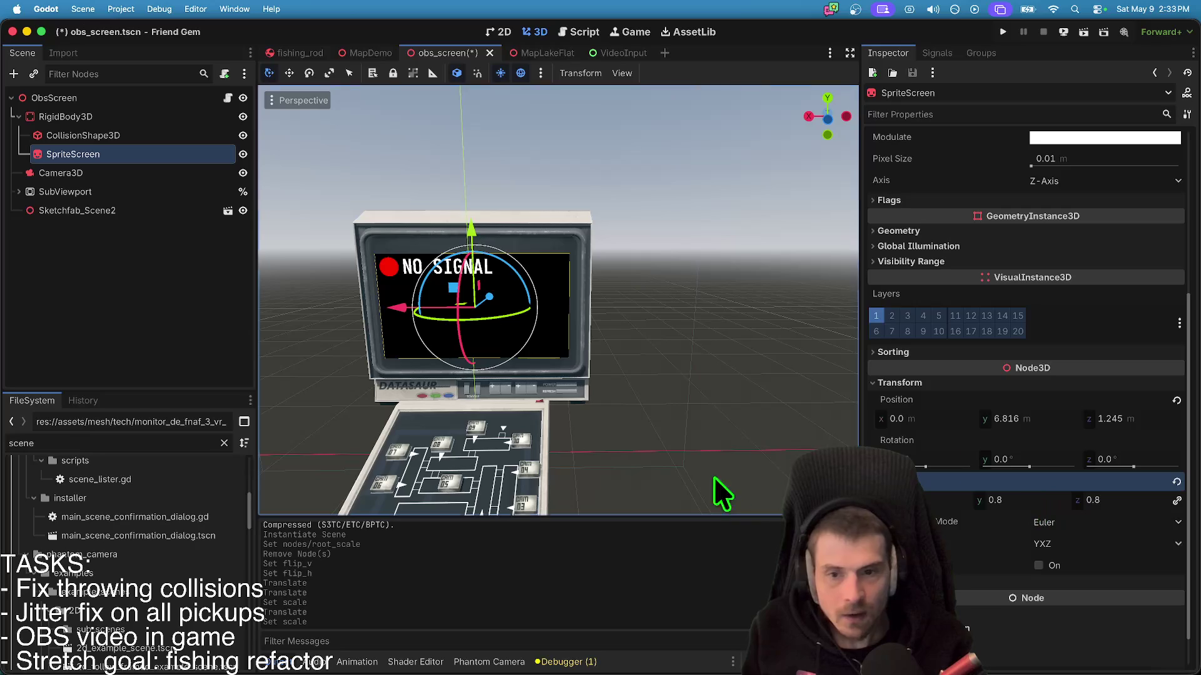
click(997, 501)
text(0.)
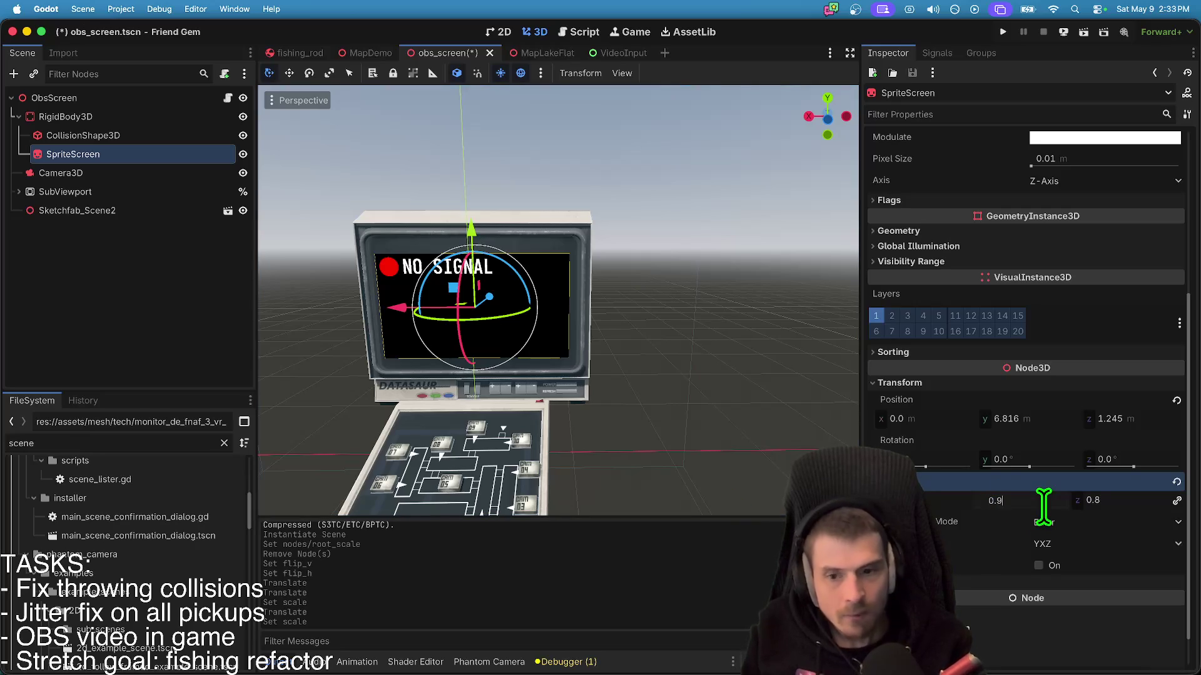
key(Return)
scroll(558, 300, up, 3)
scroll(558, 300, left, 8)
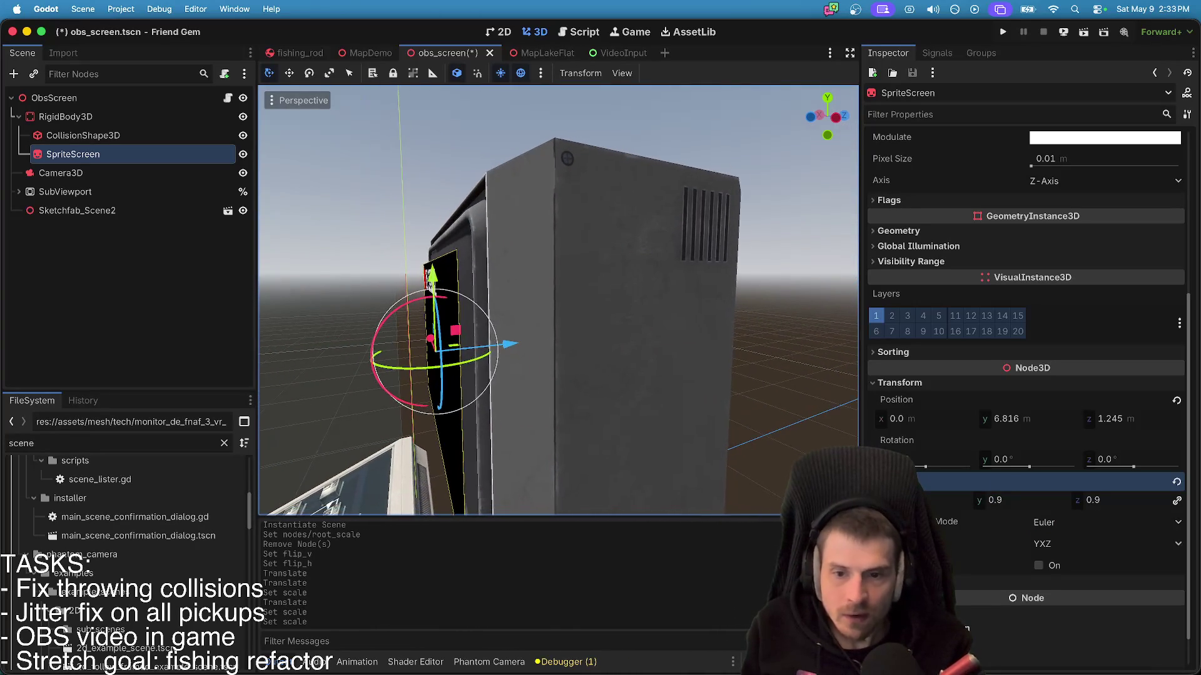
scroll(558, 300, left, 3)
- Try pushing SpriteScreen forward along Z, then cancel and undo the move
drag(477, 348, 497, 344)
scroll(558, 300, right, 5)
scroll(512, 361, right, 3)
key(Escape)
key(super+z)
- Drag SpriteScreen out to about z 1.569 in front of the glass and save obs_screen
scroll(558, 300, up, 5)
scroll(558, 301, down, 5)
scroll(558, 300, left, 5)
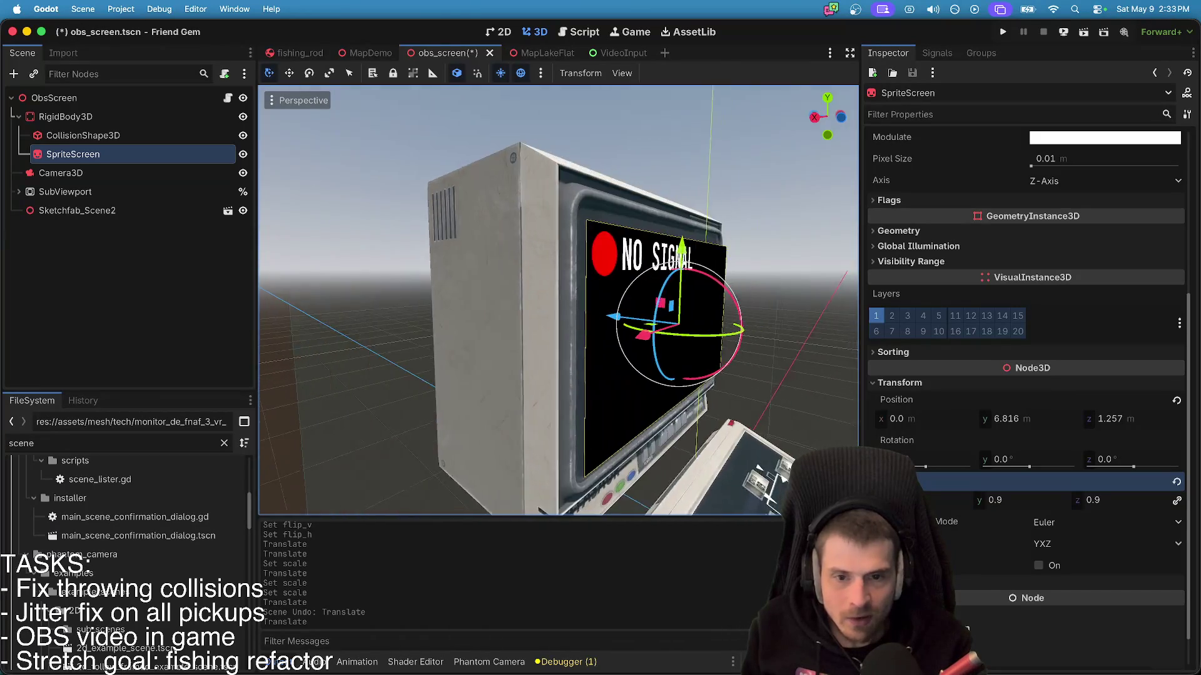
scroll(558, 300, left, 10)
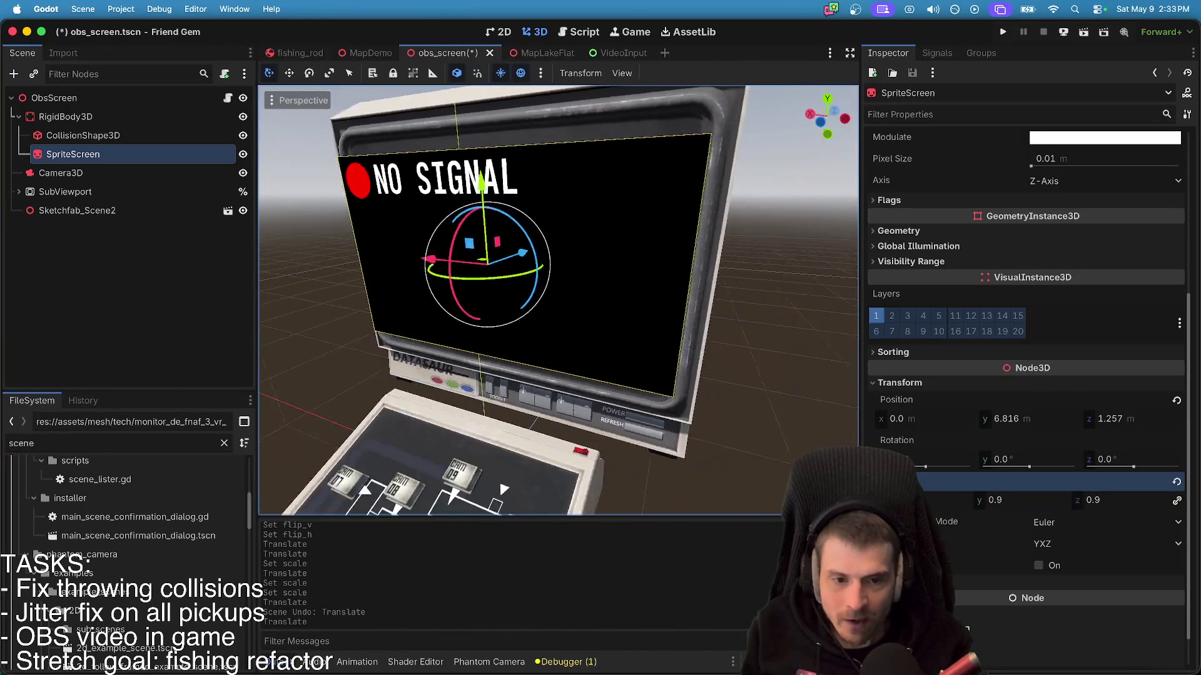
scroll(558, 300, left, 10)
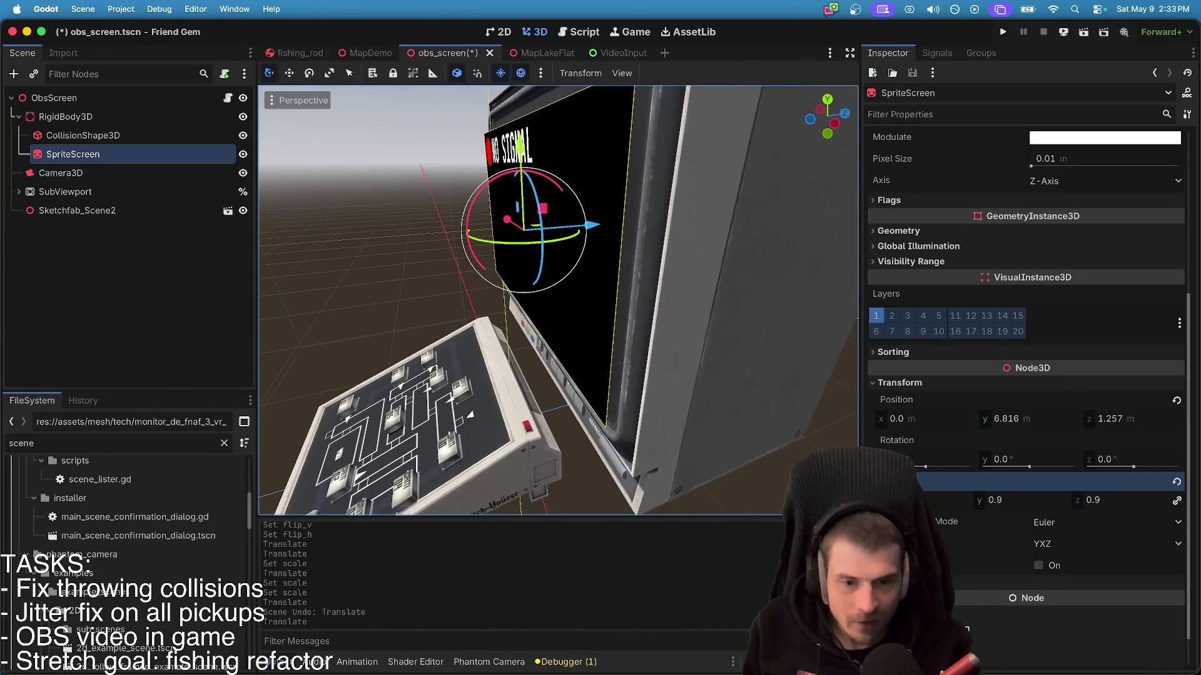
scroll(558, 300, left, 10)
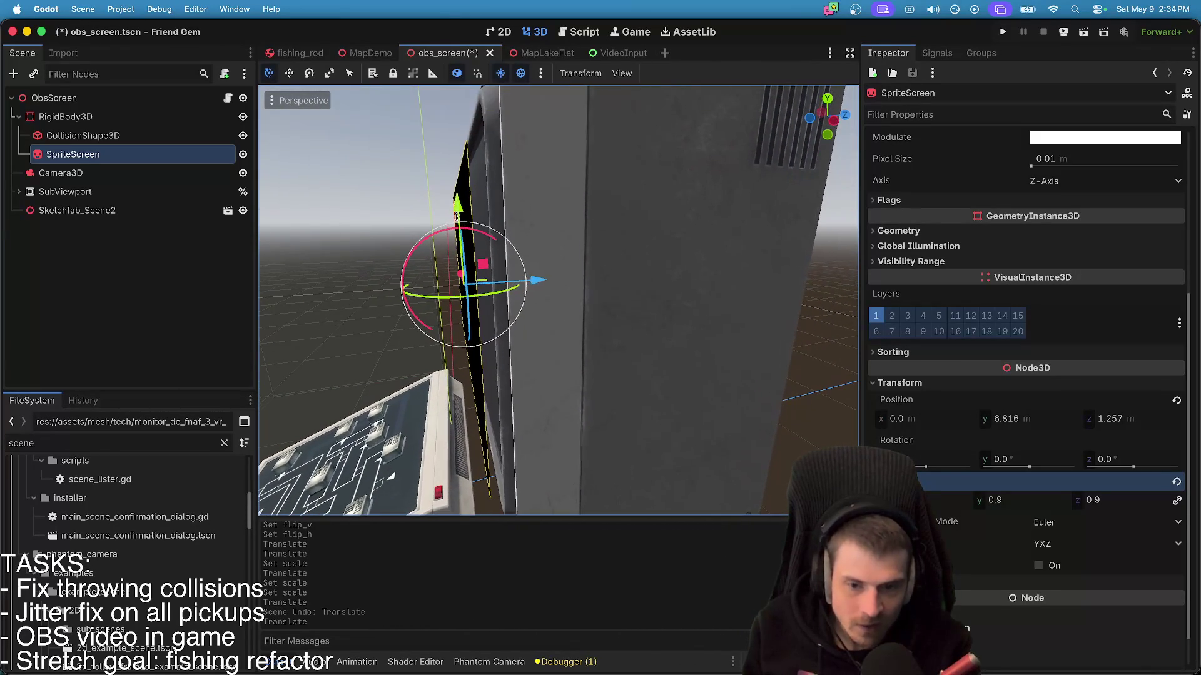
scroll(558, 300, left, 10)
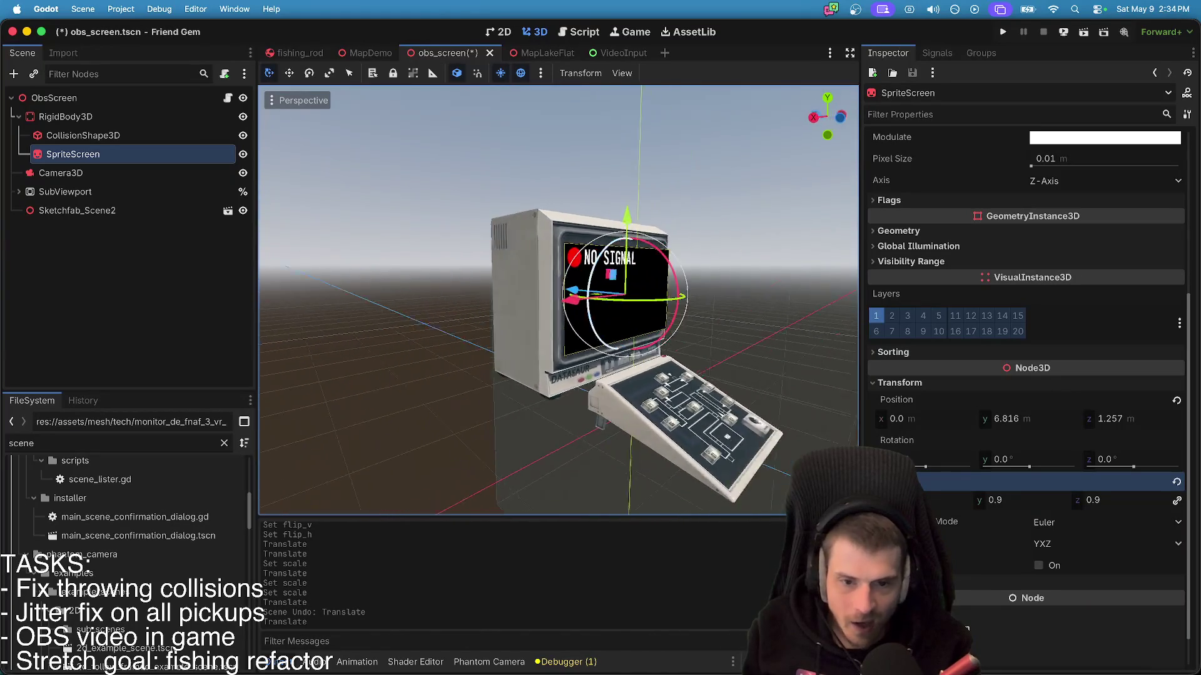
scroll(558, 300, left, 10)
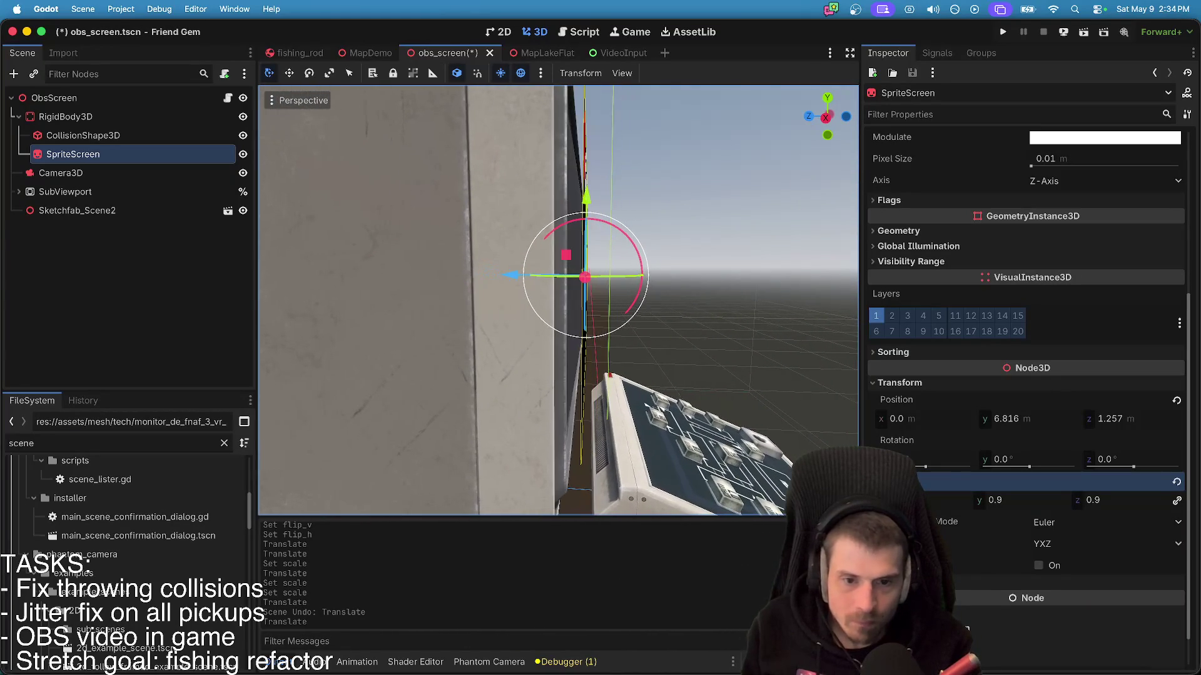
drag(500, 266, 494, 269)
scroll(494, 269, left, 10)
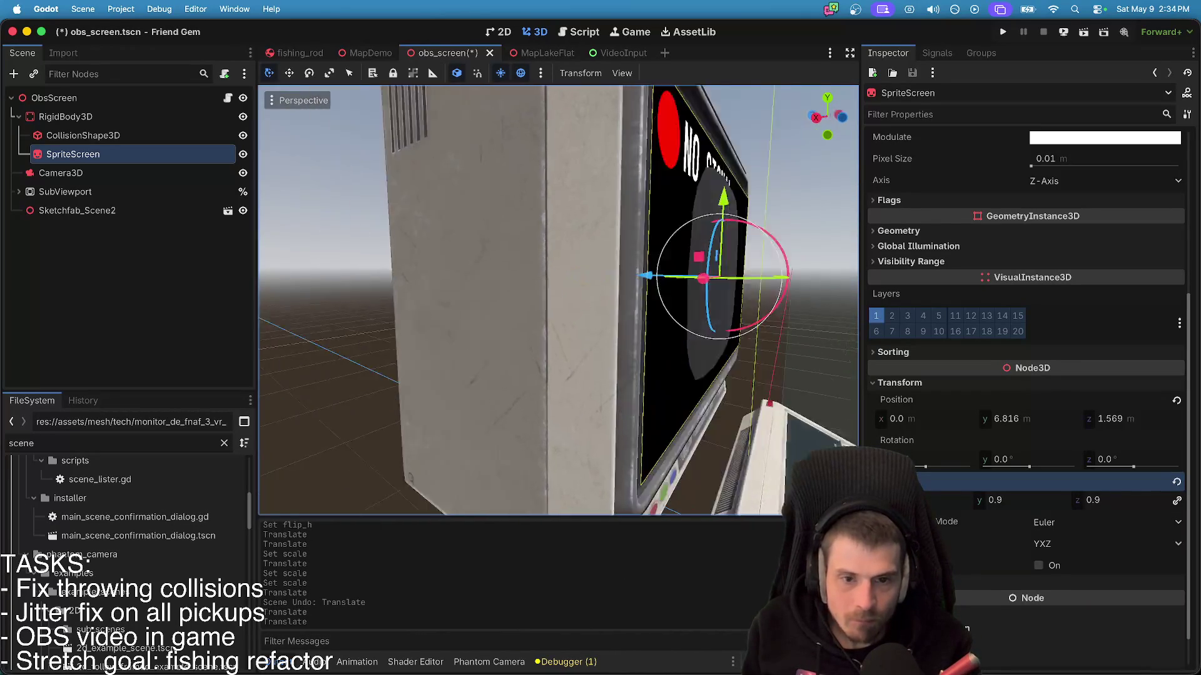
scroll(580, 266, down, 3)
click(716, 255)
key(super+s)
- Open scene.gltf's Advanced Import Settings and preview its button, key and monitor board meshes
click(227, 210)
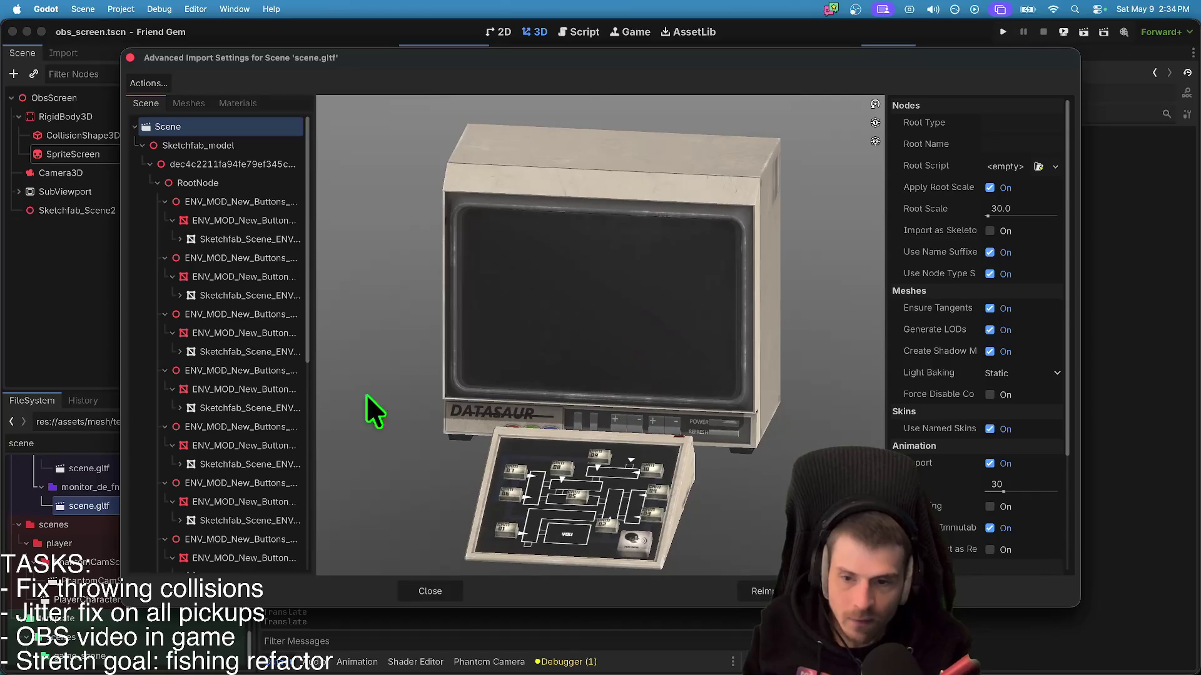
click(237, 239)
click(243, 202)
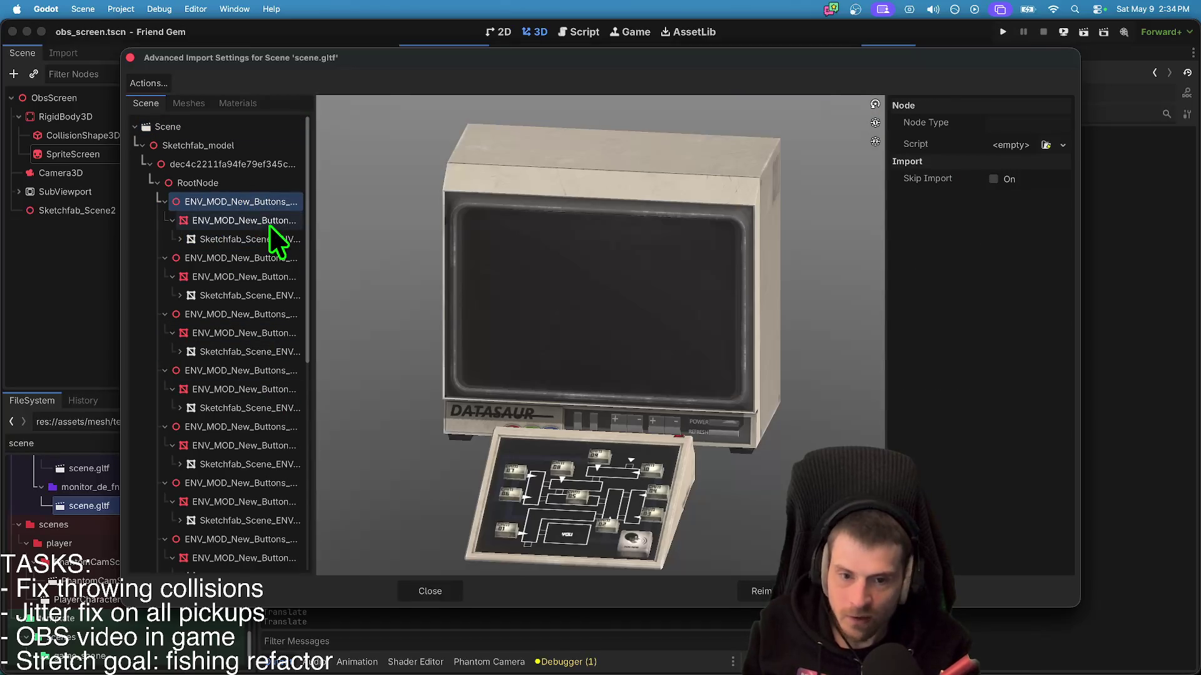
click(268, 220)
click(253, 352)
click(247, 408)
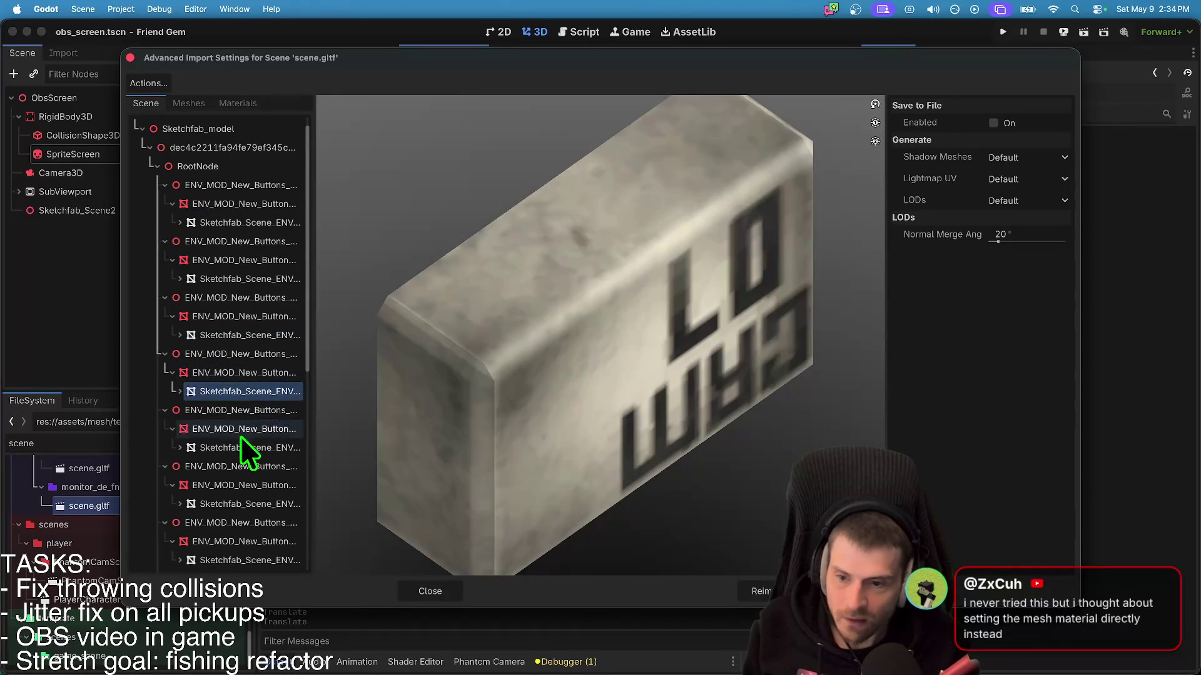
scroll(239, 444, down, 5)
click(239, 467)
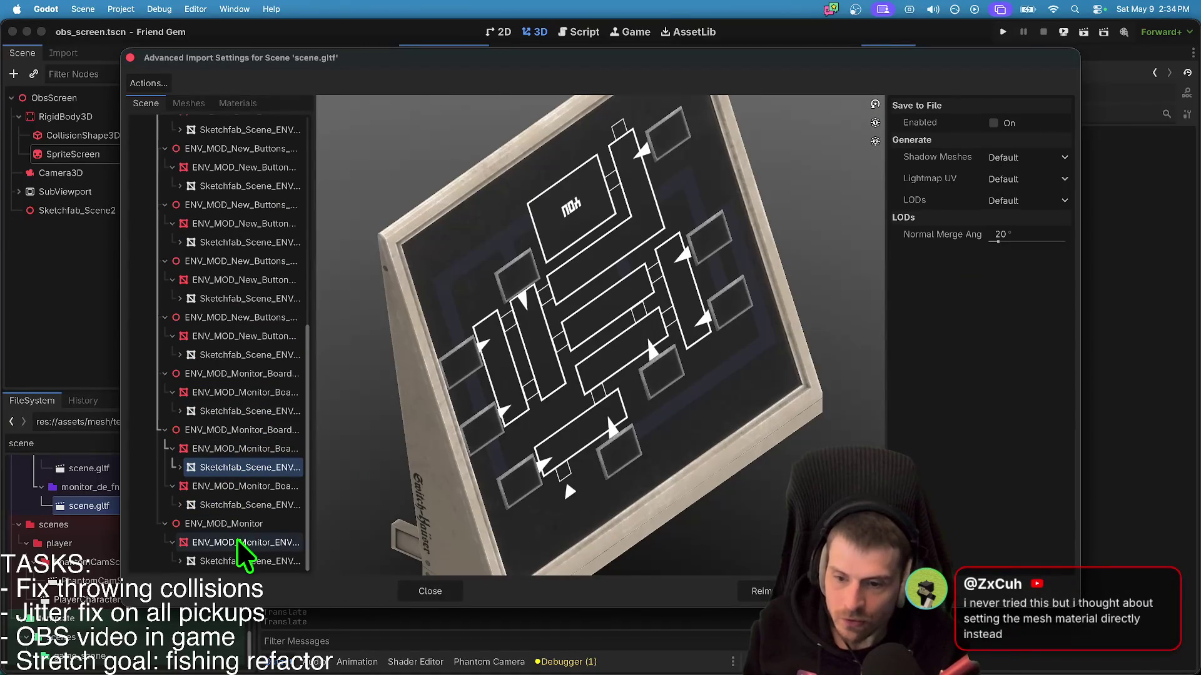
click(233, 562)
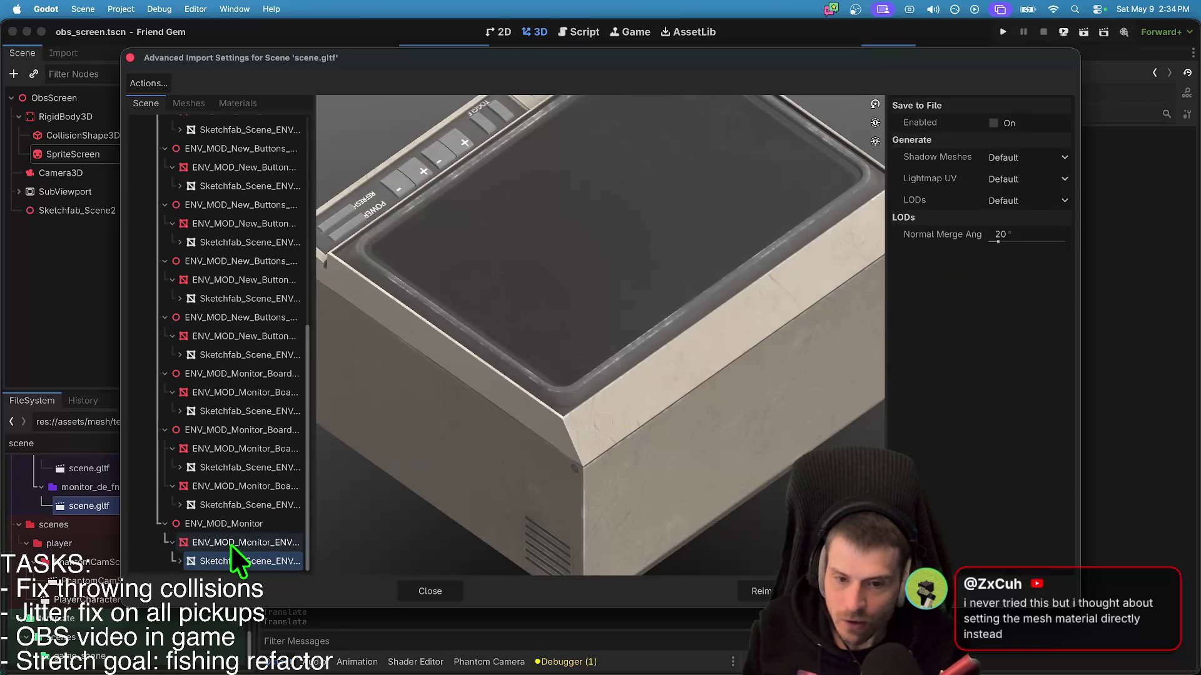
click(230, 543)
click(241, 504)
click(246, 467)
click(253, 449)
click(256, 412)
click(254, 390)
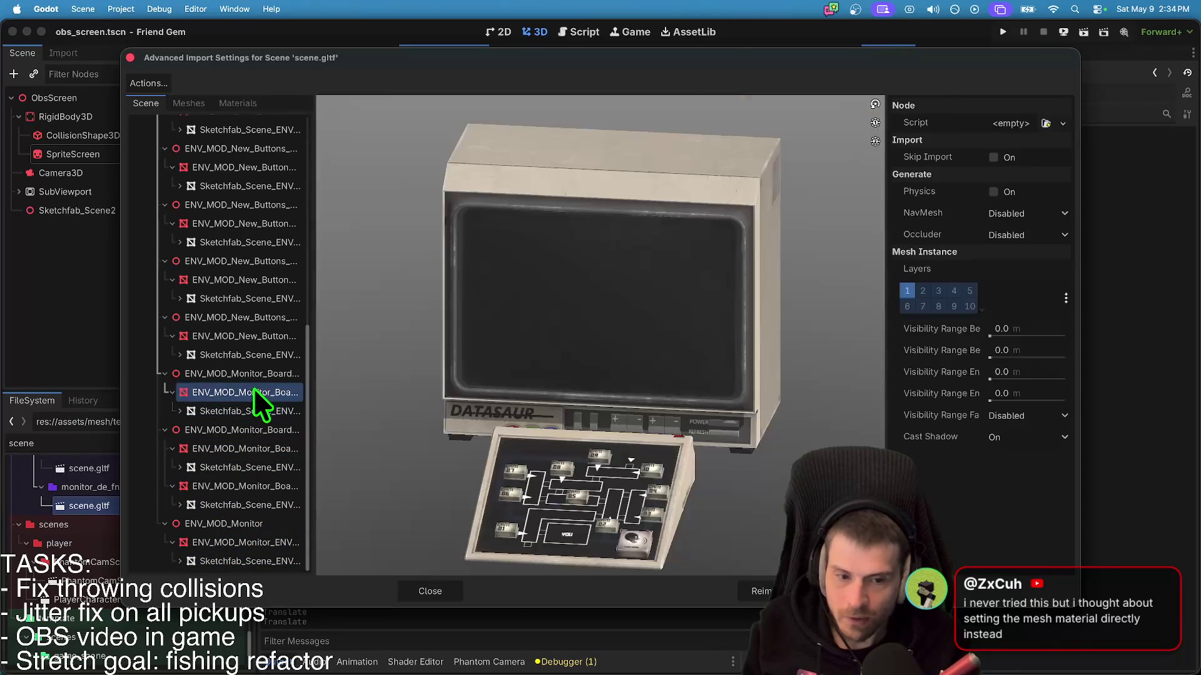
click(253, 361)
click(239, 318)
click(247, 300)
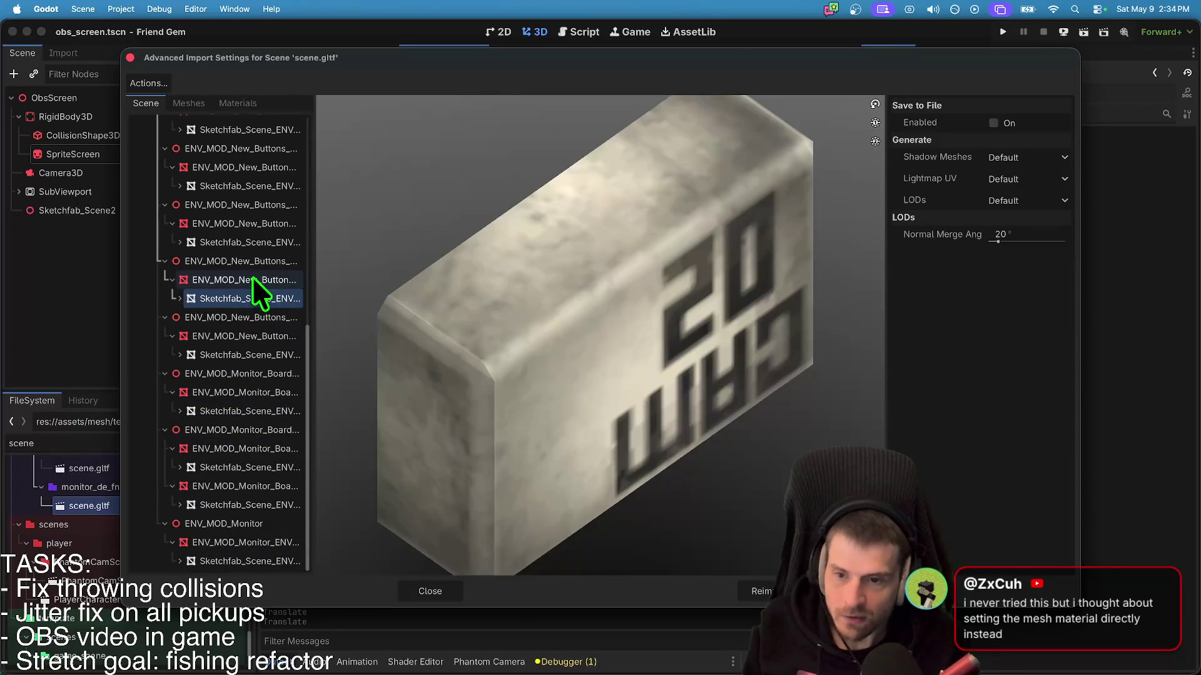
- Preview the CAM key meshes and the monitor mesh with its material
scroll(460, 325, up, 2)
drag(459, 325, 479, 320)
click(230, 241)
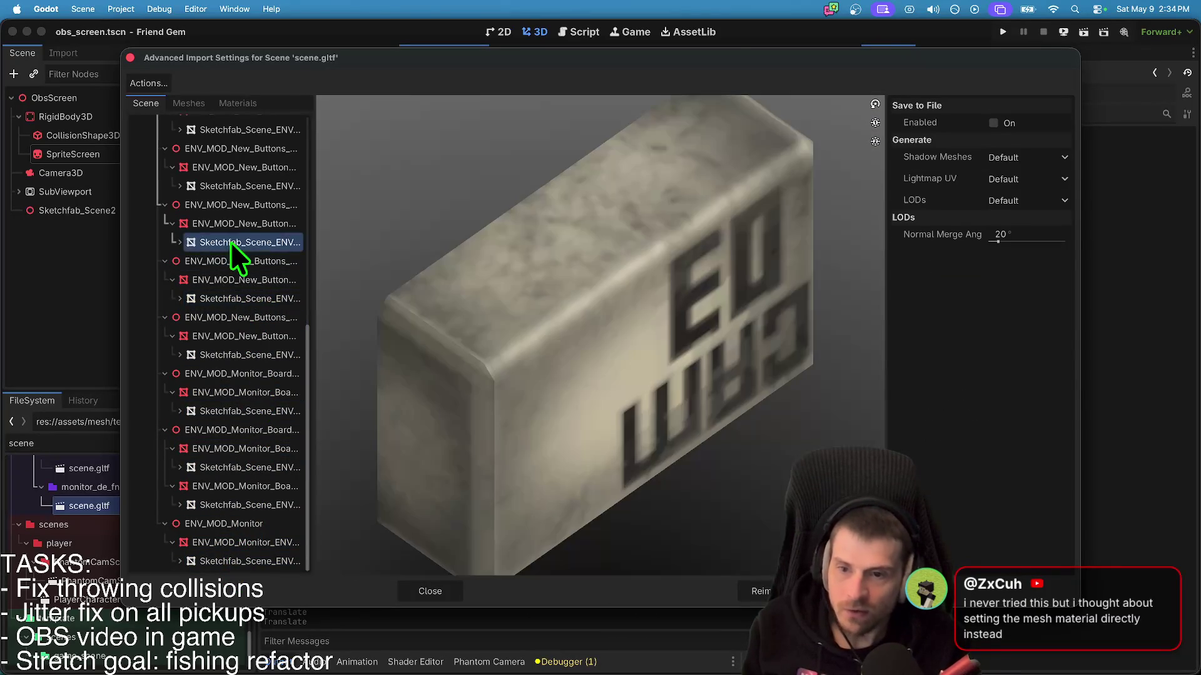
scroll(238, 293, up, 2)
click(243, 261)
scroll(250, 300, up, 5)
click(257, 295)
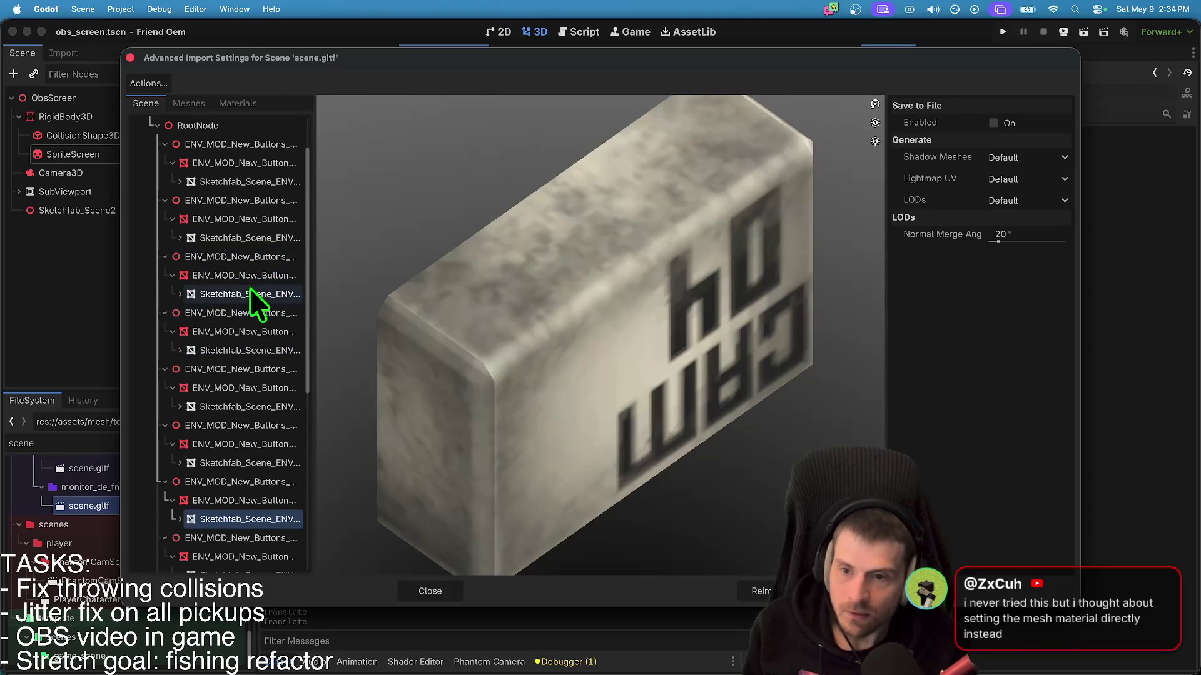
click(262, 238)
click(251, 165)
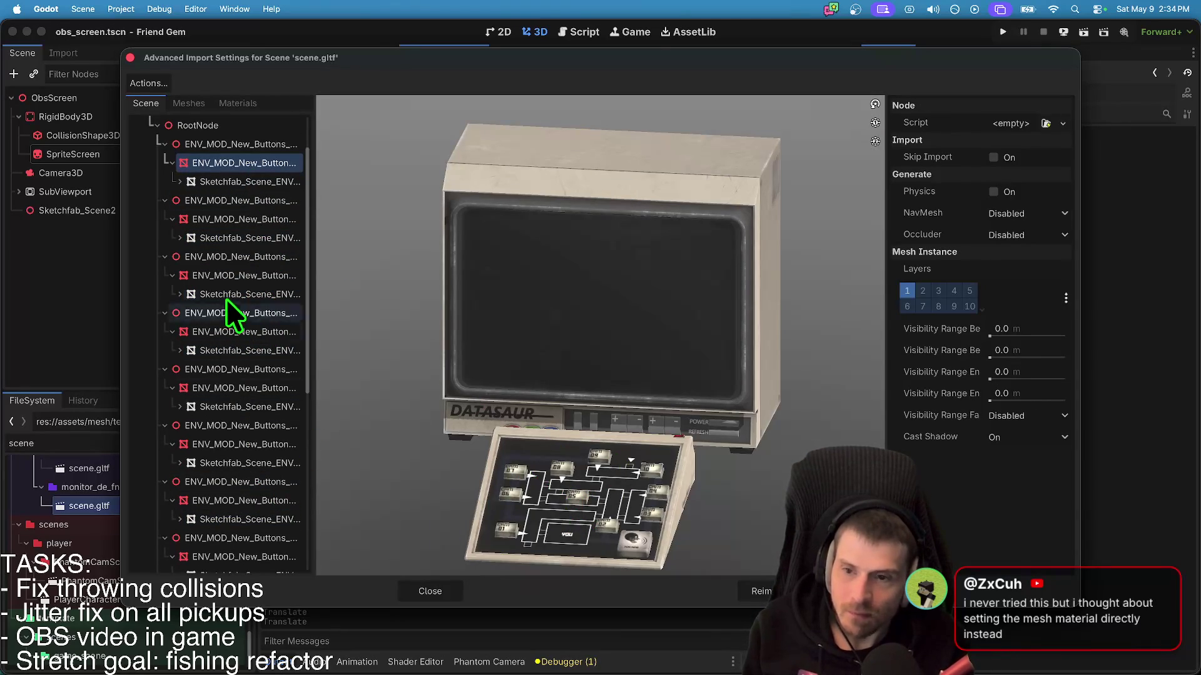
scroll(220, 307, up, 3)
click(260, 238)
click(261, 231)
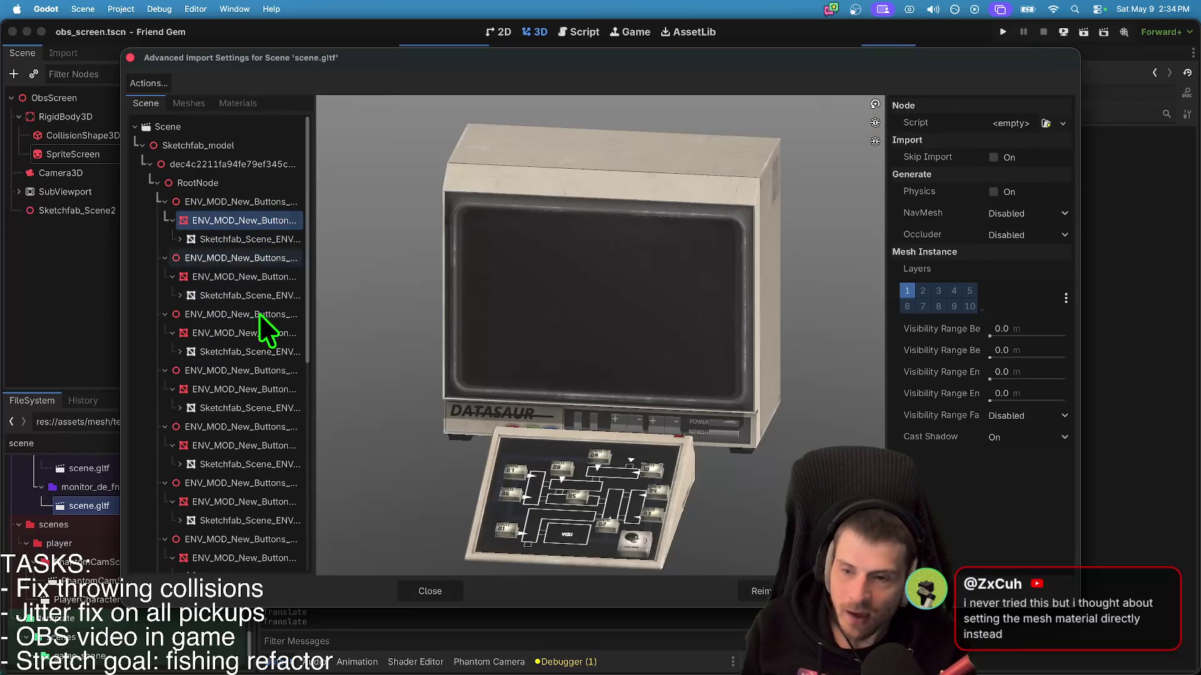
scroll(269, 375, down, 5)
click(258, 561)
mouse_move(590, 536)
mouse_down()
mouse_move(622, 536)
mouse_move(407, 572)
mouse_up()
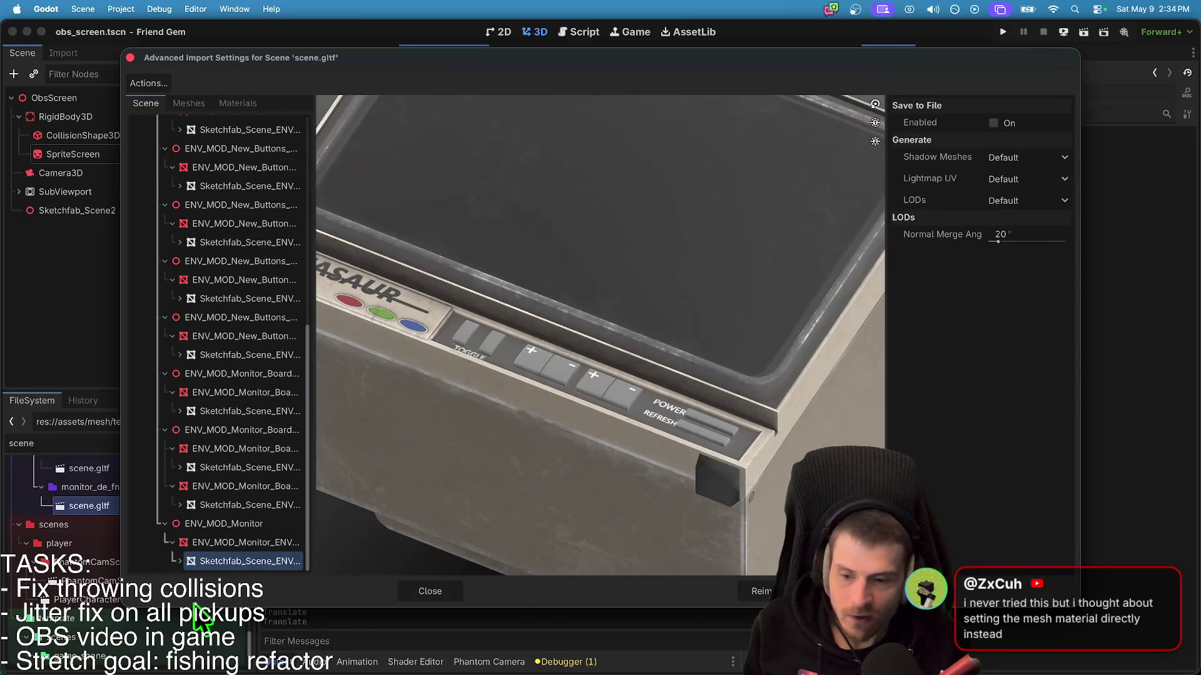
click(179, 562)
click(182, 561)
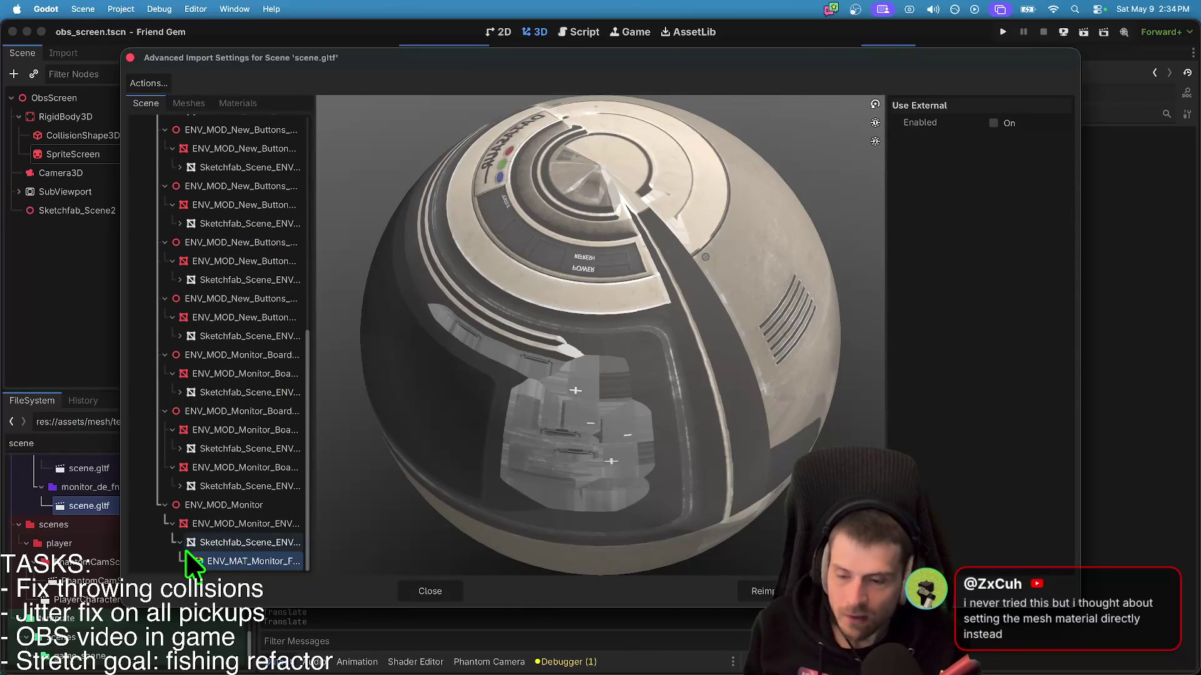
- Tick Skip Import on an ENV_MOD_Monitor_Board node and reimport the model
click(191, 486)
click(213, 449)
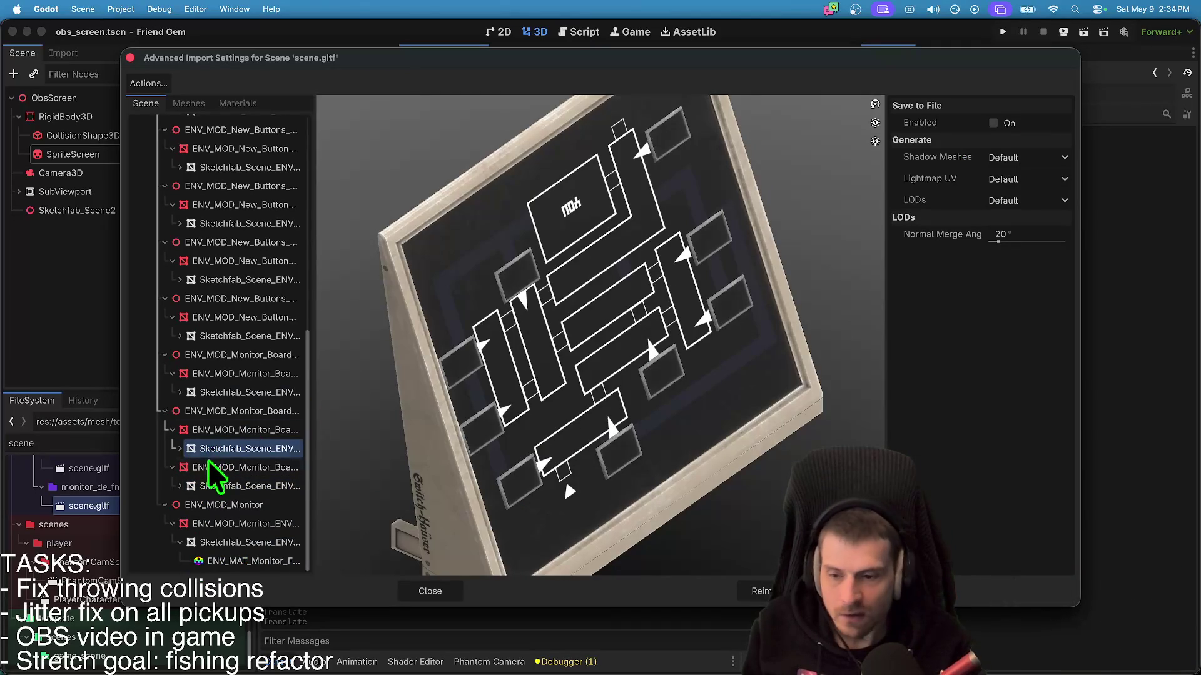
click(208, 425)
click(1029, 157)
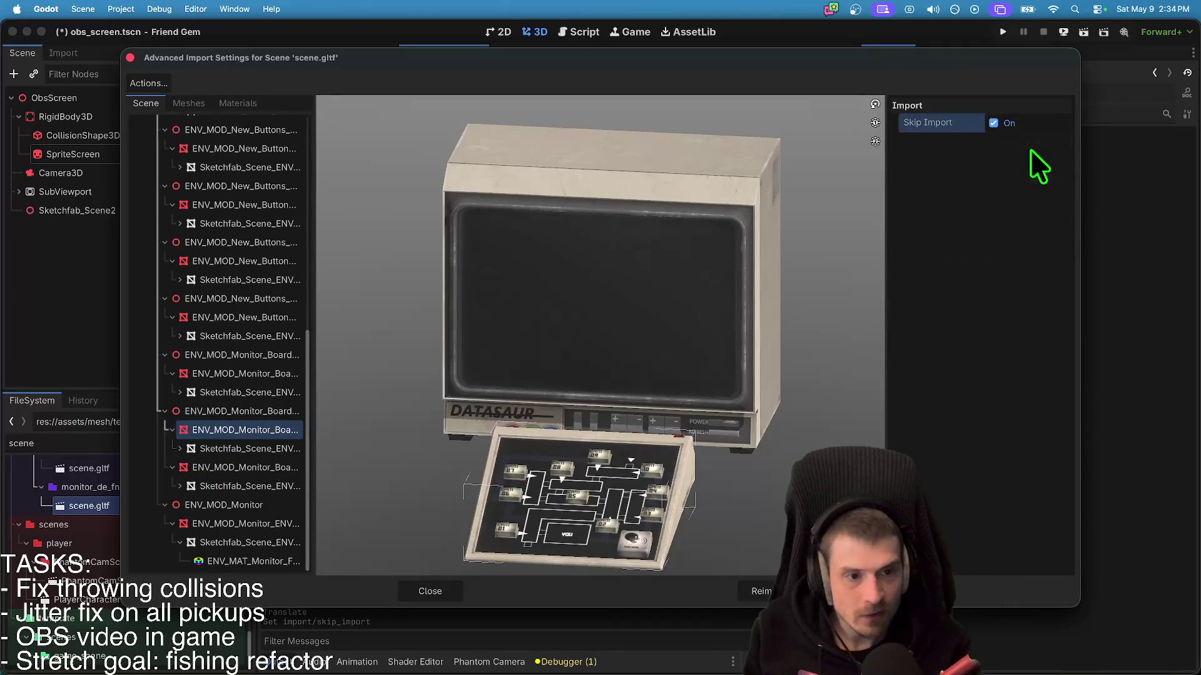
click(762, 591)
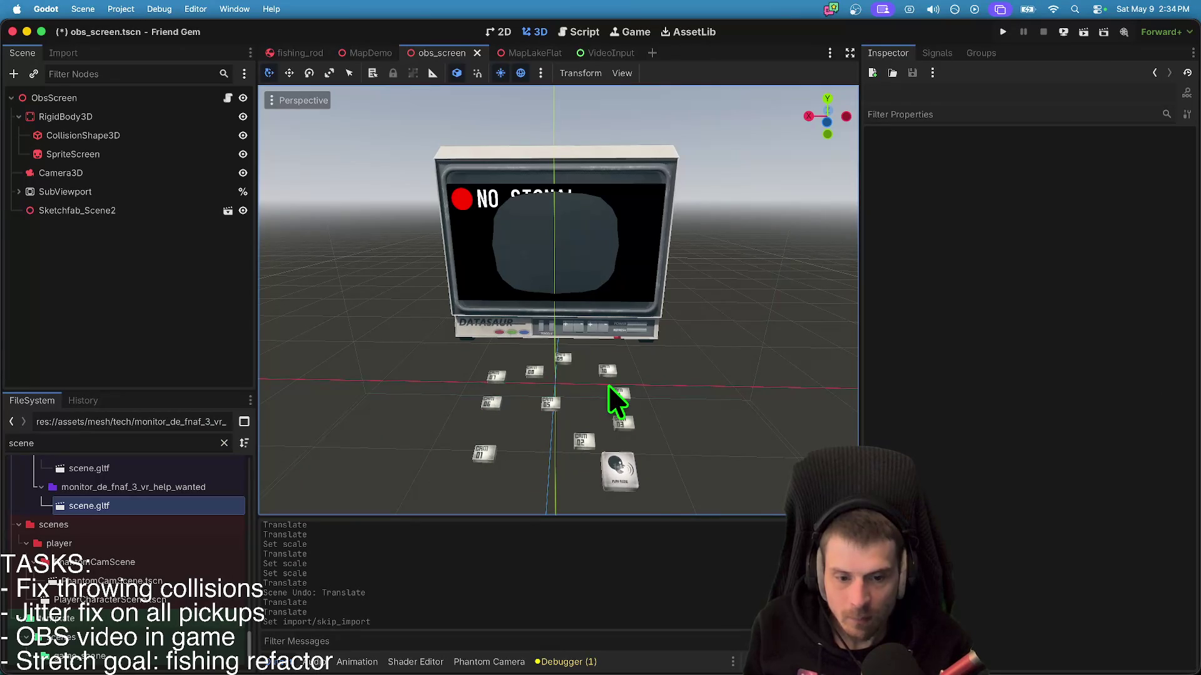
- Reopen scene.gltf's import settings and set Skip Import on both Monitor_Board nodes
double_click(160, 504)
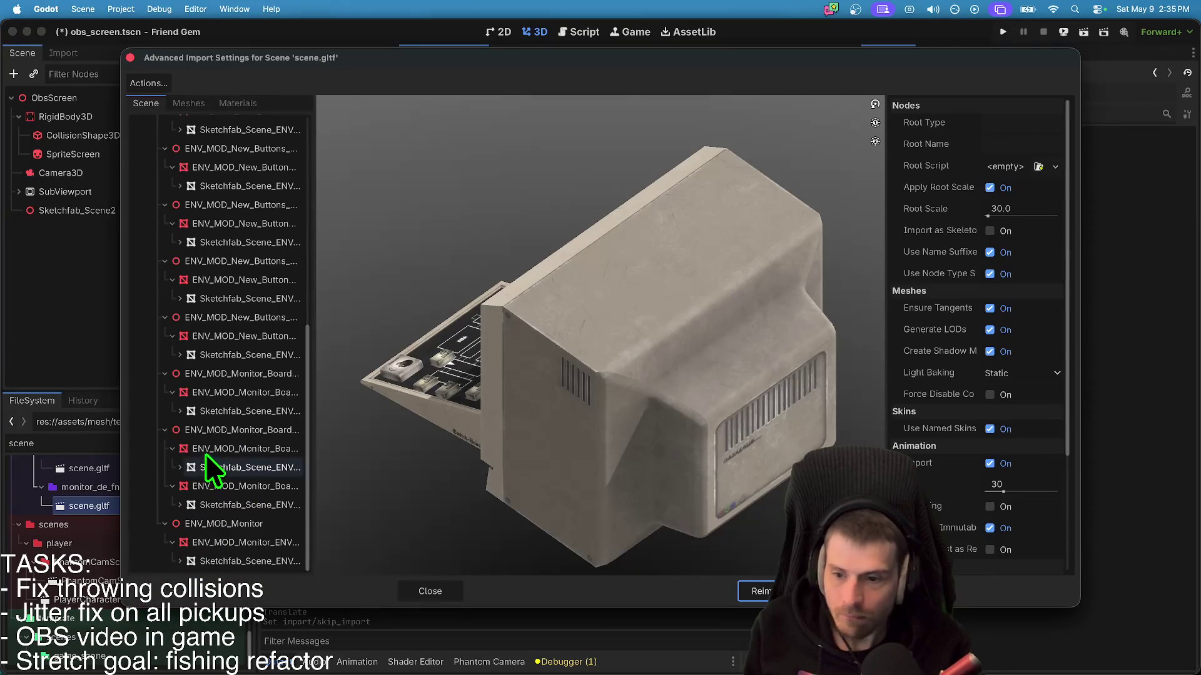
click(217, 489)
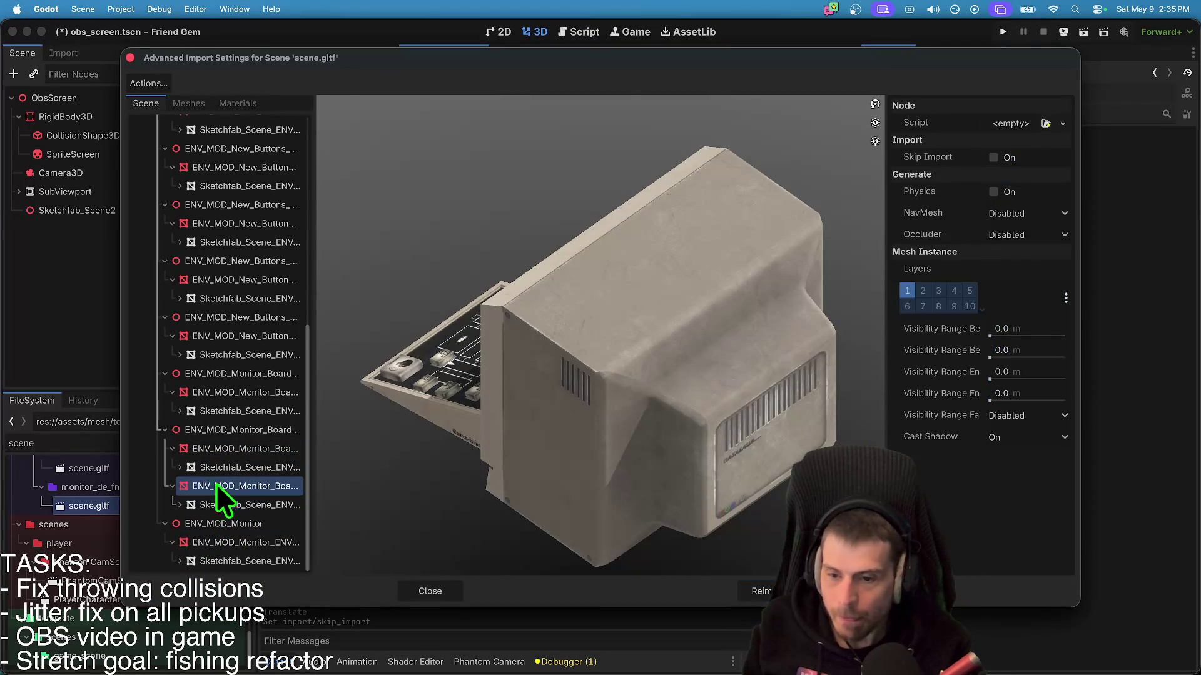
click(170, 479)
click(171, 469)
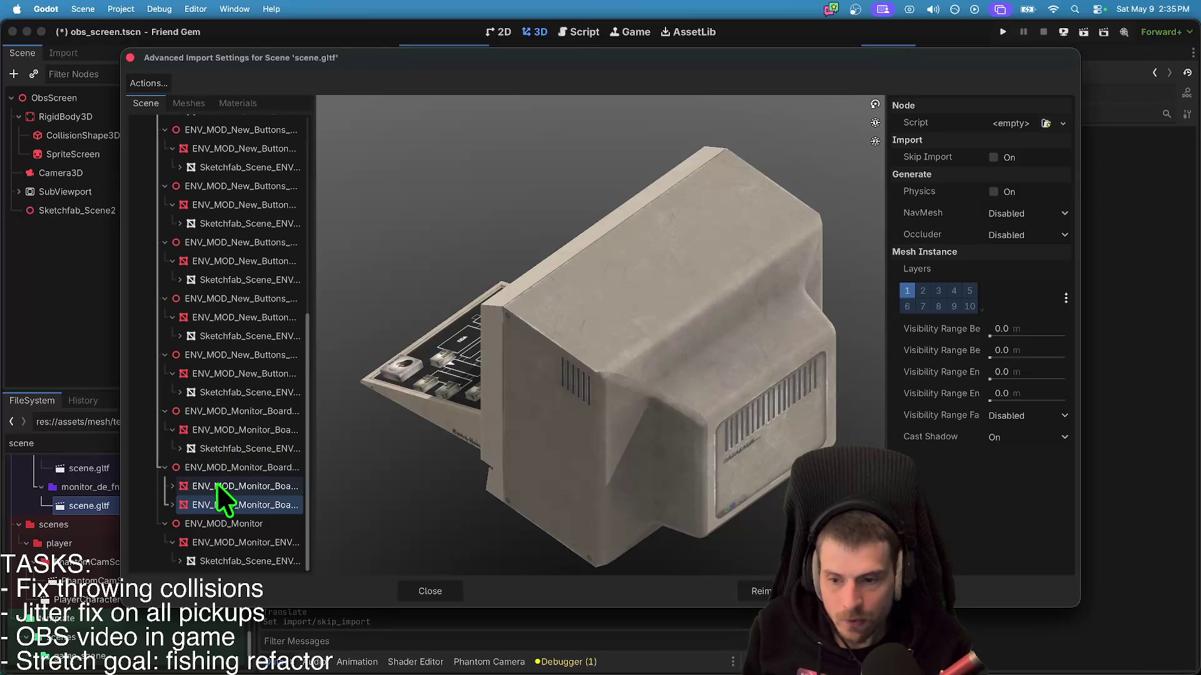
click(232, 487)
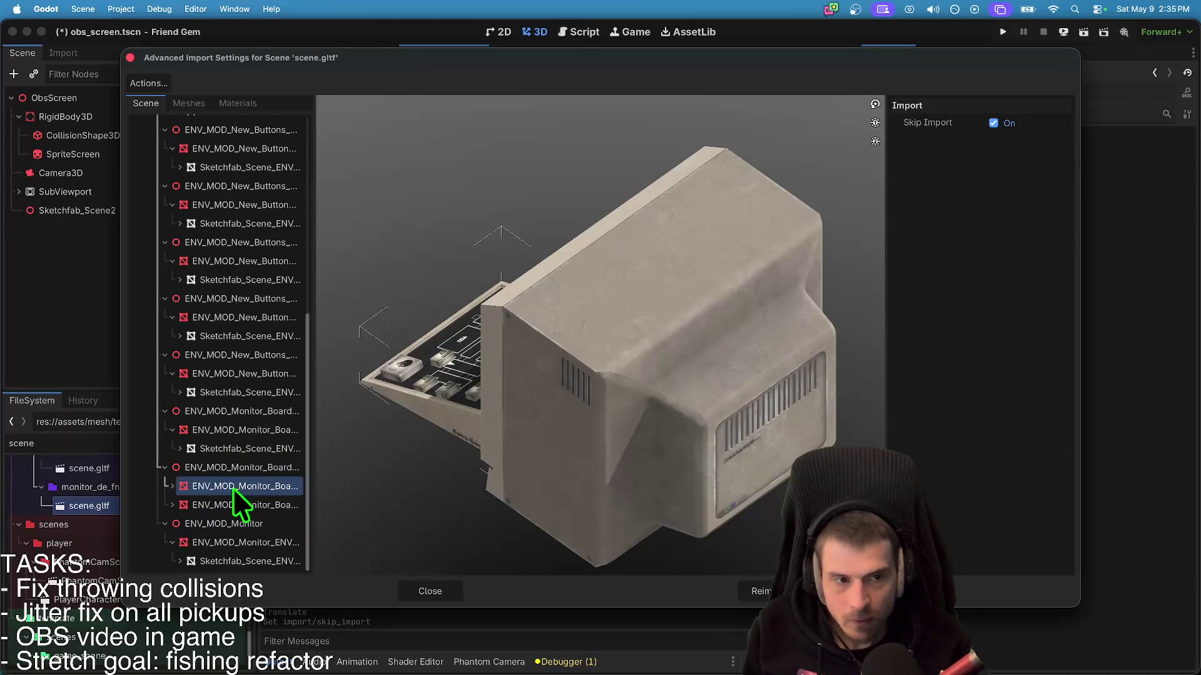
click(230, 503)
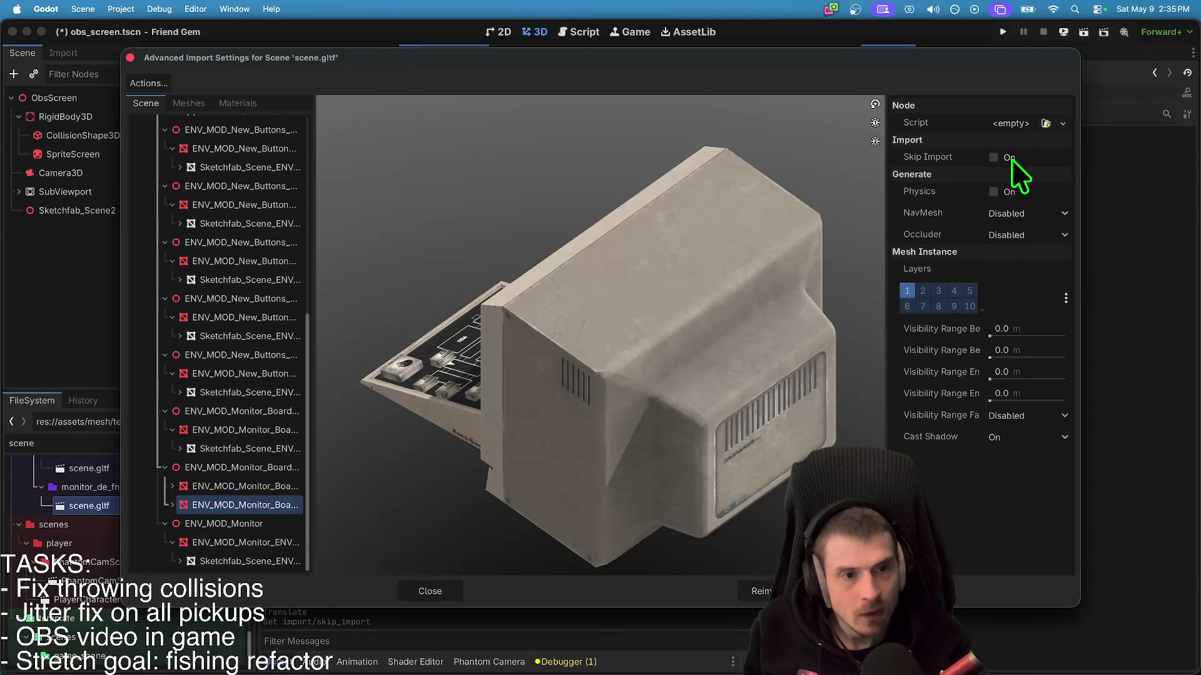
click(1010, 157)
click(215, 431)
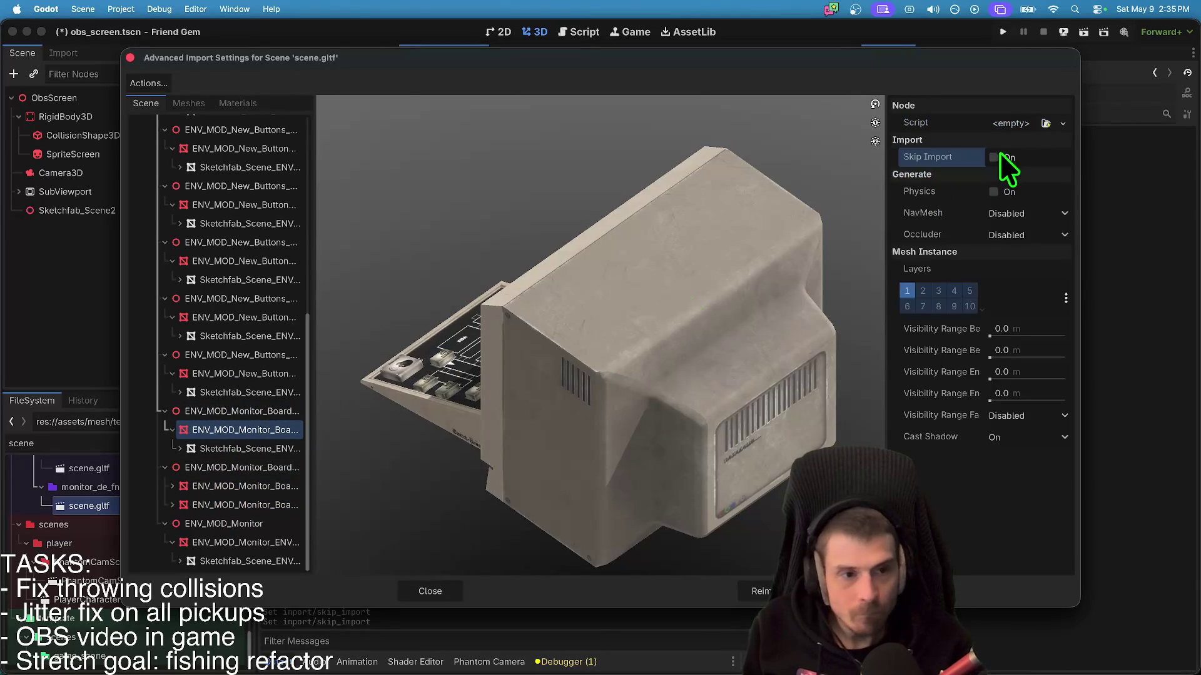
click(1007, 157)
- Set Skip Import on the first five New_Buttons nodes
click(271, 373)
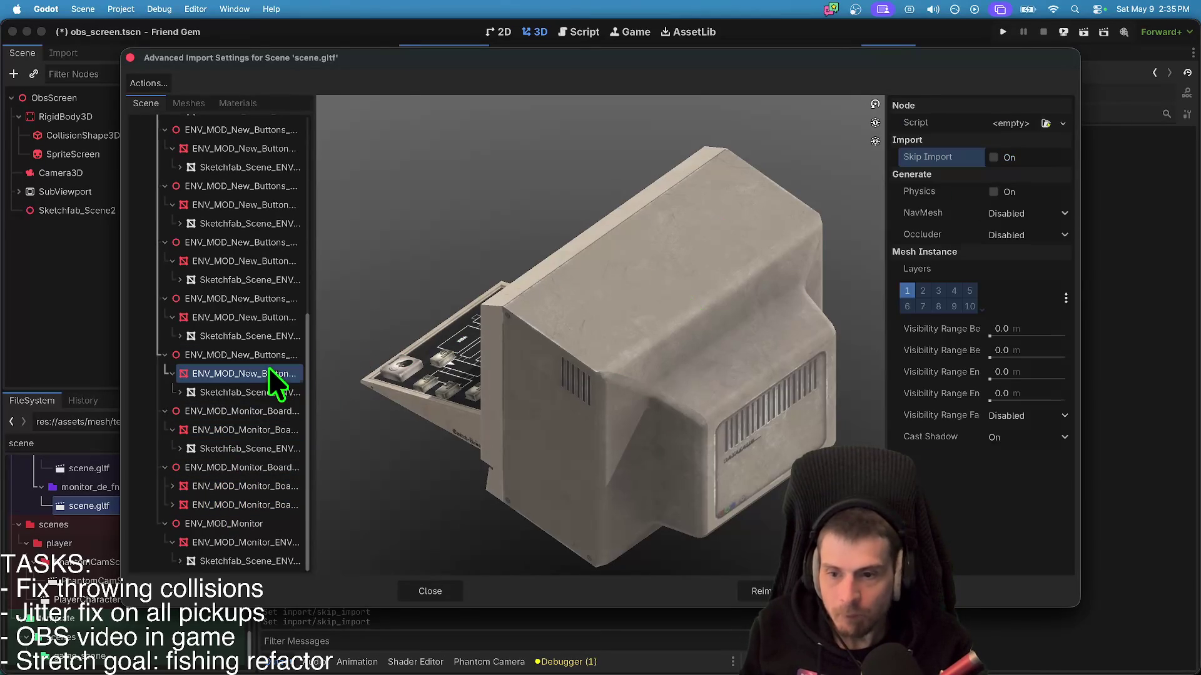
click(1003, 157)
click(253, 317)
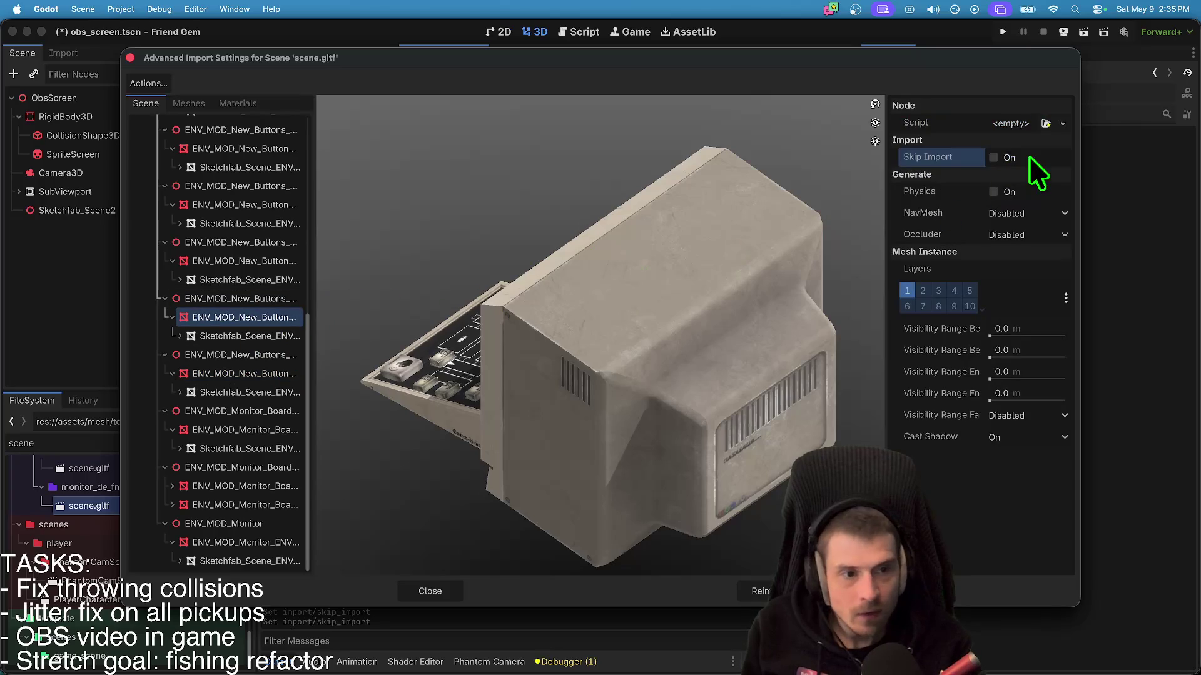
click(1007, 158)
click(224, 261)
click(1006, 158)
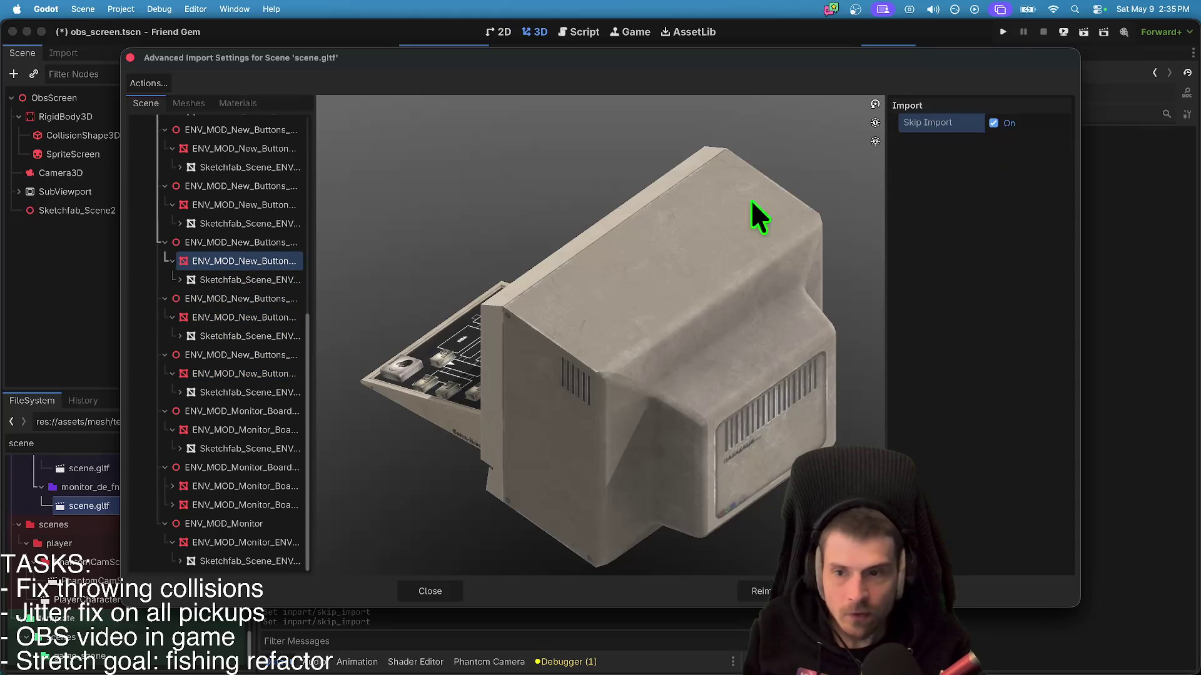
click(240, 207)
click(1006, 157)
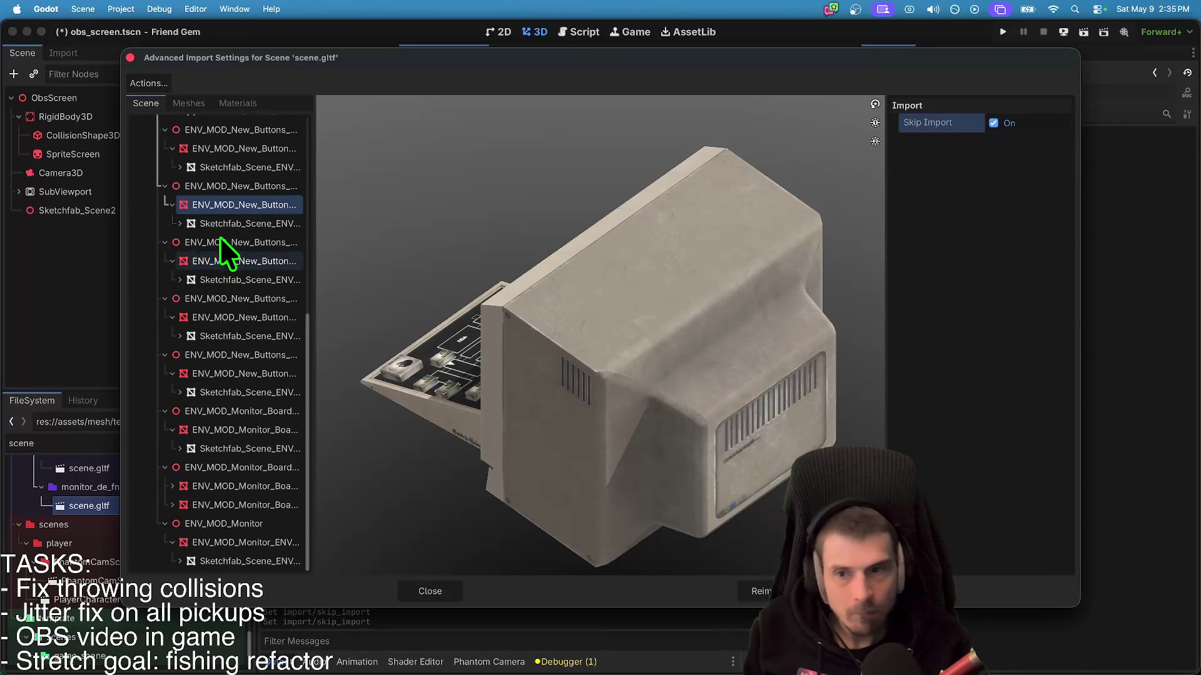
scroll(262, 205, up, 1)
click(264, 161)
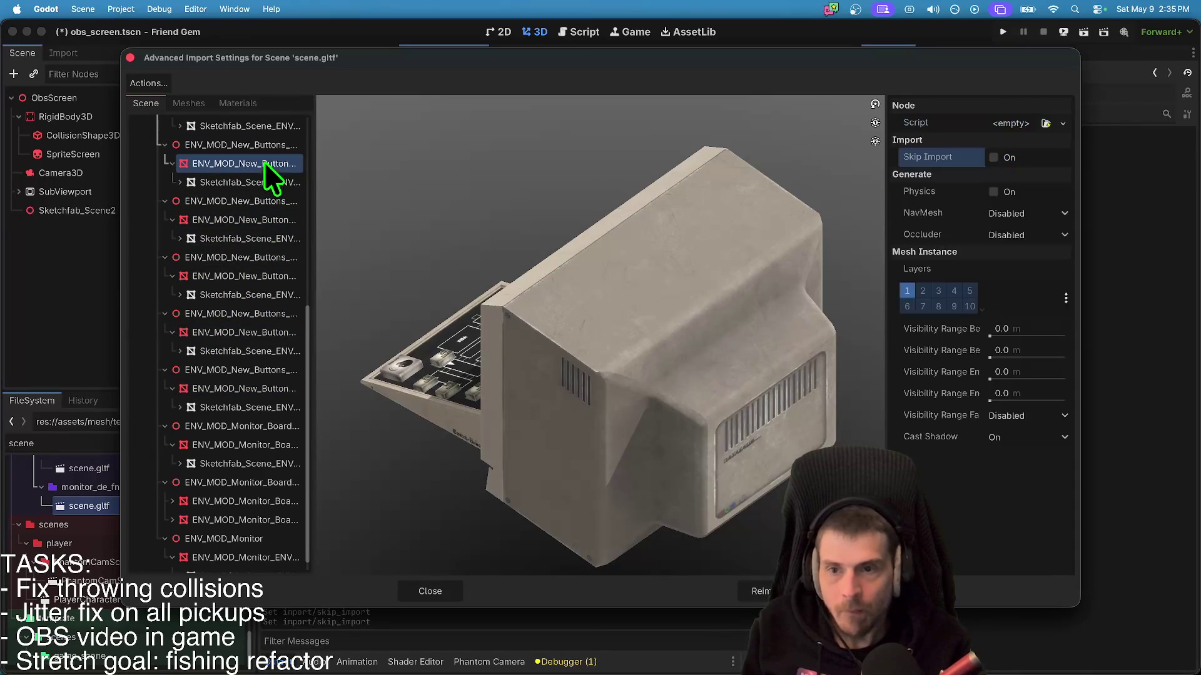
click(1037, 155)
- Set Skip Import on the remaining four button nodes and reimport the monitor
scroll(213, 219, up, 8)
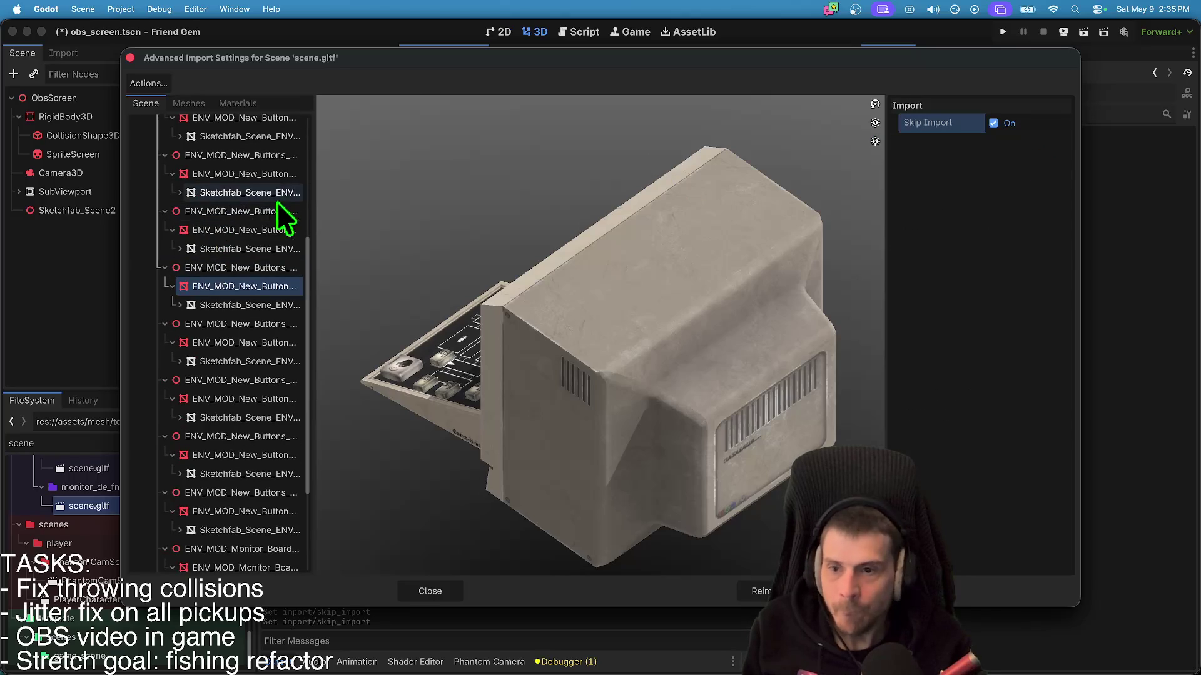
click(253, 232)
click(1007, 156)
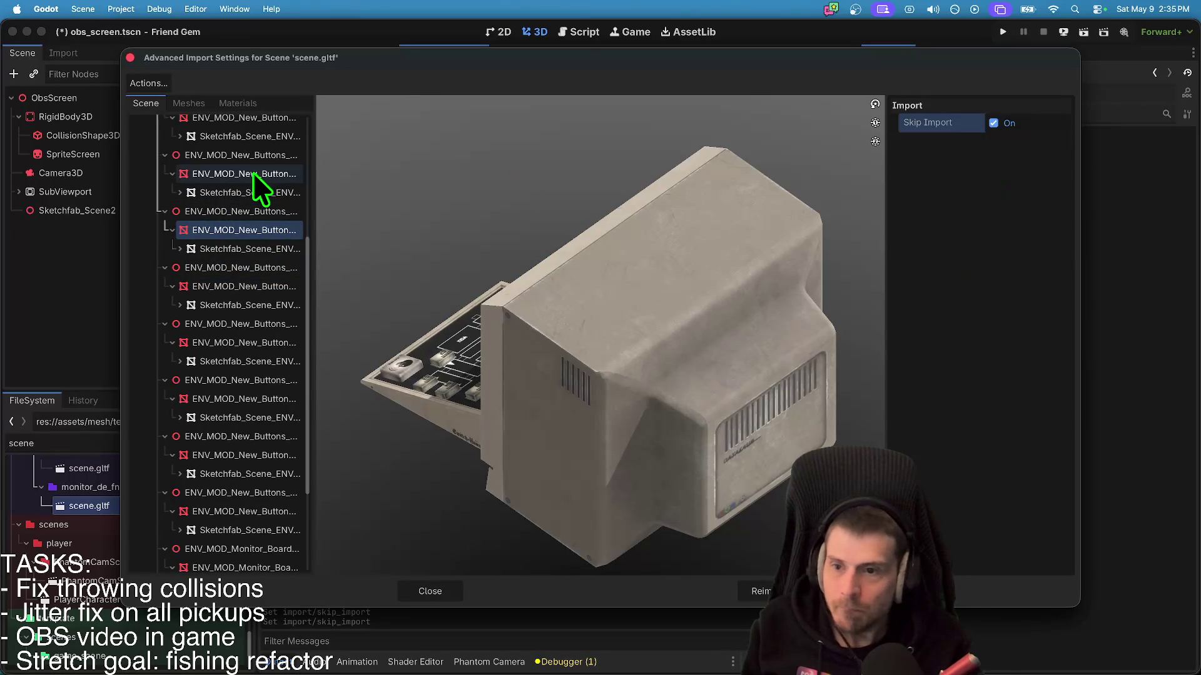
click(263, 177)
click(1007, 157)
scroll(263, 166, up, 1)
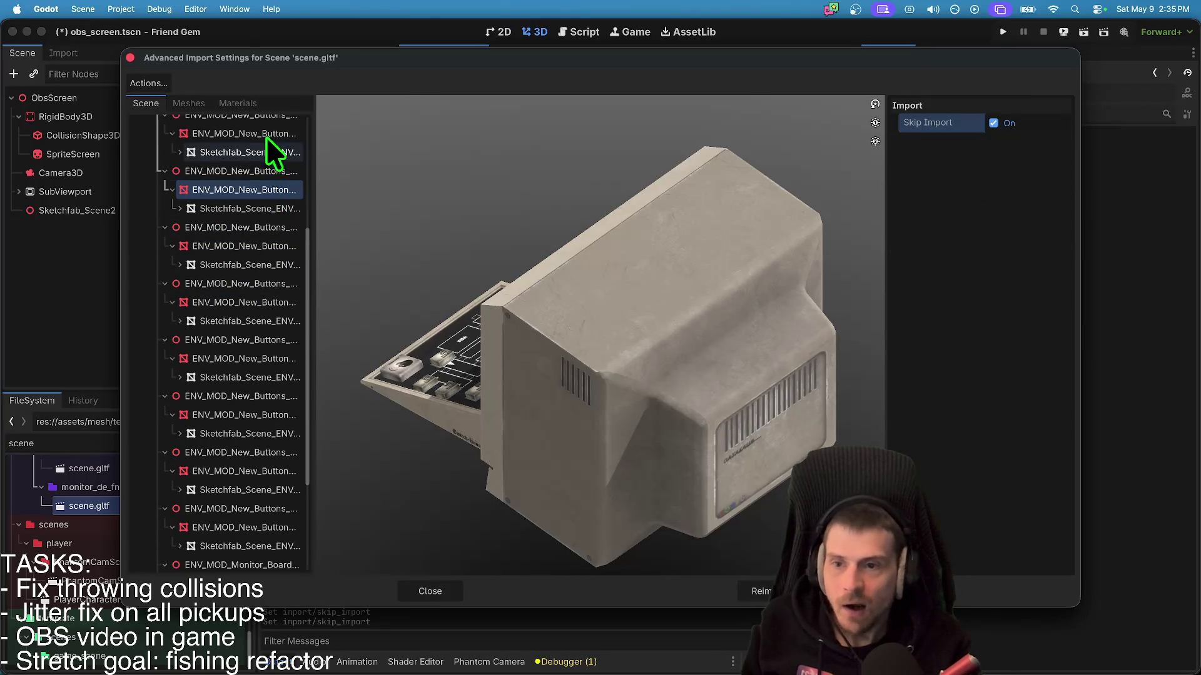
click(264, 139)
scroll(256, 171, up, 2)
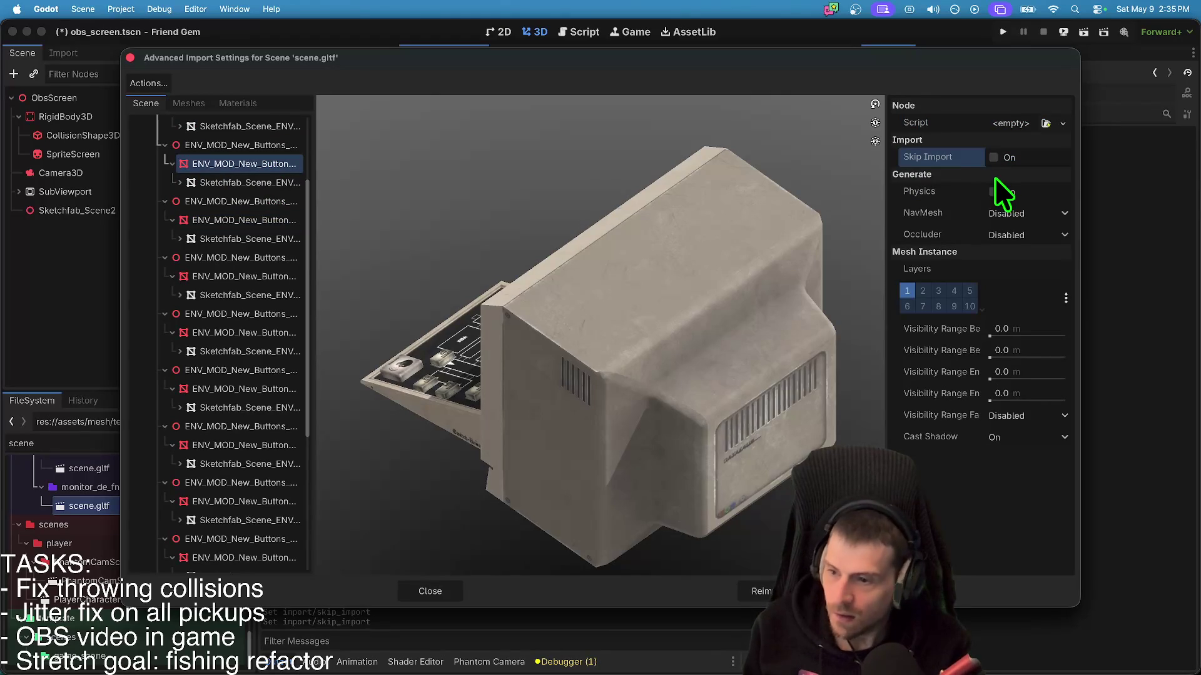
click(993, 157)
scroll(159, 262, up, 3)
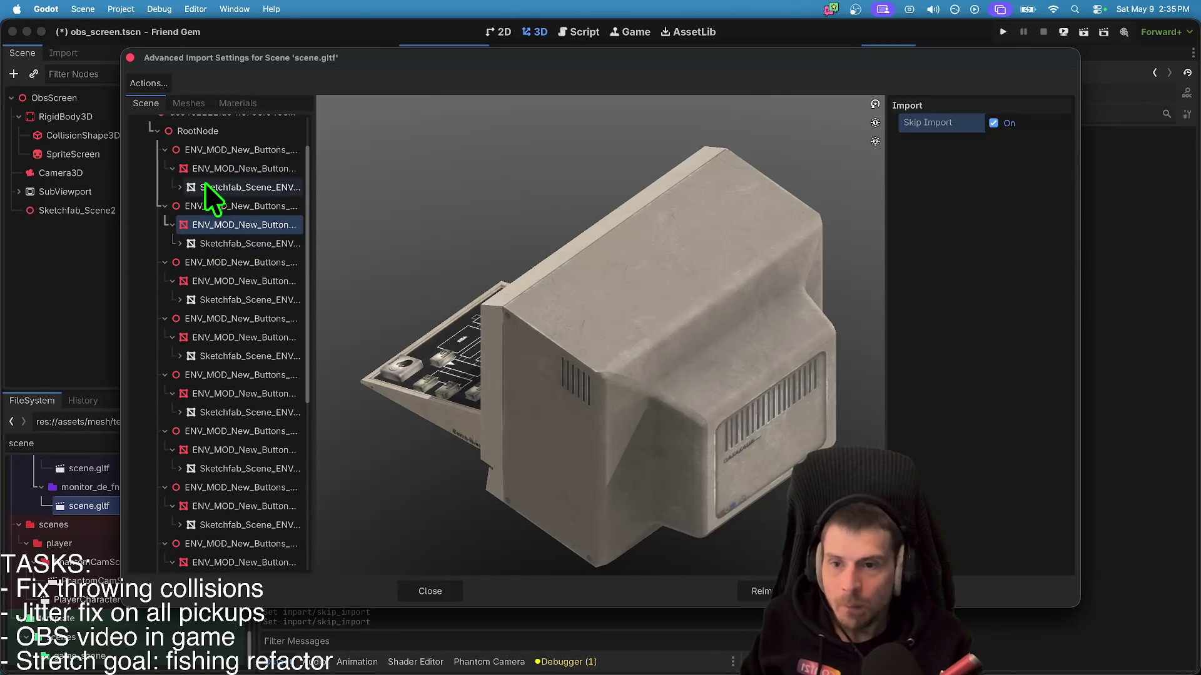
click(230, 167)
click(1043, 157)
scroll(199, 264, up, 3)
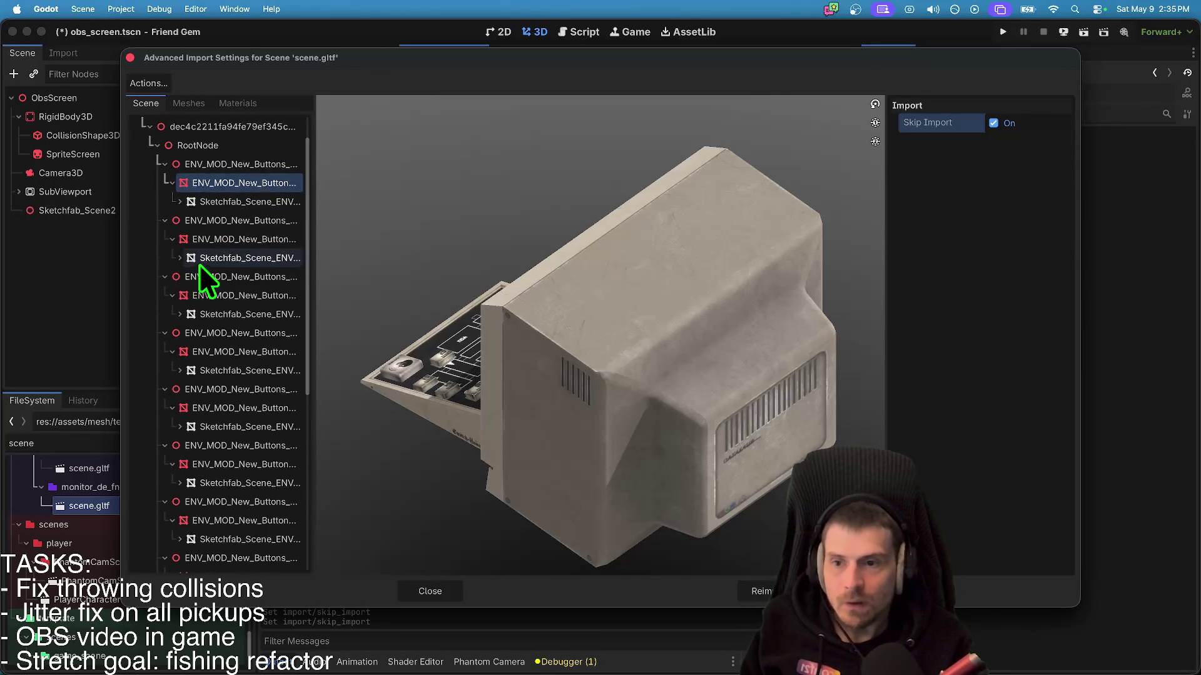
click(763, 592)
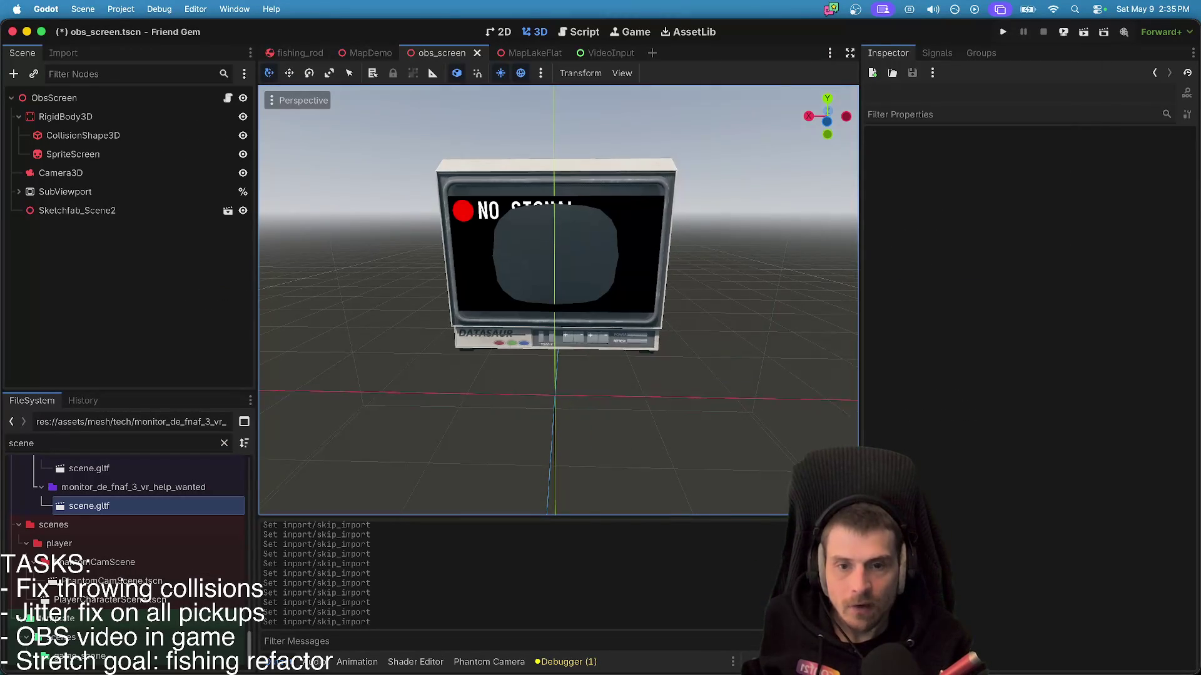
- Select SpriteScreen and drag it along its Z axis until NO SIGNAL shows fully
scroll(550, 375, up, 2)
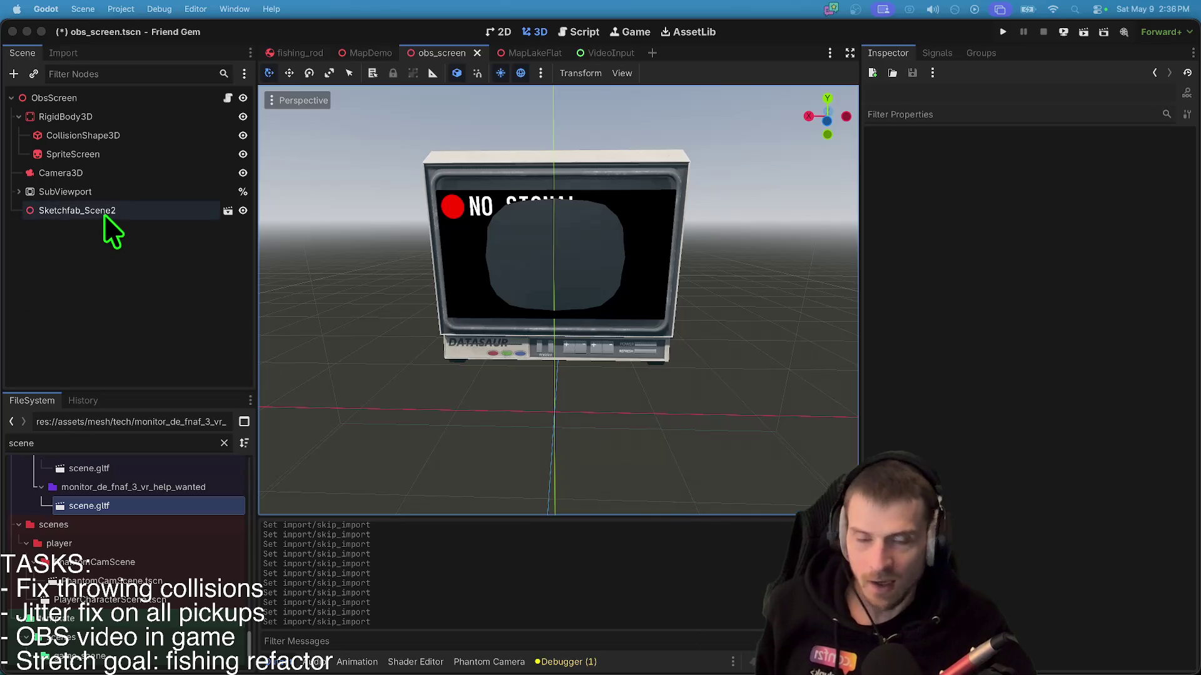
right_click(52, 244)
click(78, 314)
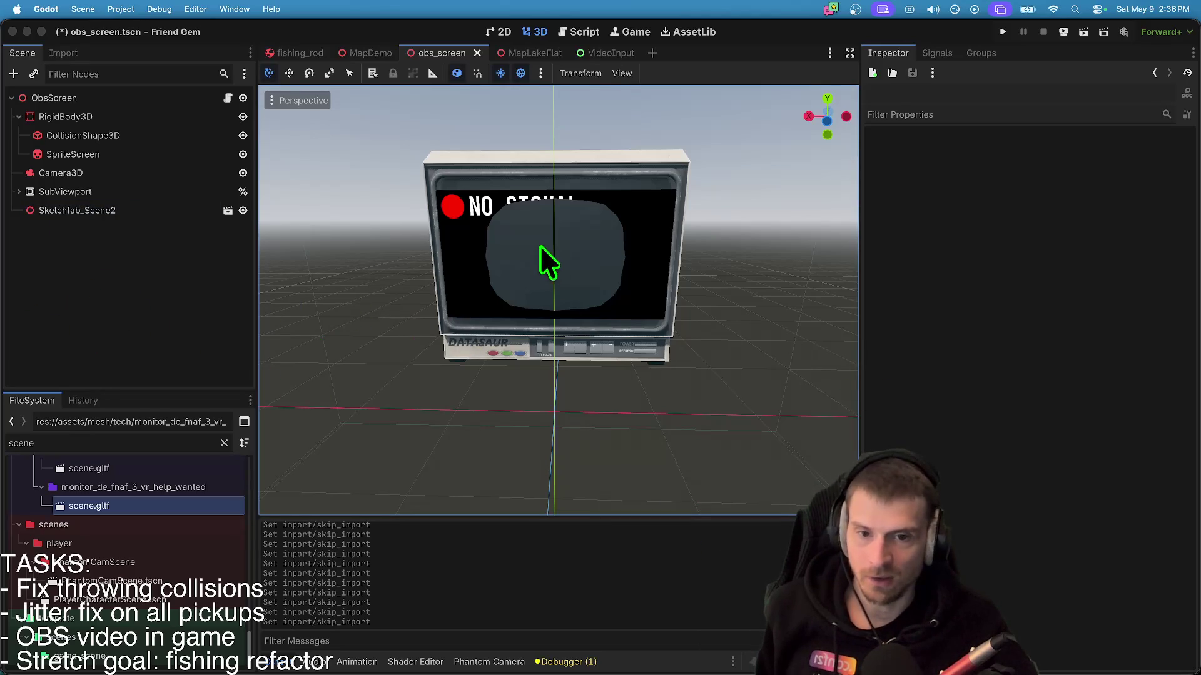
click(75, 154)
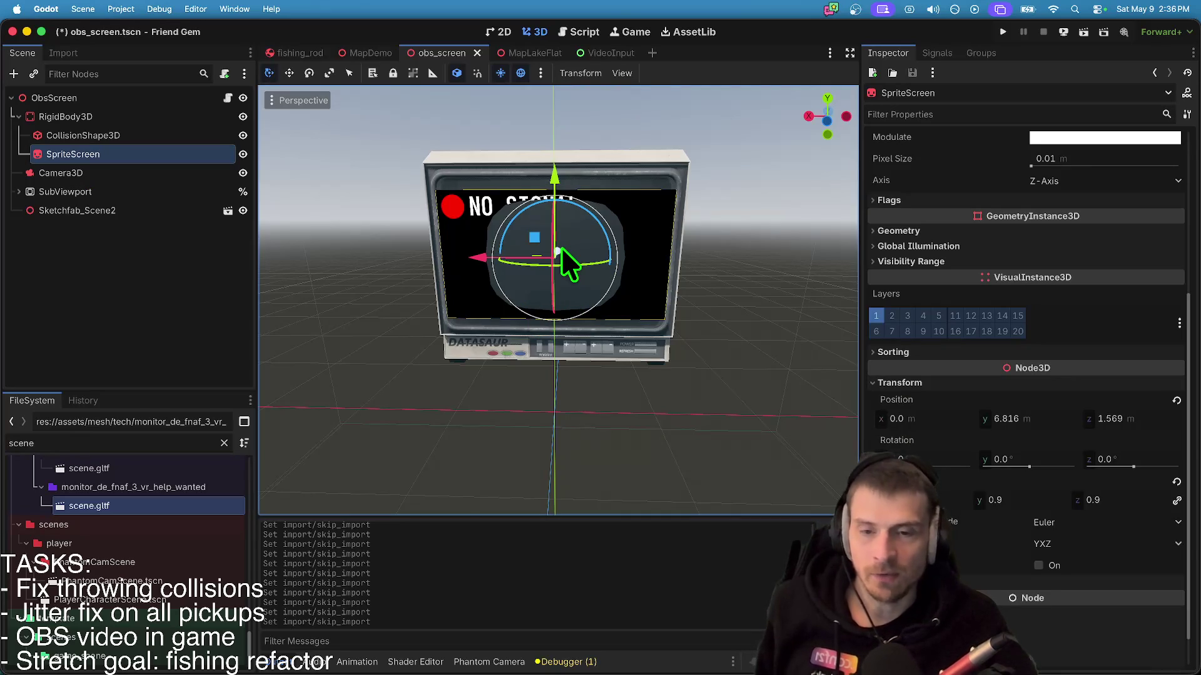
drag(561, 244, 557, 248)
- Add a MeshInstance3D node to the scene and give it a BoxMesh
click(111, 289)
key(super+a)
text(mesh)
key(Return)
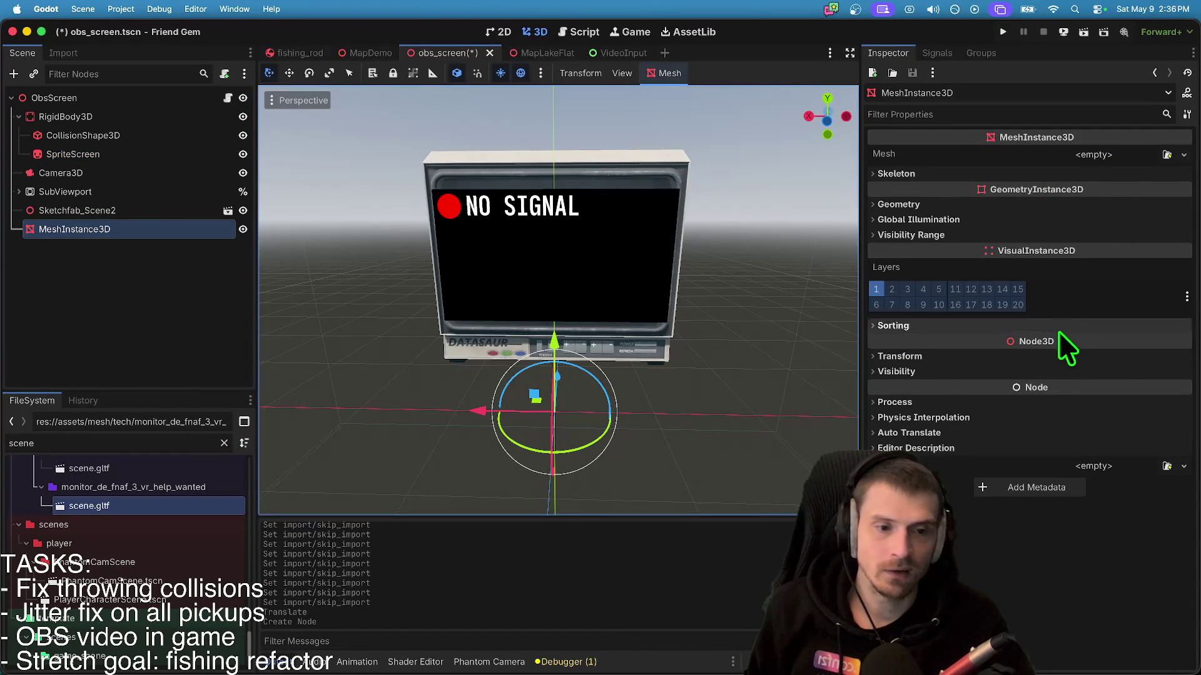
click(1121, 155)
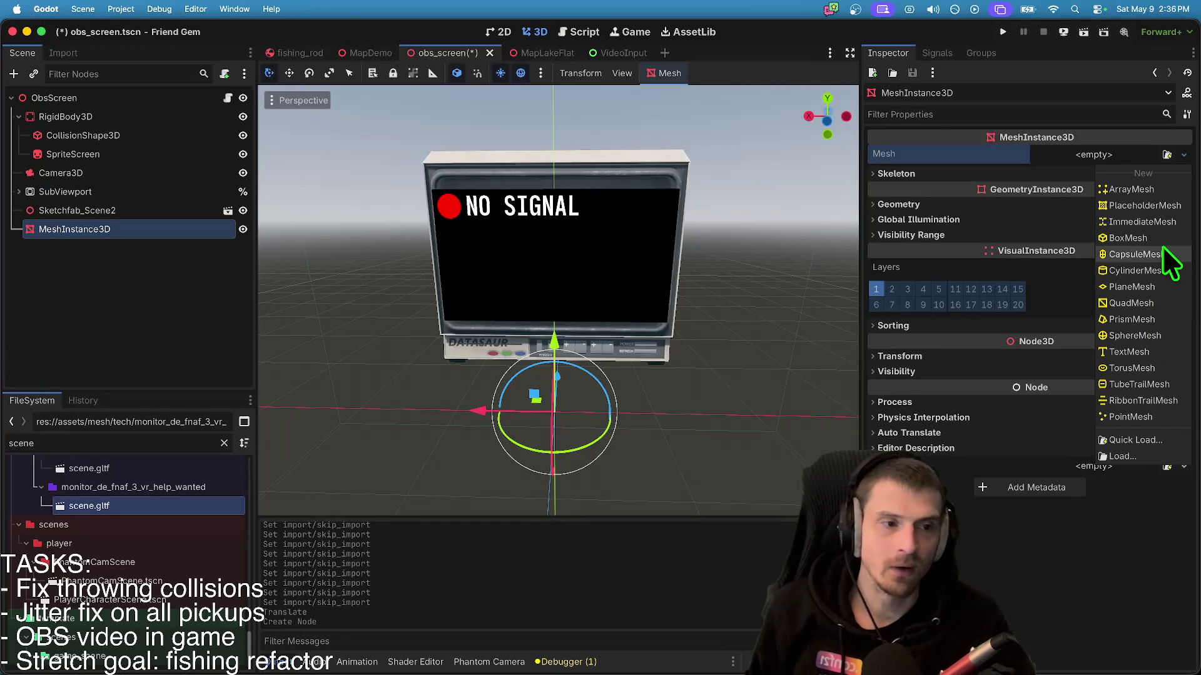
click(1127, 238)
- Make the box 10 m tall and lift it in front of the NO SIGNAL screen
scroll(588, 279, right, 5)
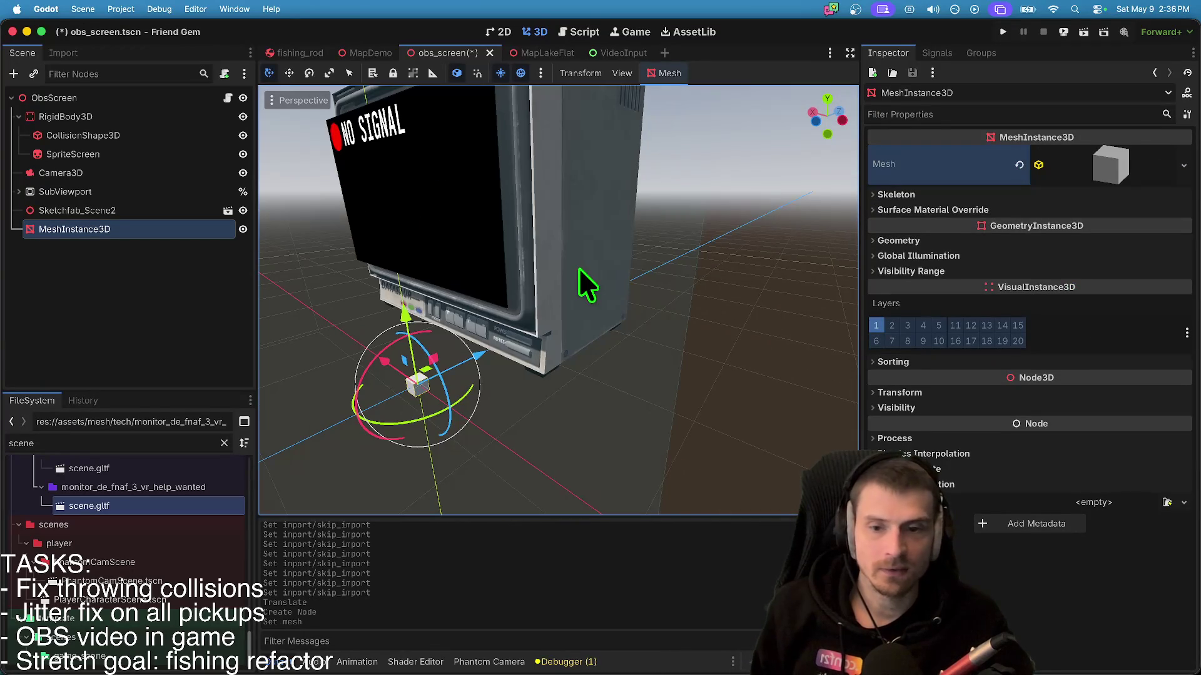
click(588, 289)
click(108, 232)
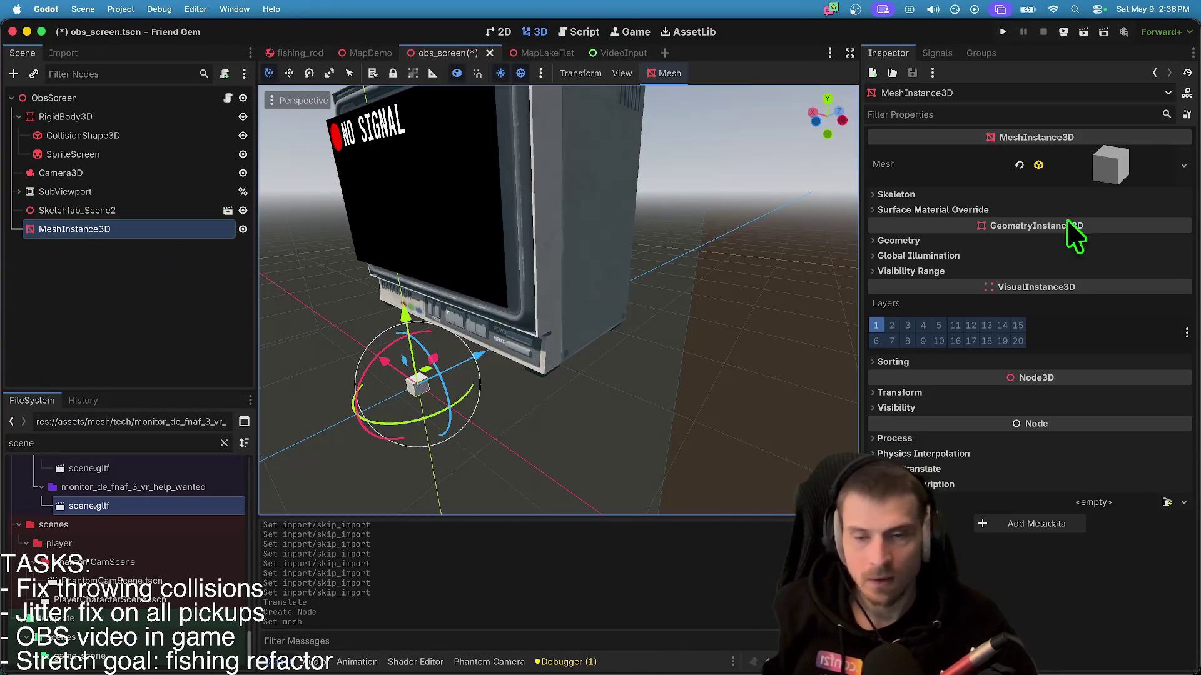
click(1137, 166)
click(1021, 309)
text(2.0)
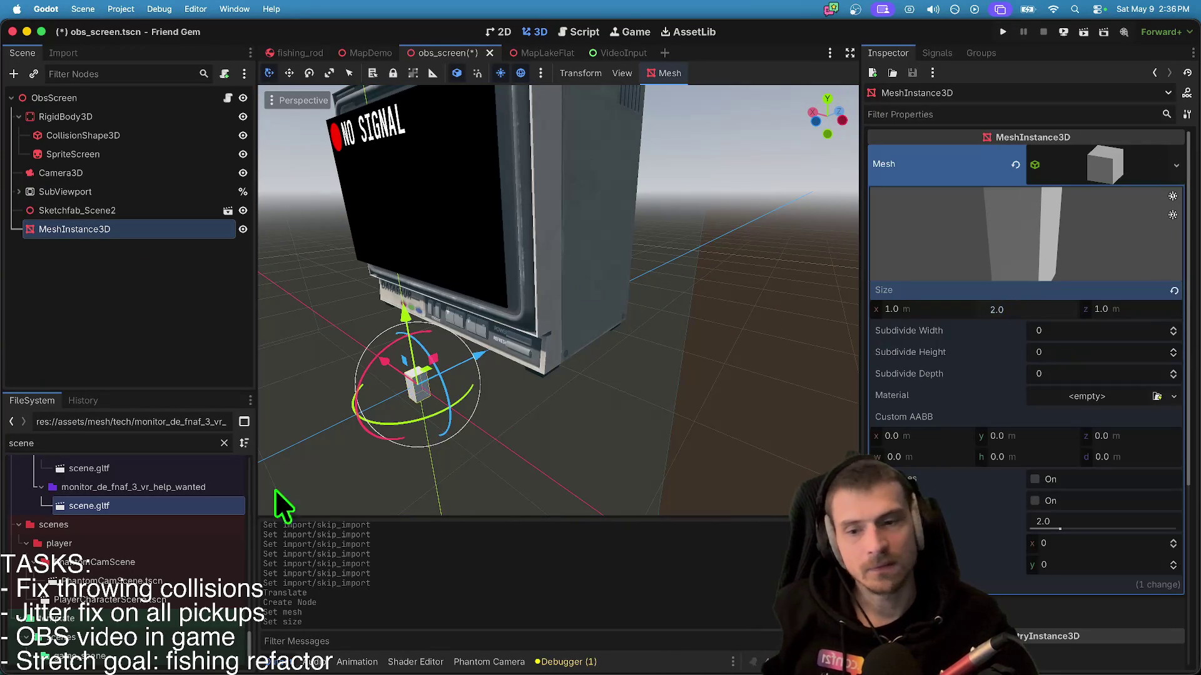
drag(408, 310, 394, 156)
click(513, 263)
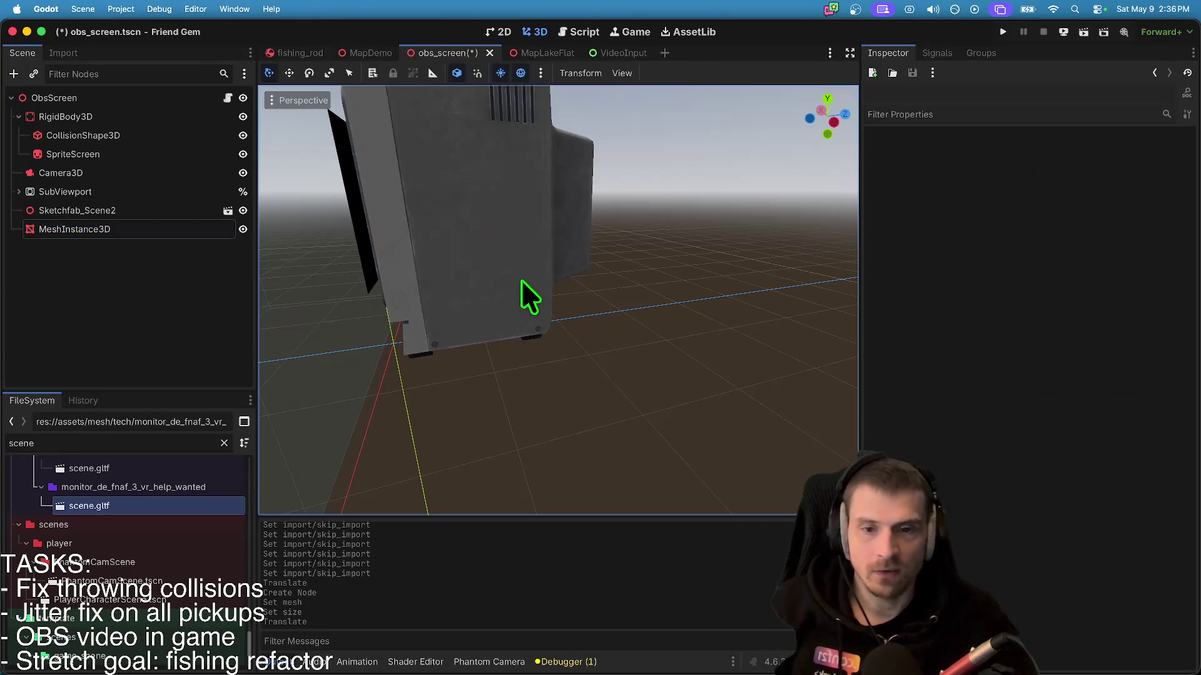
scroll(547, 375, right, 10)
scroll(547, 301, right, 10)
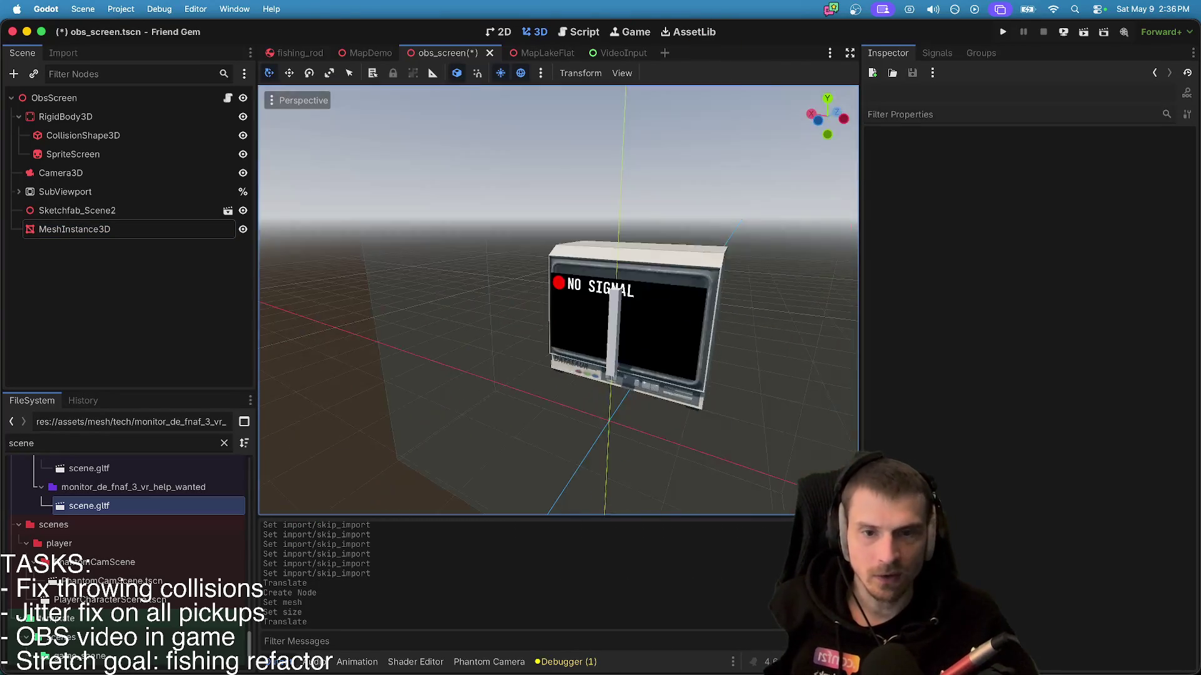
key(super+Tab)
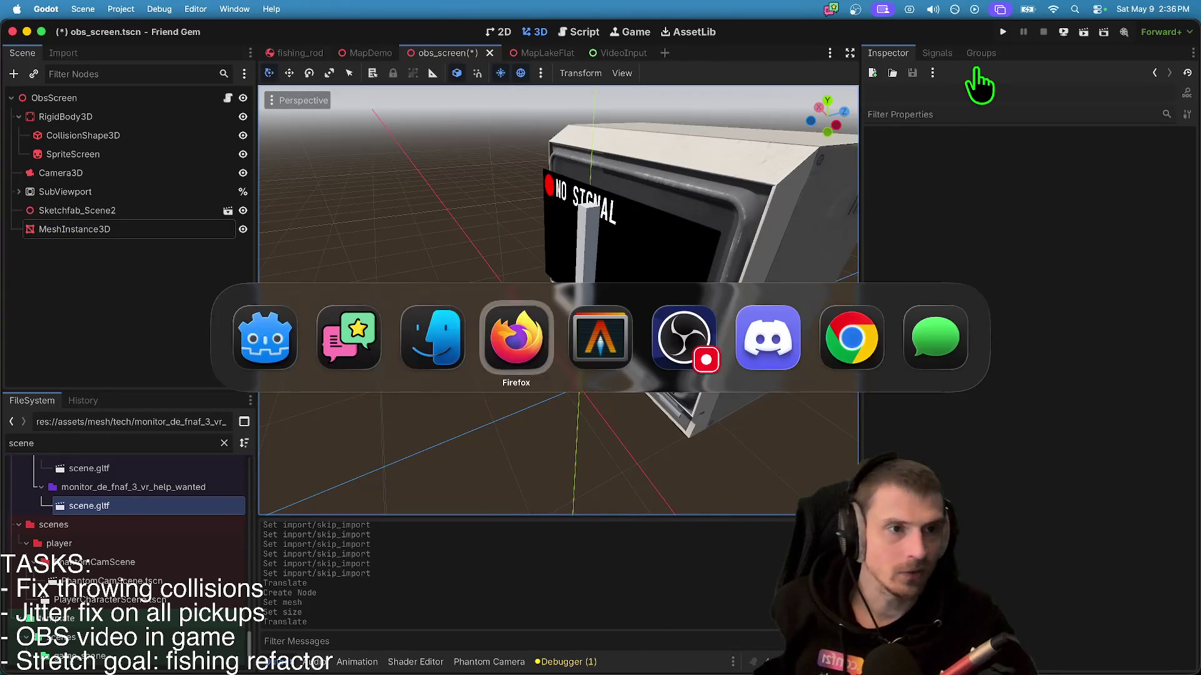
key(super+Tab)
key(super+Tab)
key(super+Tab)
key(super+Tab)
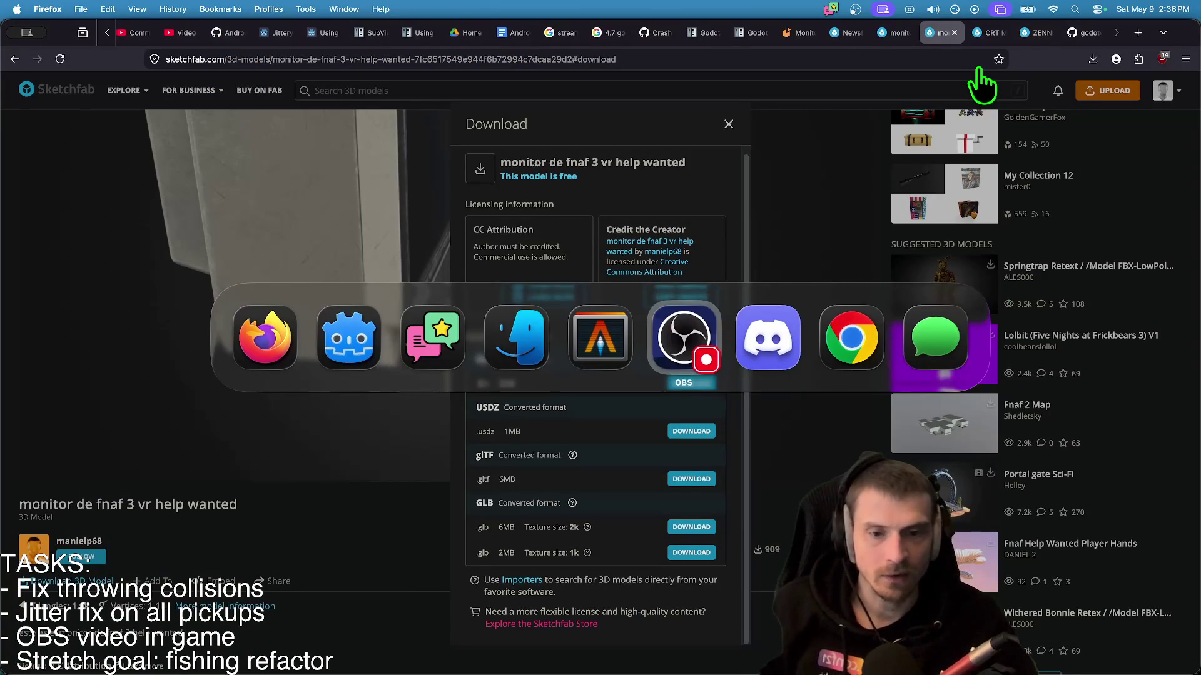
key(super+Tab)
key(super+Tab)
key(super+shift+Tab)
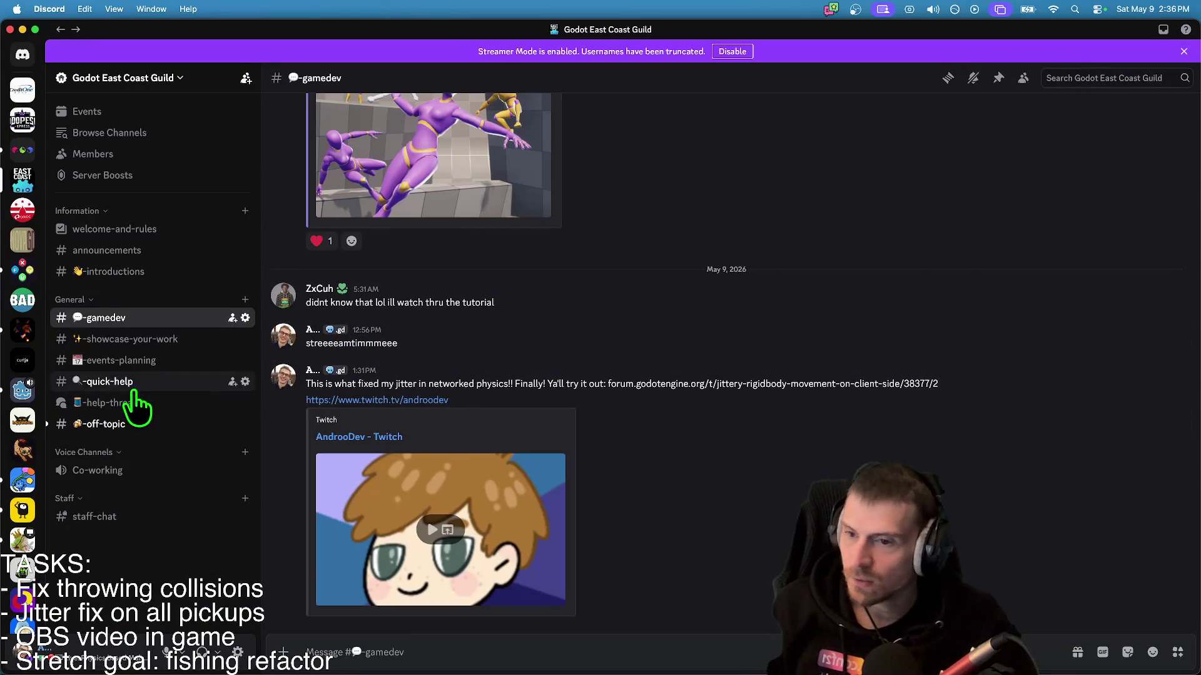
click(23, 150)
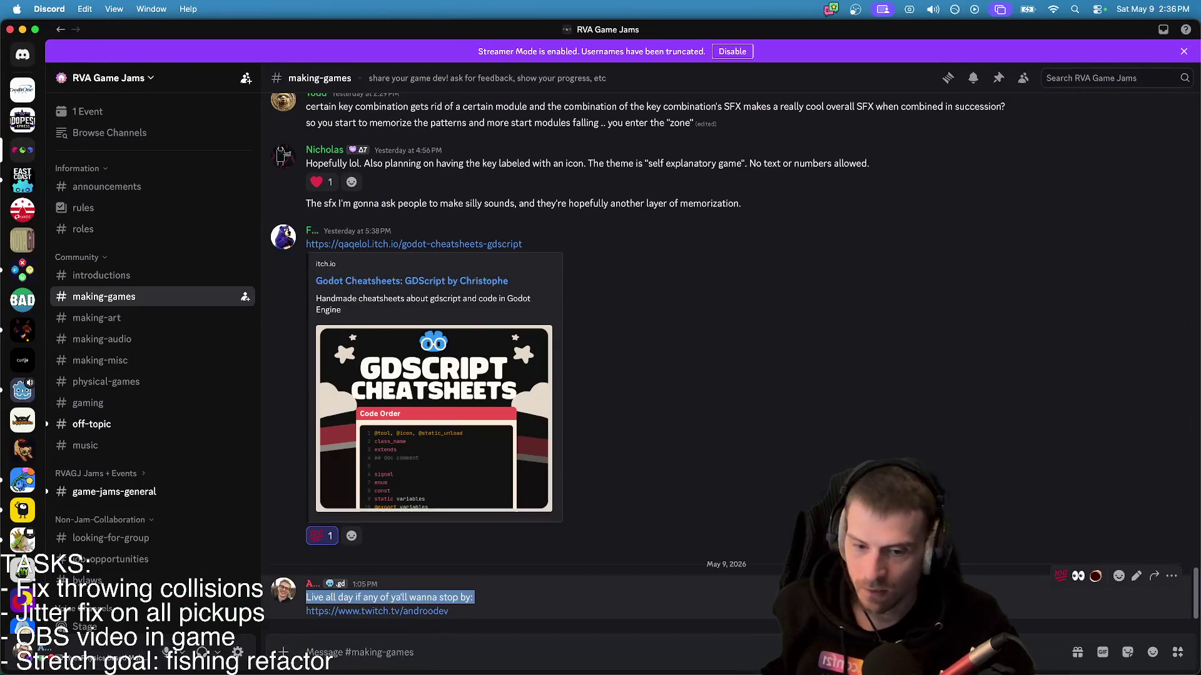
key(super+Tab)
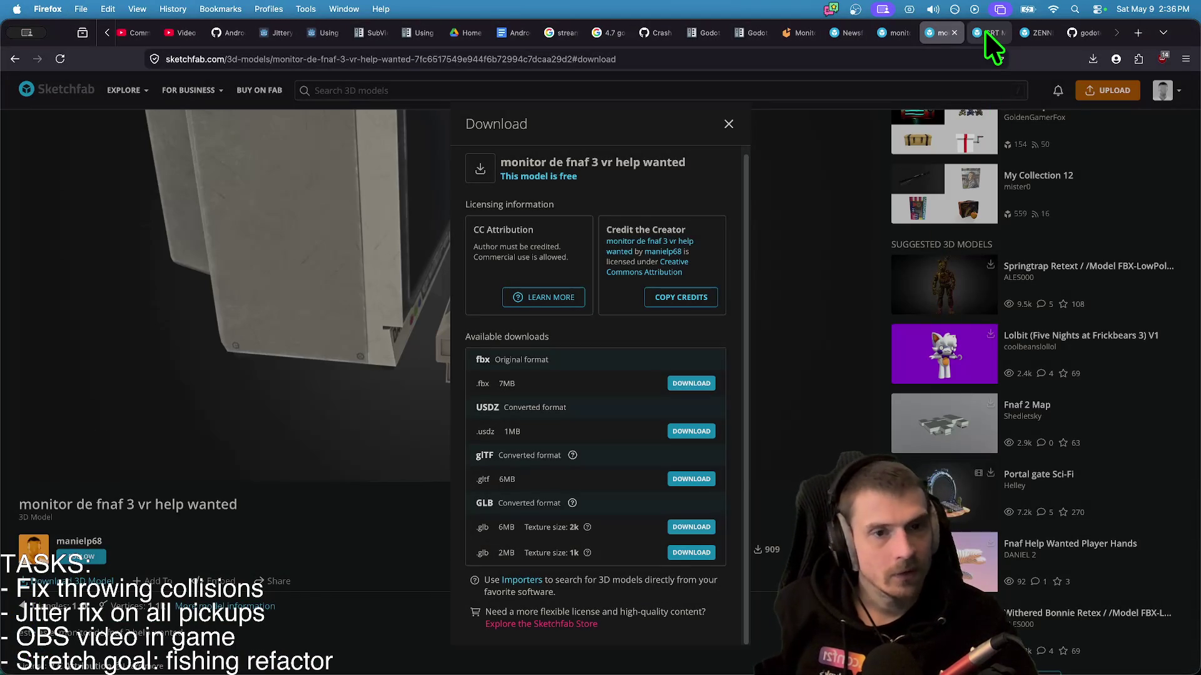
click(984, 30)
key(ctrl+Tab)
key(ctrl+Tab)
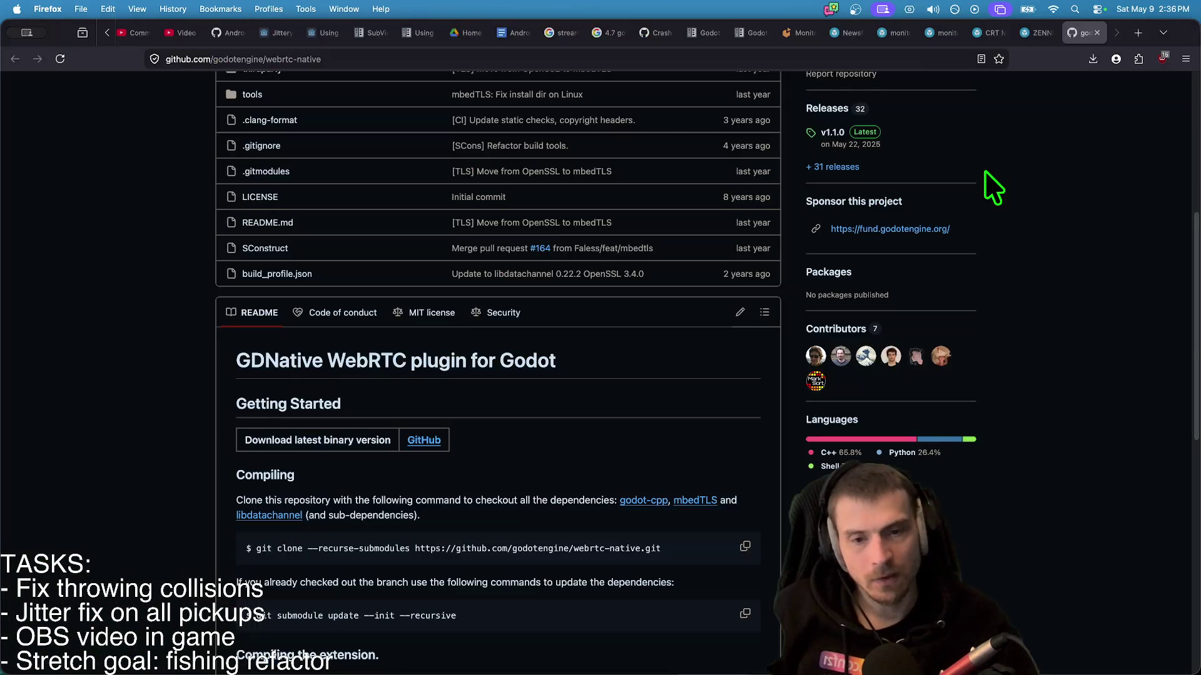
key(super+Tab)
key(super+Tab)
key(super+Tab)
key(super+Tab)
key(super+Tab)
key(super+Tab)
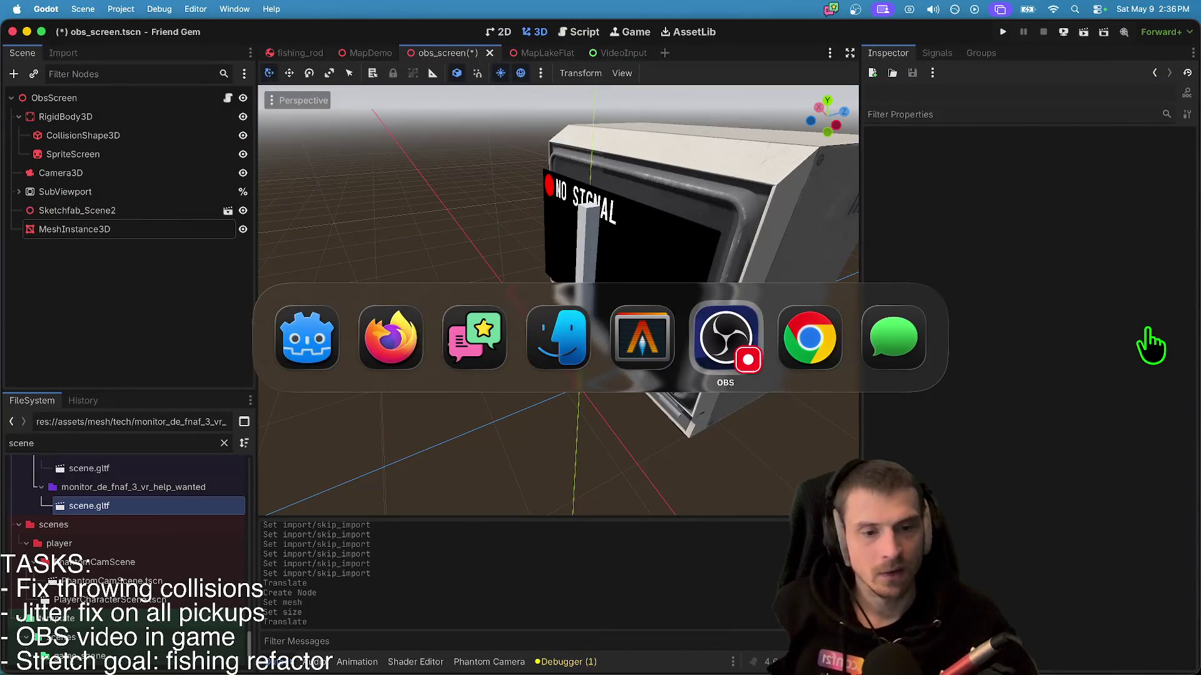
- Set the box mesh width to 17 m
key(Escape)
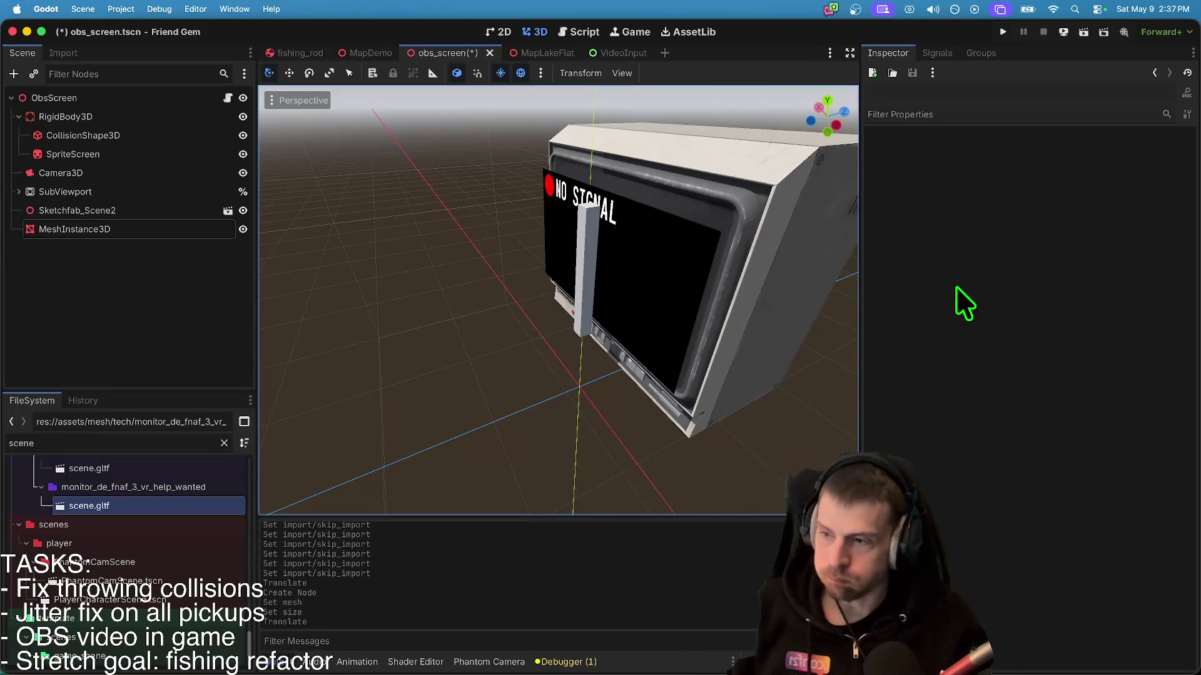
click(127, 229)
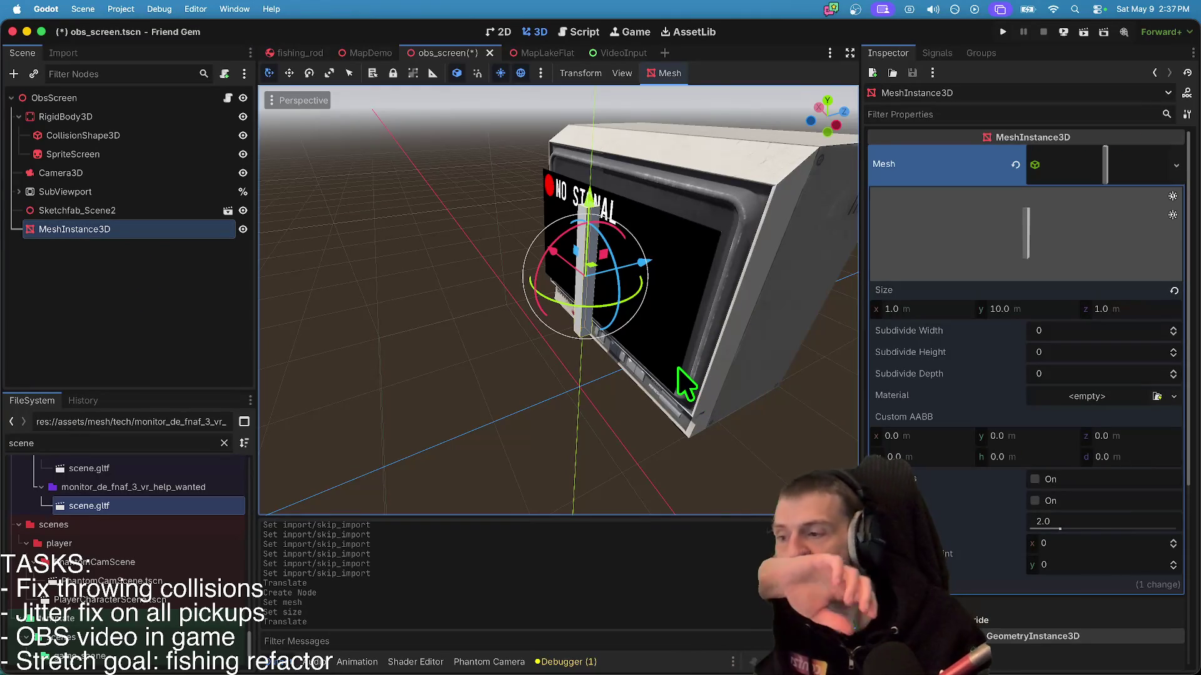
click(1067, 314)
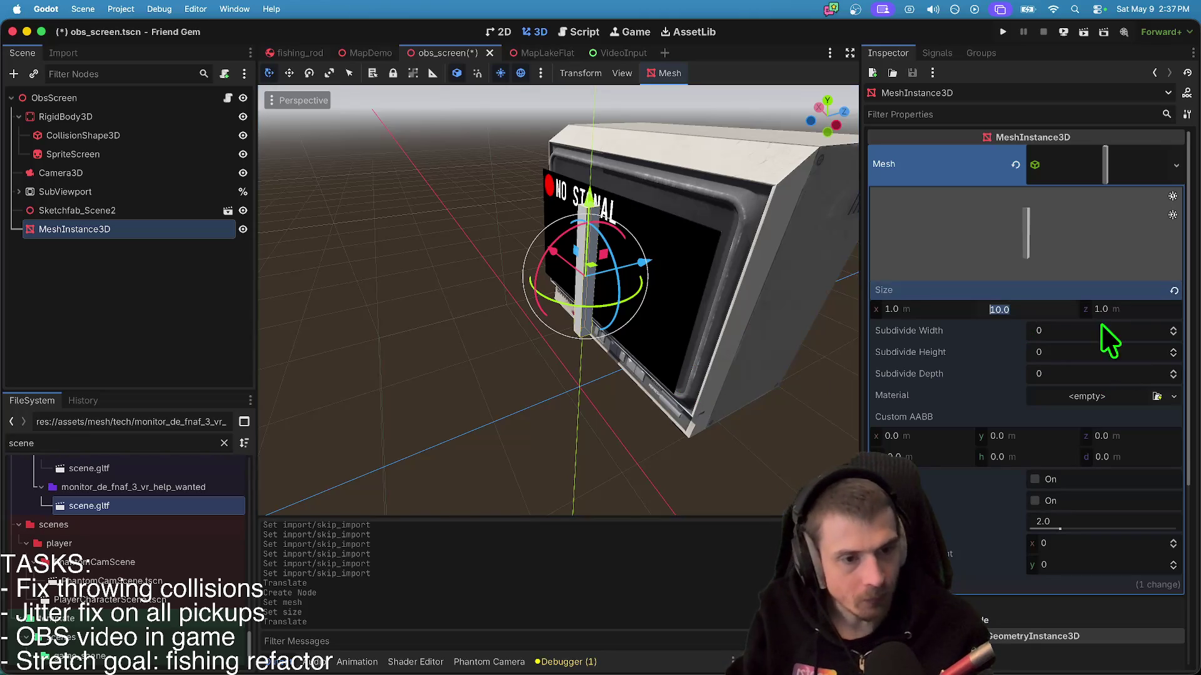
key(shift+Tab)
key(Up)
key(Up)
key(Up)
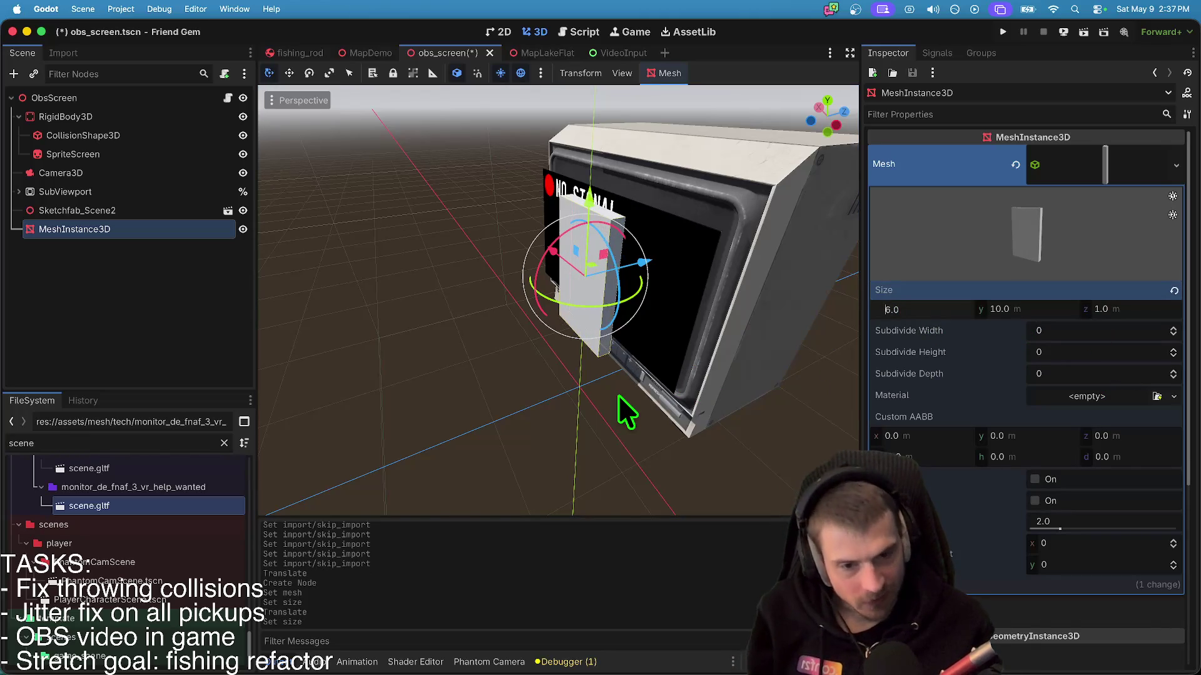
key(Up)
key(Return)
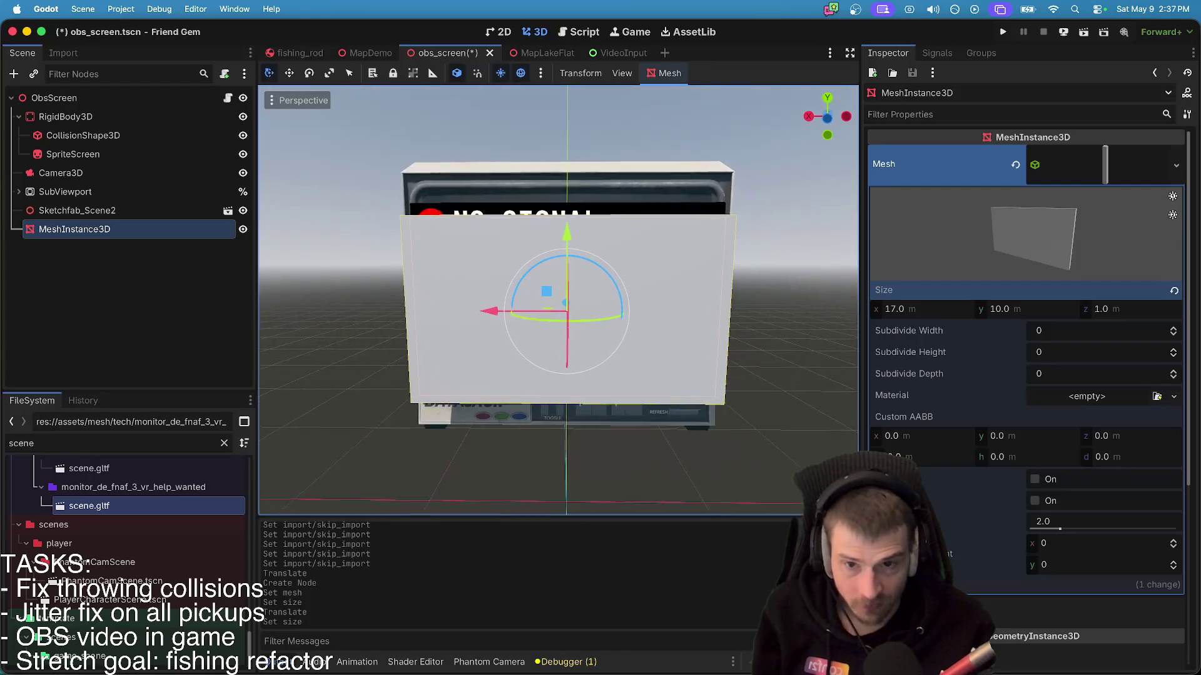
key(super+z)
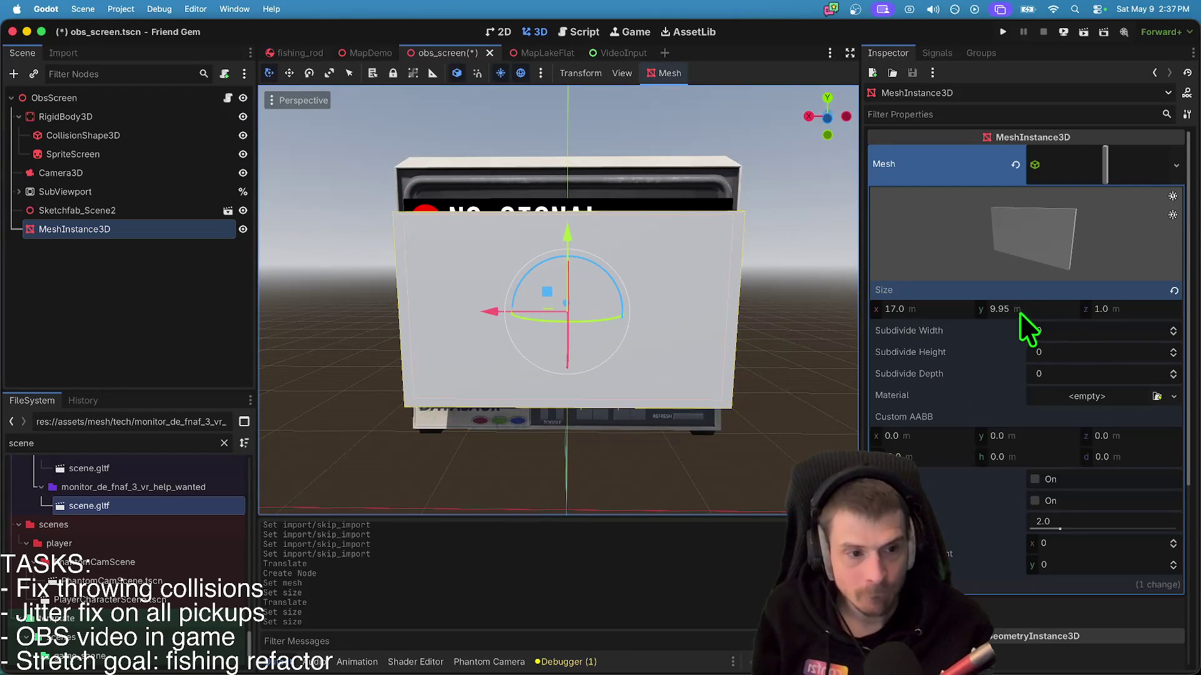
- Set the panel height to 11 m and push it along Z against the monitor screen
click(1017, 310)
key(Up)
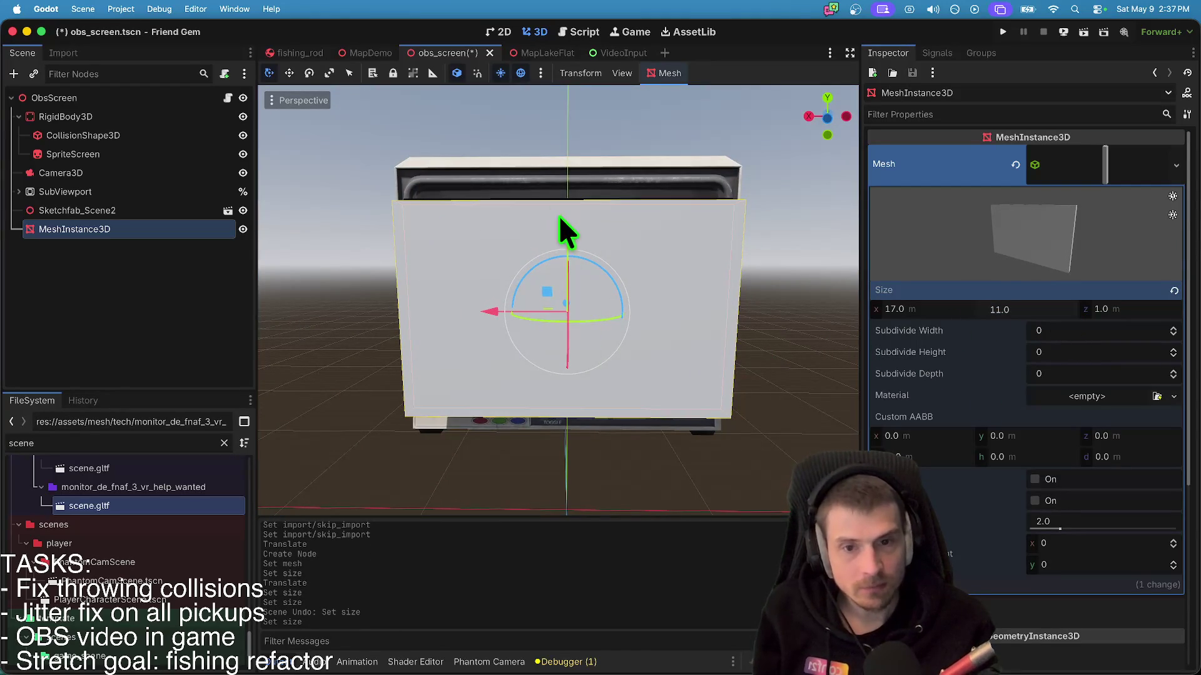
drag(729, 367, 732, 366)
mouse_move(570, 325)
mouse_down()
mouse_move(590, 321)
mouse_move(579, 266)
mouse_move(620, 278)
mouse_move(688, 263)
mouse_move(680, 284)
mouse_up()
- Nudge the panel further along Z and give it a new StandardMaterial3D with black albedo
drag(653, 341, 641, 343)
click(1144, 397)
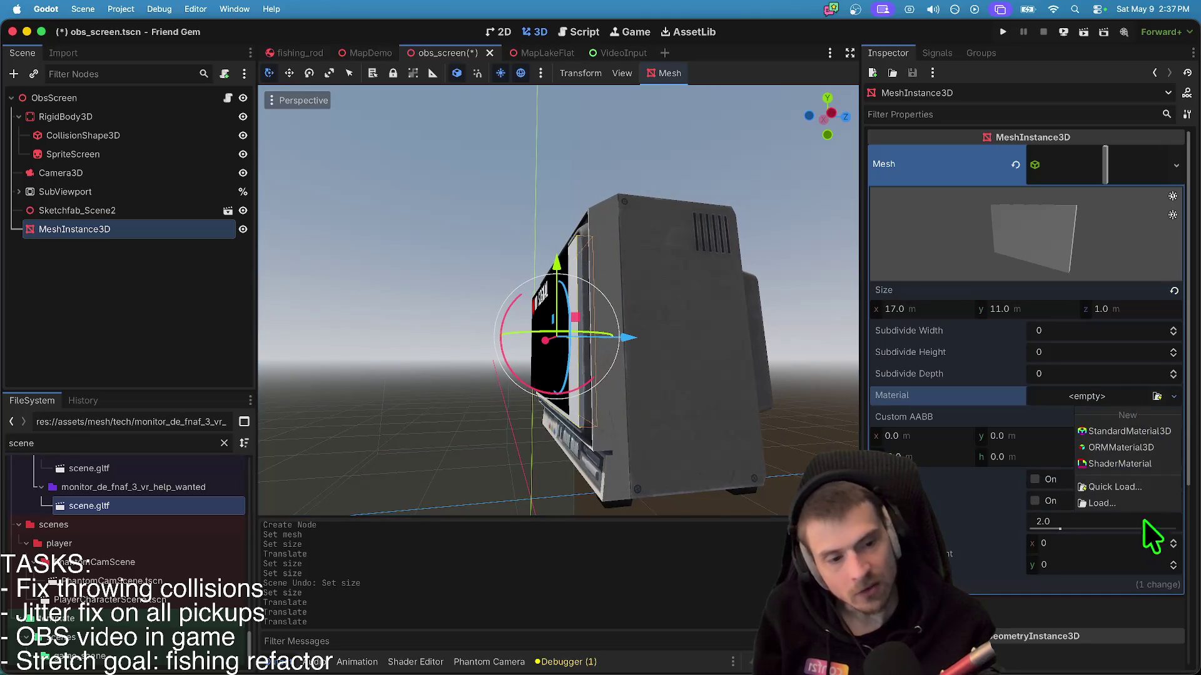
click(1153, 433)
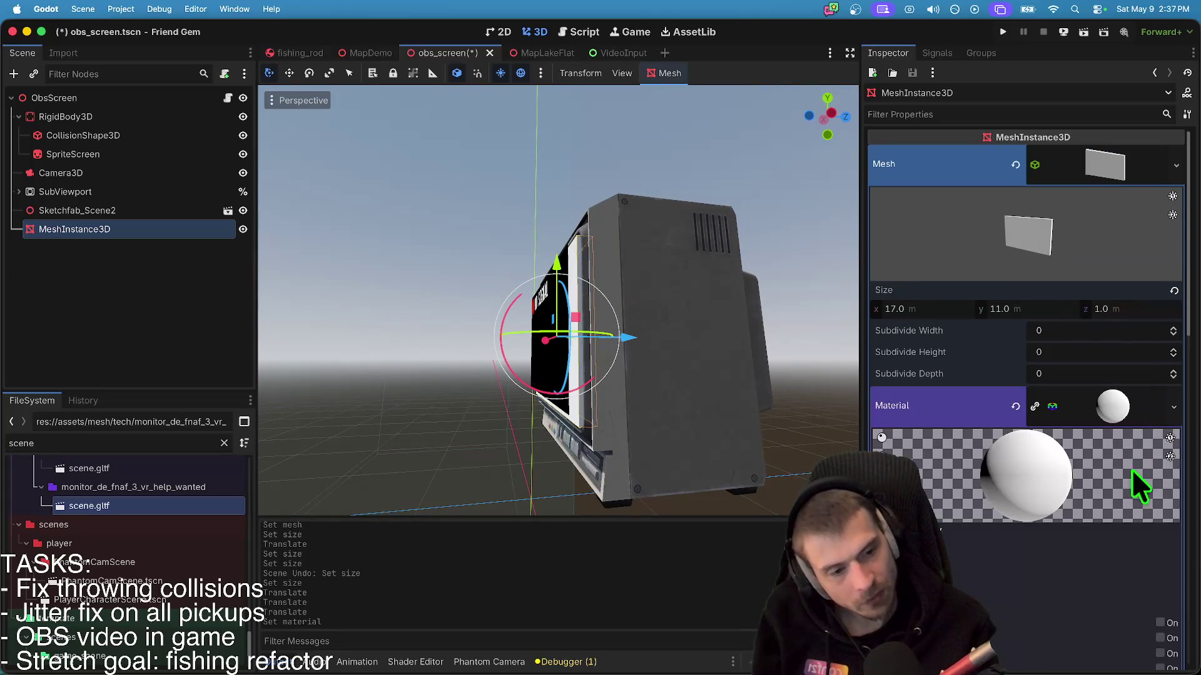
click(1040, 573)
scroll(1063, 581, down, 1)
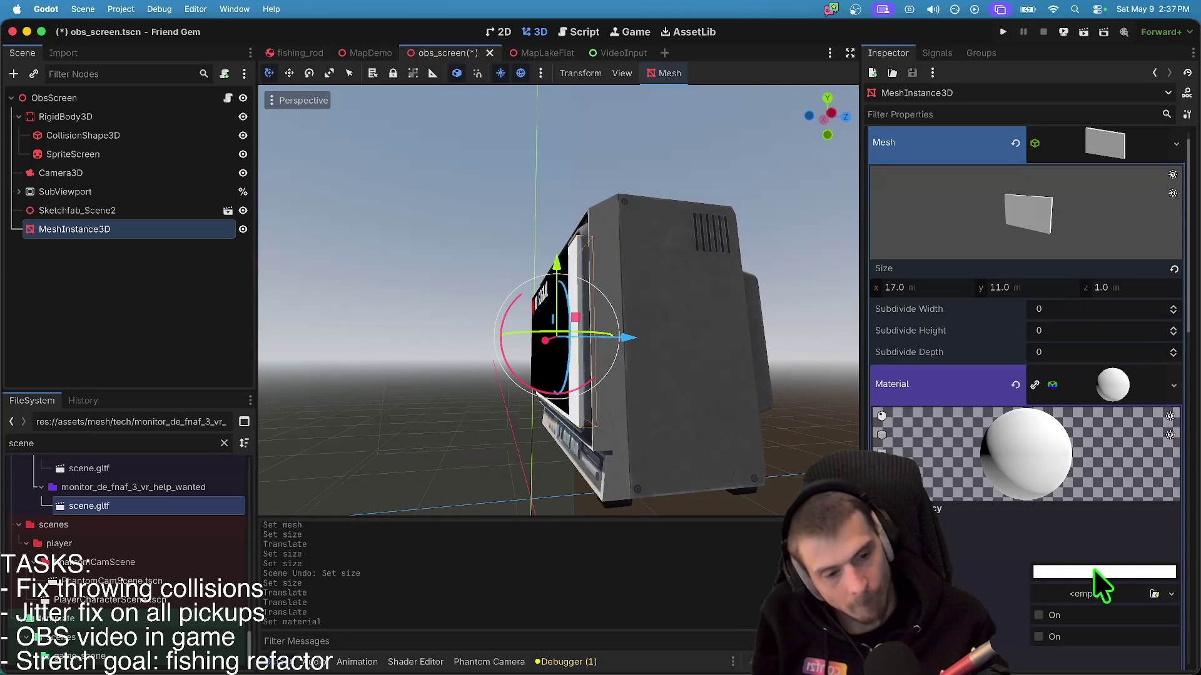
click(1099, 570)
drag(1190, 287, 1153, 654)
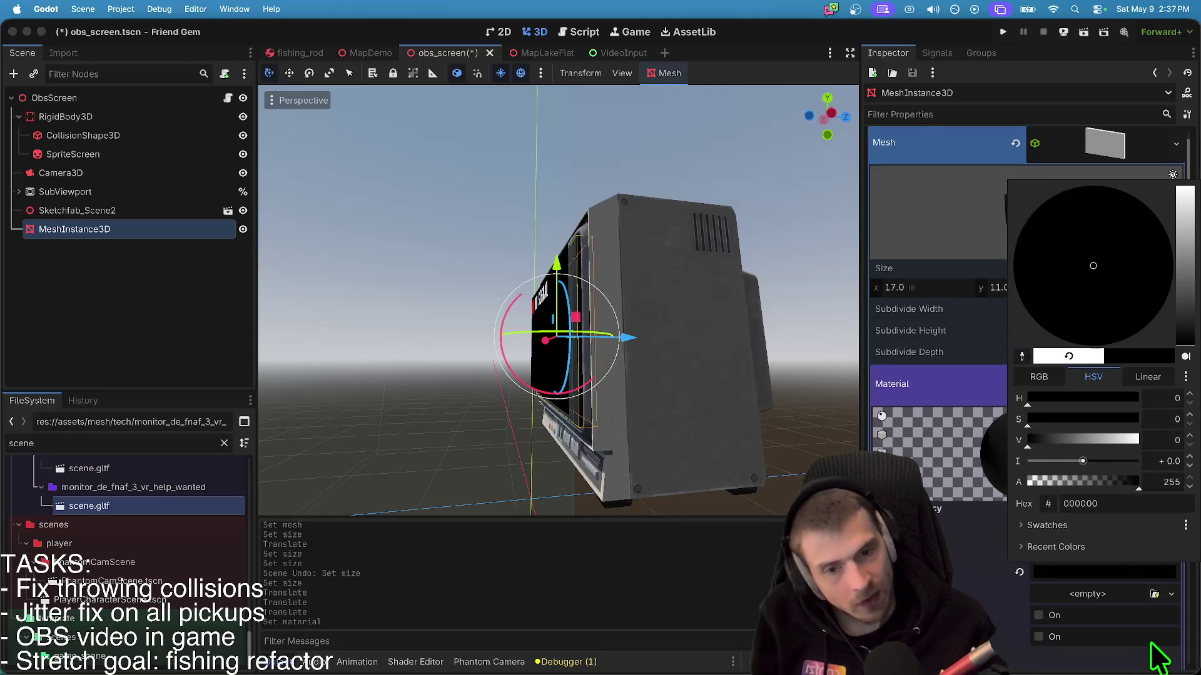
click(1156, 657)
- Set the material's Metallic Specular to 0.0
scroll(1033, 604, down, 5)
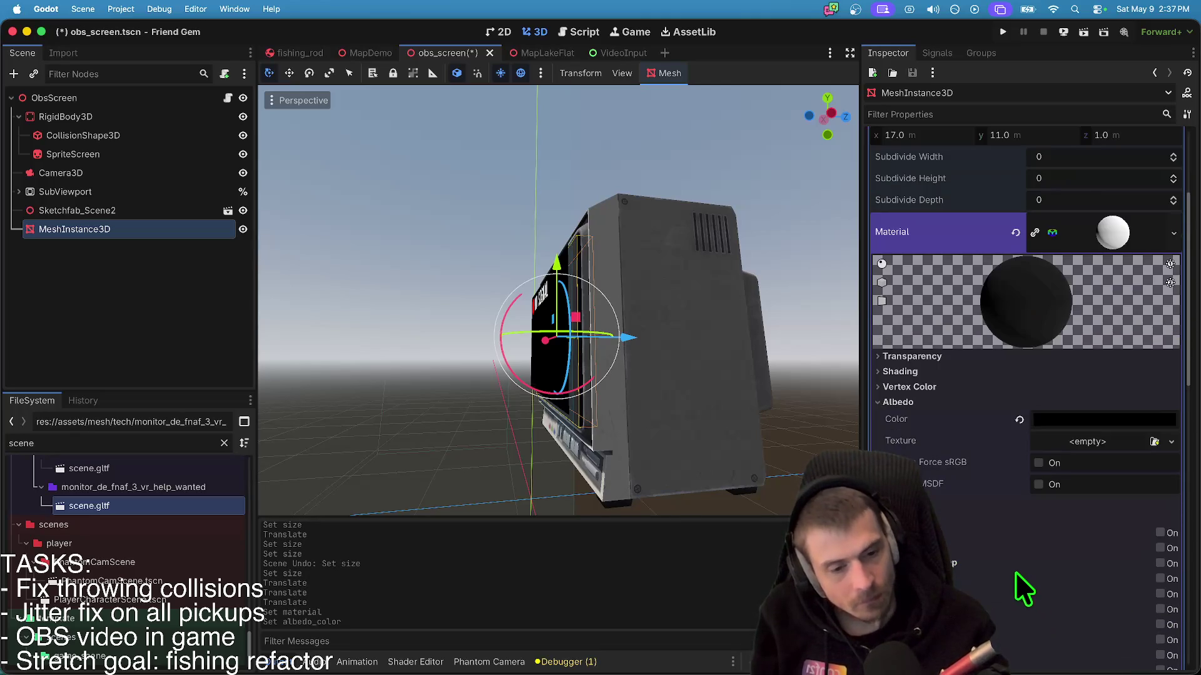
scroll(1032, 619, down, 1)
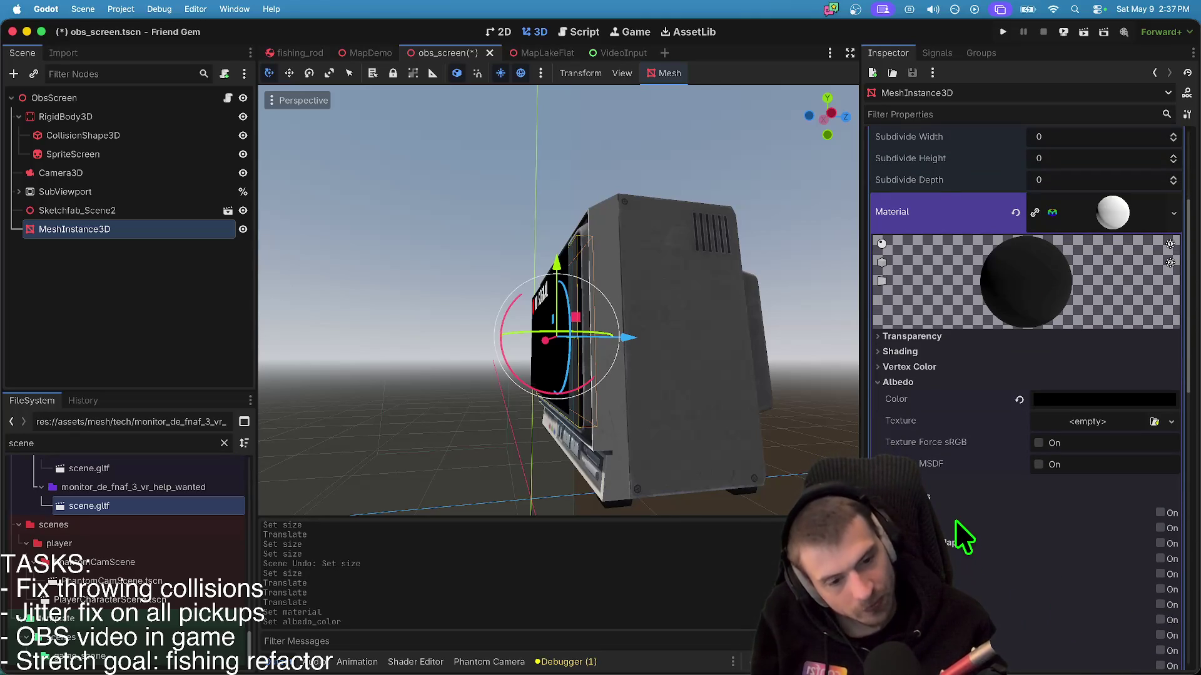
click(1081, 519)
key(Return)
drag(450, 354, 269, 354)
- Increase the panel height to 12 m and shift it along Z
scroll(1070, 330, up, 5)
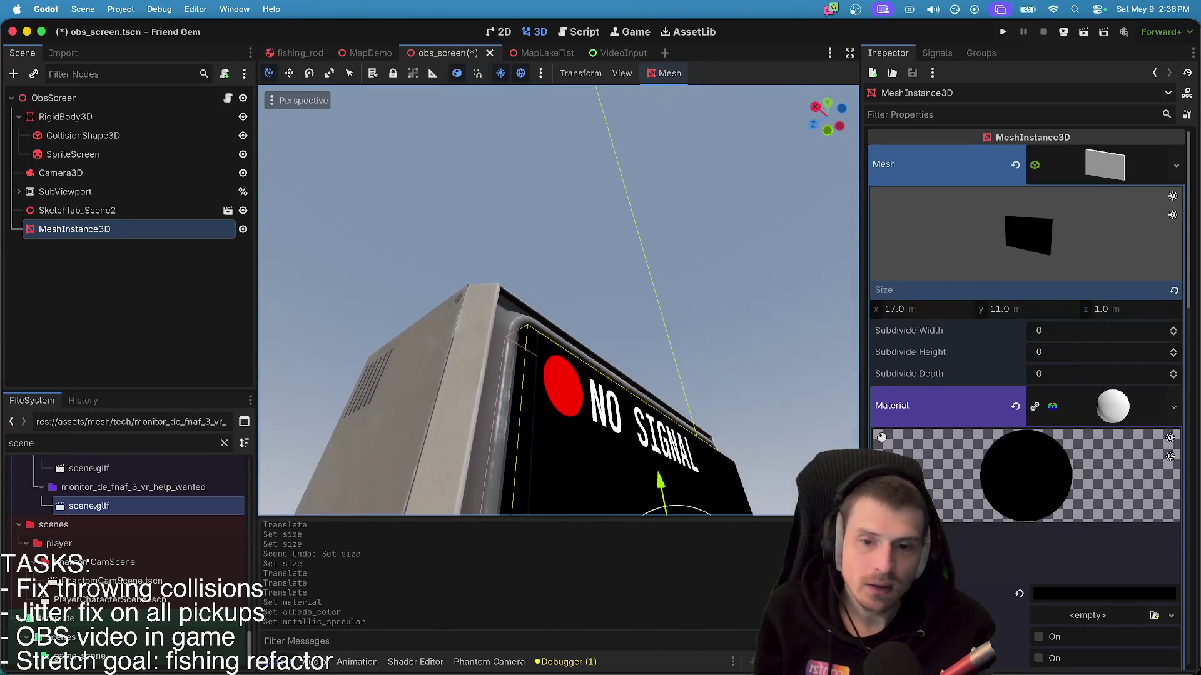
drag(1049, 302, 1057, 302)
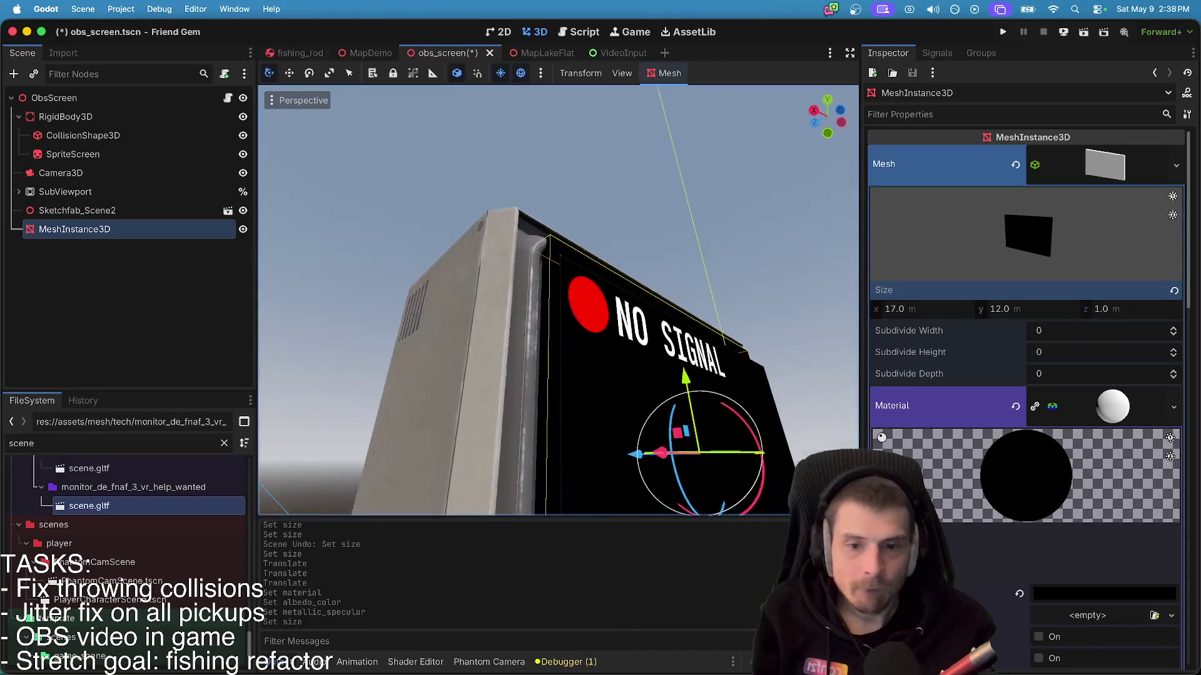
scroll(706, 384, right, 2)
drag(706, 347, 700, 352)
- Reduce the panel height to 11.5 m and move it onto the monitor's screen
scroll(700, 351, down, 2)
click(1041, 312)
text(11.5)
key(Return)
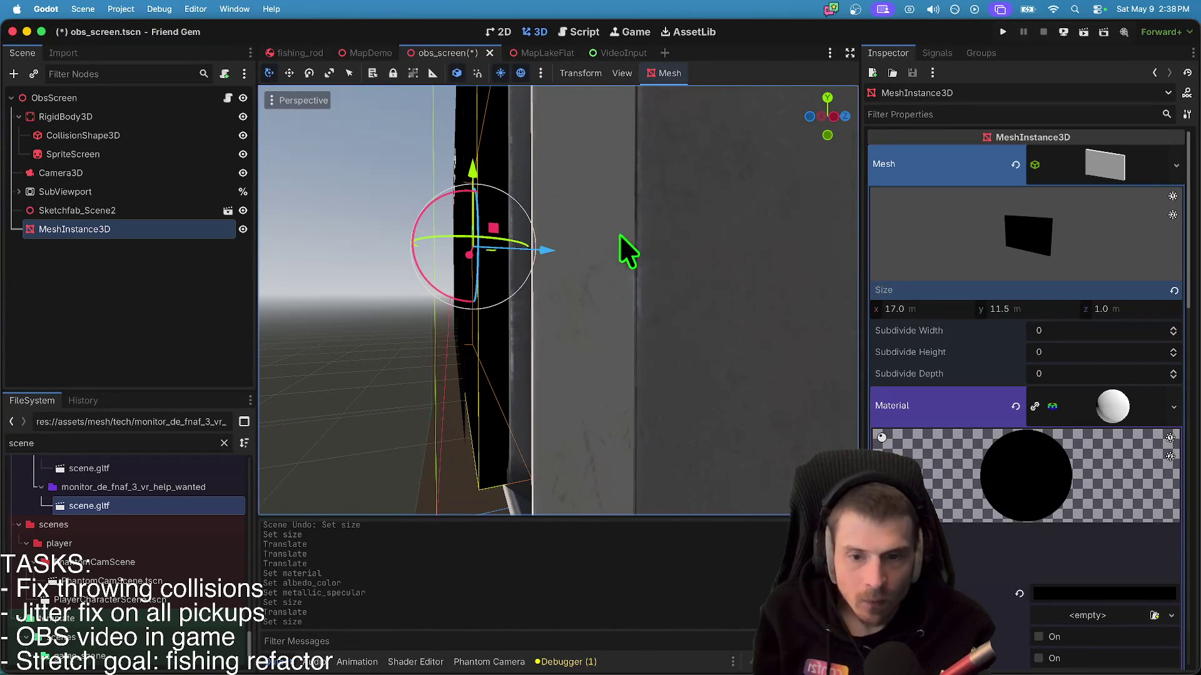
mouse_move(545, 253)
mouse_down()
mouse_move(563, 247)
mouse_move(549, 253)
mouse_up()
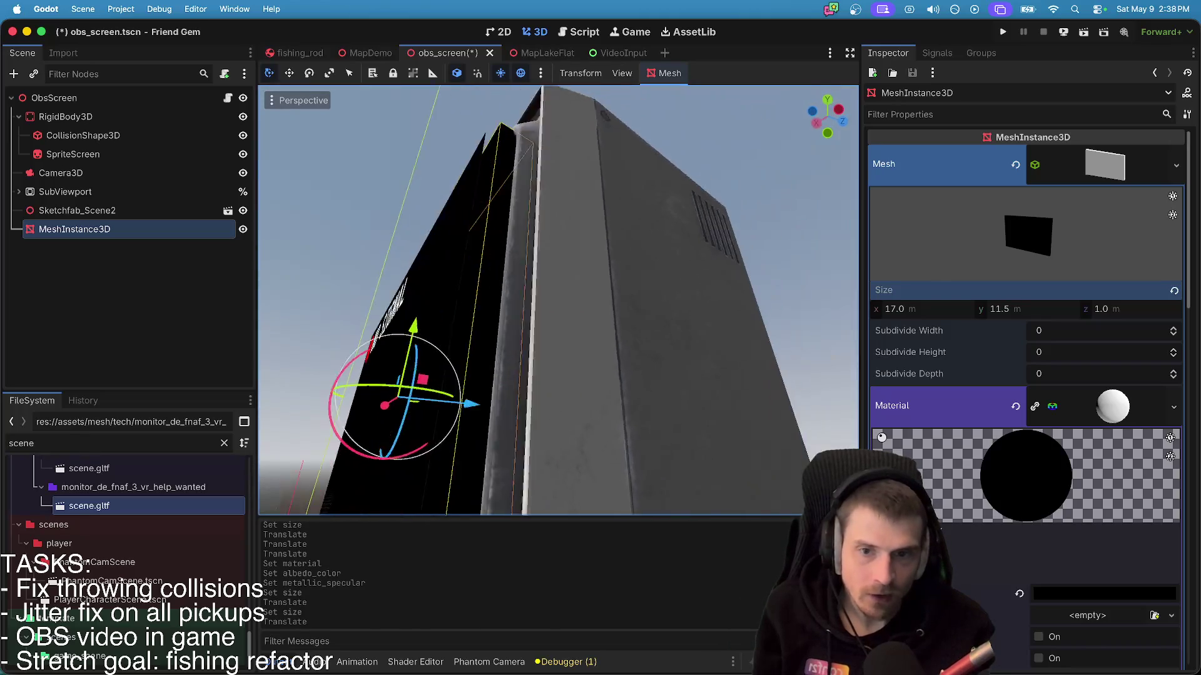
scroll(558, 301, down, 5)
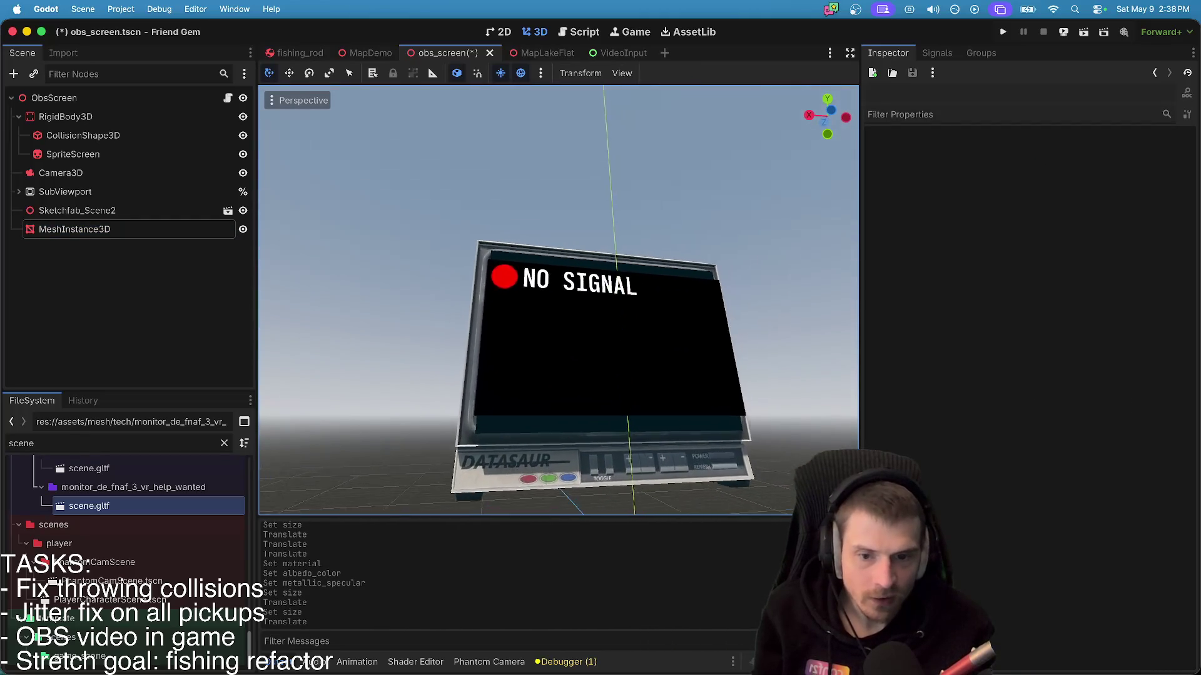
scroll(558, 300, left, 10)
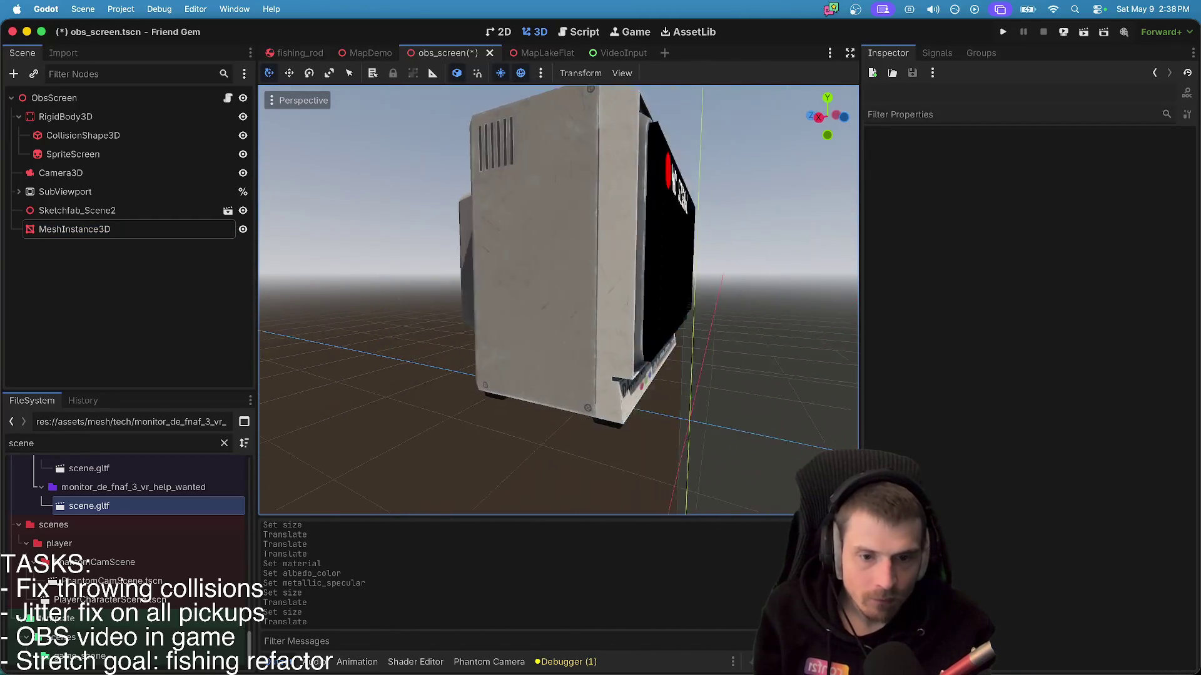
scroll(558, 300, left, 10)
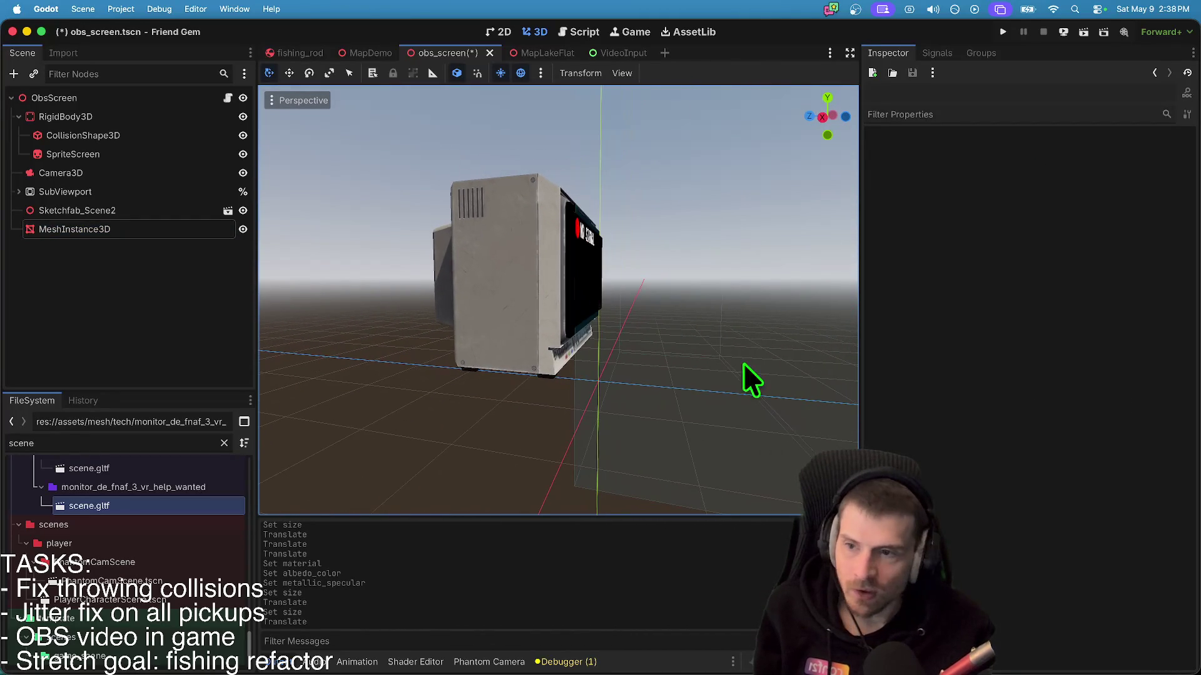
click(125, 131)
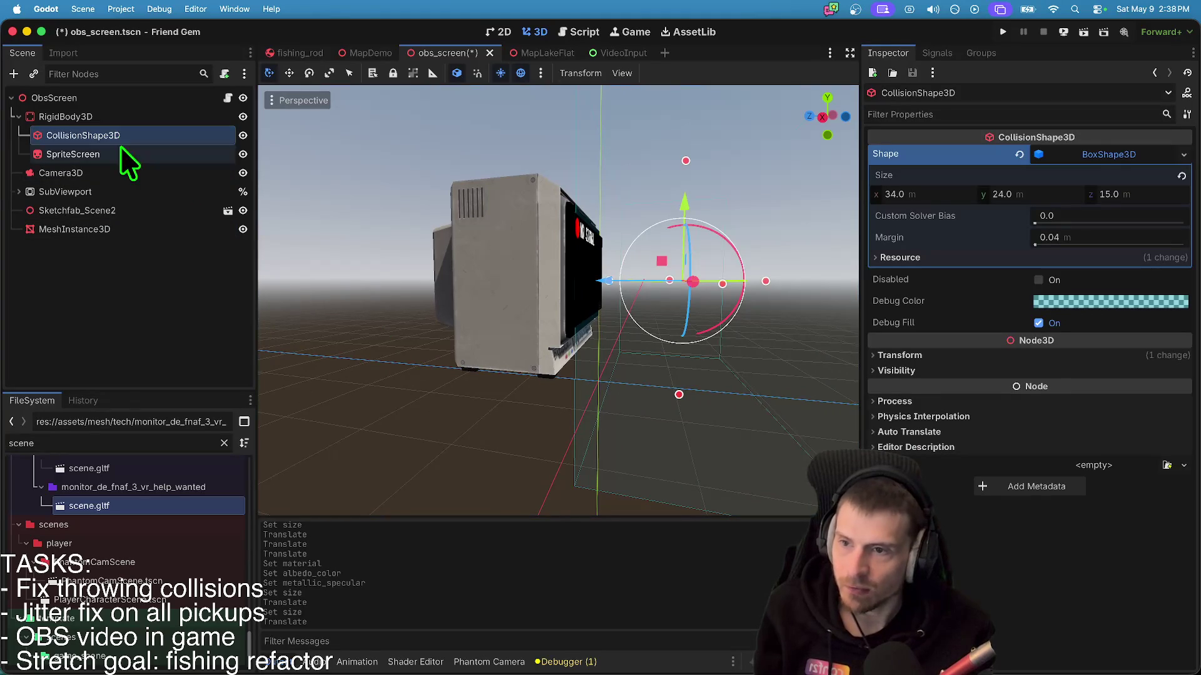
- Delete the CollisionShape3D node and move SpriteScreen directly under ObsScreen
right_click(121, 130)
click(246, 509)
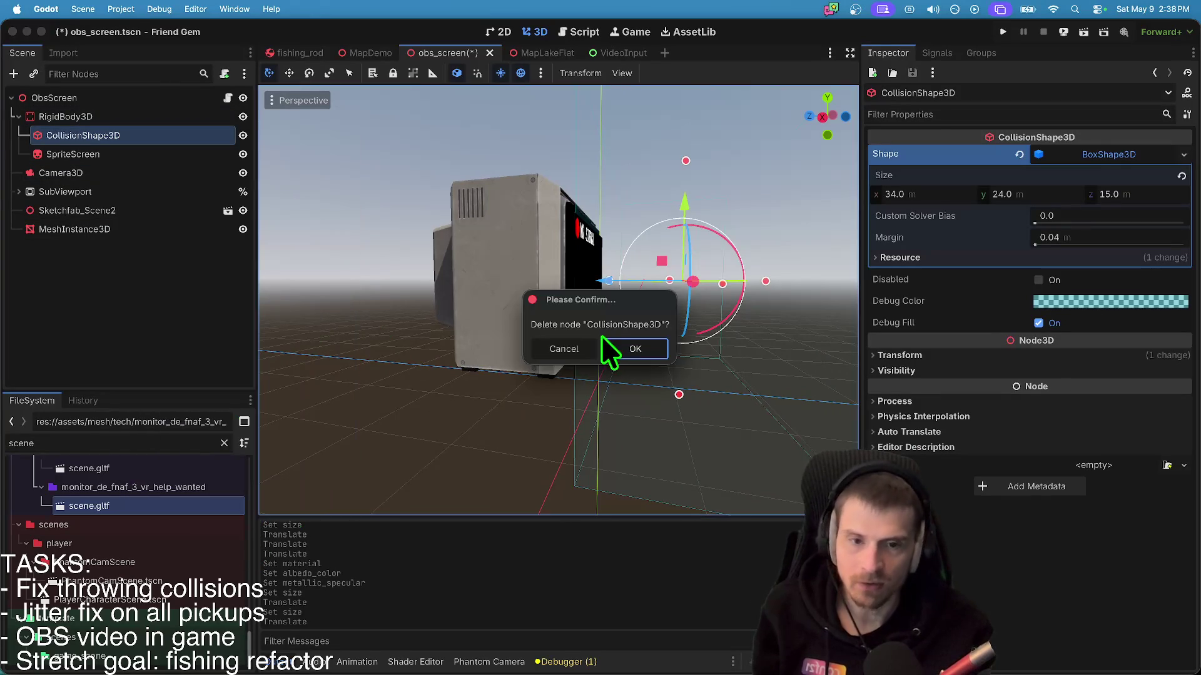
click(635, 349)
mouse_move(75, 136)
mouse_down()
mouse_move(107, 107)
mouse_move(104, 133)
mouse_move(103, 109)
mouse_up()
- Delete the RigidBody3D node and focus the view on SpriteScreen
right_click(107, 130)
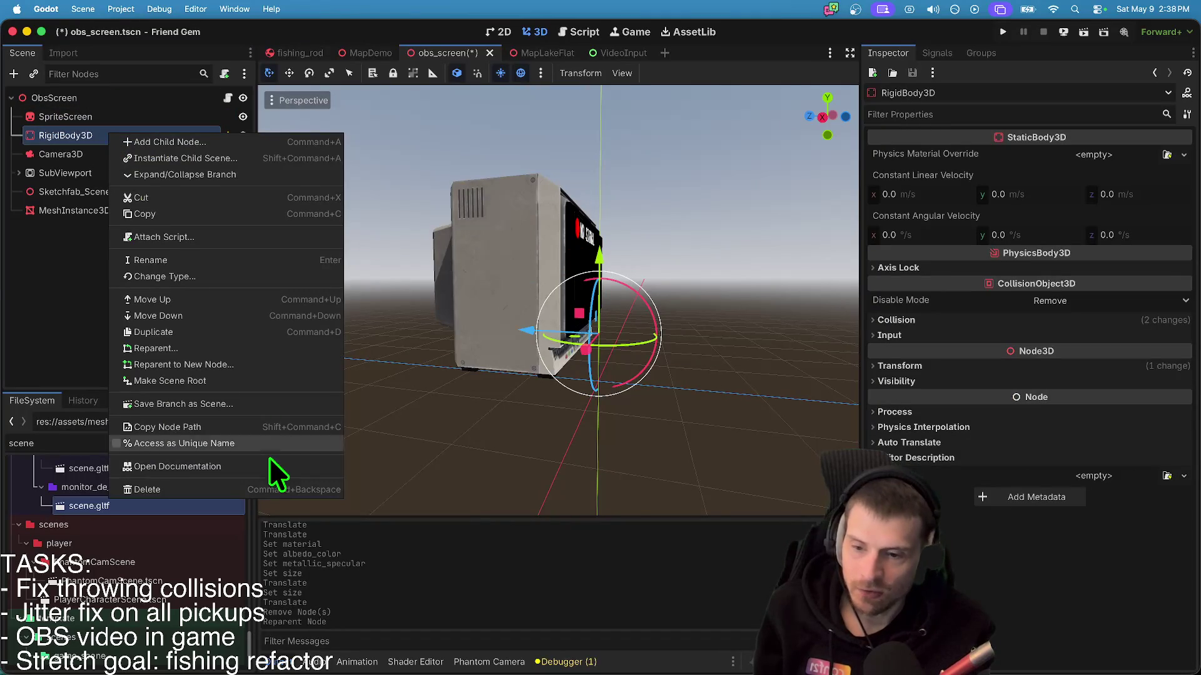
click(269, 489)
click(615, 348)
scroll(614, 346, up, 3)
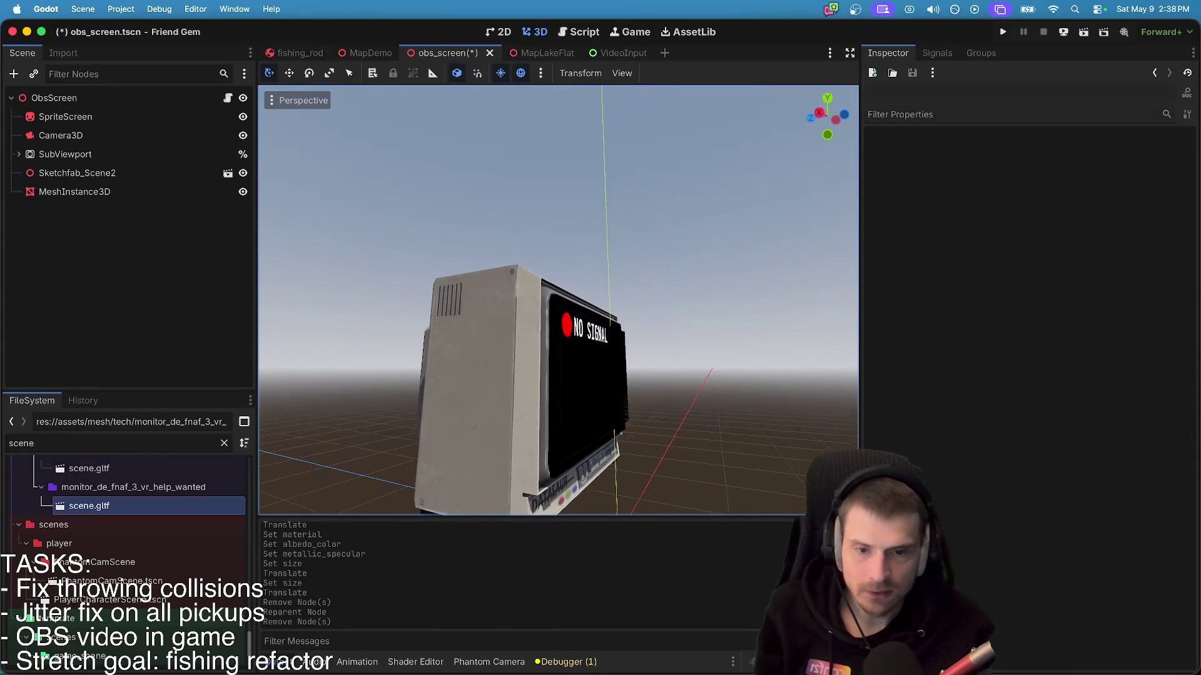
click(627, 394)
click(150, 268)
double_click(107, 118)
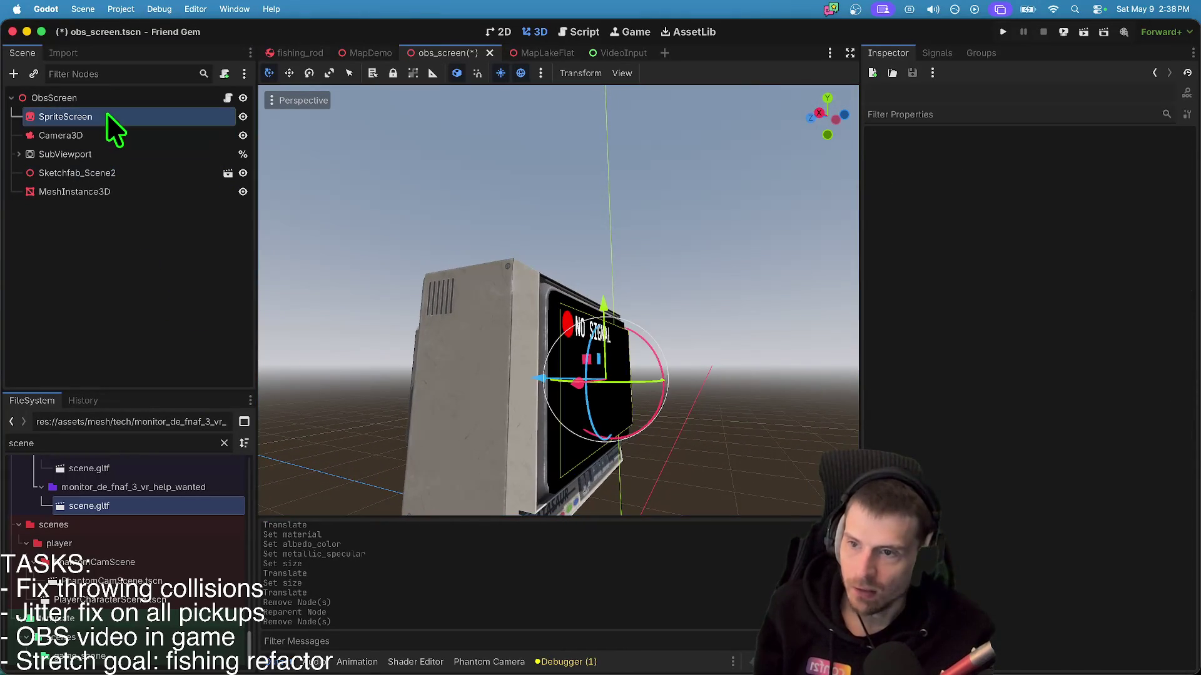
- Move the black screen mesh slightly up and forward along Z
key(w)
scroll(558, 300, left, 10)
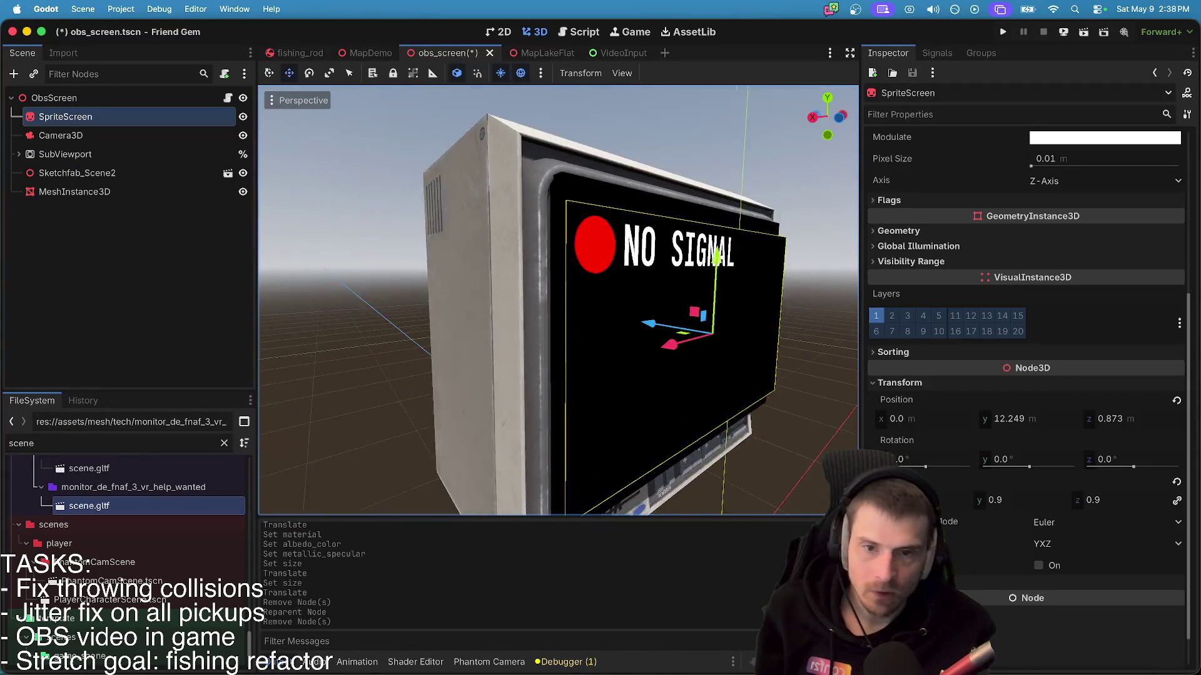
scroll(557, 300, left, 10)
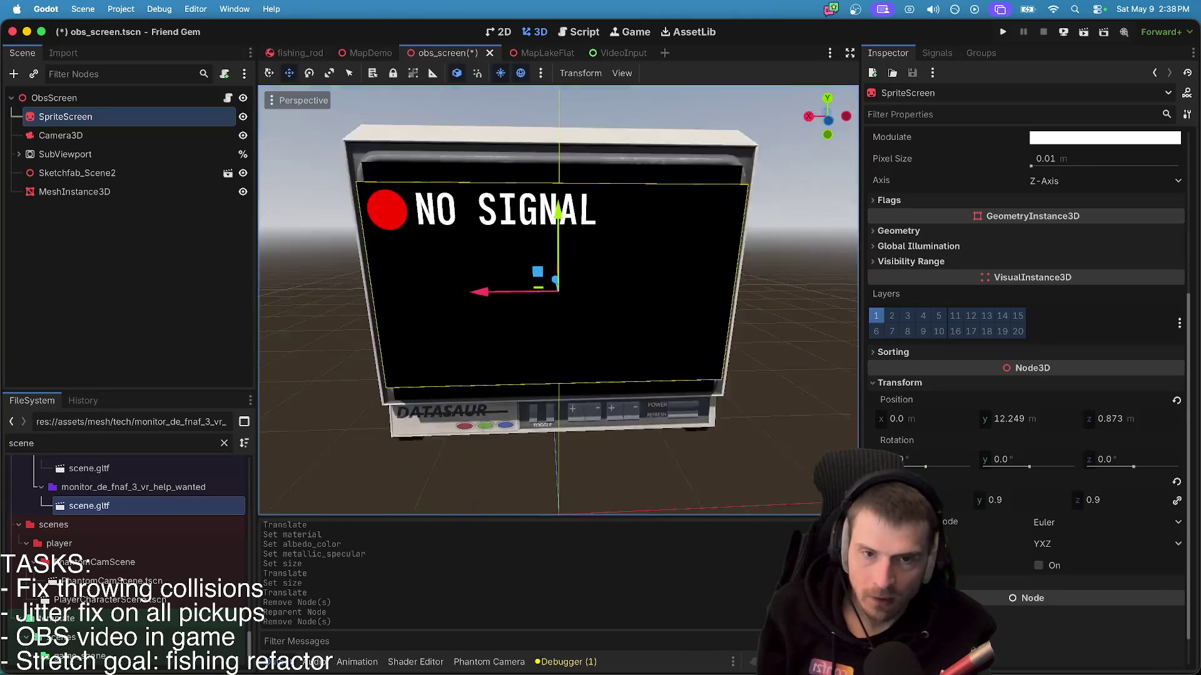
scroll(558, 300, left, 5)
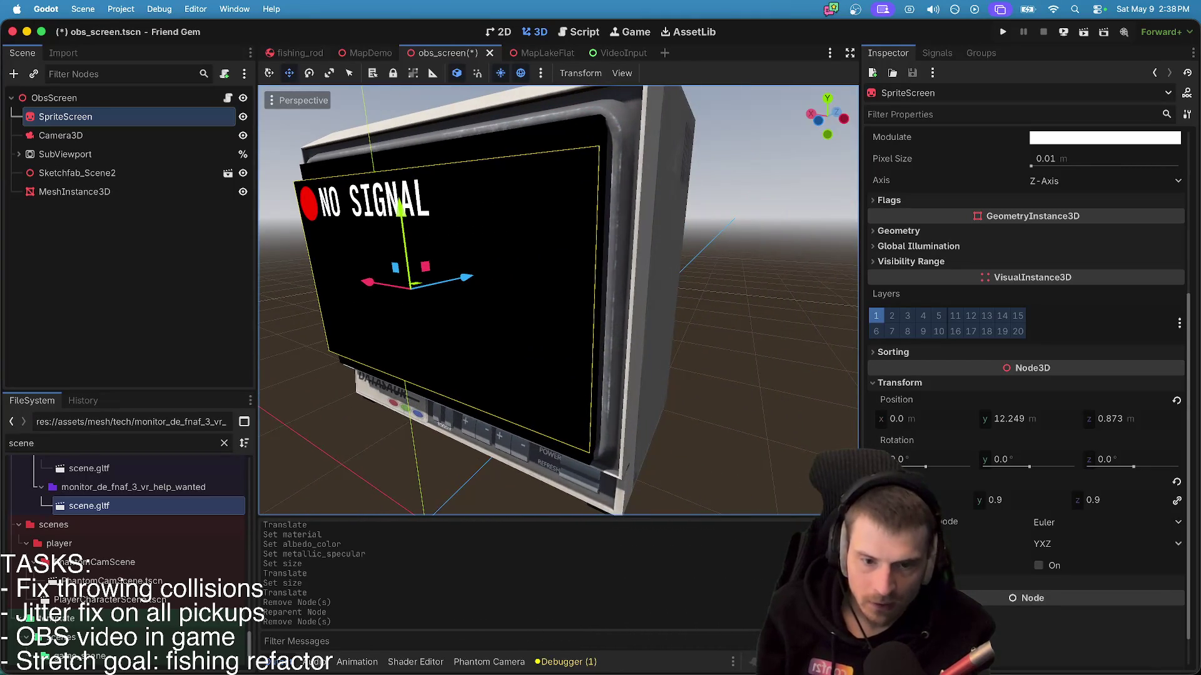
scroll(558, 300, left, 5)
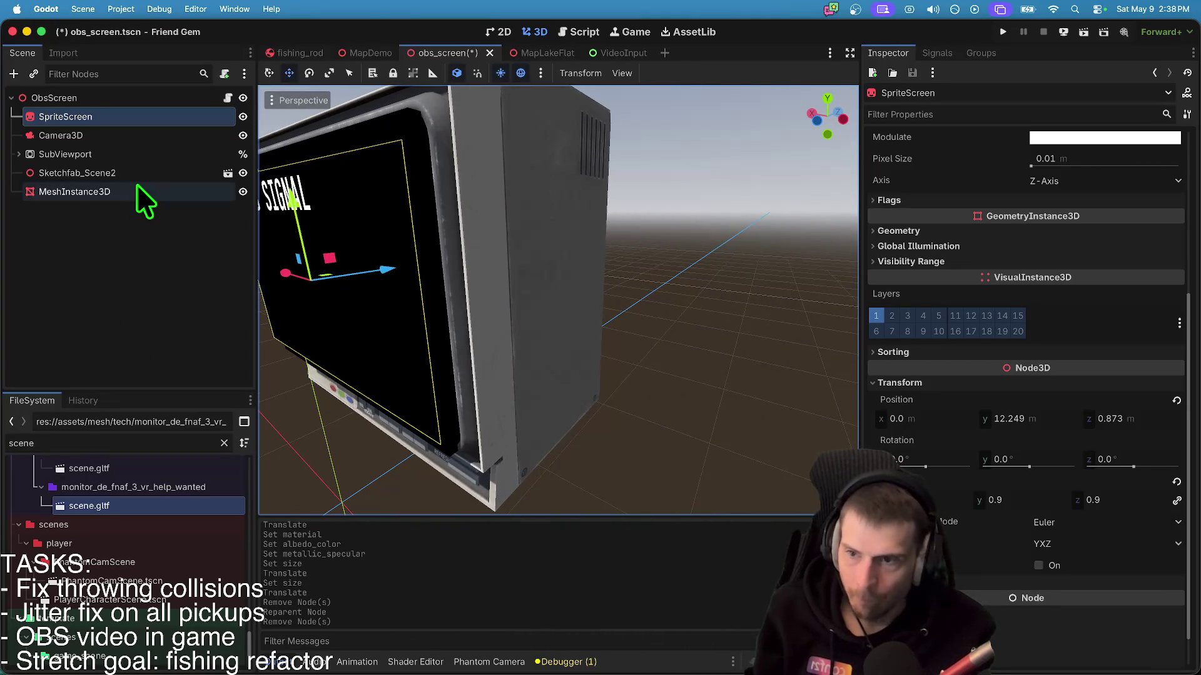
click(137, 192)
scroll(363, 159, right, 5)
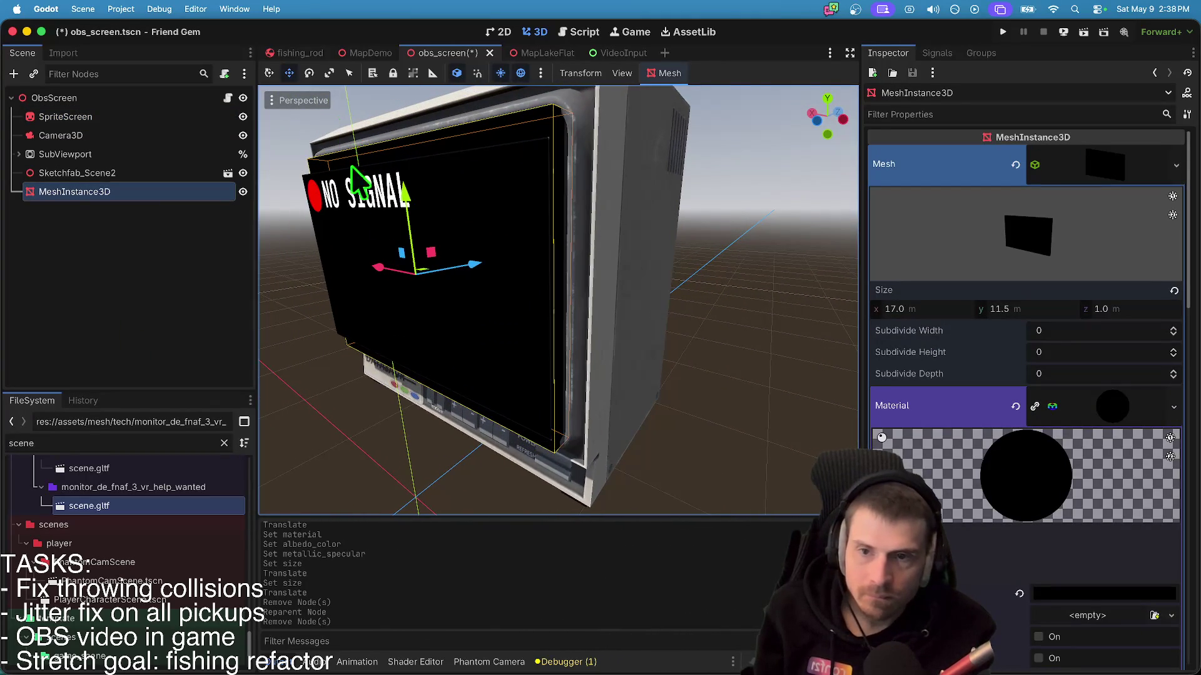
drag(401, 191, 401, 191)
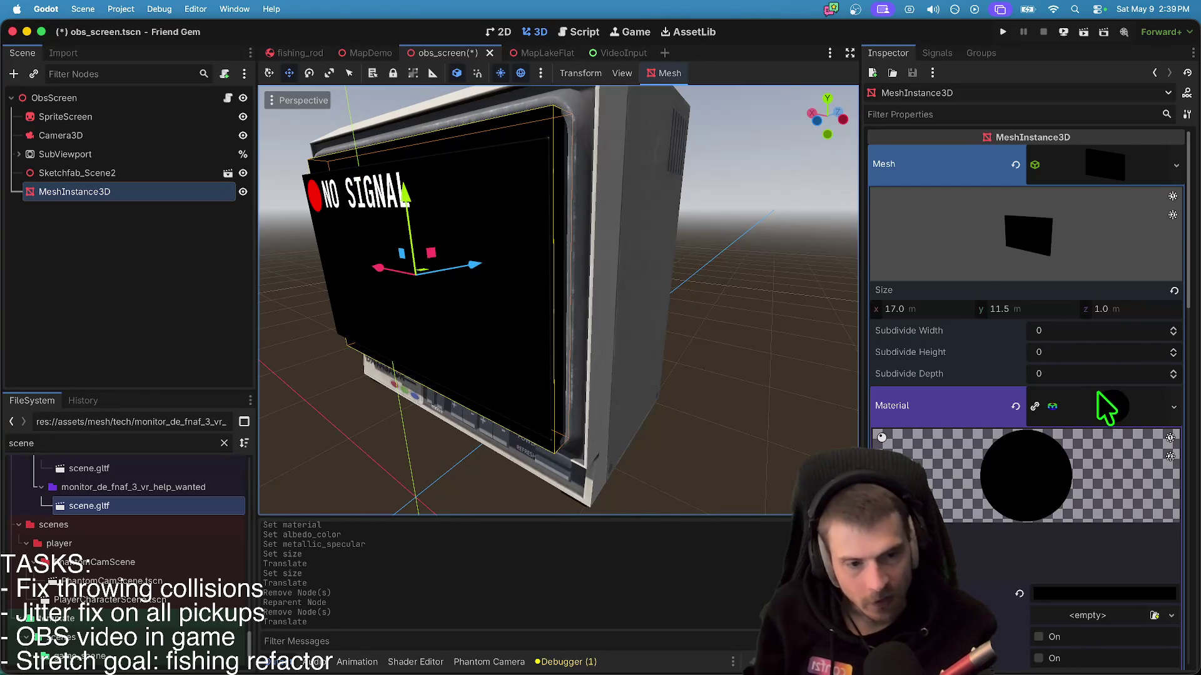
drag(466, 262, 476, 258)
scroll(473, 262, left, 5)
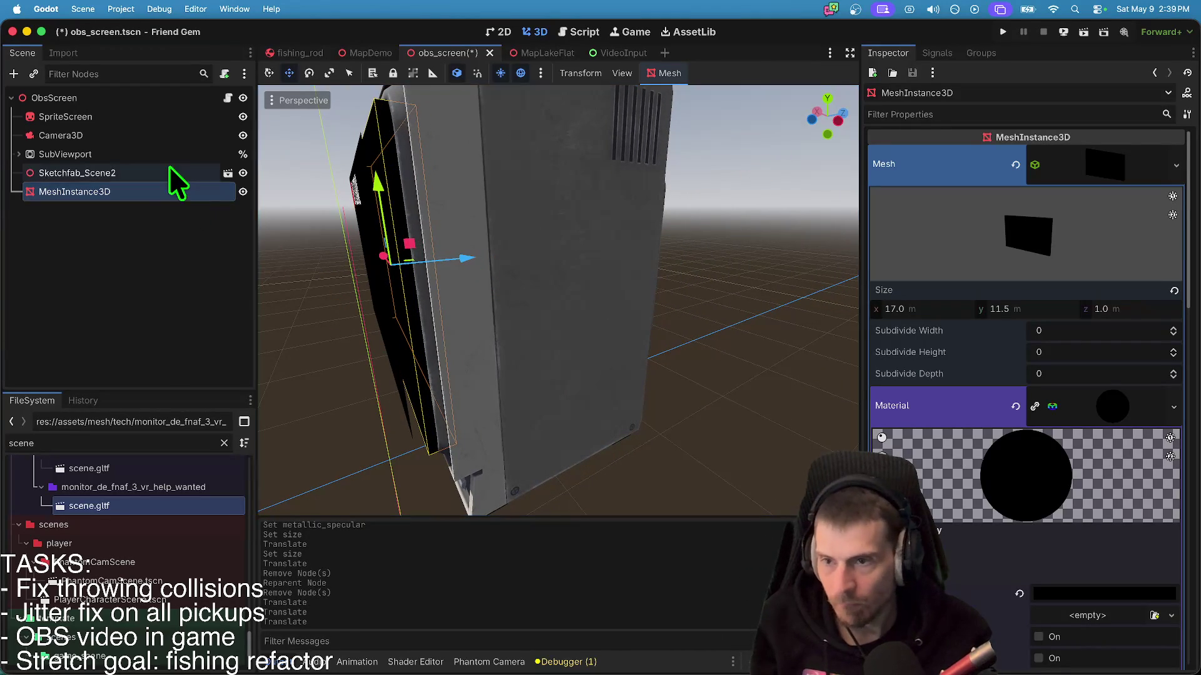
- Shift SpriteScreen forward along Z and slightly up on the monitor face
click(155, 120)
mouse_move(451, 252)
mouse_down()
mouse_move(469, 253)
mouse_move(457, 257)
mouse_up()
click(73, 190)
click(126, 117)
scroll(461, 268, left, 10)
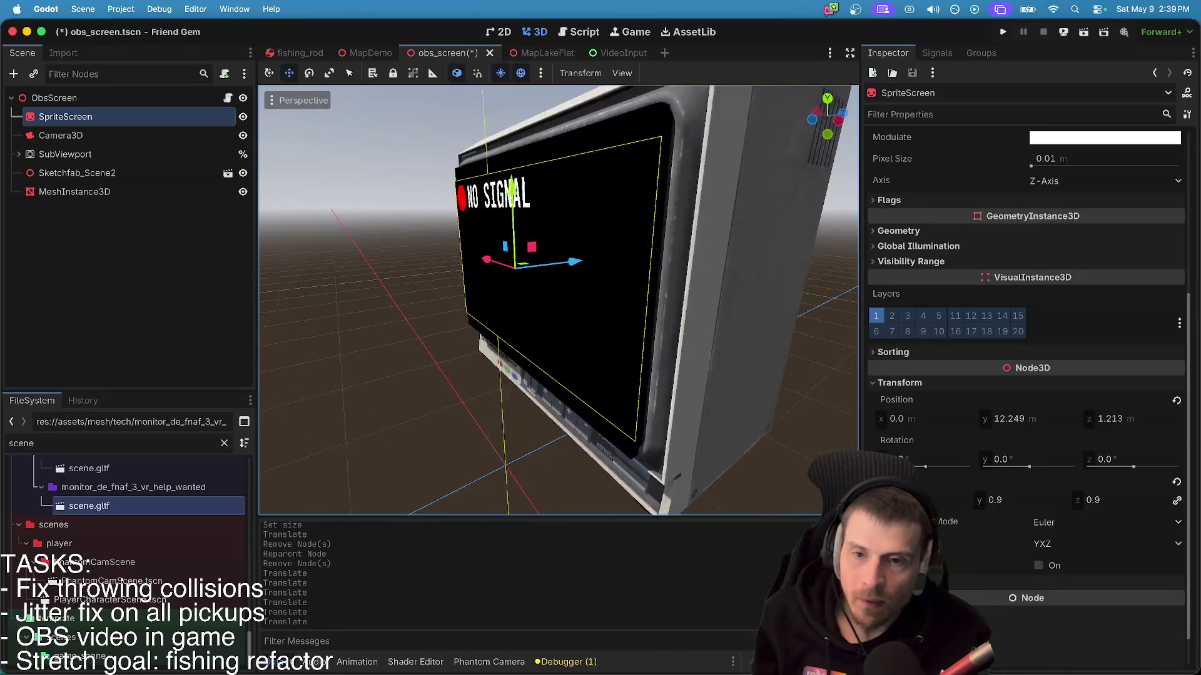
click(575, 400)
scroll(576, 400, up, 5)
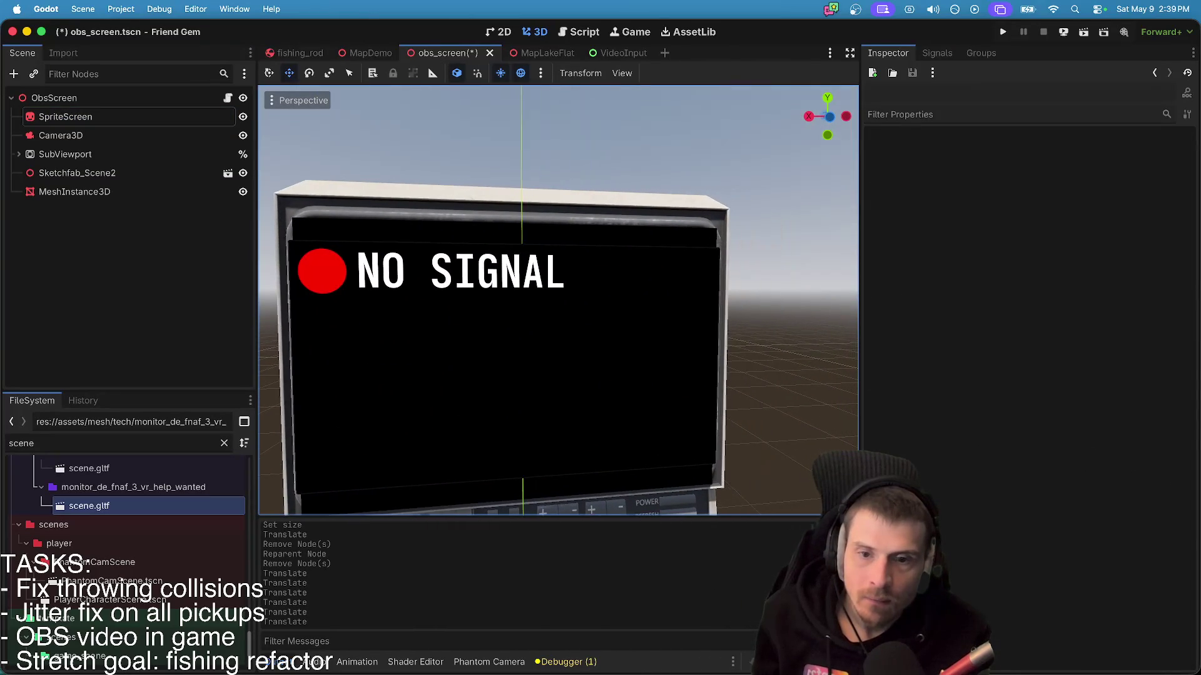
scroll(494, 300, right, 5)
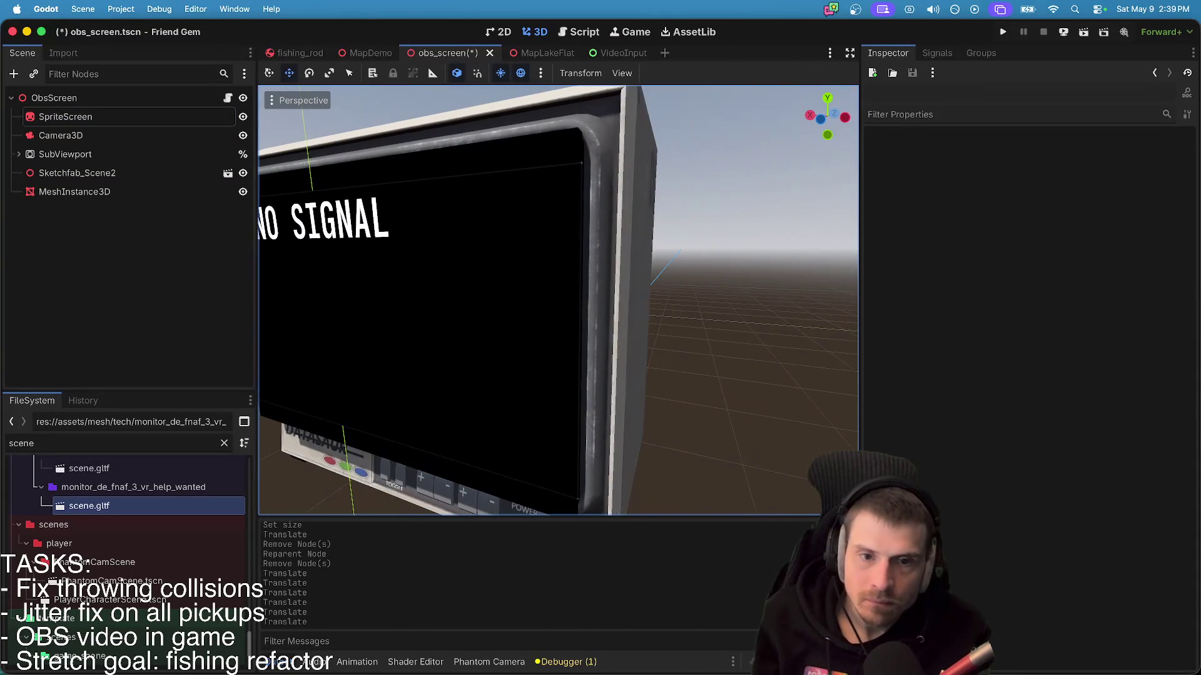
click(504, 313)
drag(432, 312, 419, 308)
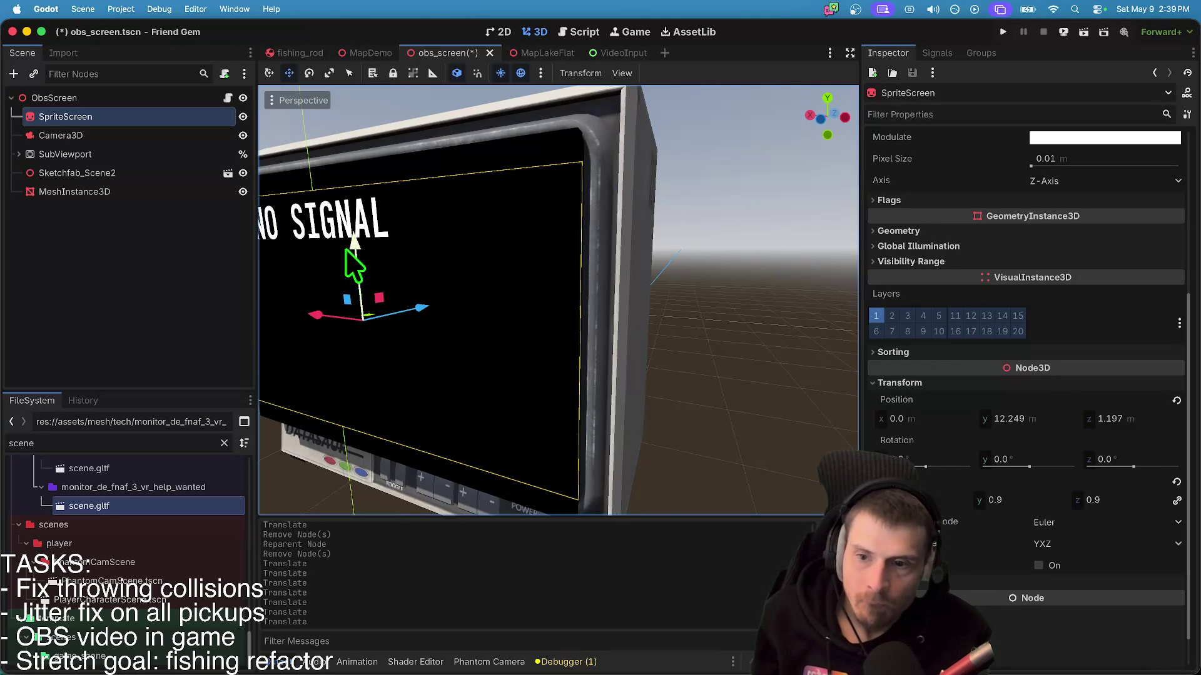
drag(354, 265, 351, 259)
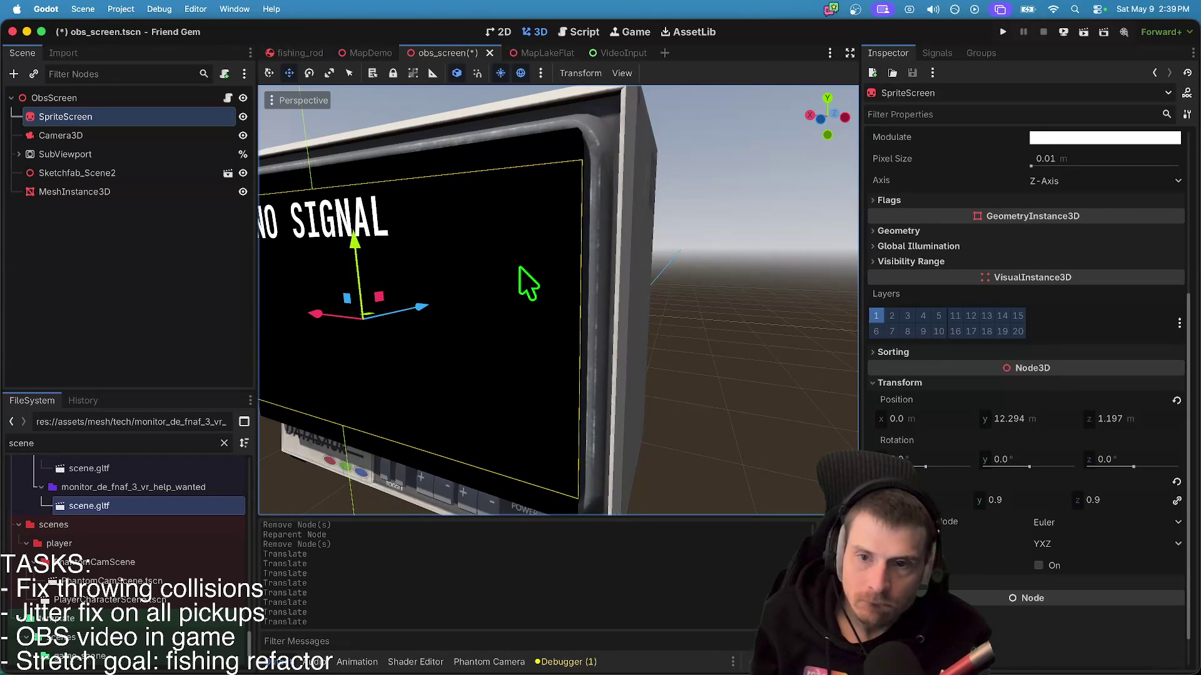
scroll(421, 276, up, 3)
scroll(558, 300, down, 5)
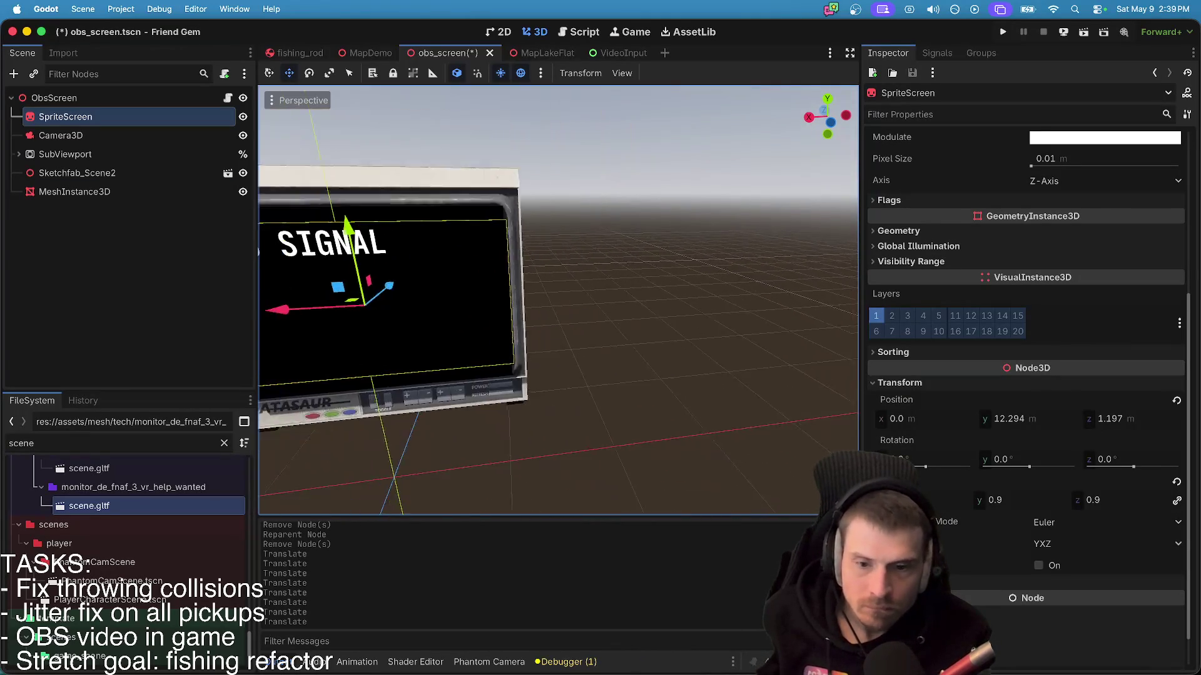
scroll(558, 300, up, 4)
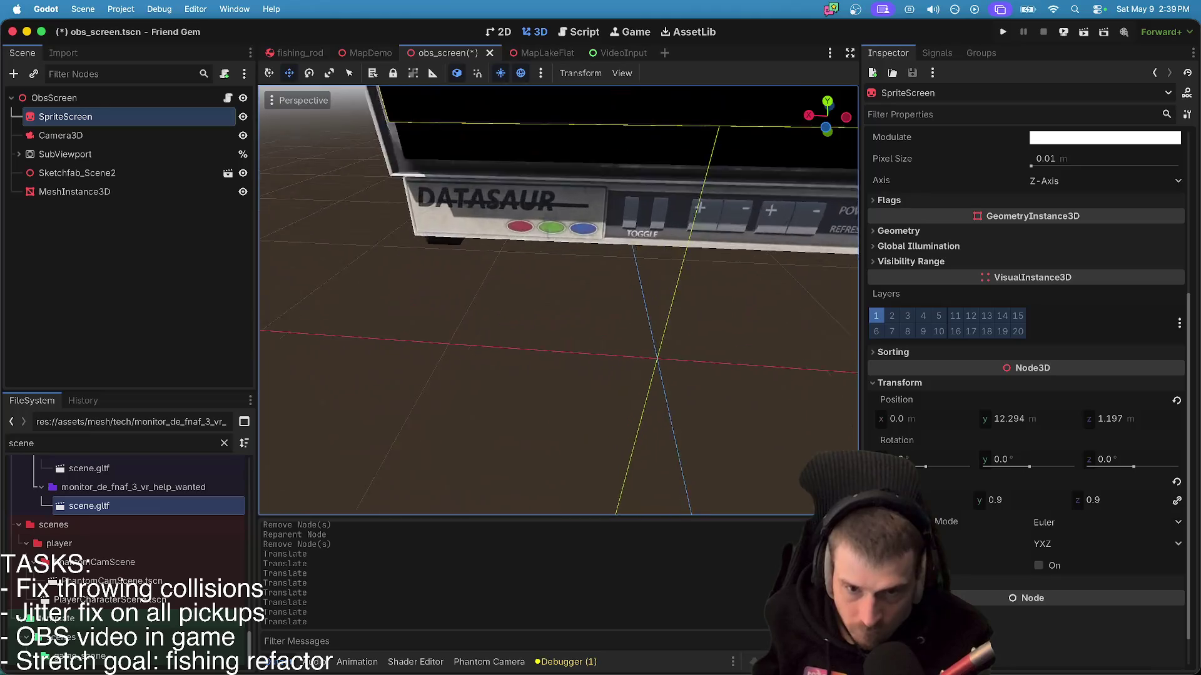
drag(557, 300, 505, 243)
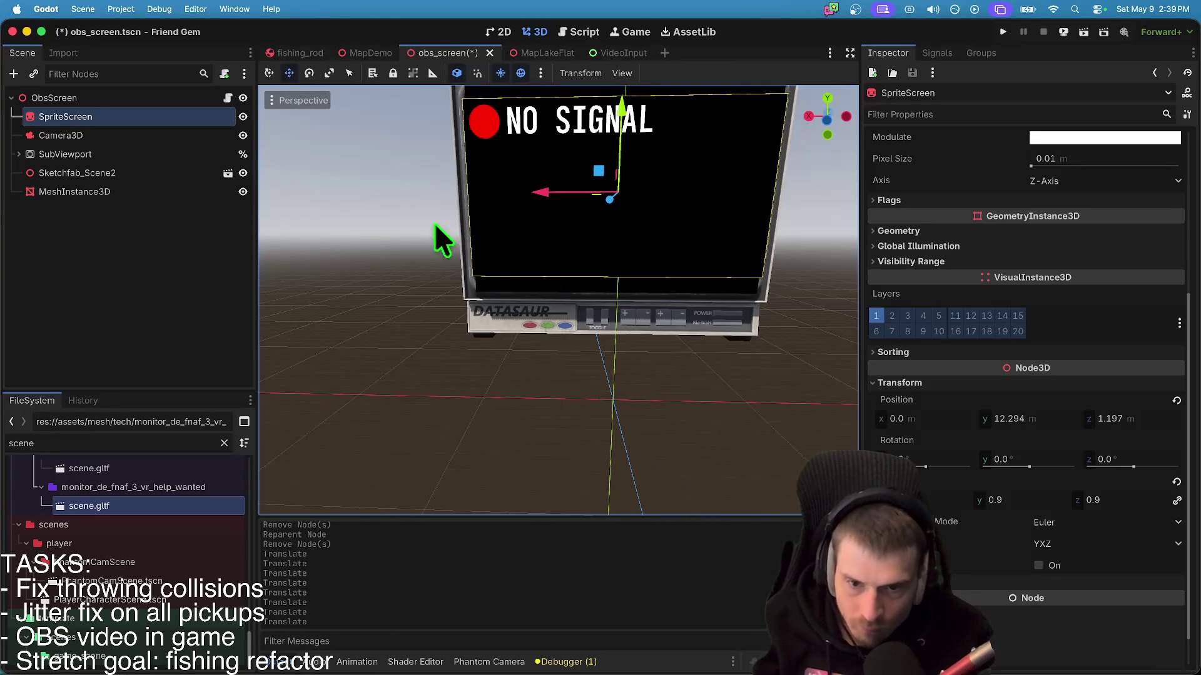
- Set the screen mesh's Size y to 11.0
click(135, 191)
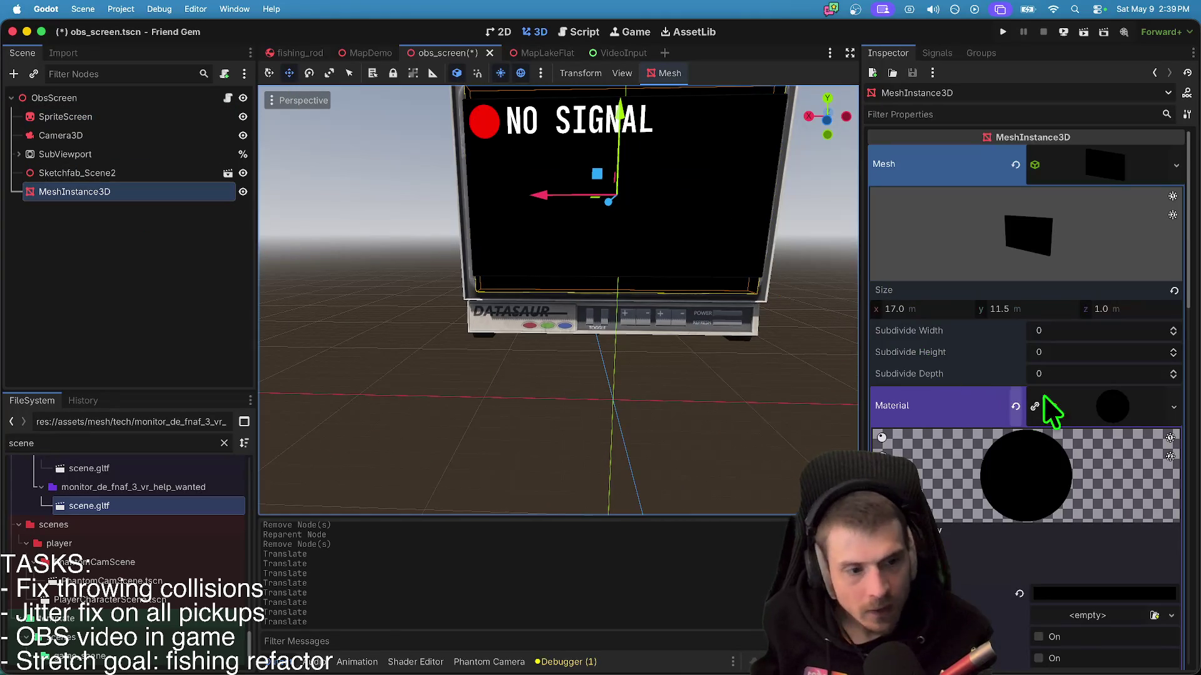
click(1029, 310)
text(0)
key(Return)
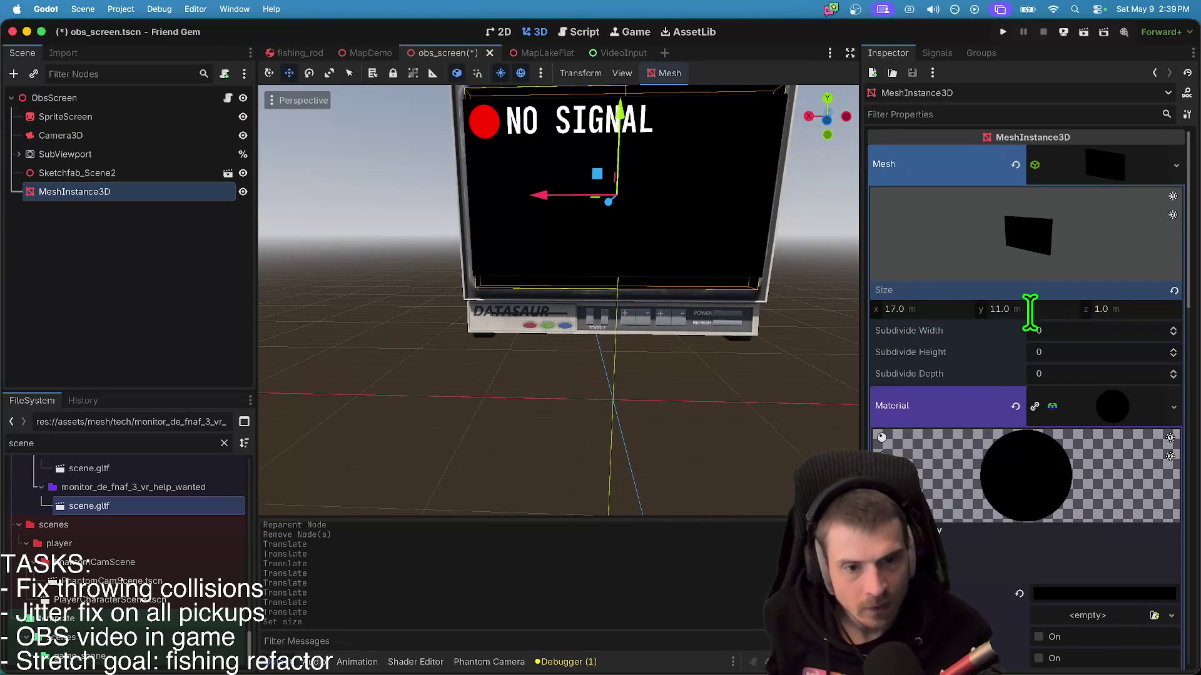
click(562, 335)
scroll(556, 338, down, 2)
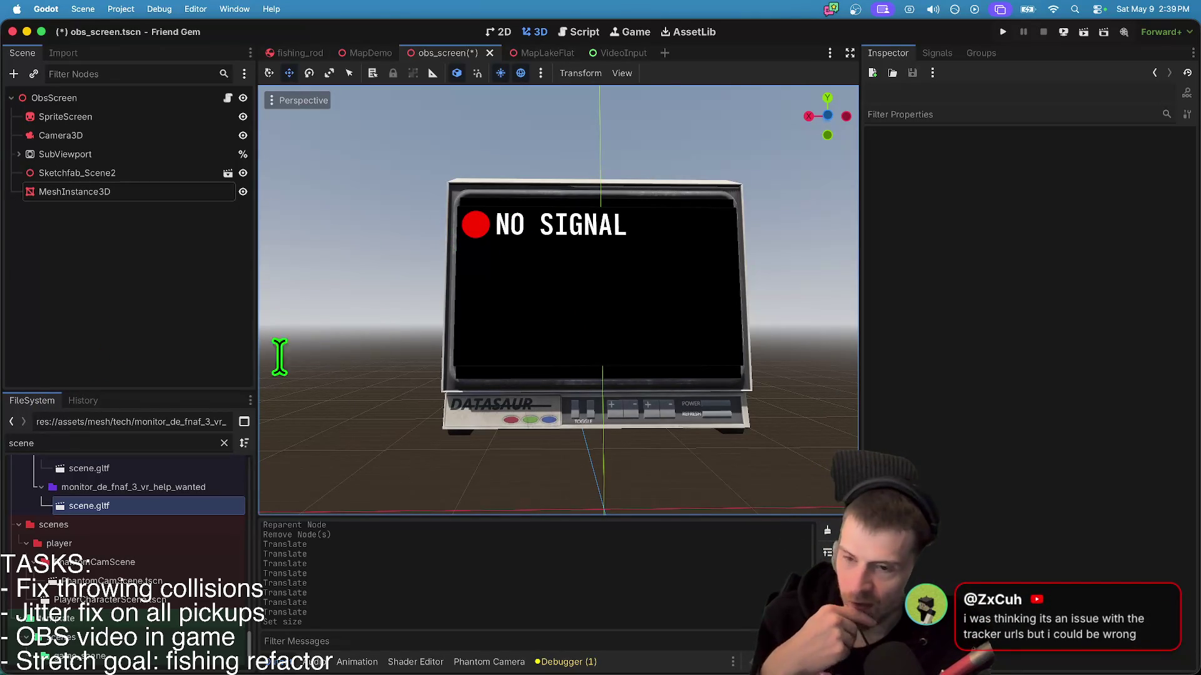
click(318, 644)
- Type wss://tracker.androodev.com in Firefox's new tab, fixing a typo, then return to Godot
text(wss:)
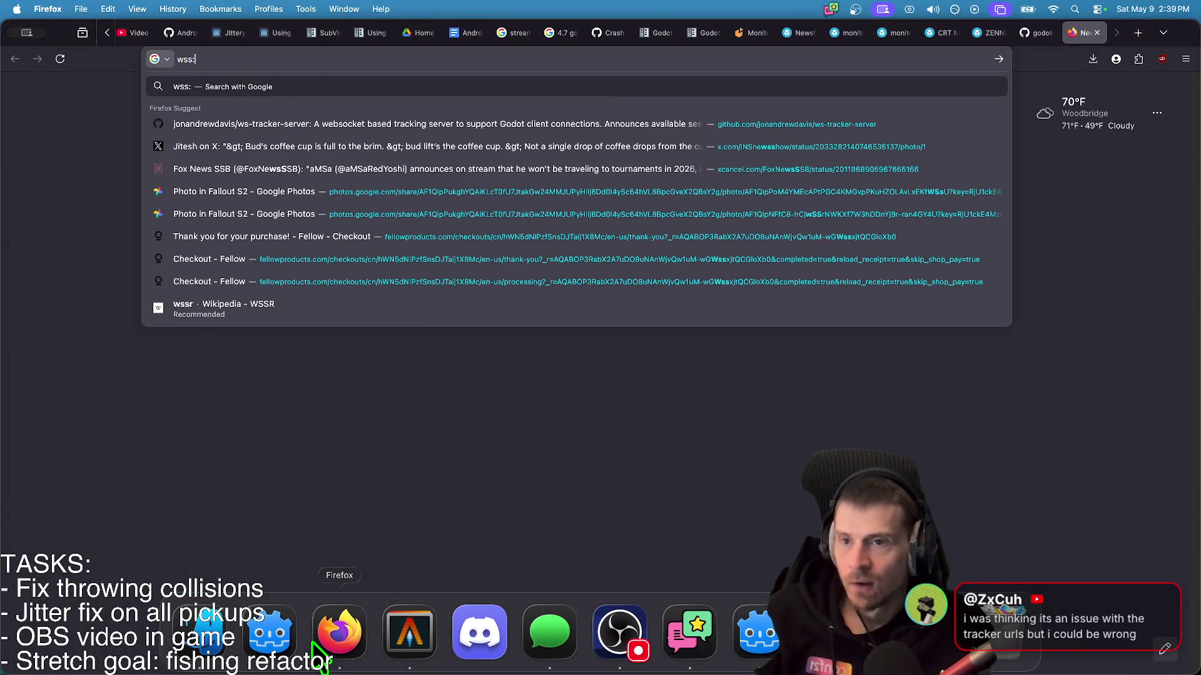
text(//androodev.)
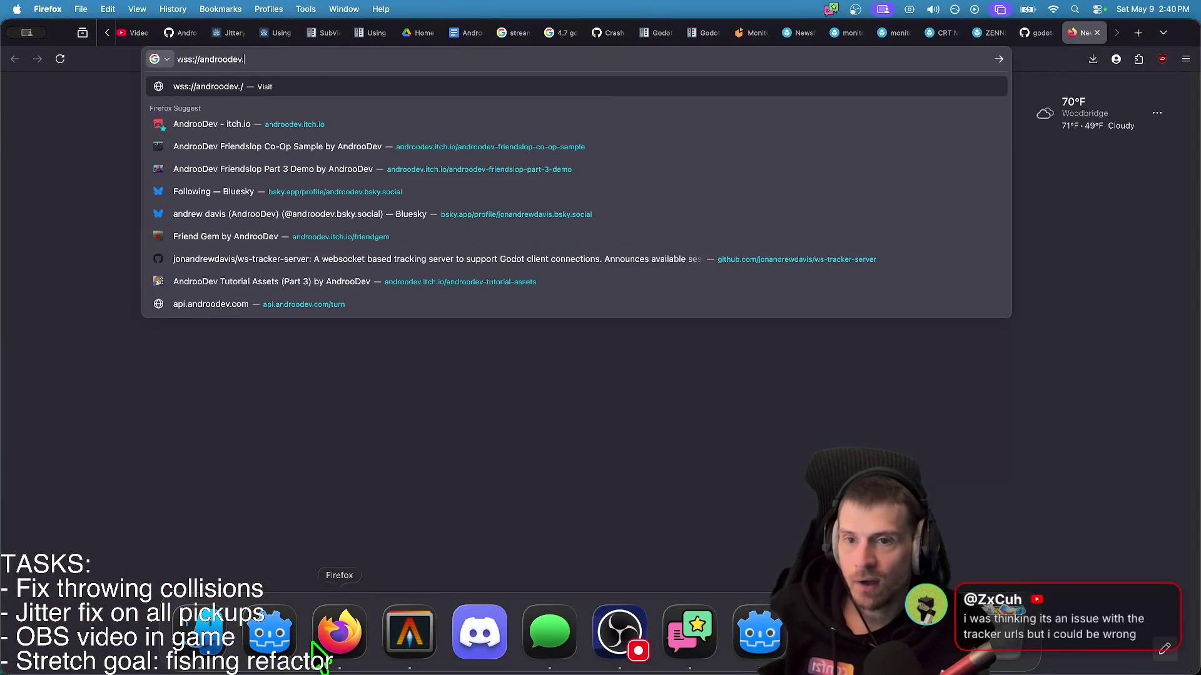
key(alt+BackSpace)
key(alt+BackSpace)
text(trac)
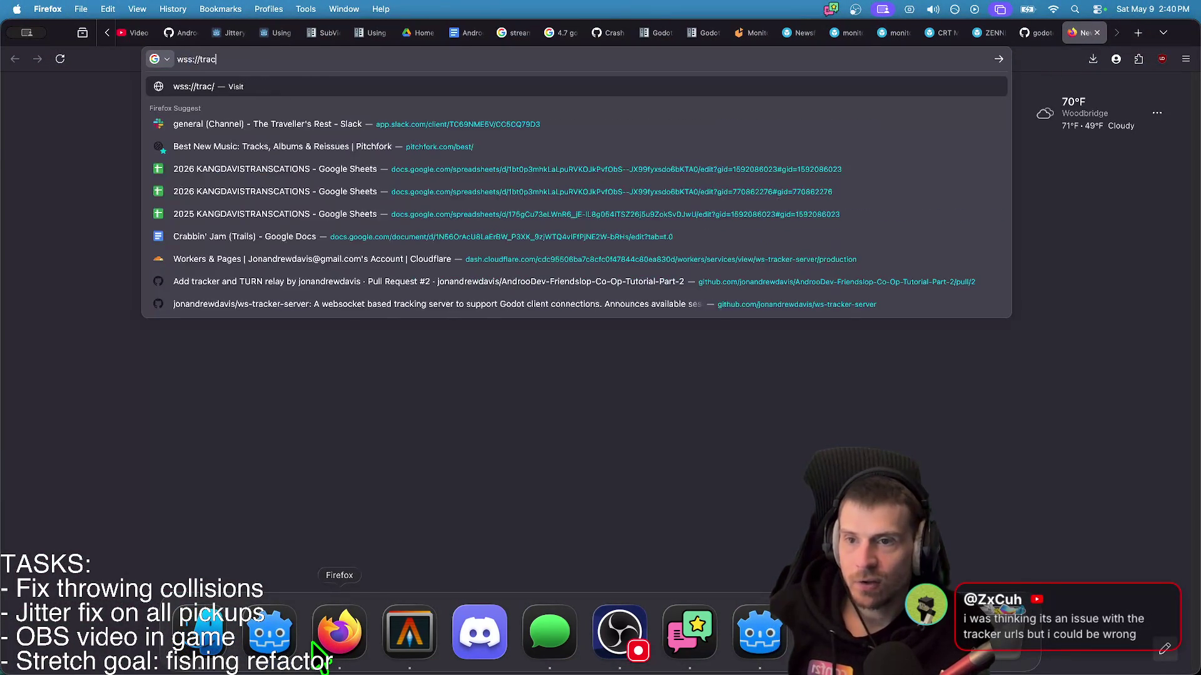
text(ker.androodev.com)
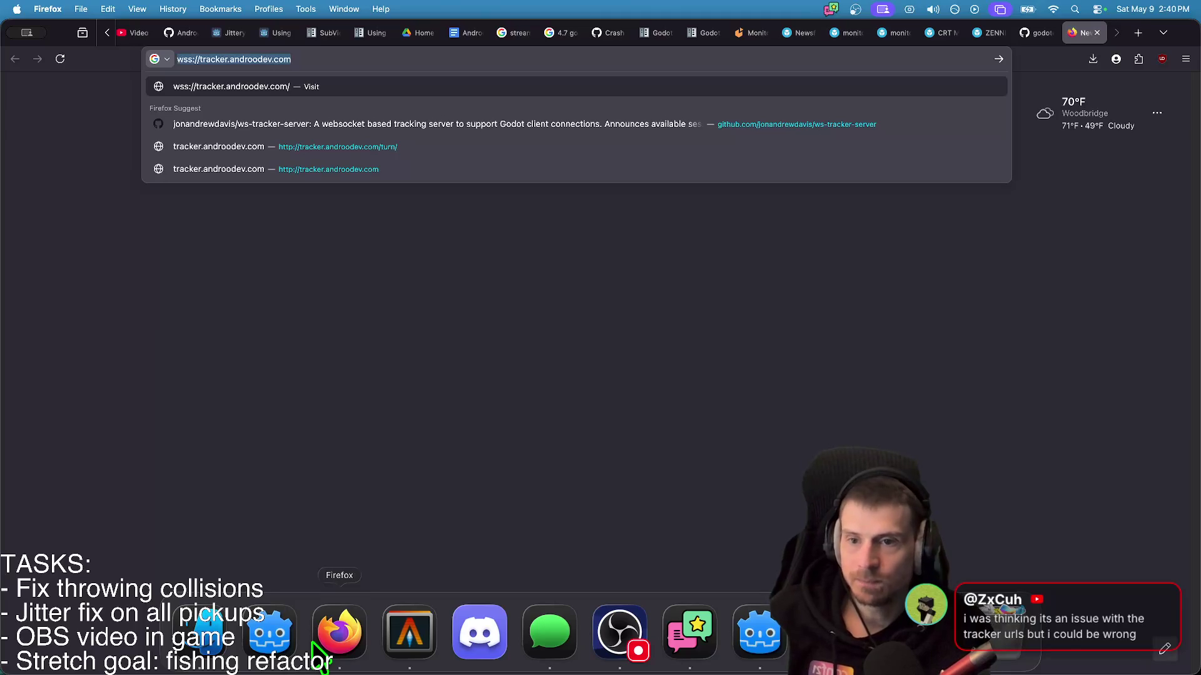
key(Return)
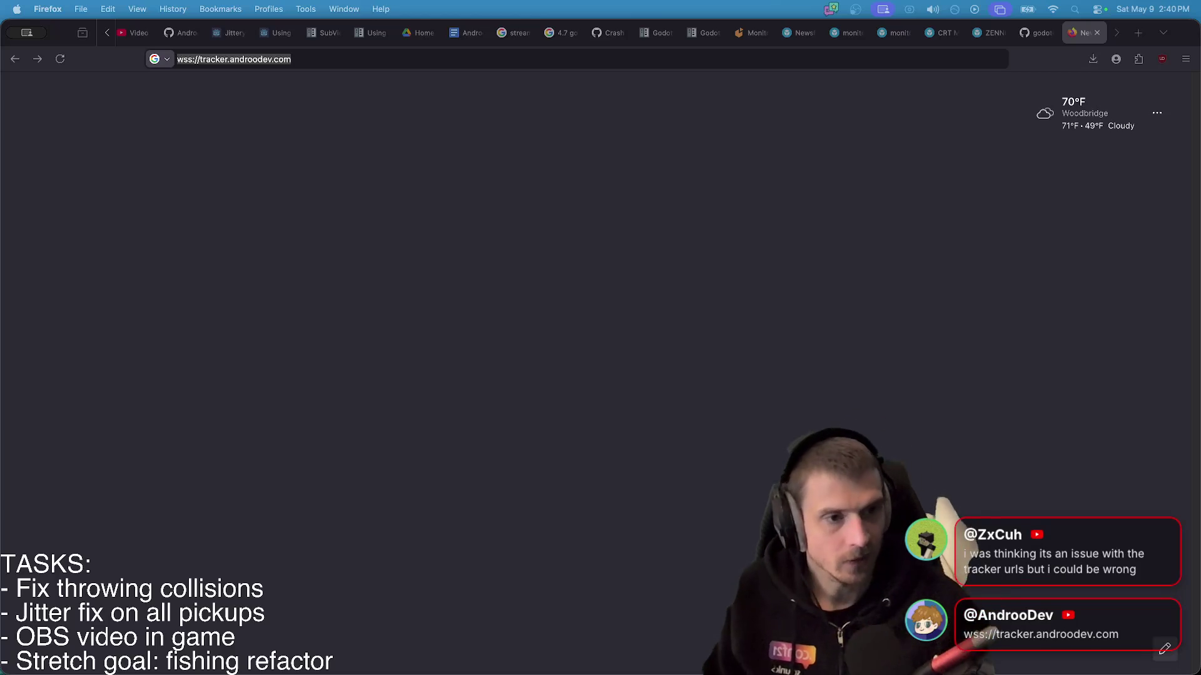
key(super+Tab)
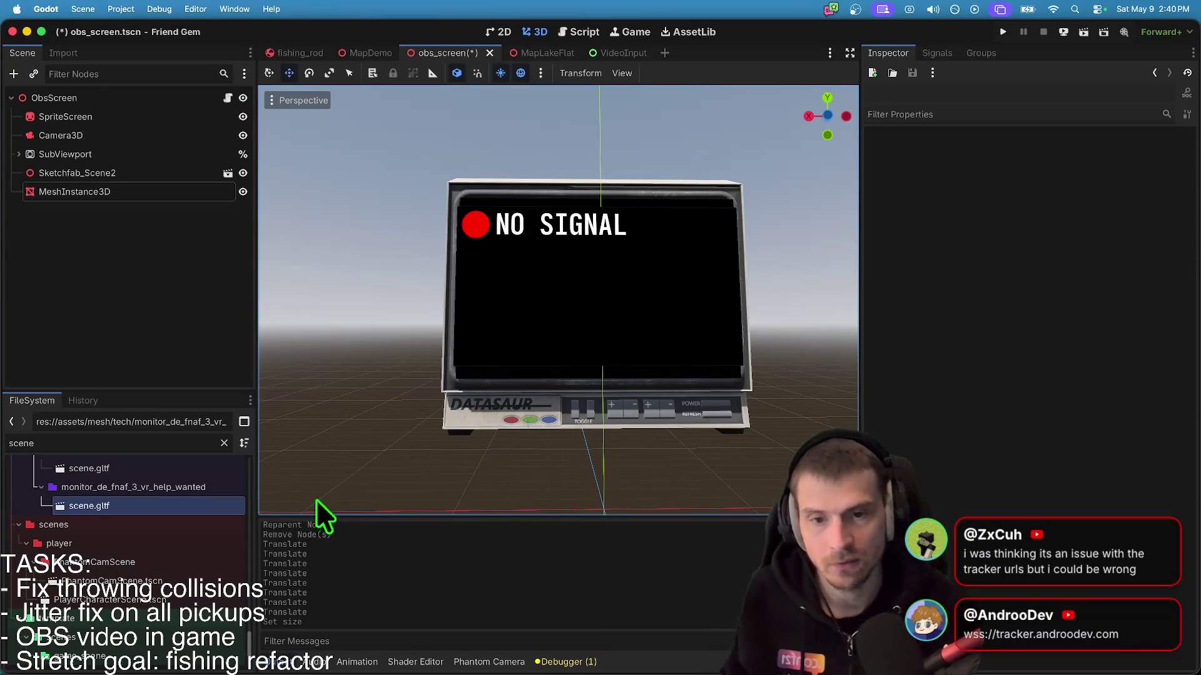
- Hide the black MeshInstance3D plane covering the monitor screen
click(141, 174)
click(142, 192)
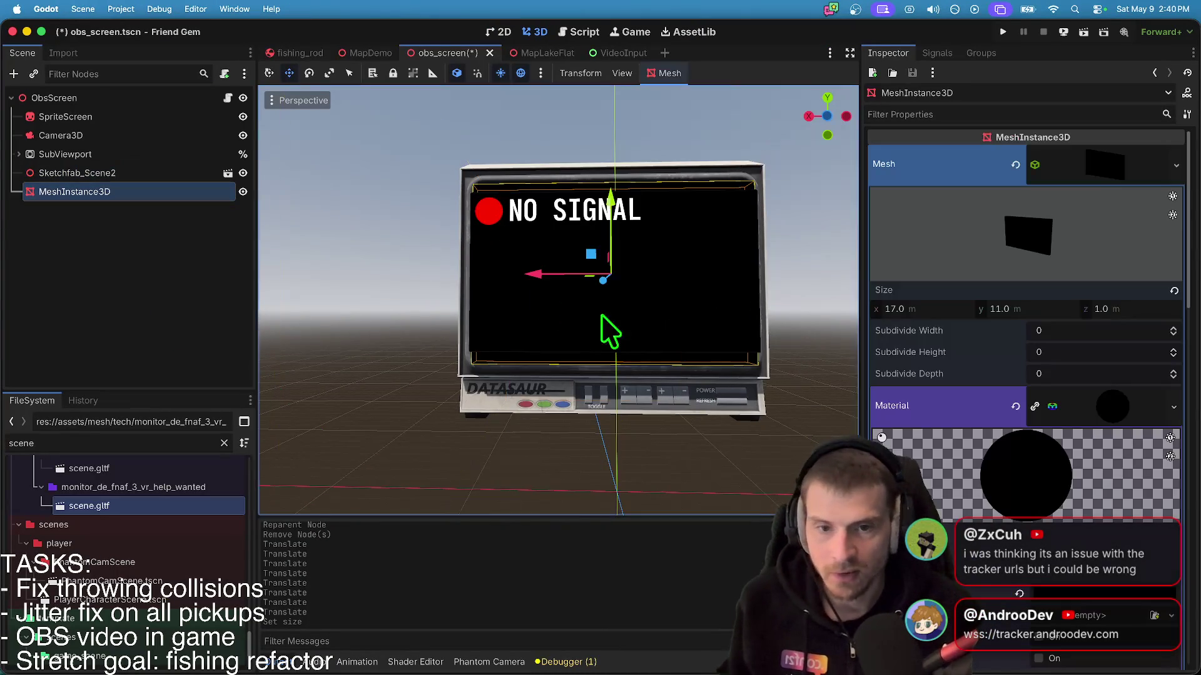
key(f)
click(635, 321)
scroll(635, 321, left, 10)
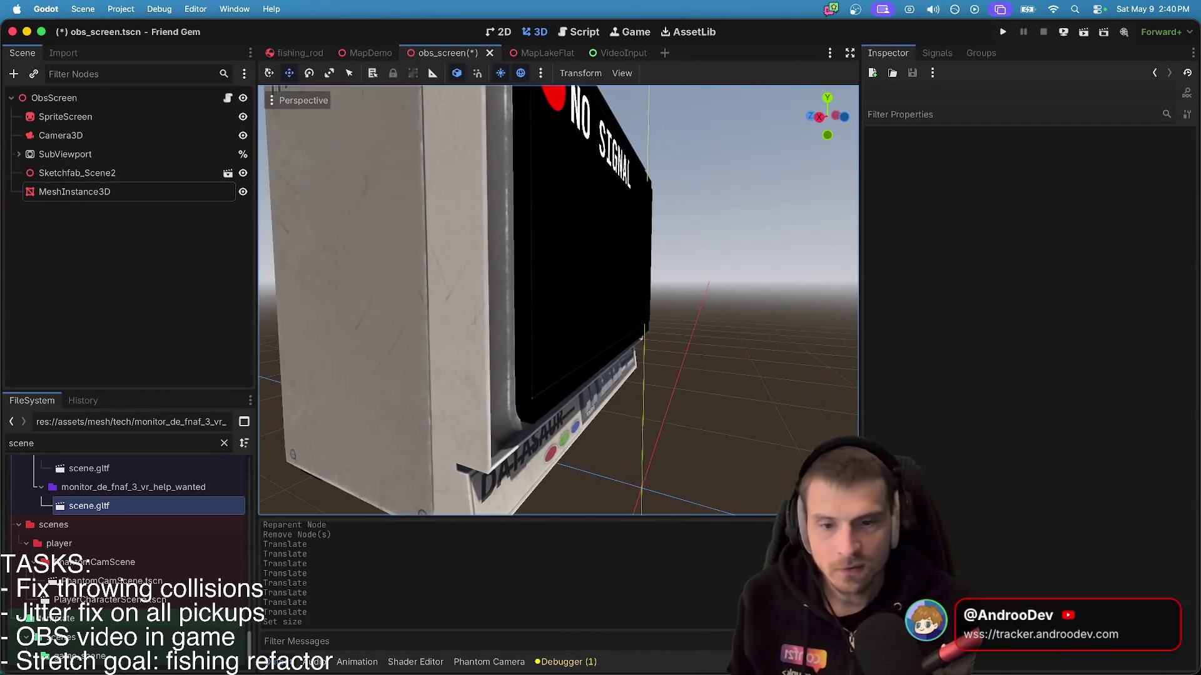
scroll(558, 300, left, 15)
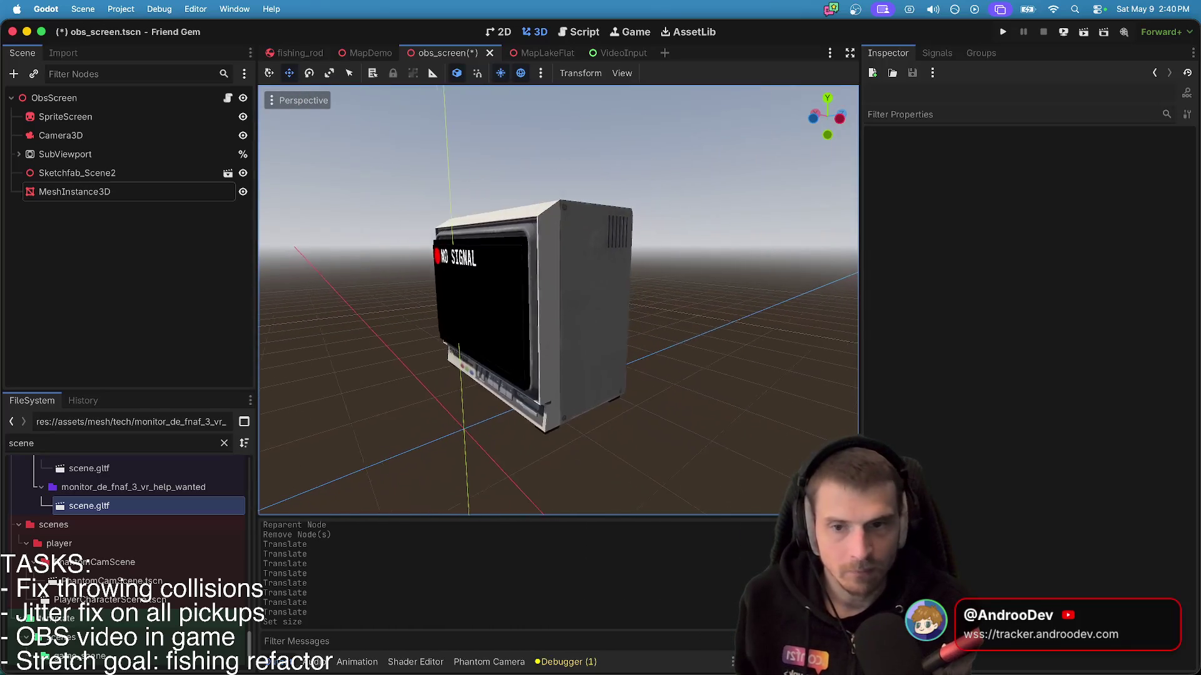
scroll(558, 300, left, 10)
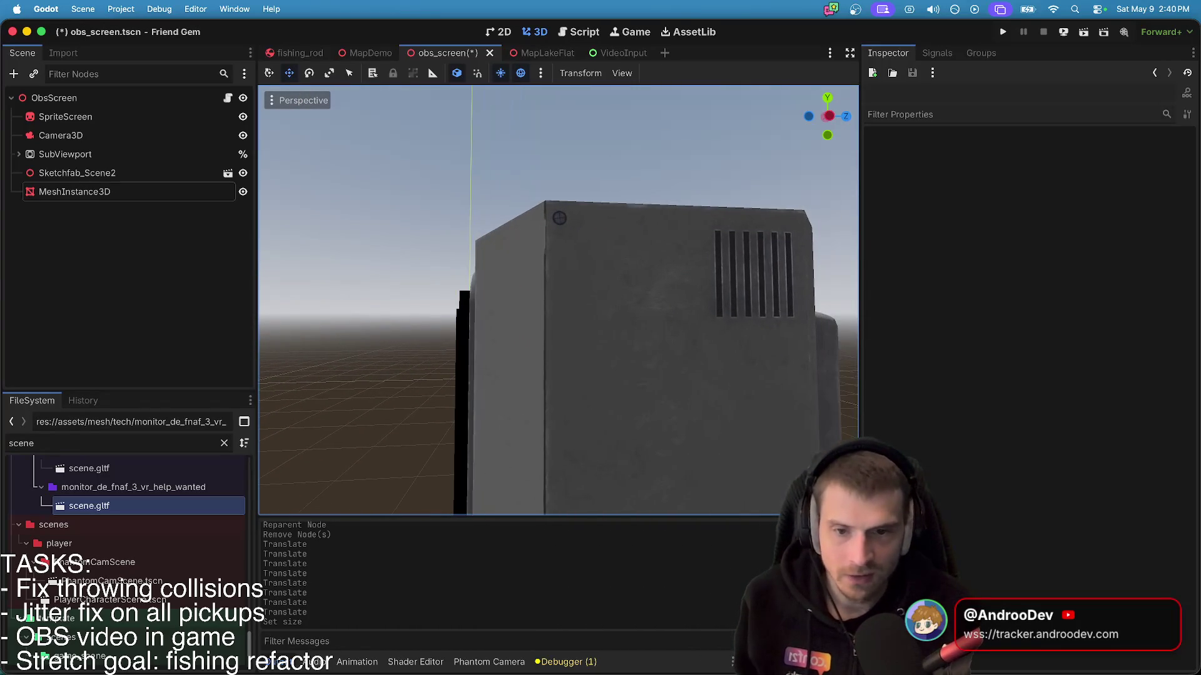
click(243, 192)
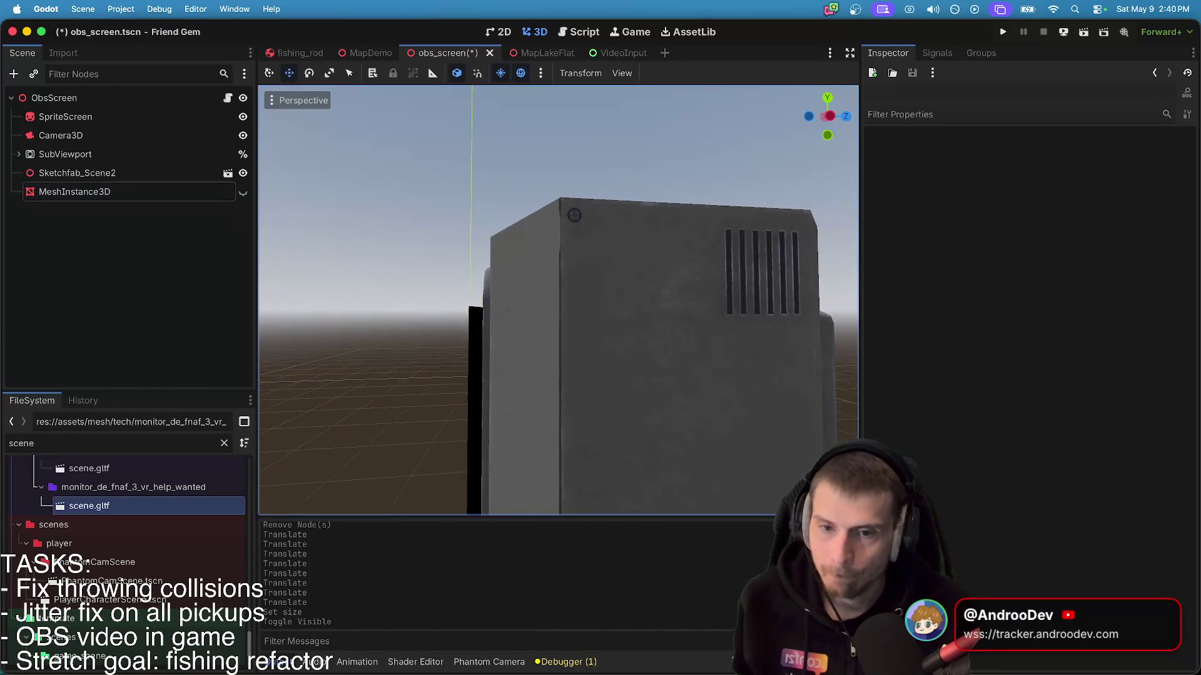
- Save the obs_screen scene and reopen the monitor's scene.gltf import settings
scroll(558, 300, left, 10)
scroll(558, 300, left, 5)
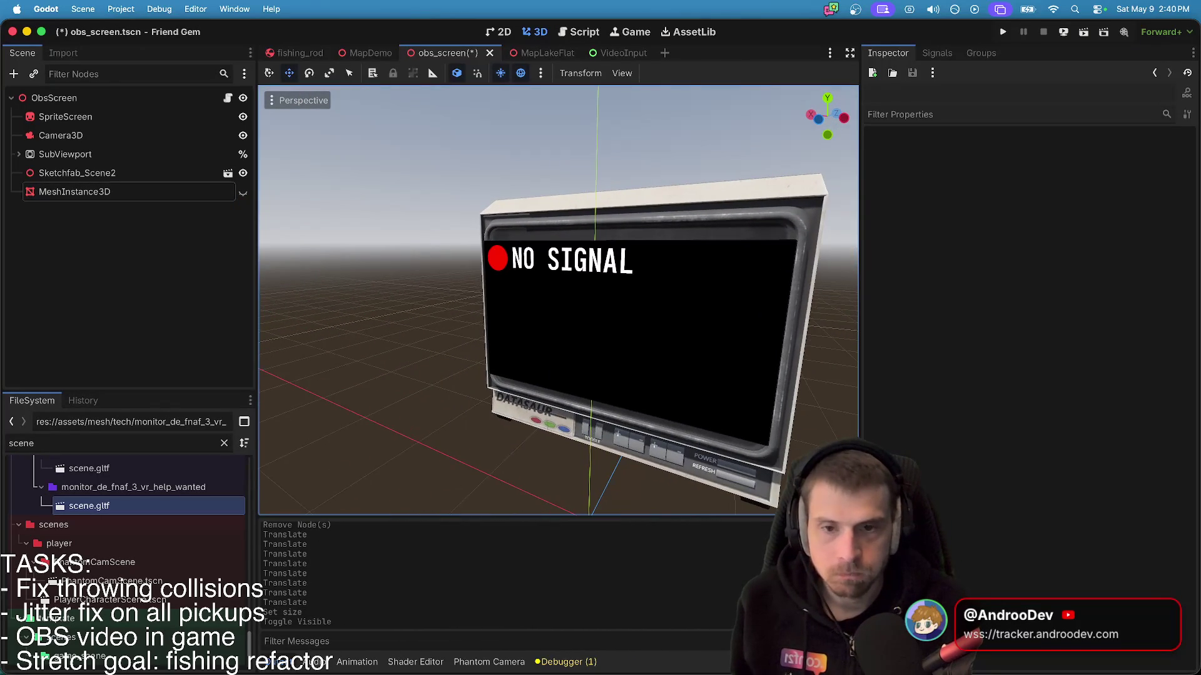
scroll(558, 300, left, 10)
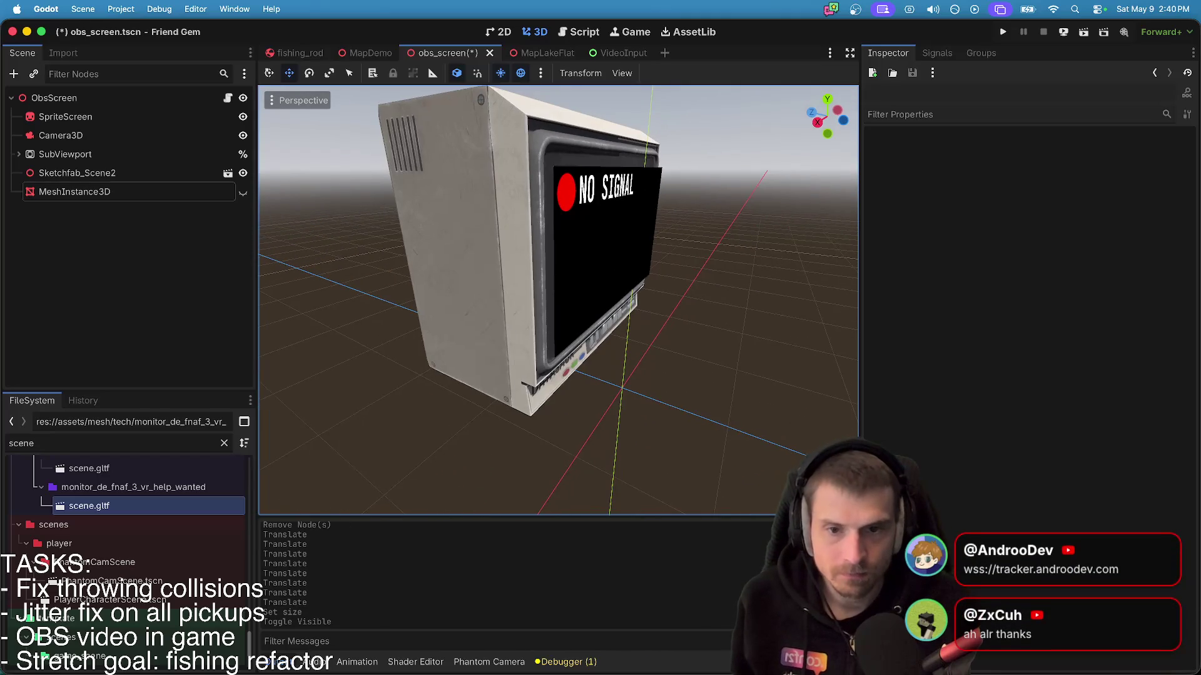
scroll(558, 301, left, 10)
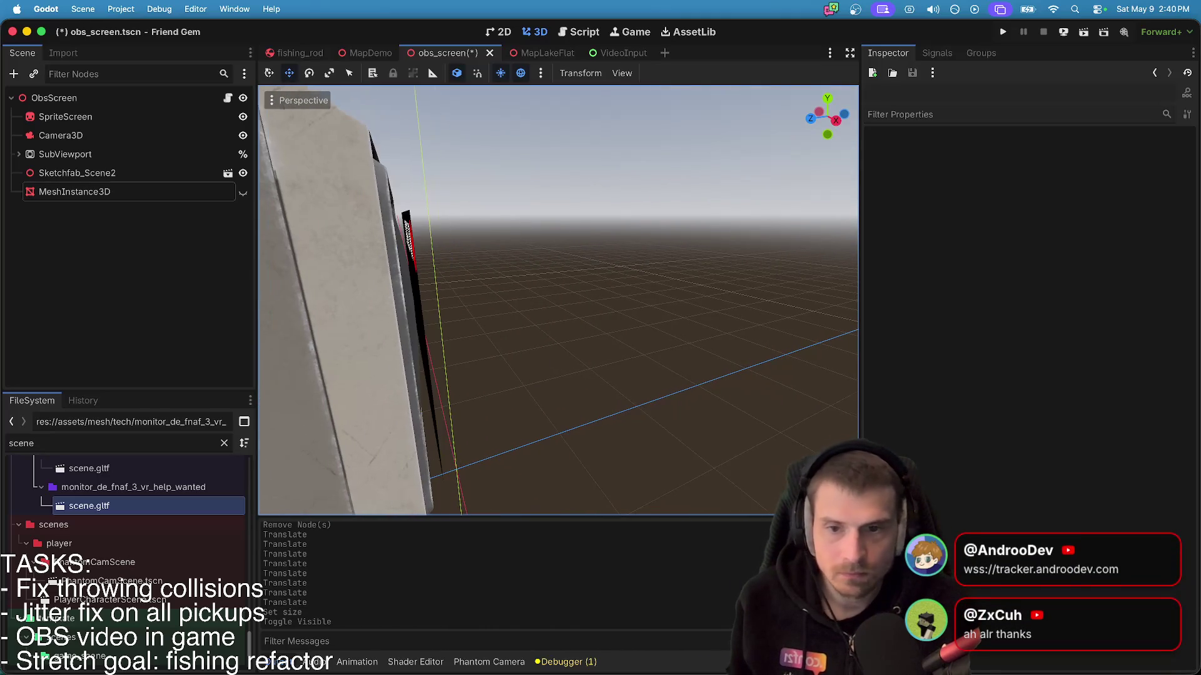
scroll(558, 300, left, 1)
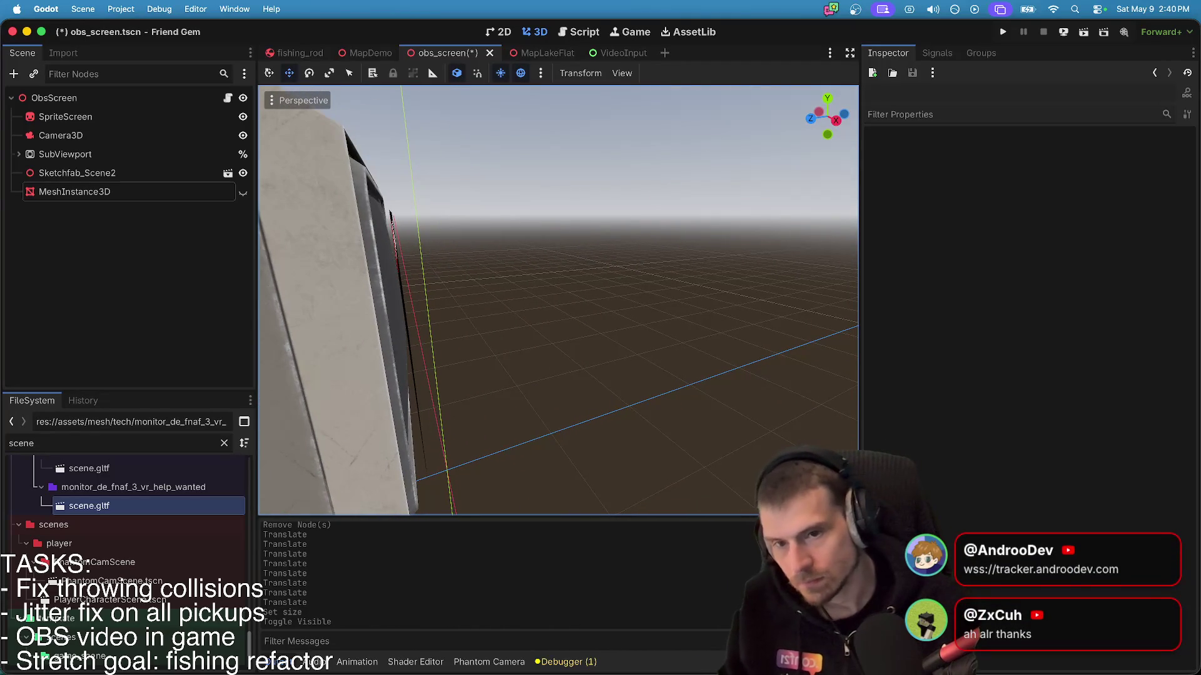
scroll(558, 300, right, 10)
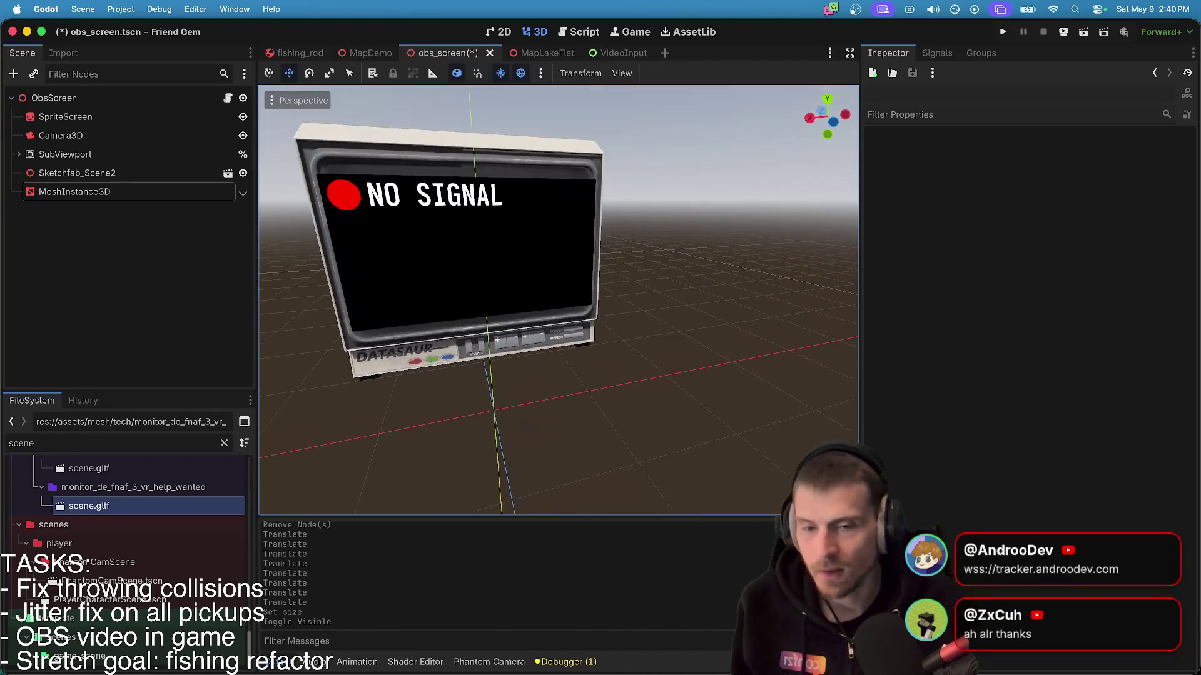
key(f)
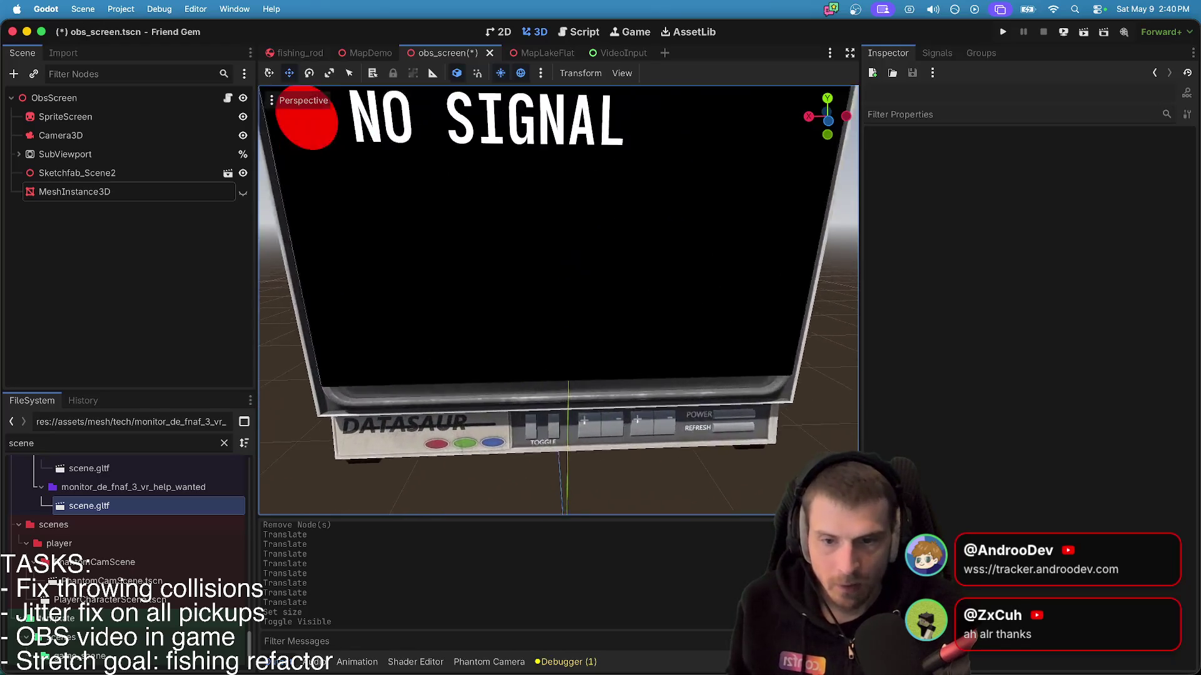
scroll(466, 323, down, 3)
scroll(466, 324, left, 5)
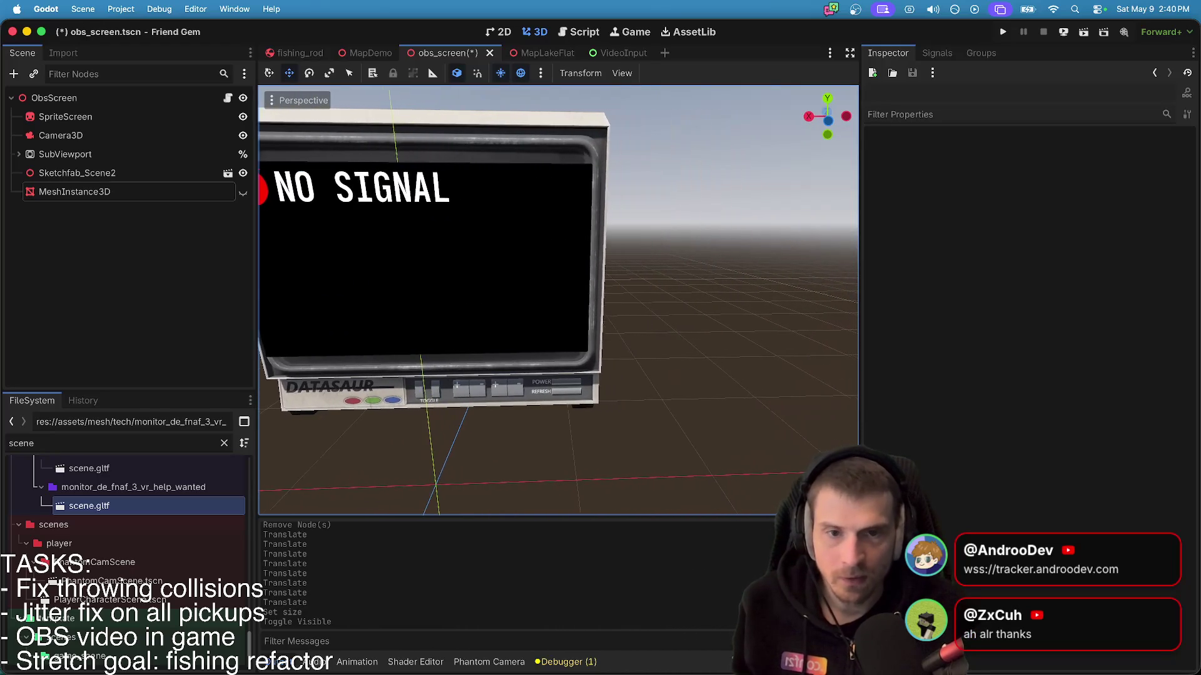
click(84, 192)
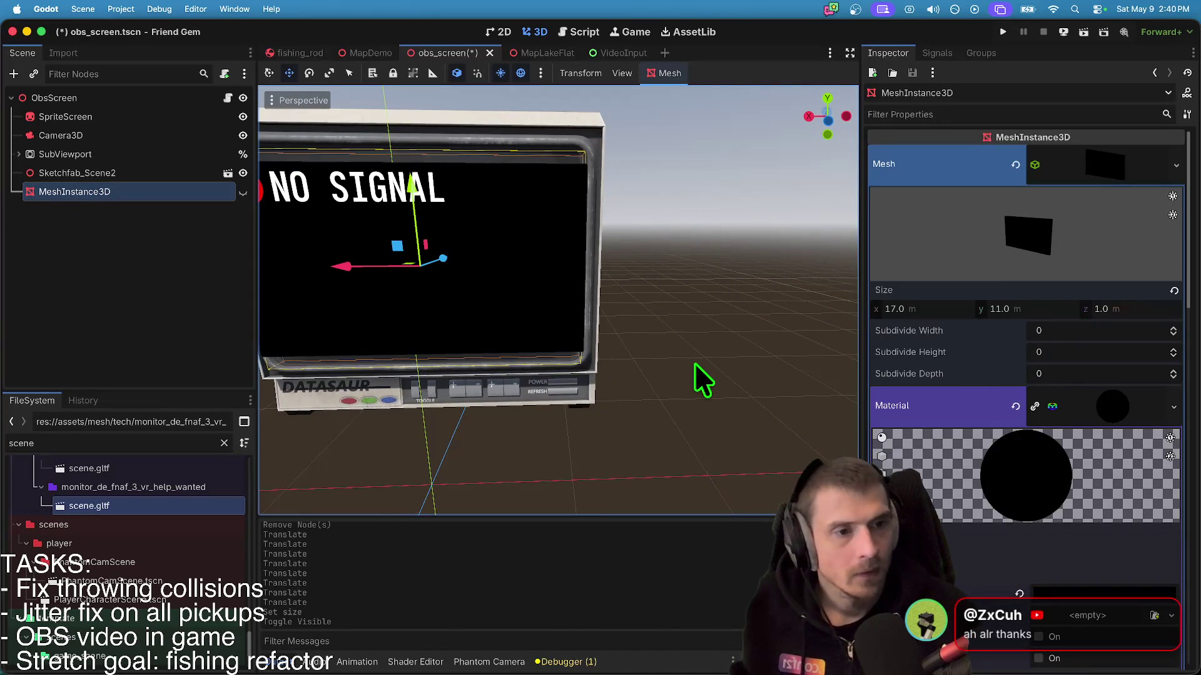
key(ctrl+s)
scroll(558, 301, down, 5)
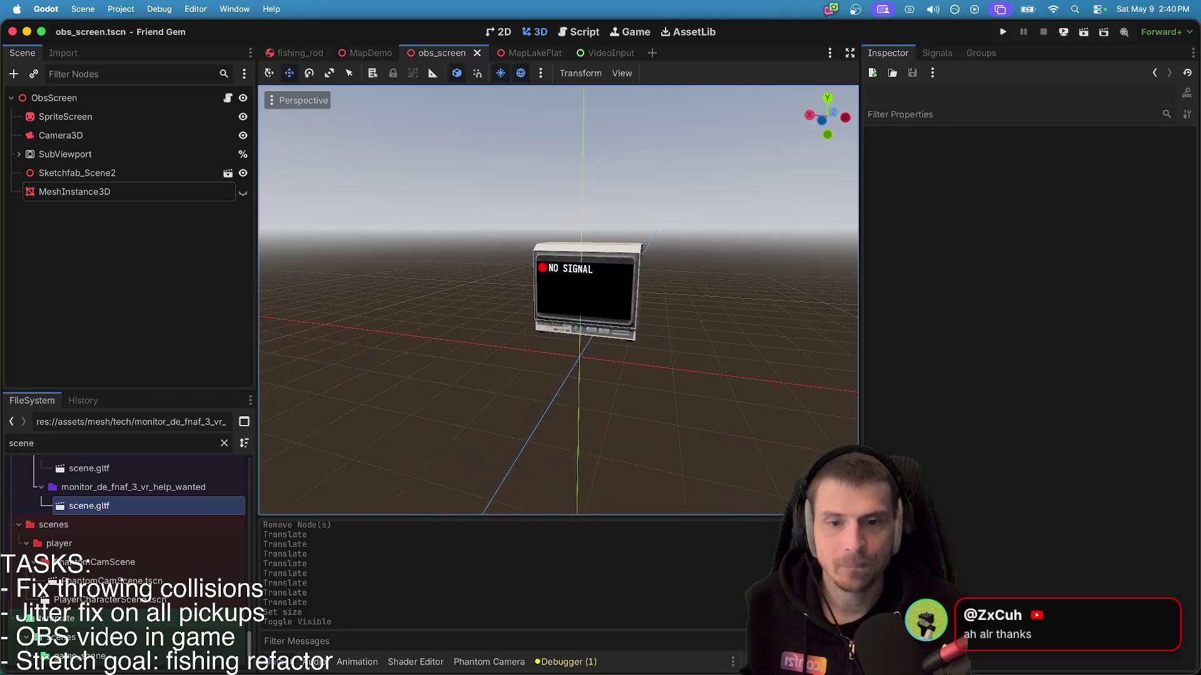
scroll(557, 300, up, 3)
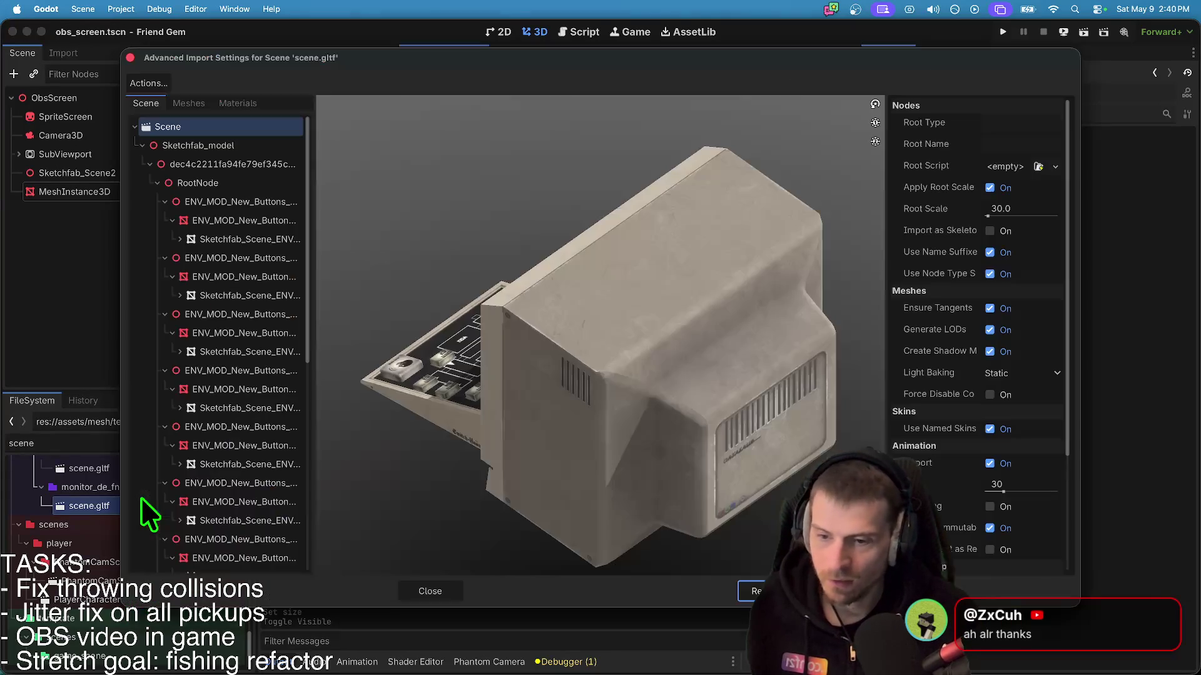
double_click(140, 504)
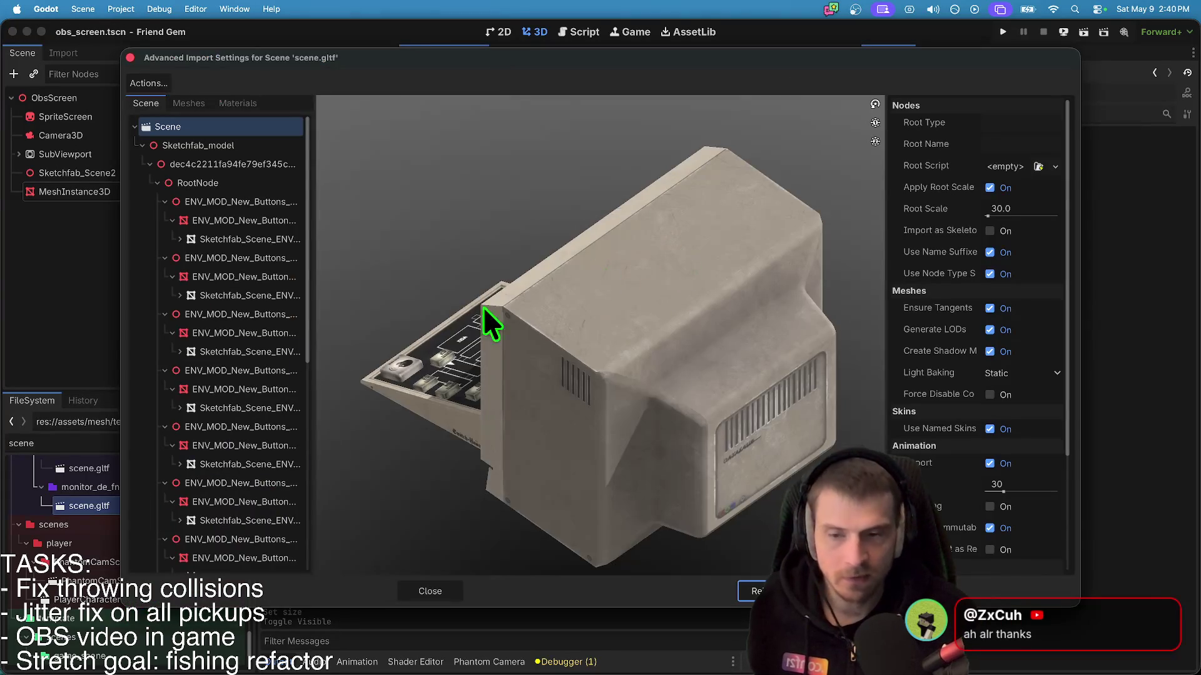
- Select the ENV_MOD_Monitor mesh in scene.gltf's import tree and enable Physics for it
click(165, 164)
scroll(216, 385, down, 5)
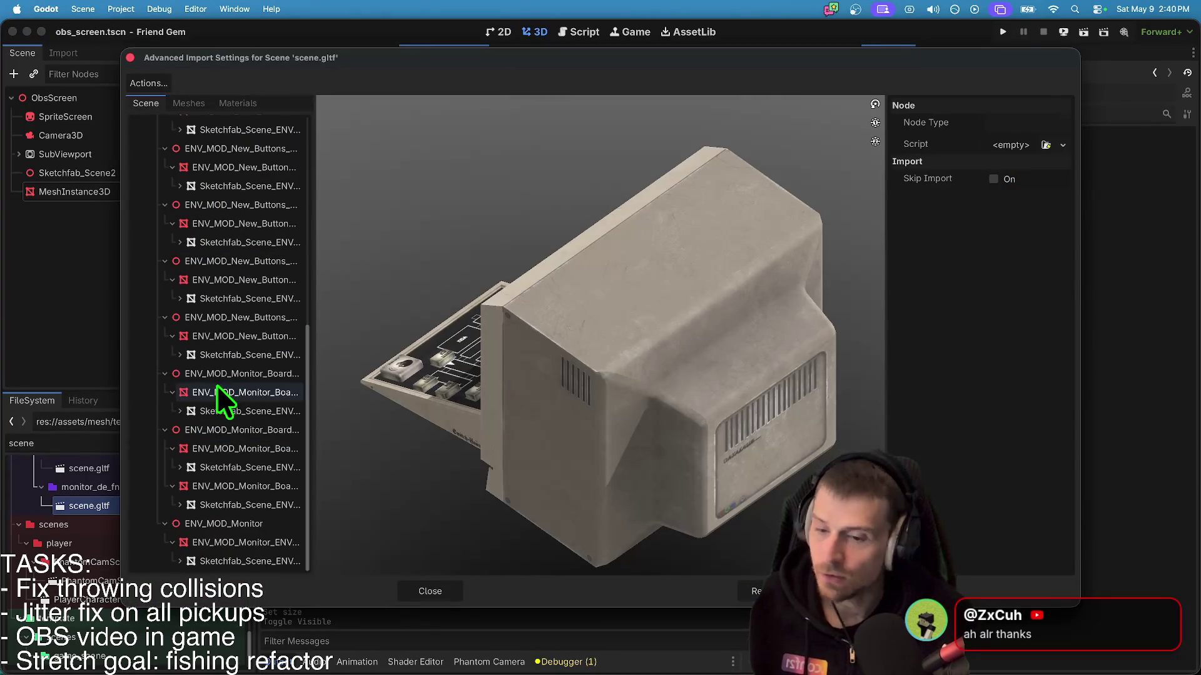
click(244, 541)
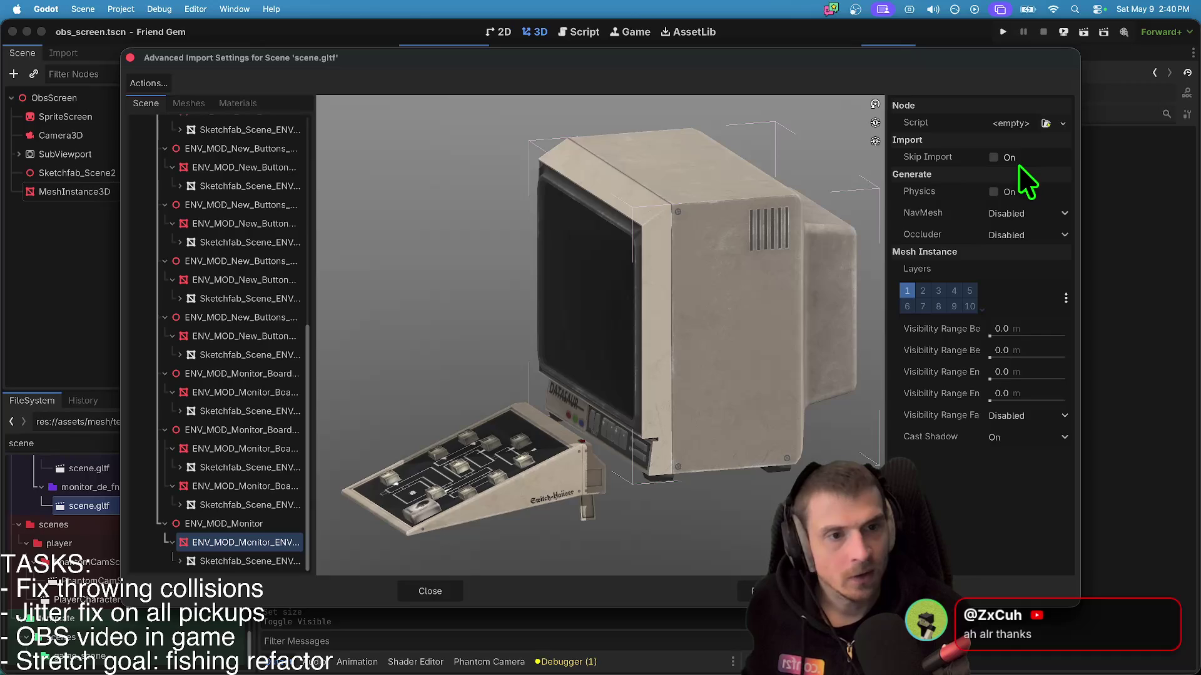
click(994, 191)
mouse_move(591, 436)
mouse_down()
mouse_move(635, 418)
mouse_move(629, 436)
mouse_move(610, 431)
mouse_up()
- Turn on collision layer bits 1–8 for the monitor mesh
click(924, 355)
click(922, 371)
click(938, 371)
click(953, 371)
click(907, 371)
- Turn on collision mask bits 1–8, reimport the model, and run the current scene
click(923, 416)
click(953, 415)
click(938, 415)
click(953, 431)
click(938, 431)
click(923, 431)
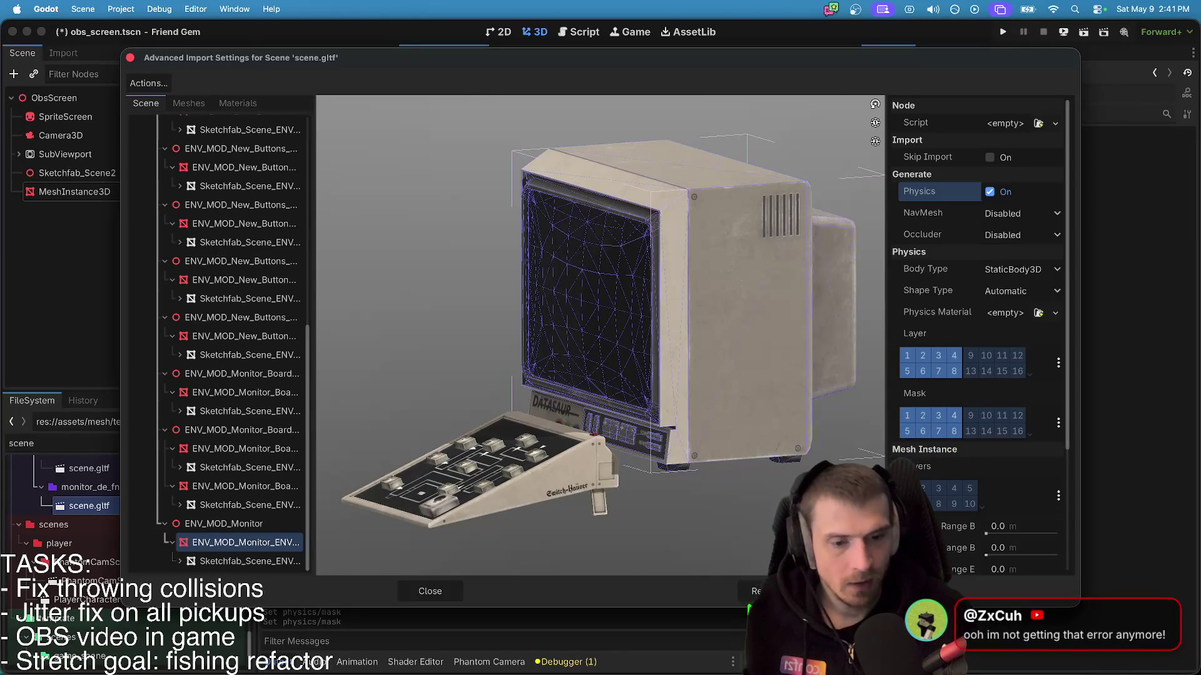
click(753, 592)
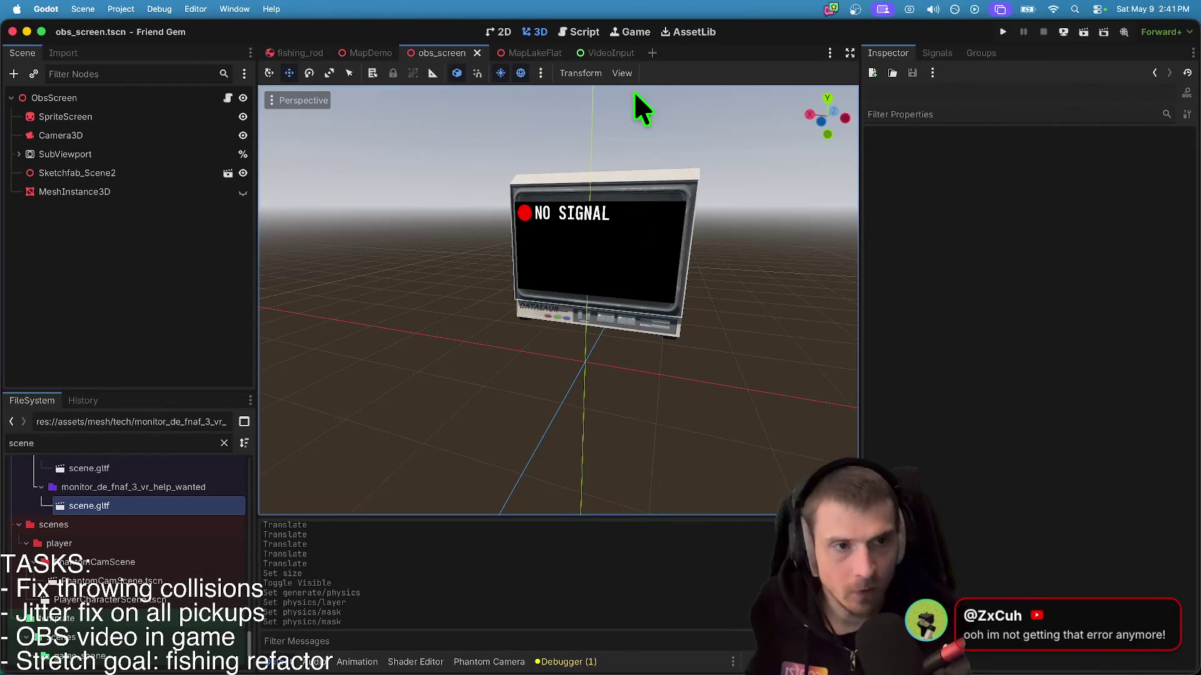
click(1063, 31)
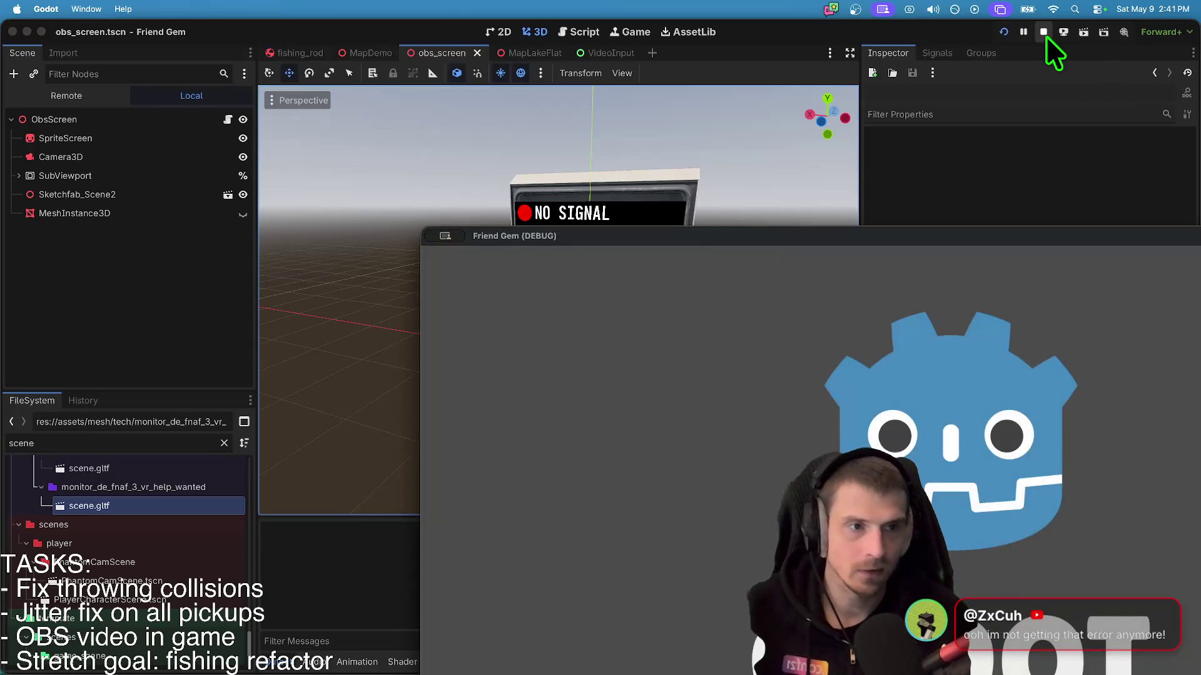
- Stop the test run and switch to the MapLakeFlat scene
click(1043, 33)
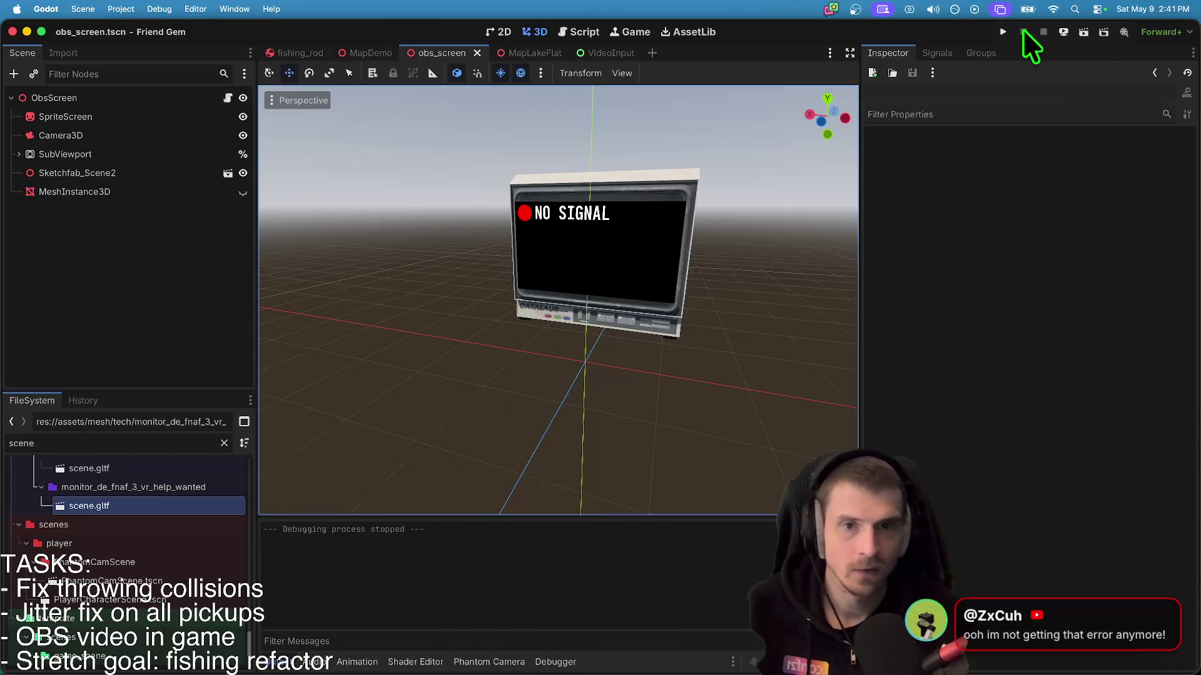
click(509, 52)
scroll(414, 271, up, 5)
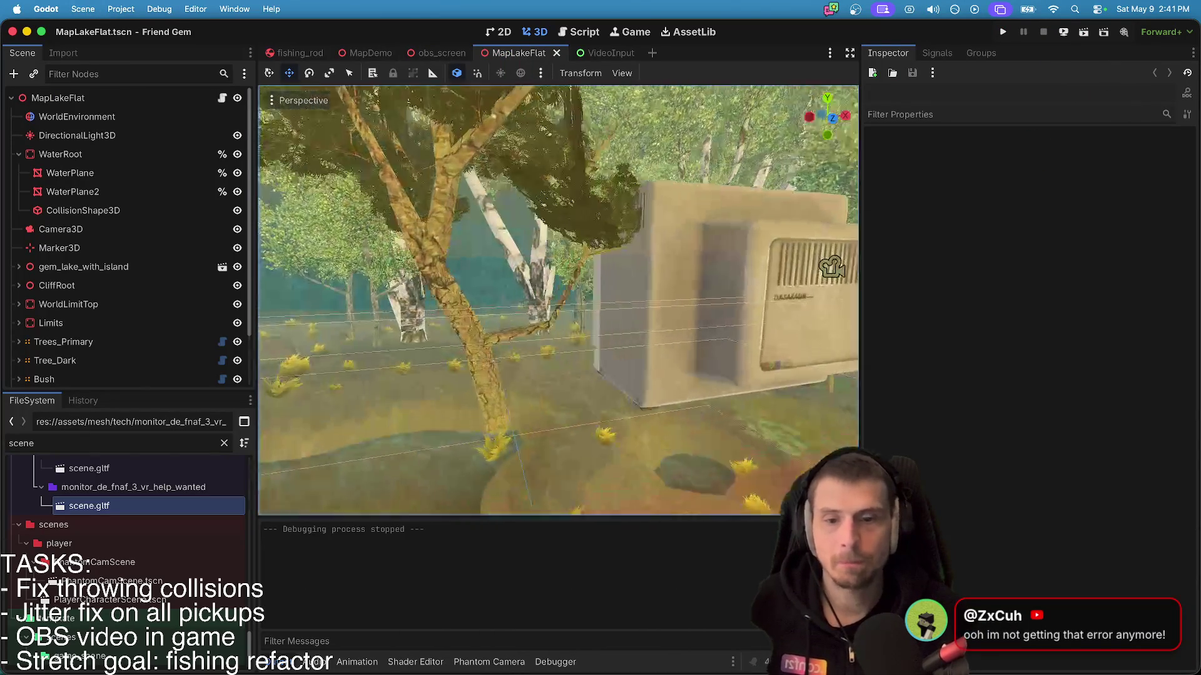
scroll(77, 281, down, 2)
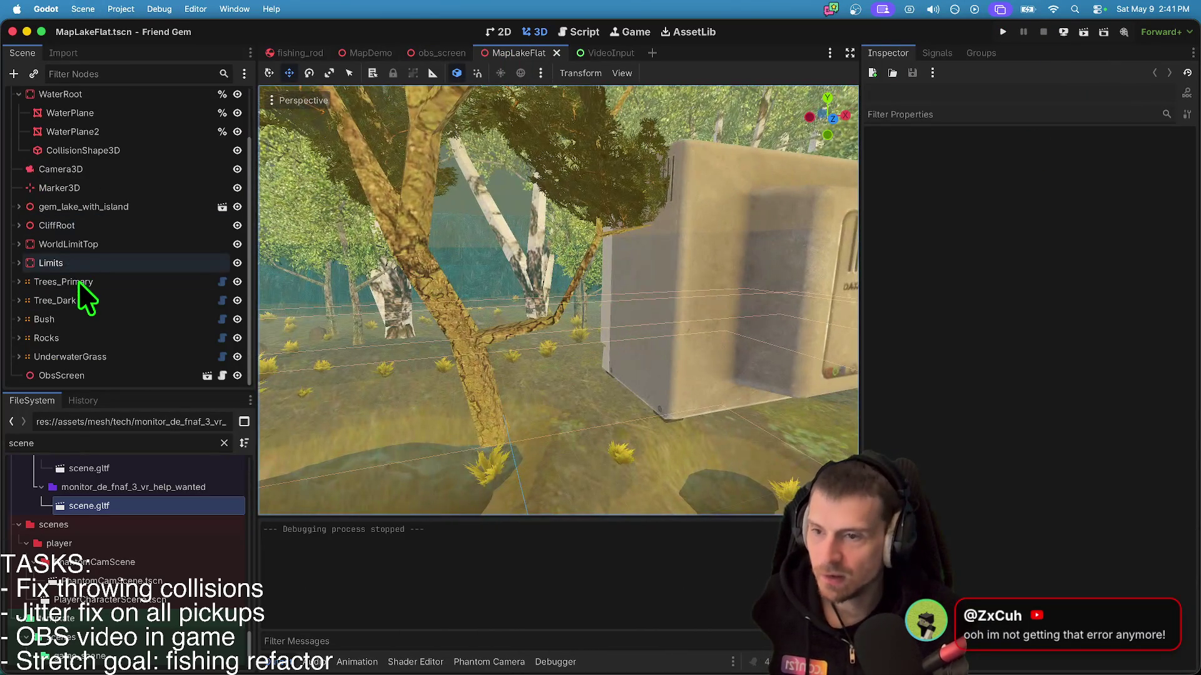
click(92, 396)
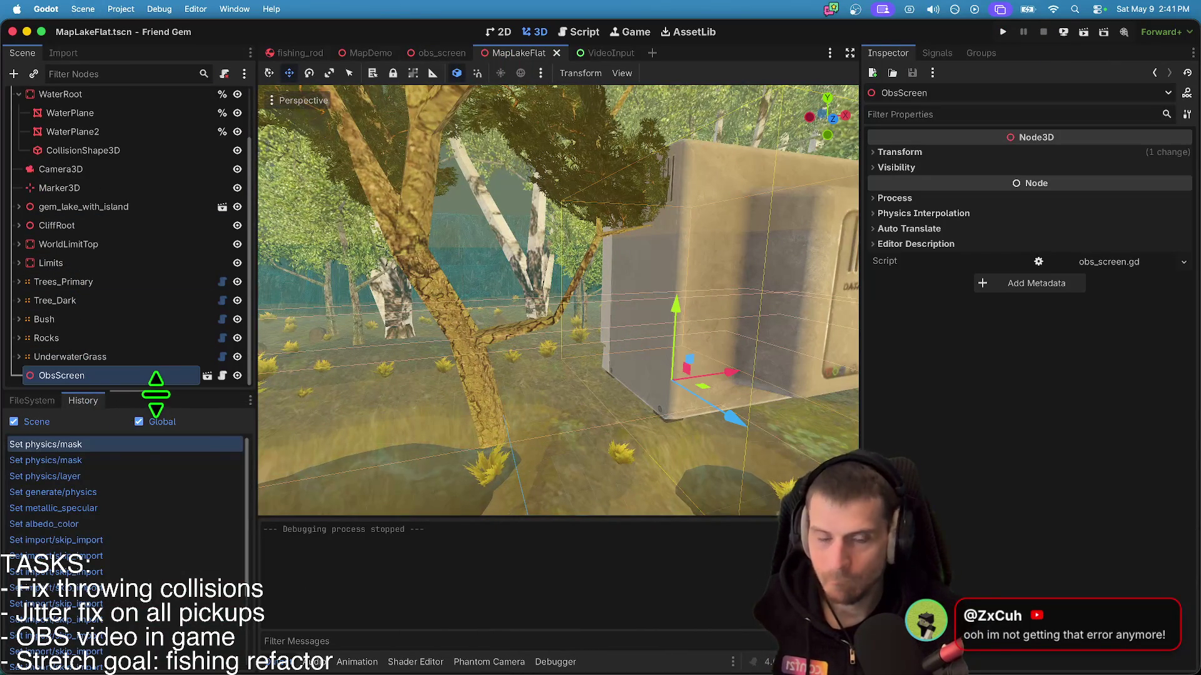
drag(156, 388, 155, 481)
- Set the ObsScreen monitor's Transform Rotation Y to 180 in the Inspector
click(992, 152)
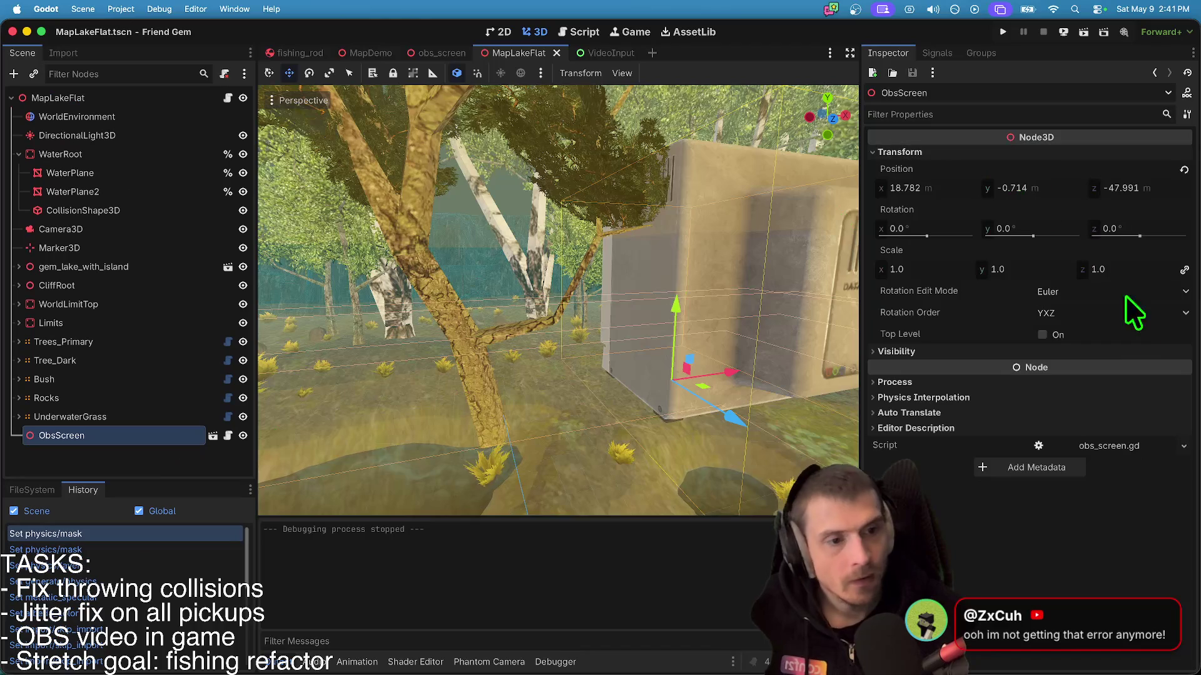
click(1184, 169)
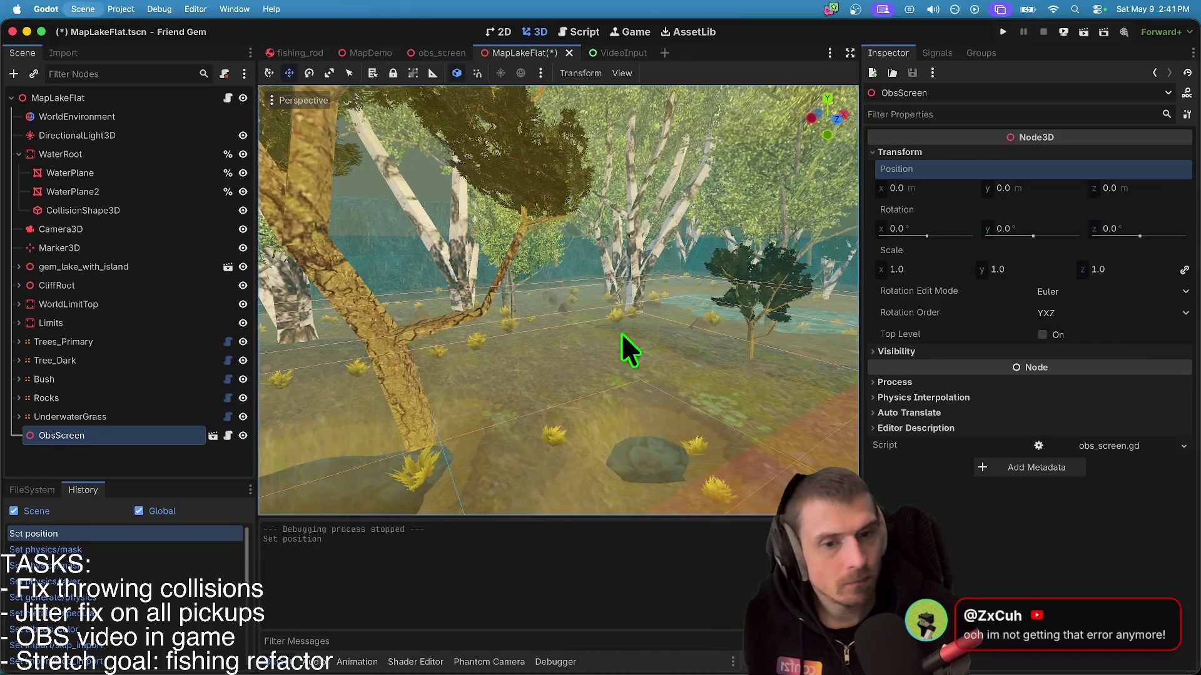
key(ctrl+z)
click(1131, 232)
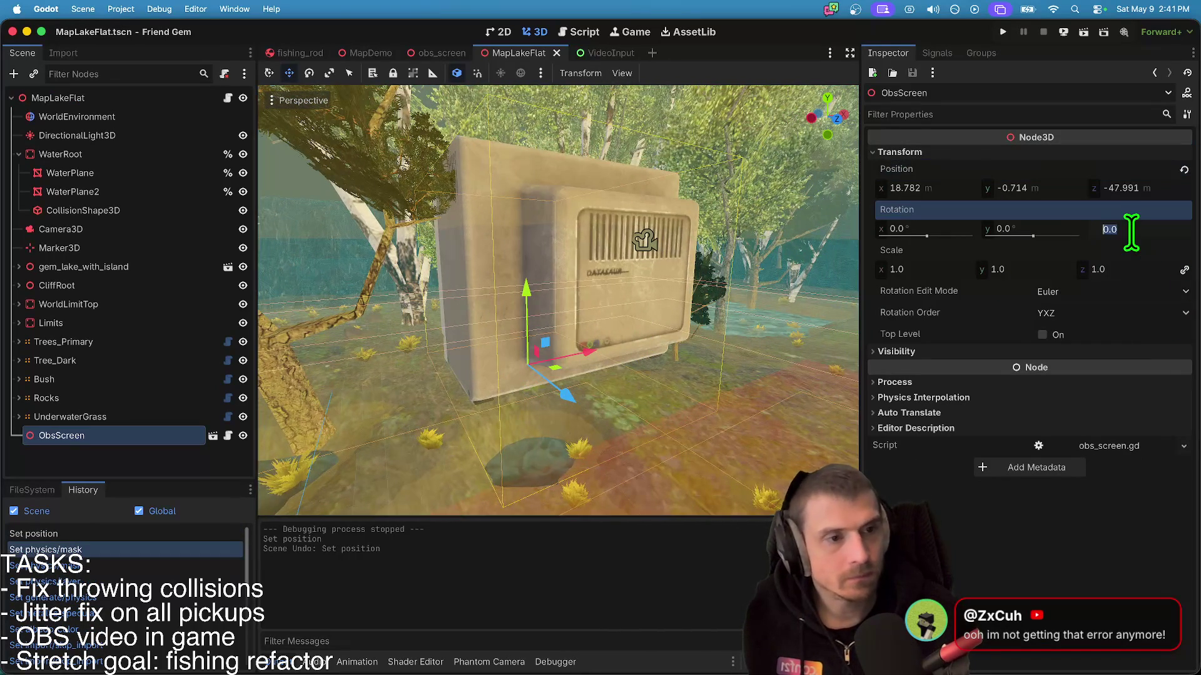
key(Return)
key(Down)
key(shift+Tab)
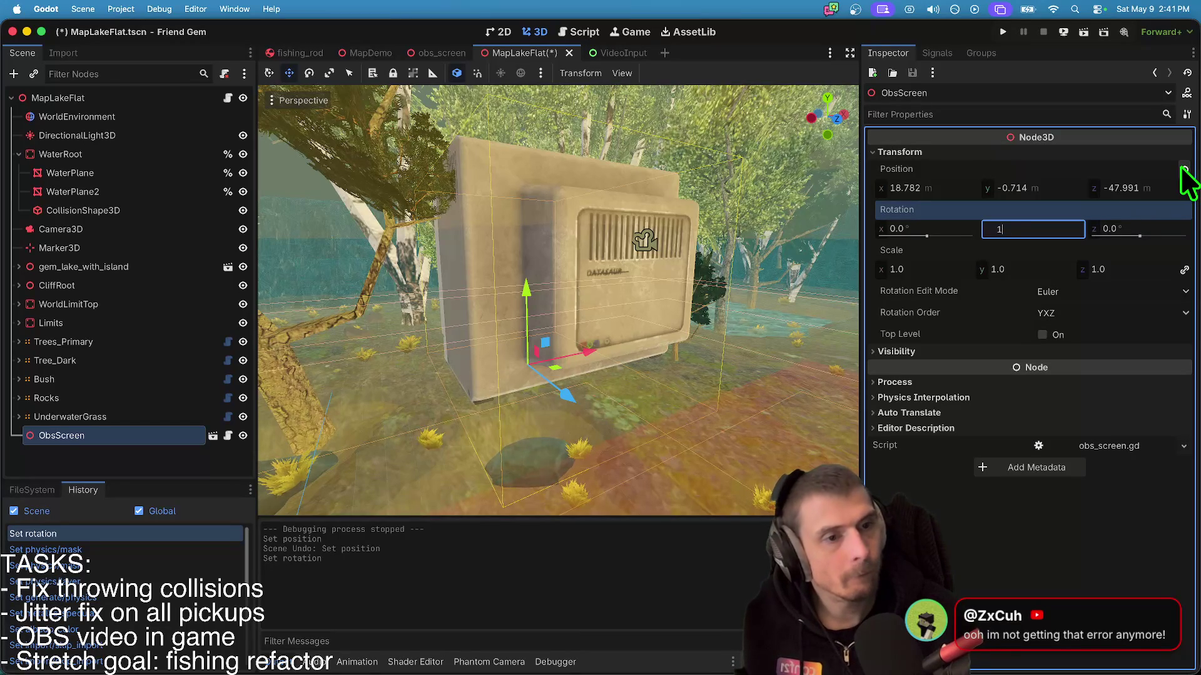
text(80)
key(Return)
click(675, 272)
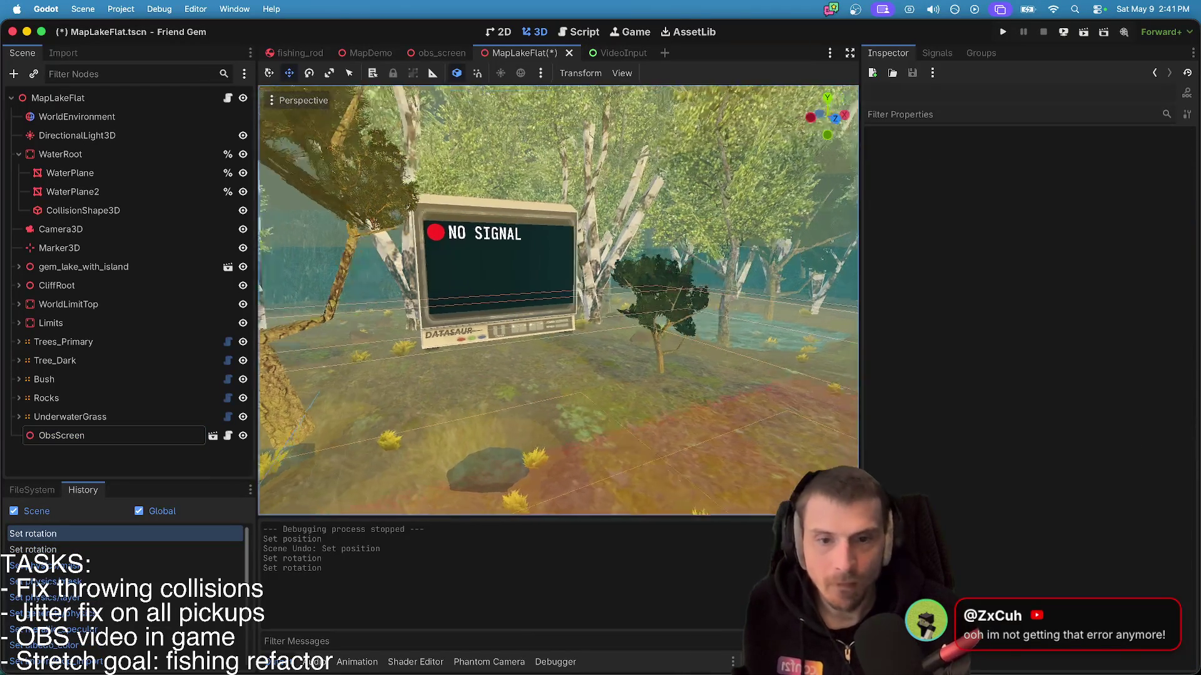
- Select ObsScreen and drag its gizmo to lower and shift it toward the ground
click(497, 277)
click(79, 269)
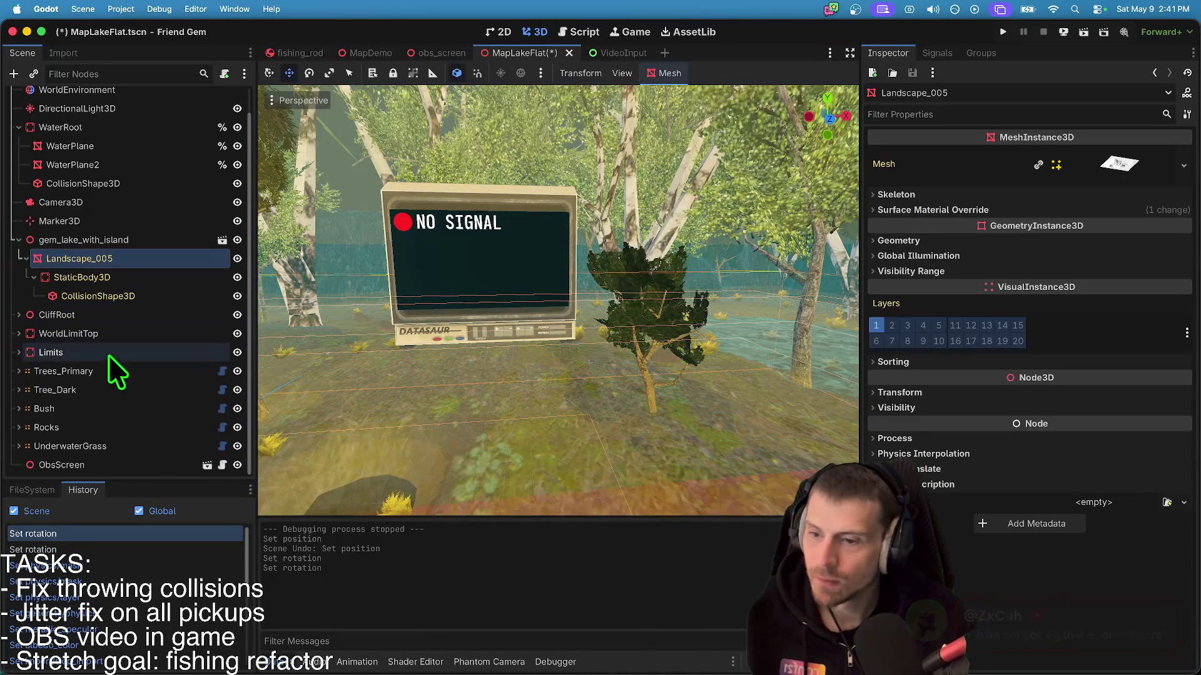
click(118, 474)
drag(474, 297, 478, 316)
drag(413, 420, 404, 419)
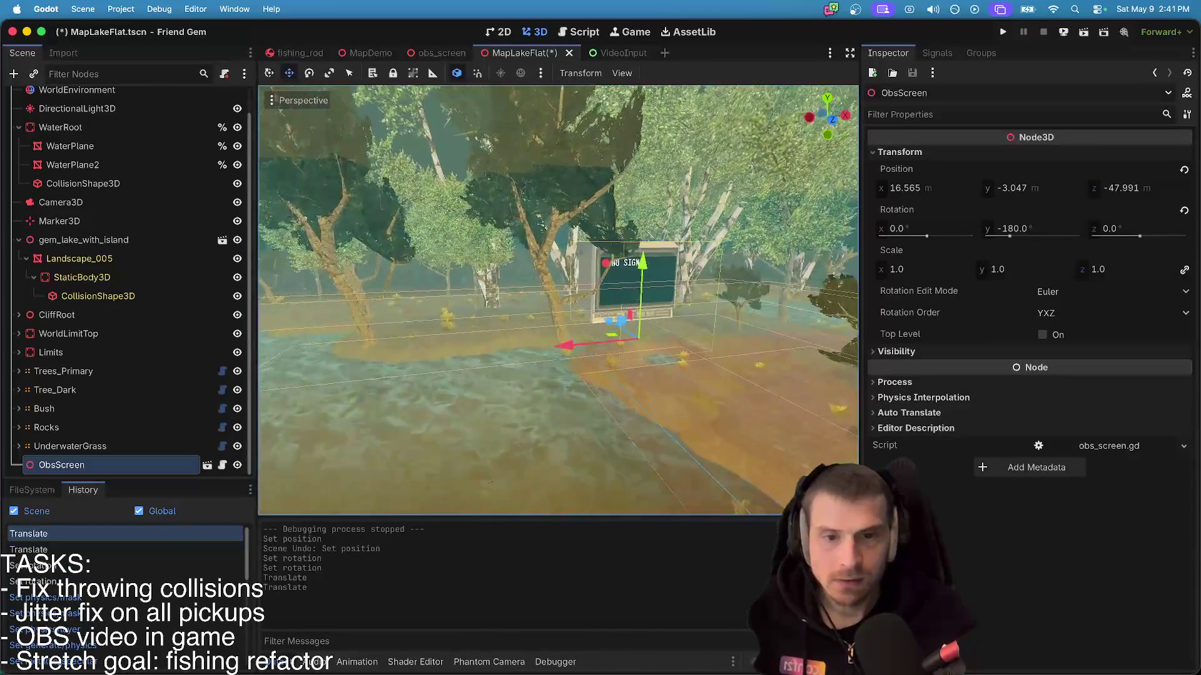
drag(515, 415, 520, 358)
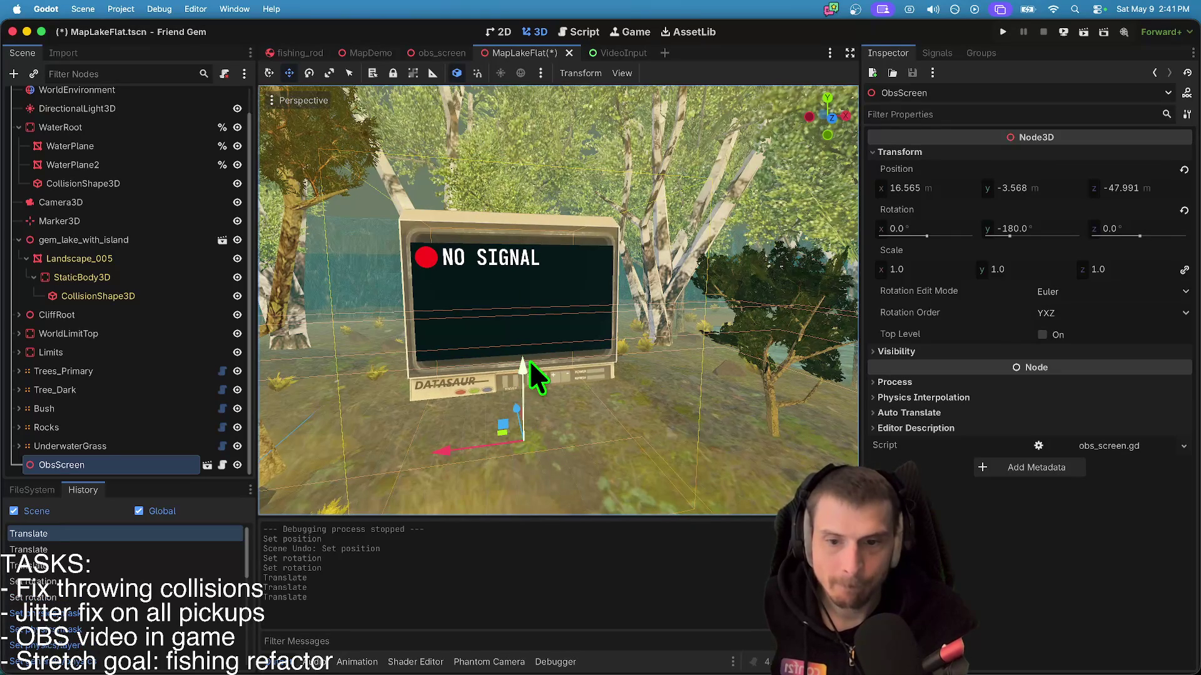
click(530, 362)
- Reselect ObsScreen and nudge it further down to a y position of -4.263
scroll(646, 421, up, 5)
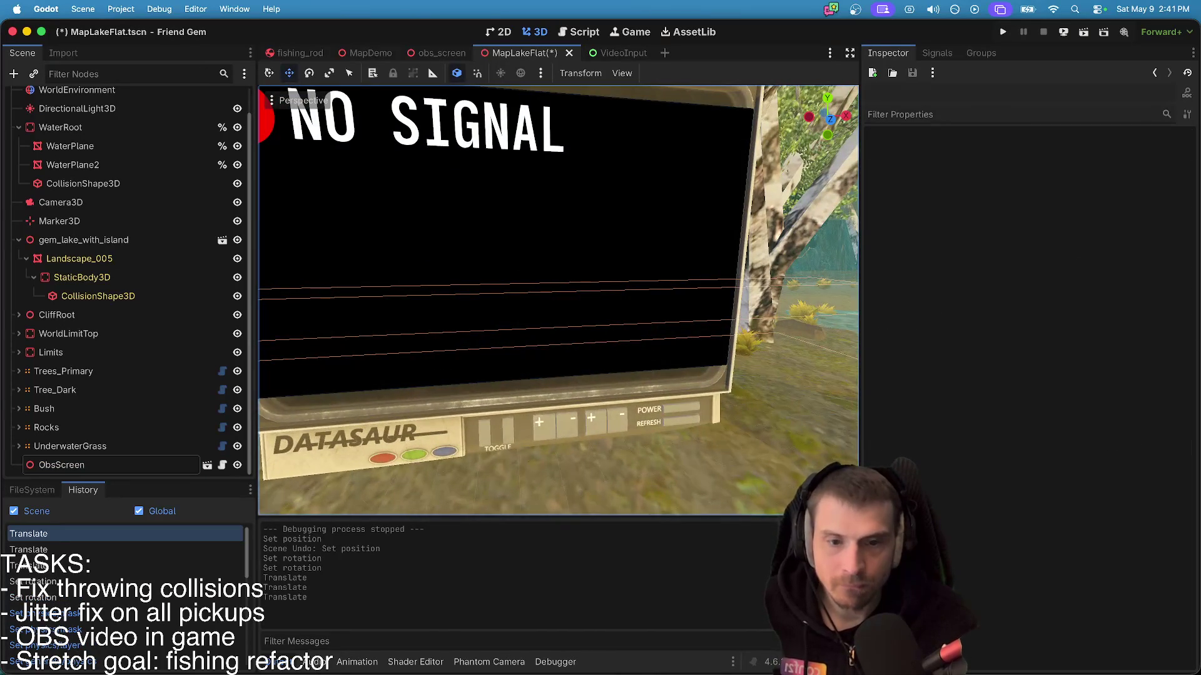
scroll(558, 300, down, 5)
scroll(557, 300, down, 5)
scroll(557, 300, down, 5)
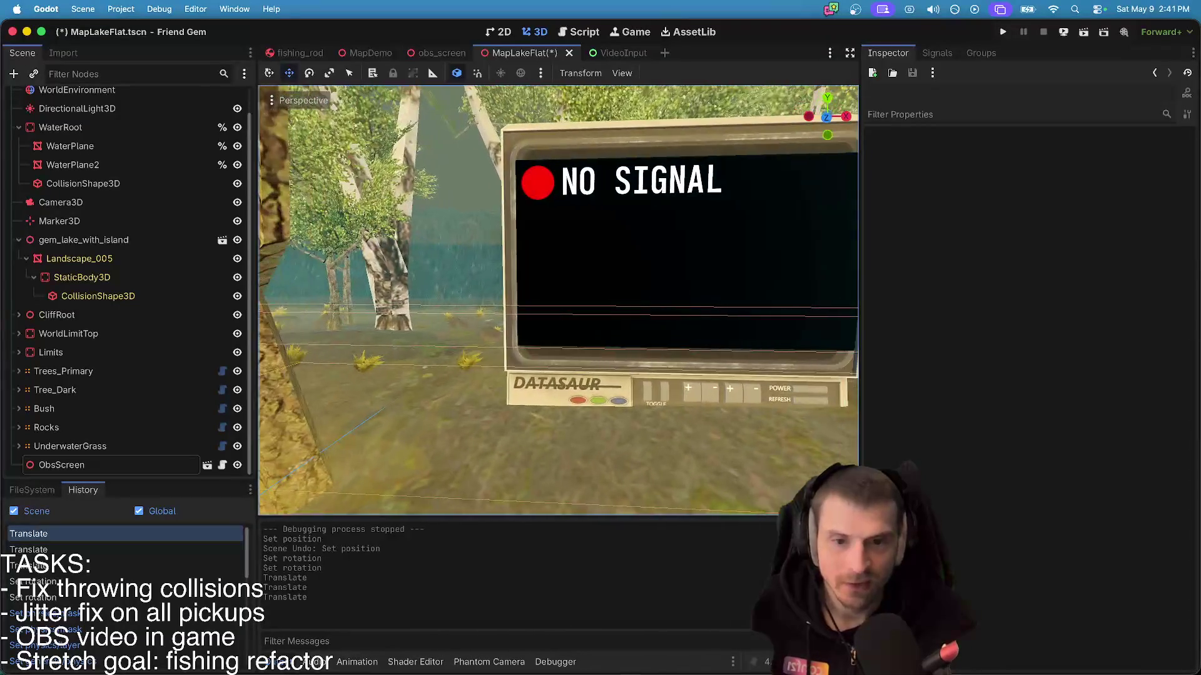
scroll(558, 300, down, 3)
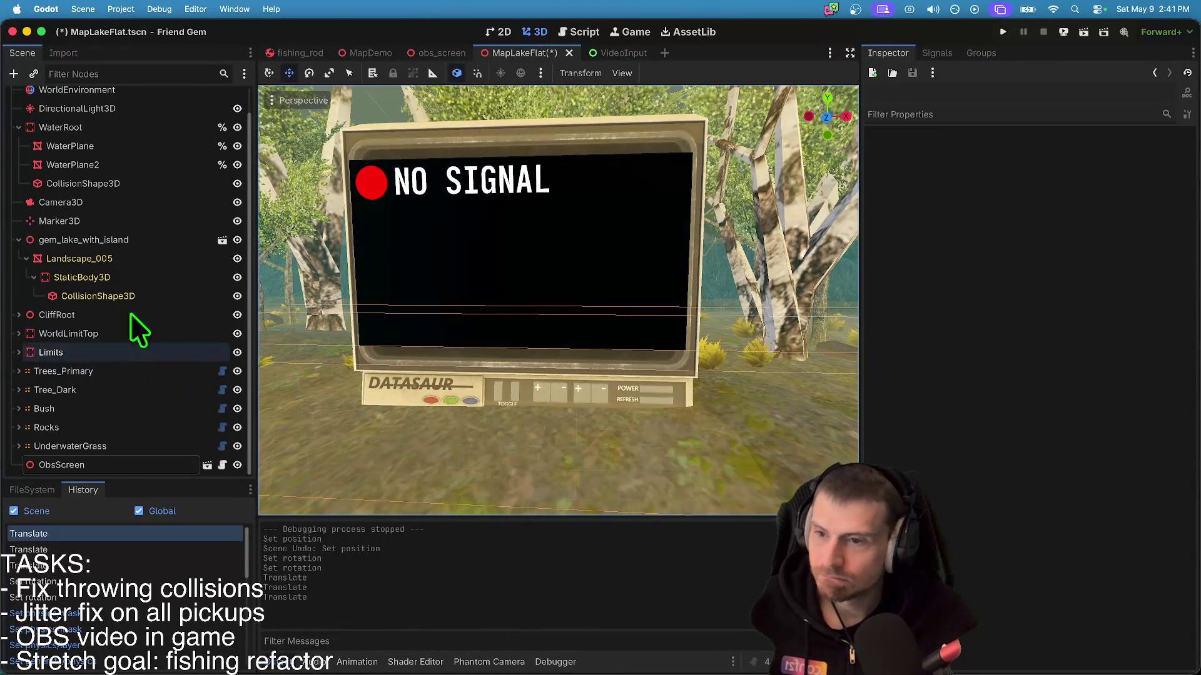
click(62, 464)
mouse_move(514, 422)
mouse_down()
mouse_move(512, 455)
mouse_move(519, 434)
mouse_up()
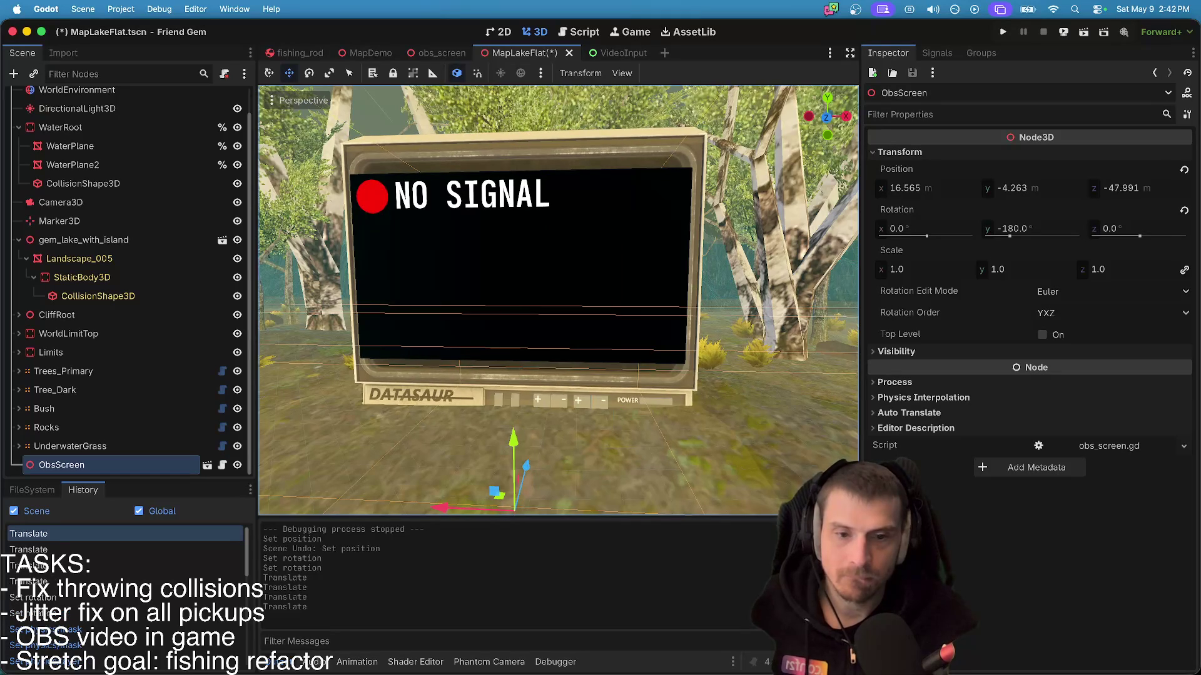
click(620, 412)
- Save the MapLakeFlat scene
key(s)
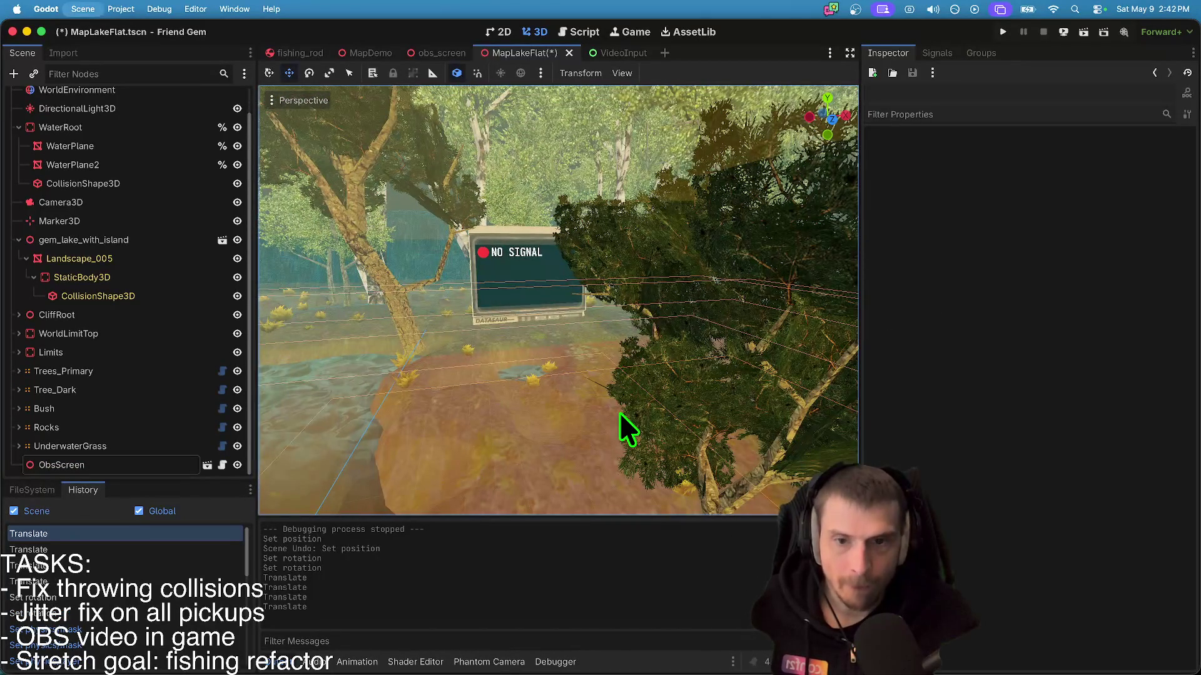
key(super+s)
key(w)
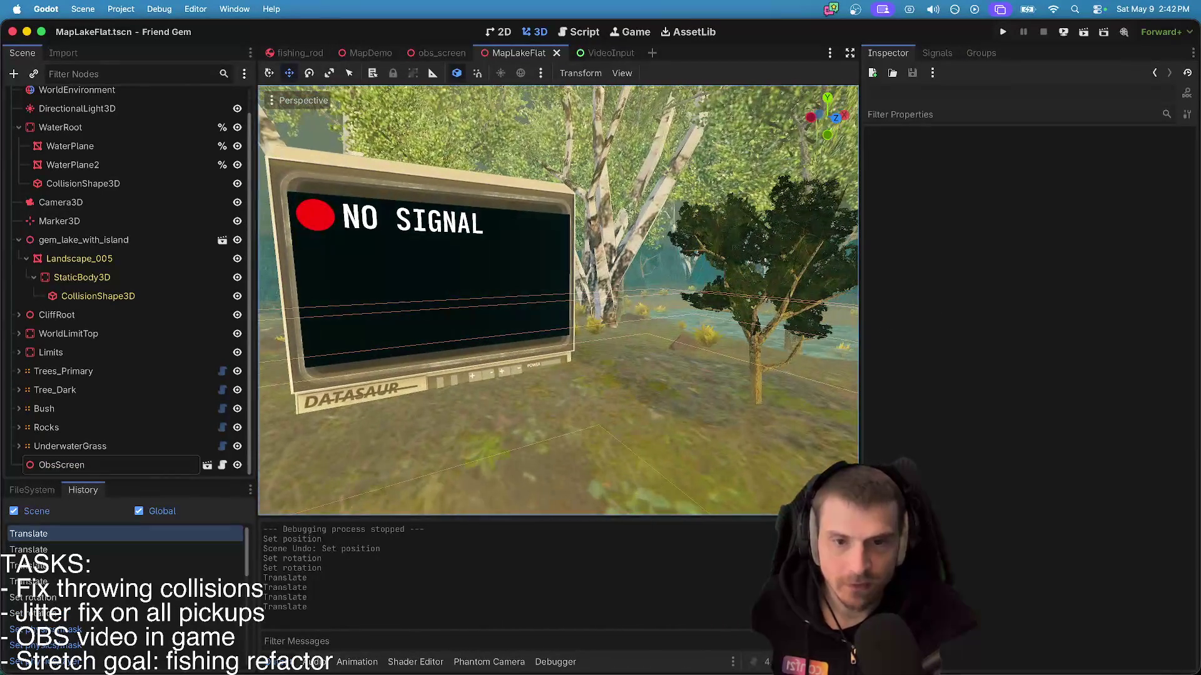
- Scale ObsScreen to 1.2, lower it slightly, and save the map
click(119, 464)
click(934, 274)
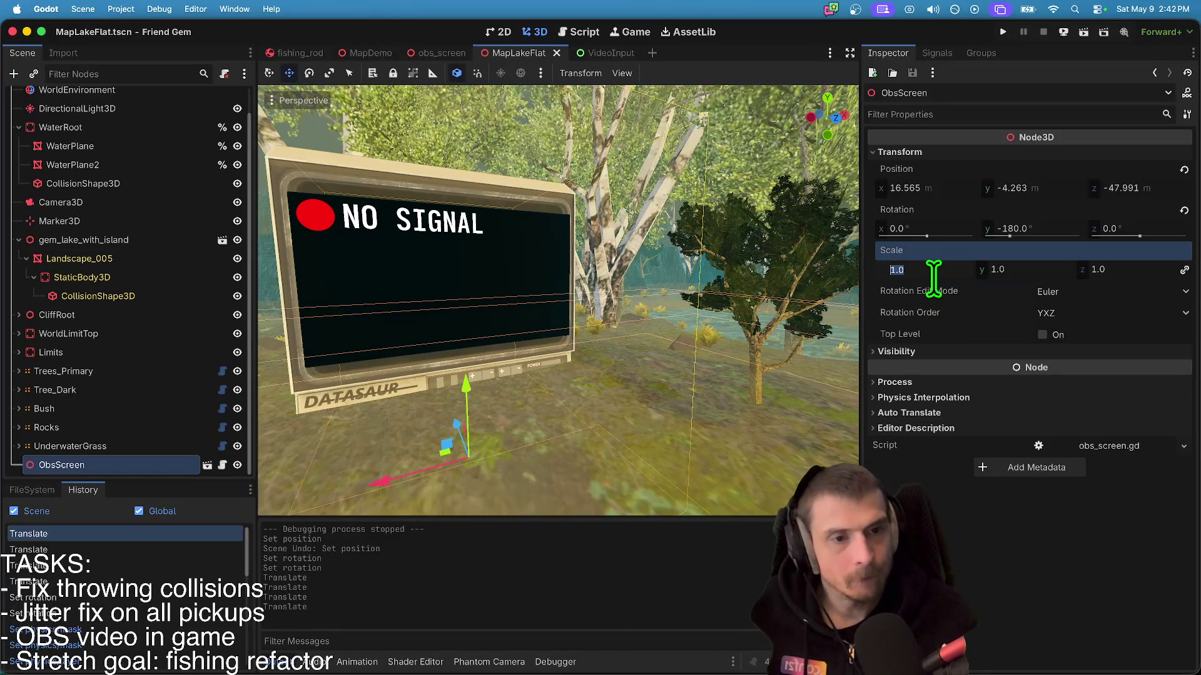
text(1.2)
key(Return)
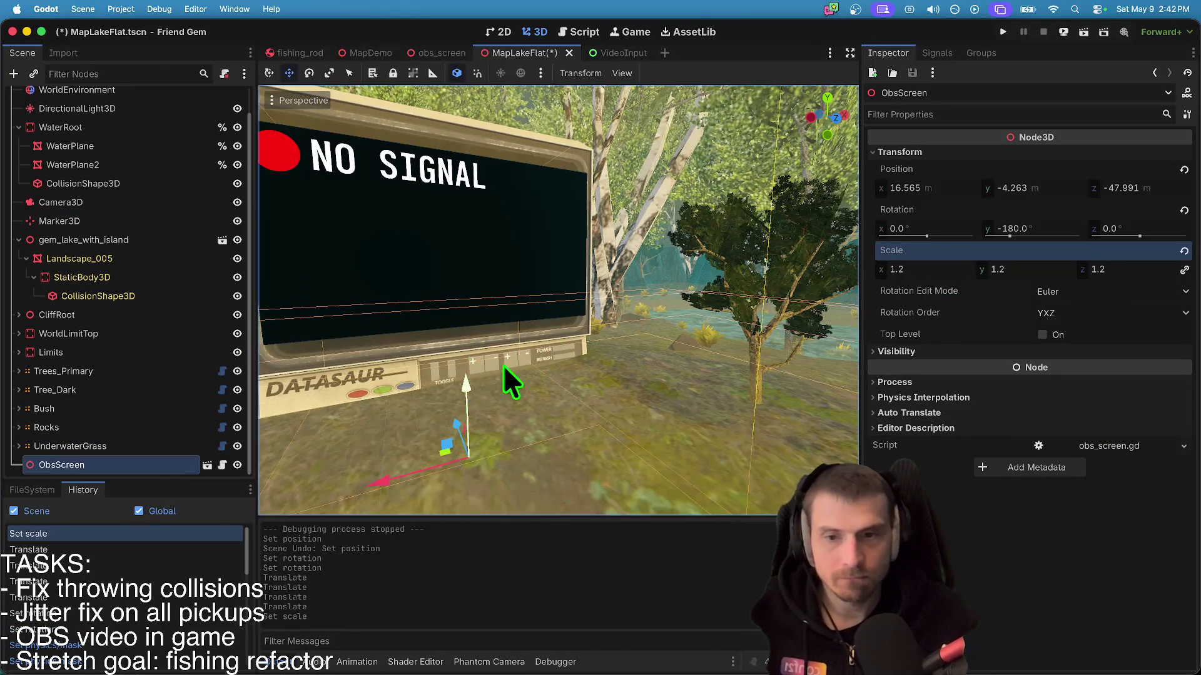
drag(468, 391, 470, 404)
click(695, 313)
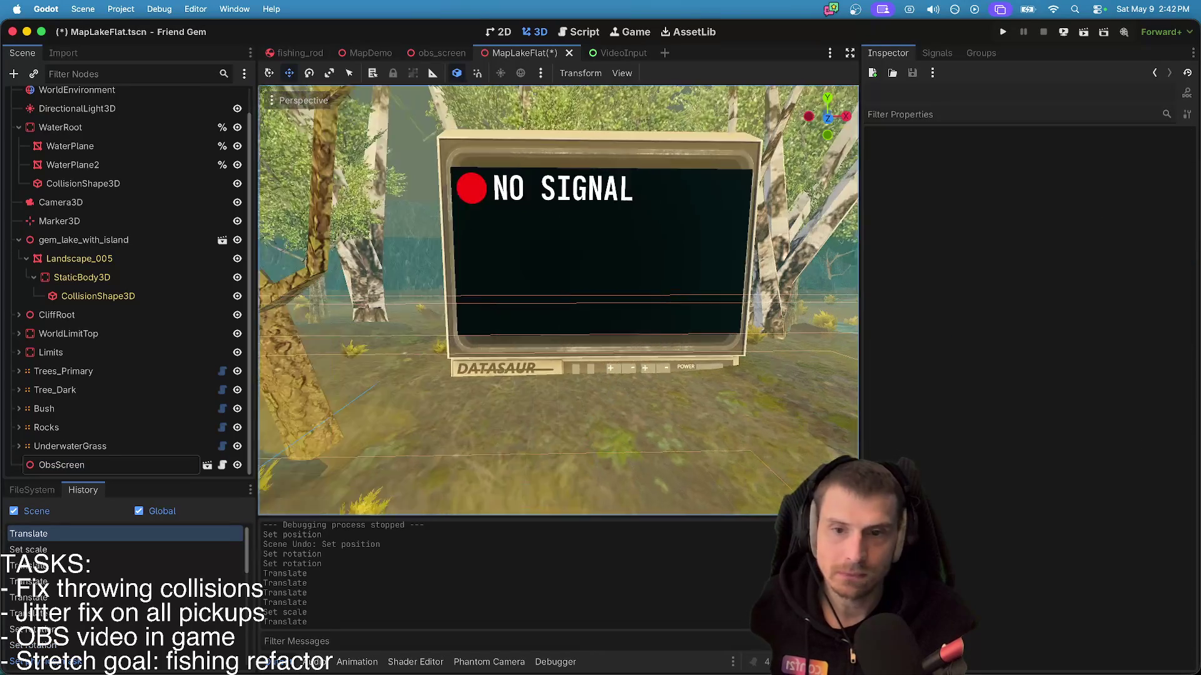
key(s)
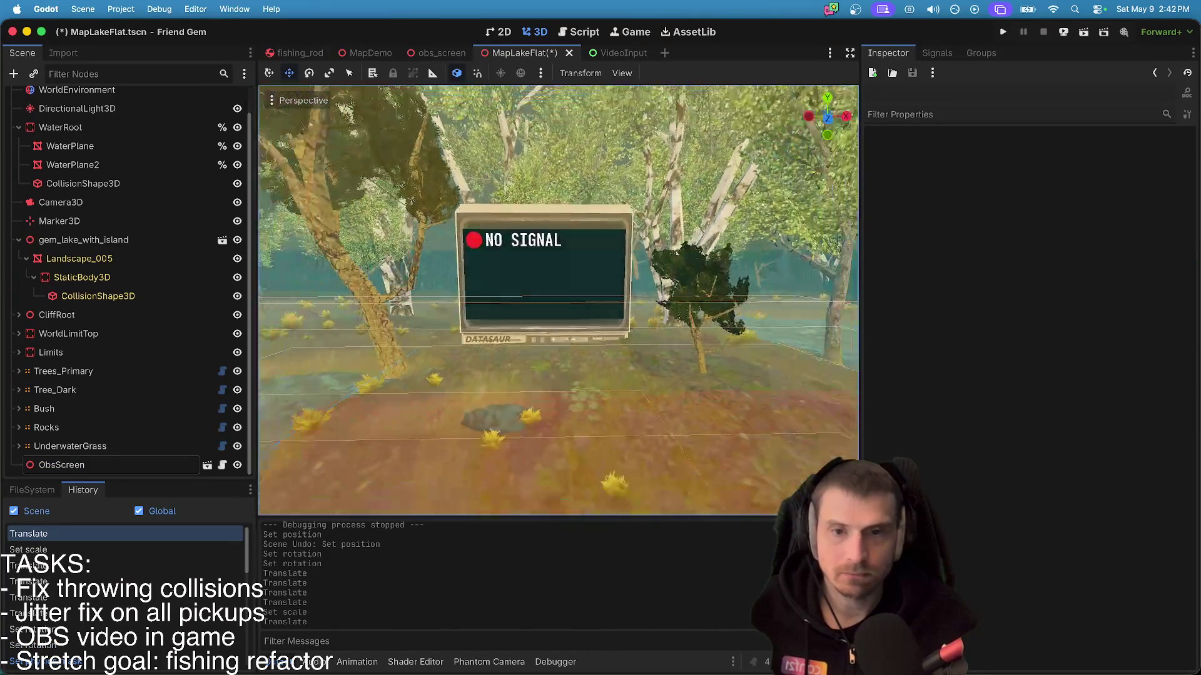
key(s)
key(ctrl+s)
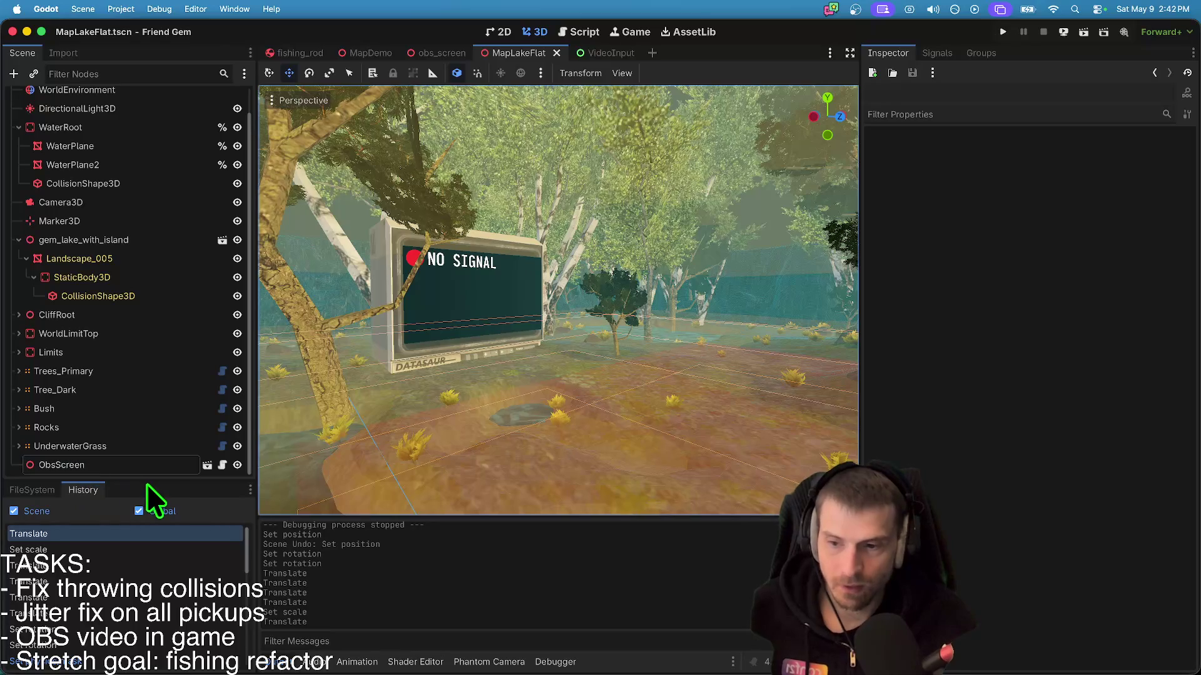
- Clear the FileSystem filter text and run the project
click(584, 32)
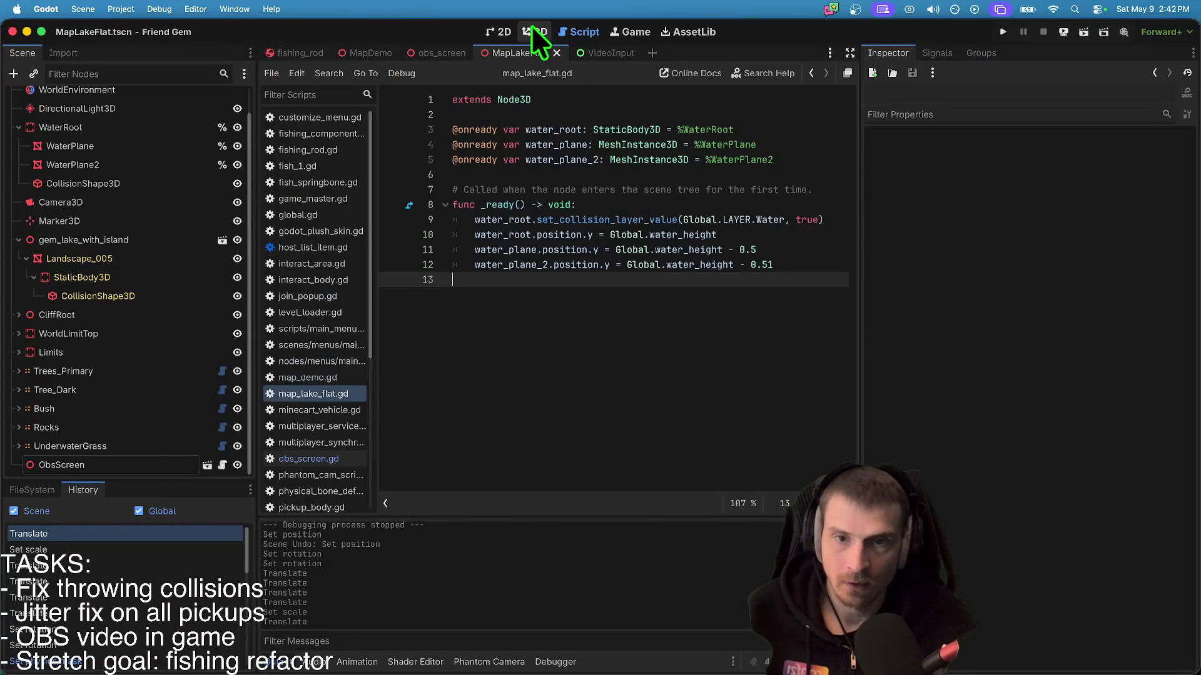
click(527, 32)
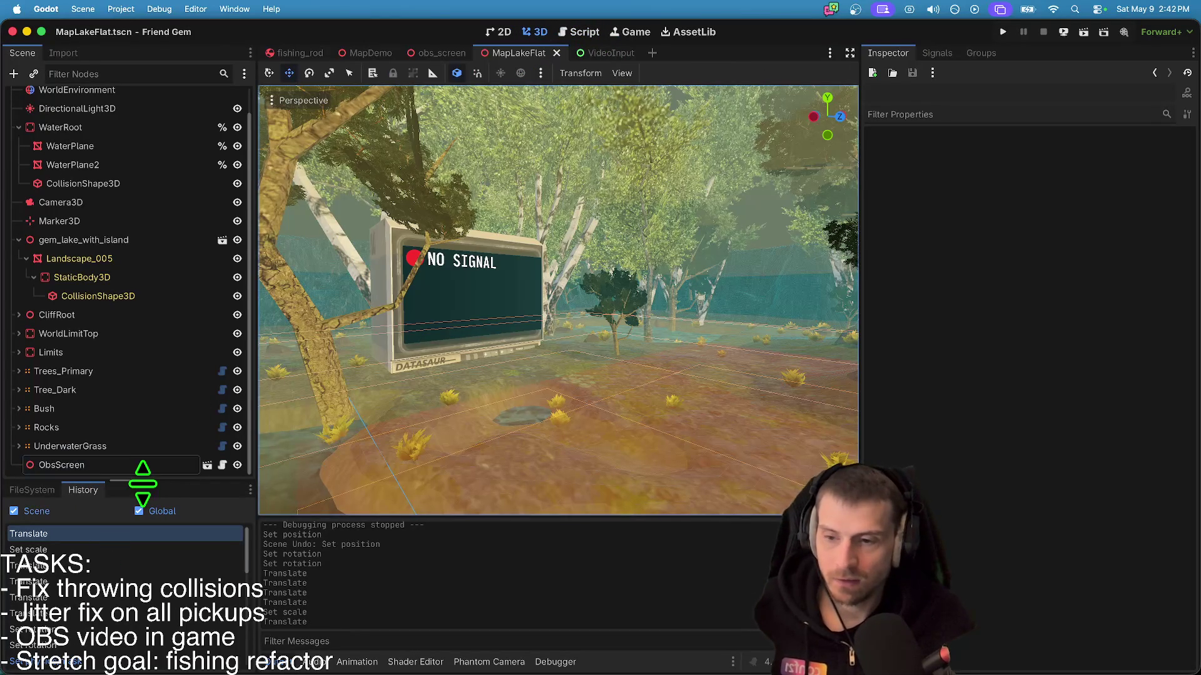
mouse_move(142, 484)
mouse_down()
mouse_move(156, 566)
mouse_move(156, 291)
mouse_up()
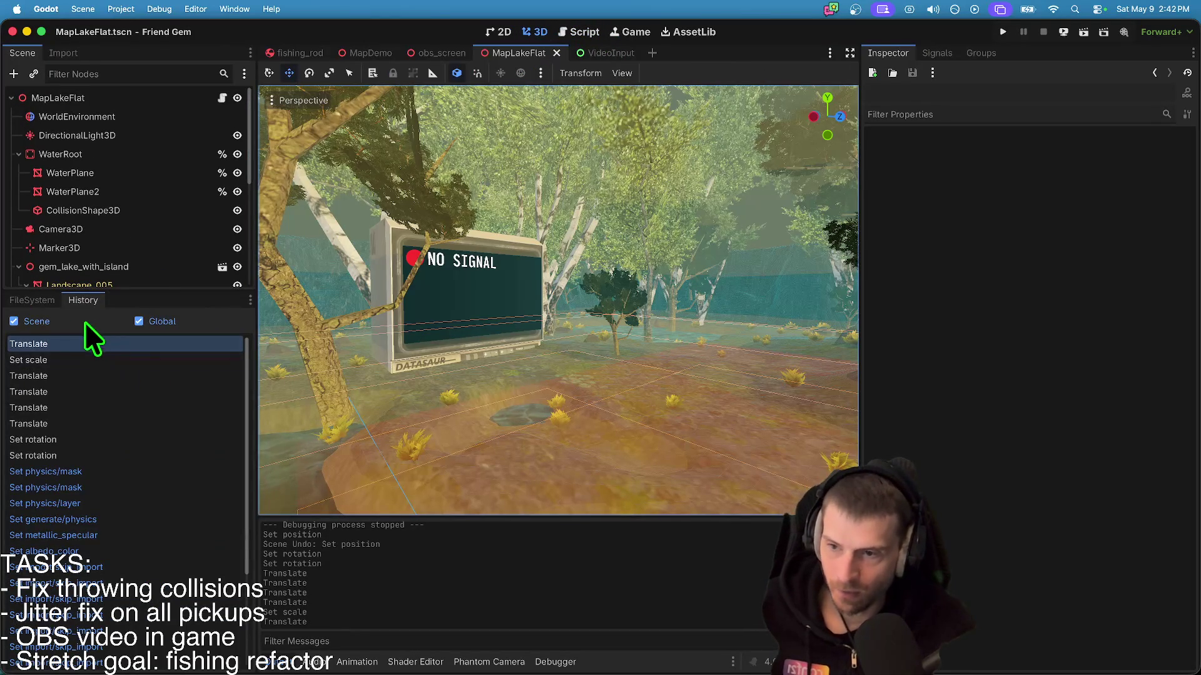
click(32, 300)
double_click(119, 342)
key(BackSpace)
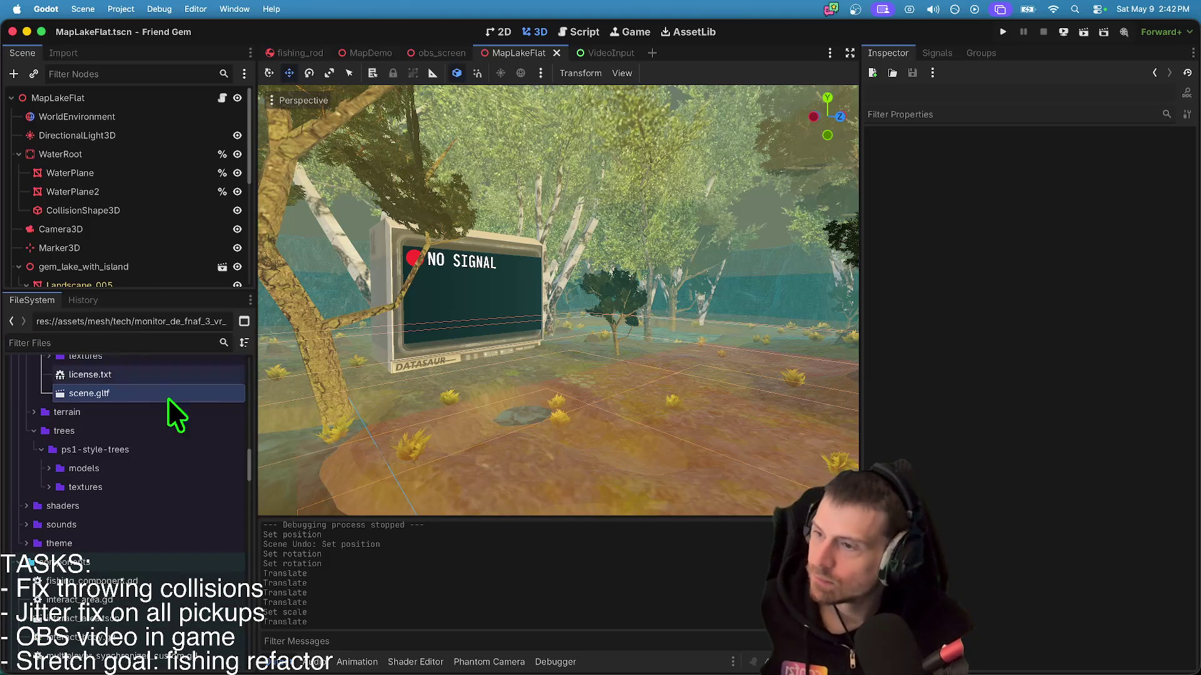
key(super+b)
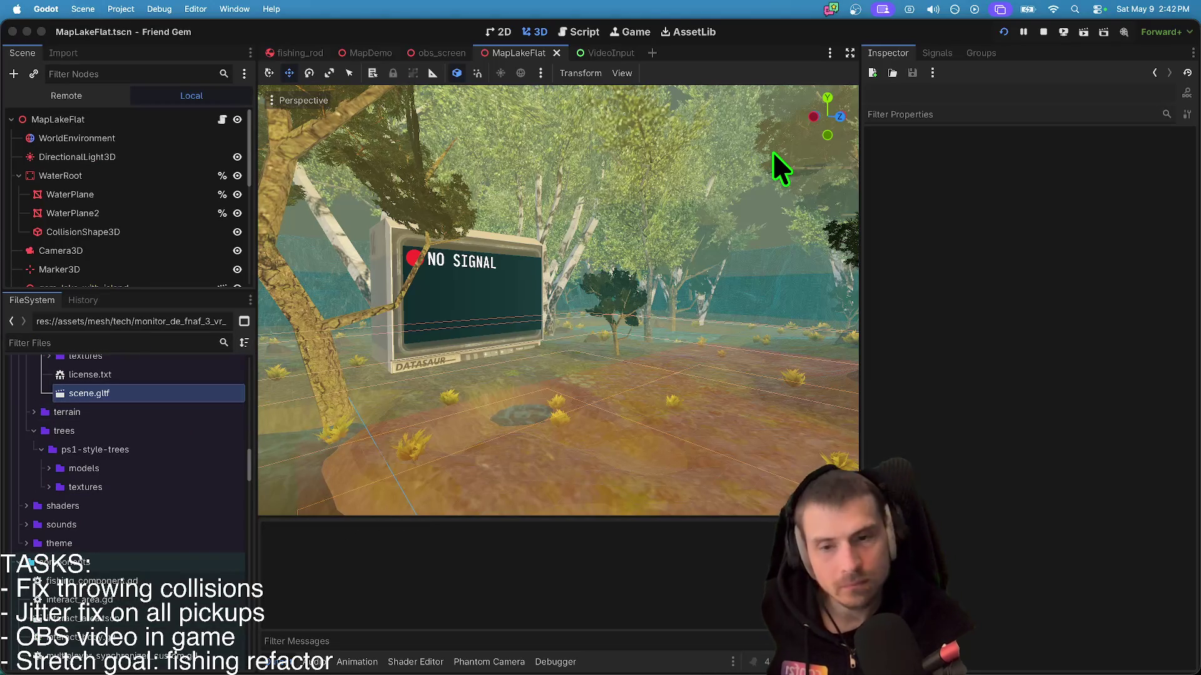
- Host a game in the debug window, watch the monitor's live feed, then quit the game
mouse_move(801, 237)
mouse_down()
mouse_move(554, 27)
mouse_move(468, 15)
mouse_up()
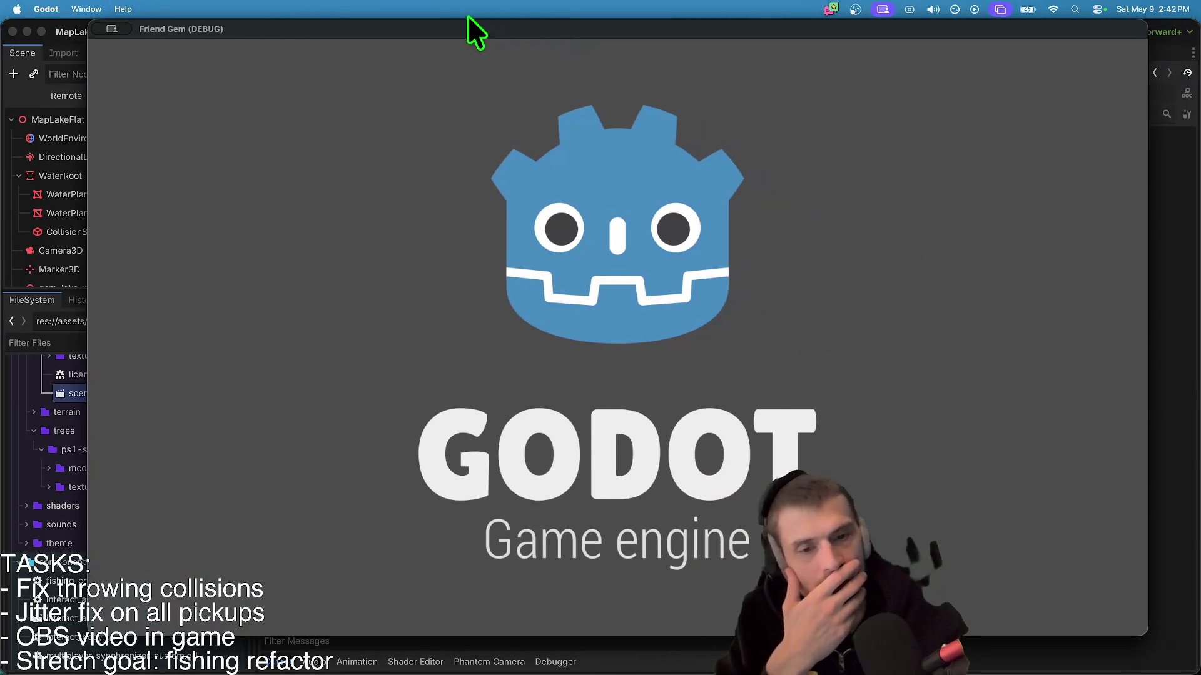
key(Return)
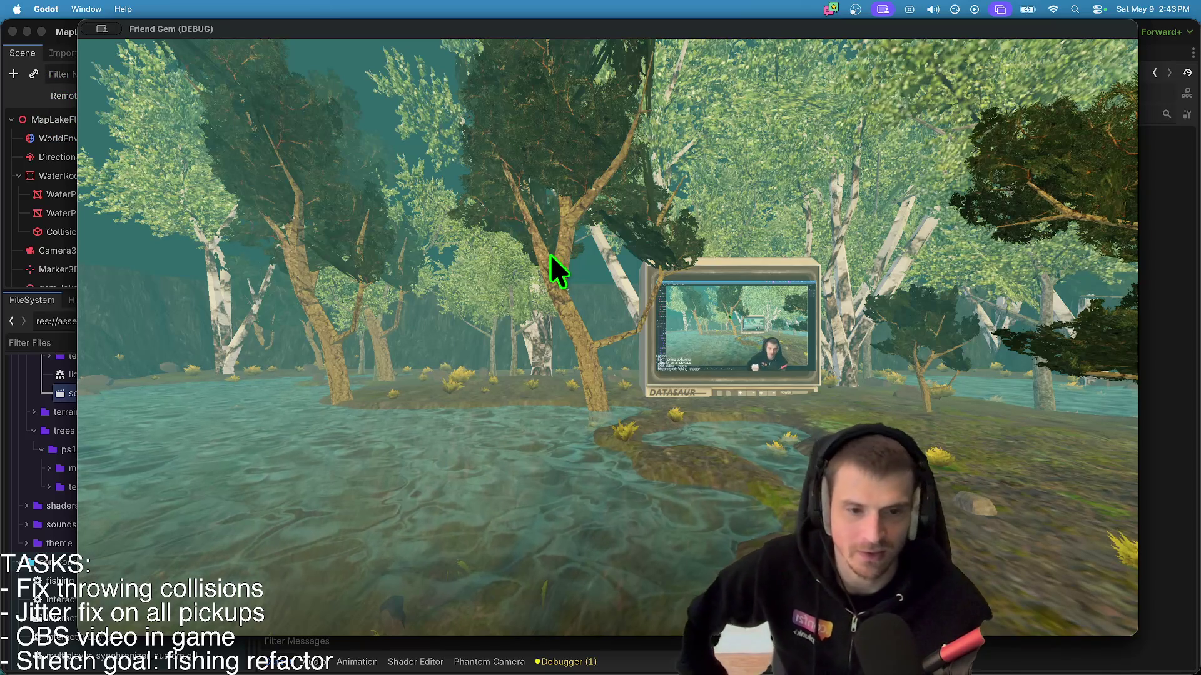
key(Escape)
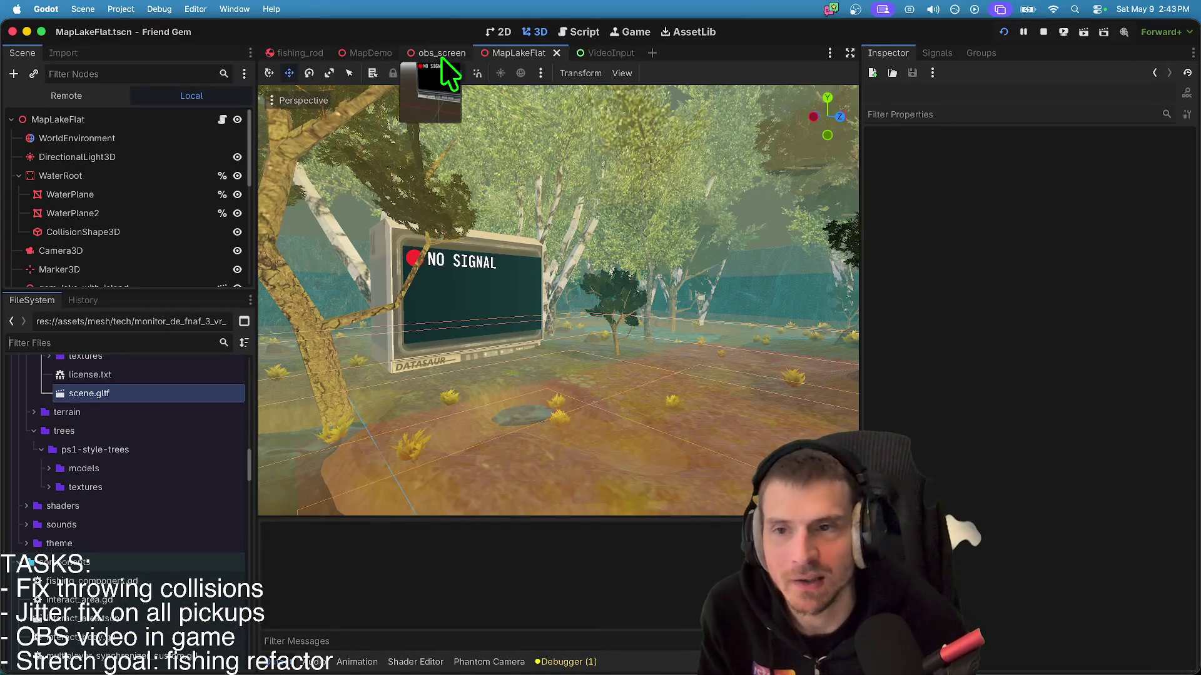
- Show the Remote scene tree and expand GameUI, ViewportContainer, ConfigurableSubViewport and GameMaster
click(80, 91)
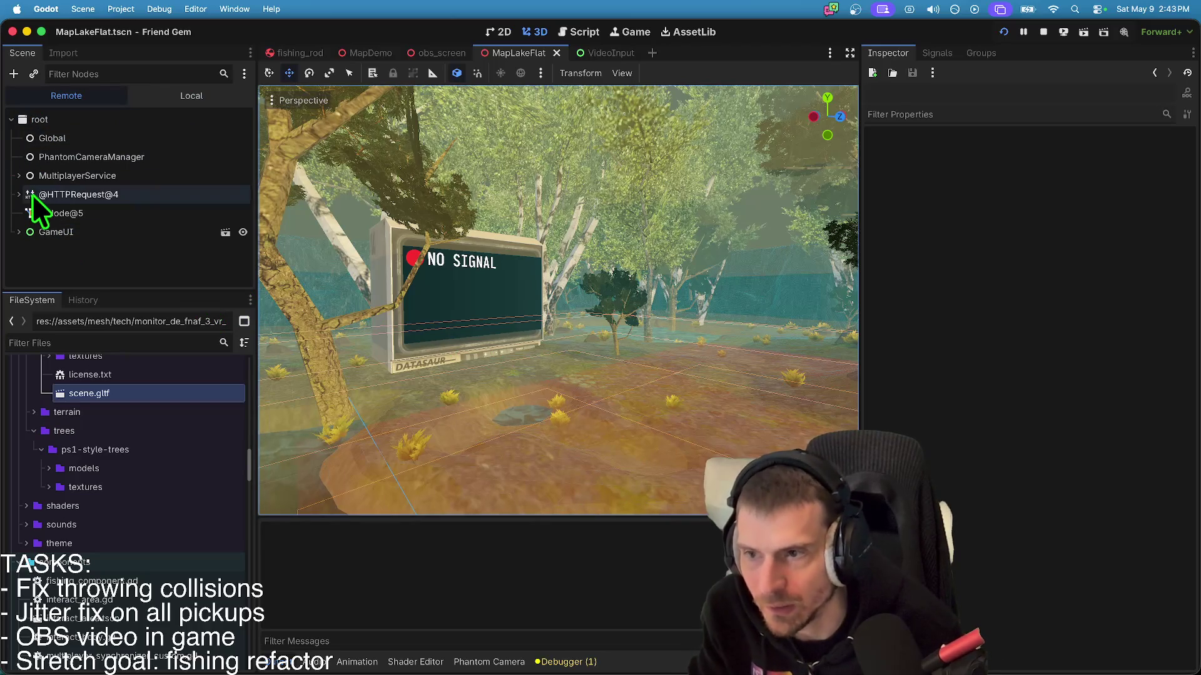
double_click(23, 235)
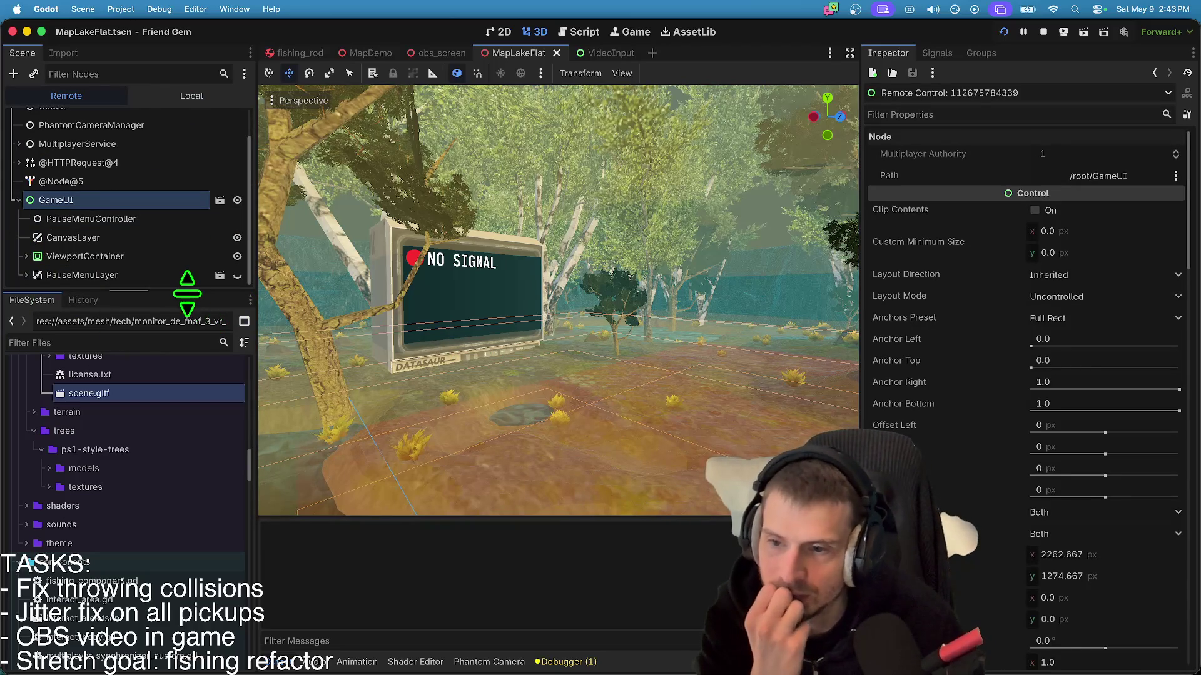
drag(187, 294, 187, 383)
click(26, 288)
click(31, 313)
click(42, 349)
- Expand LevelLoader, MapLakeFlat and PhantomCamScene, then select the live Camera3D node
scroll(41, 353, down, 2)
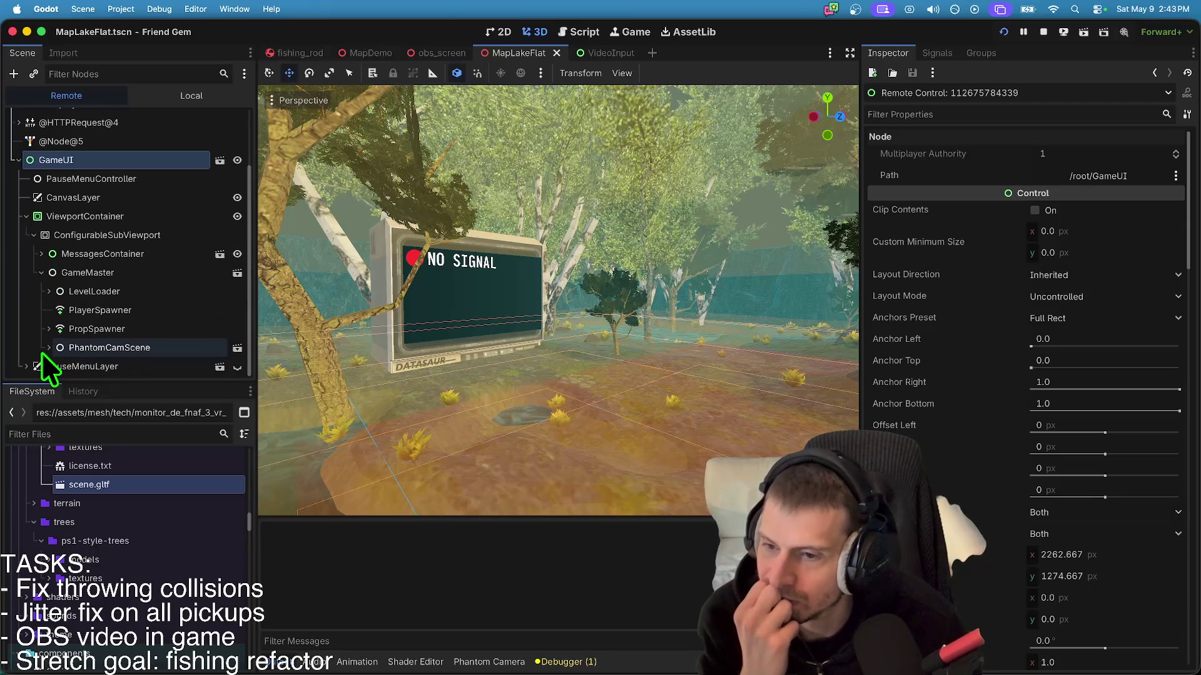
click(49, 291)
scroll(62, 309, down, 1)
click(55, 291)
scroll(94, 344, down, 5)
drag(170, 378, 140, 482)
scroll(139, 467, down, 3)
click(49, 458)
scroll(49, 458, down, 3)
click(88, 423)
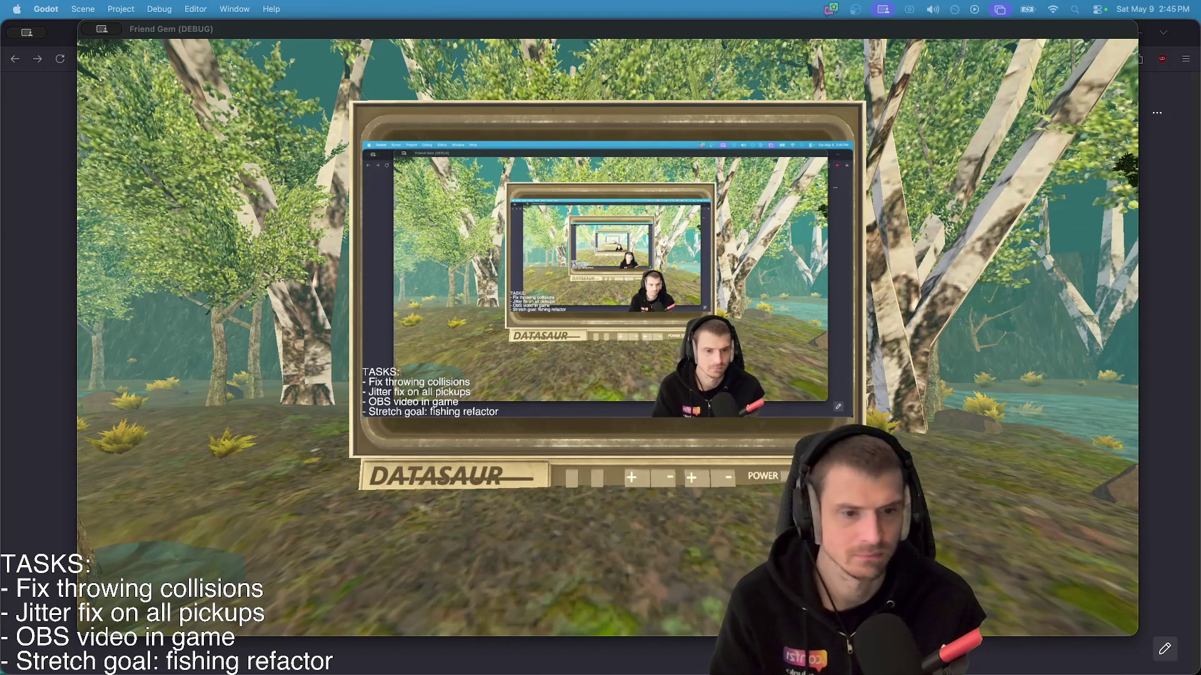
- Walk the player up to the in-game DATASAUR monitor showing the recursive feed
key(w)
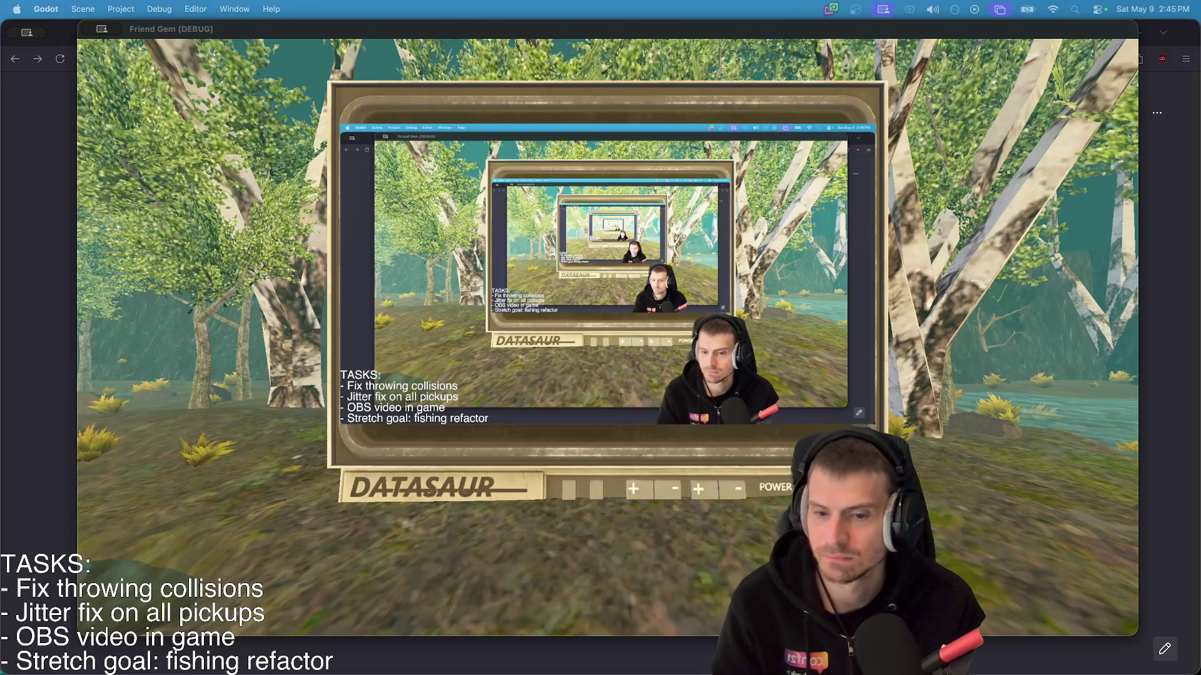
key(w)
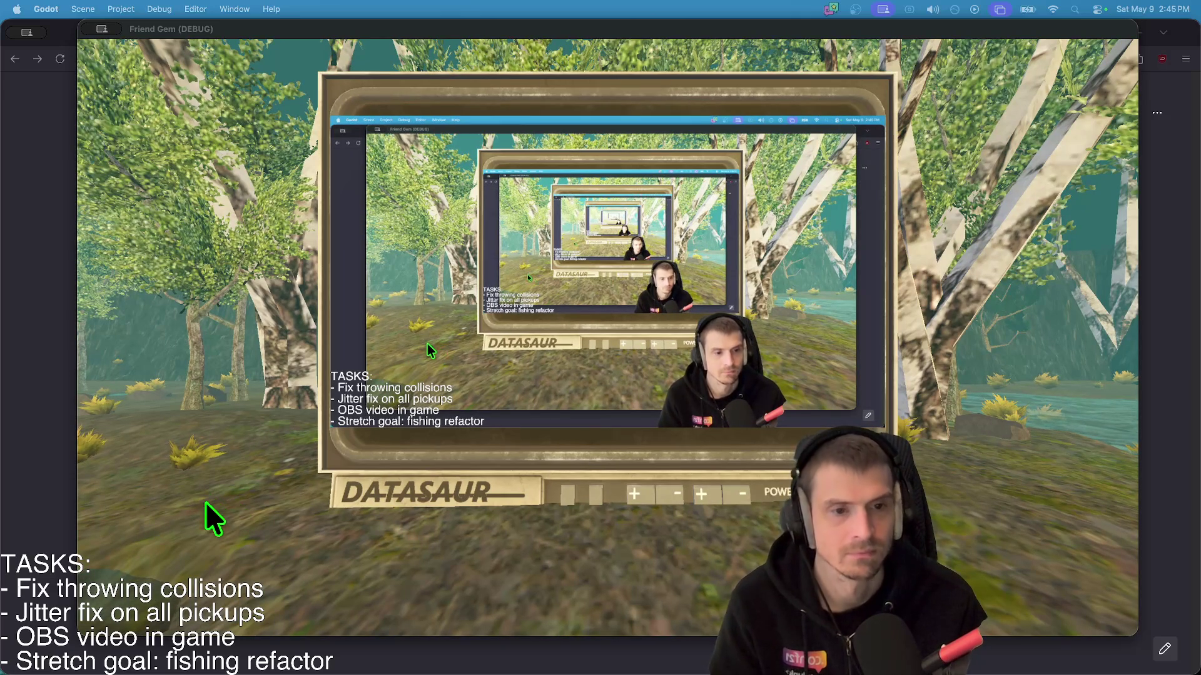
click(285, 388)
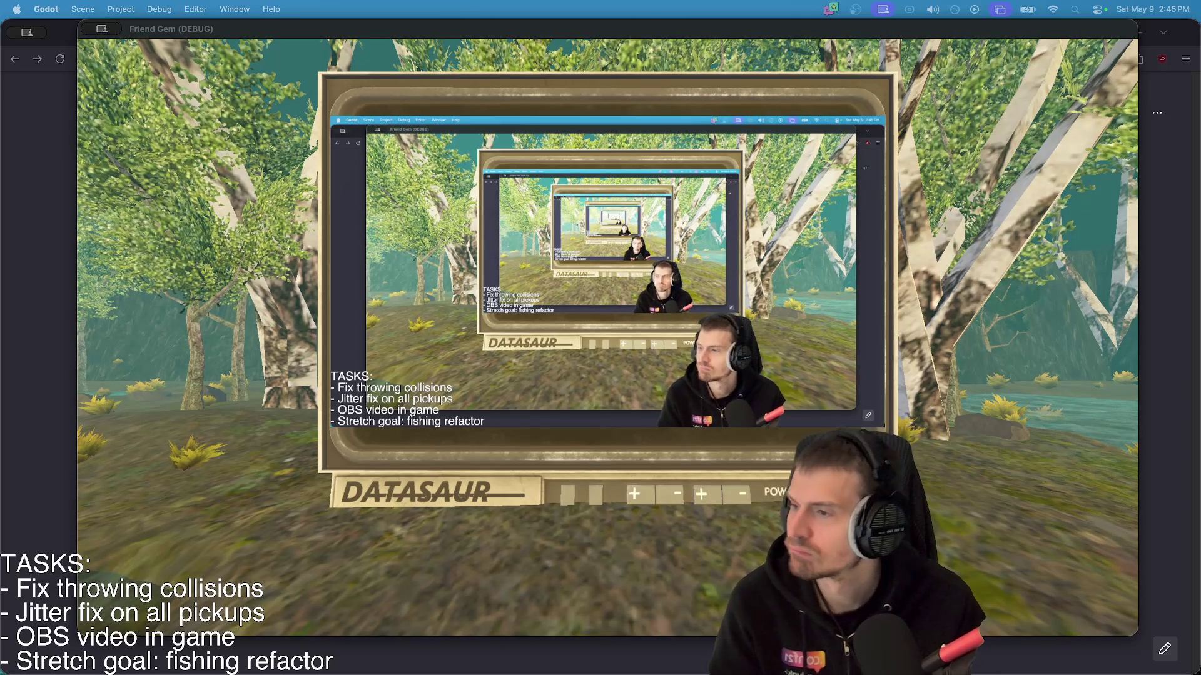
key(w)
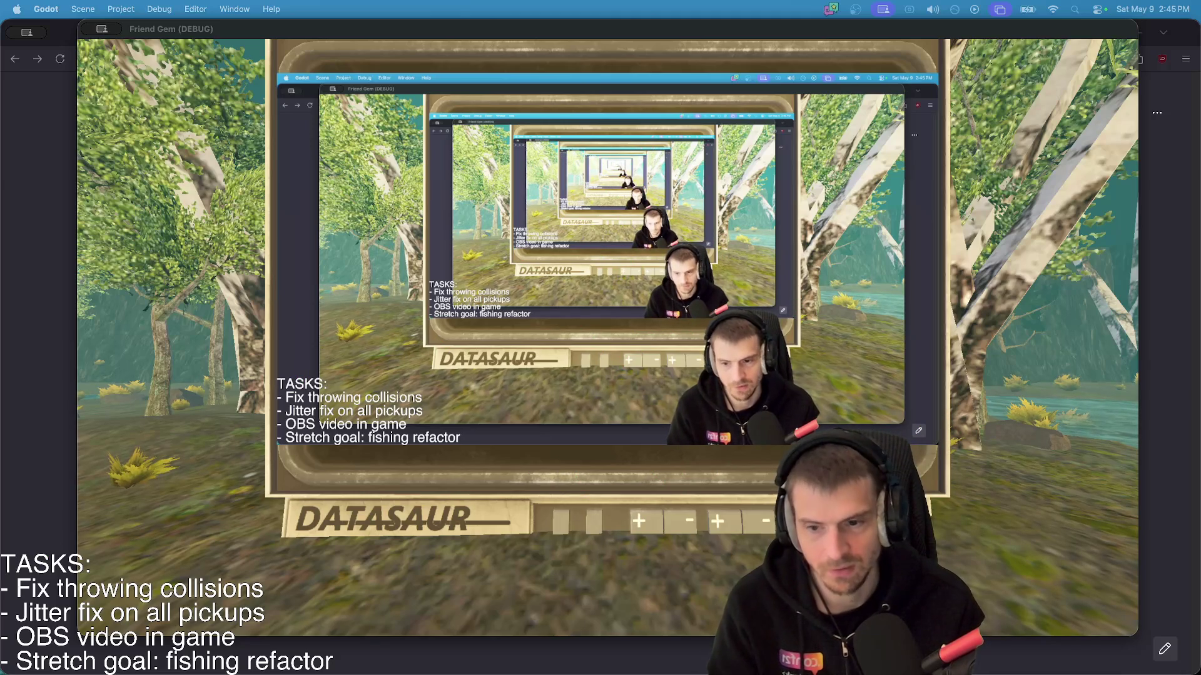
key(w)
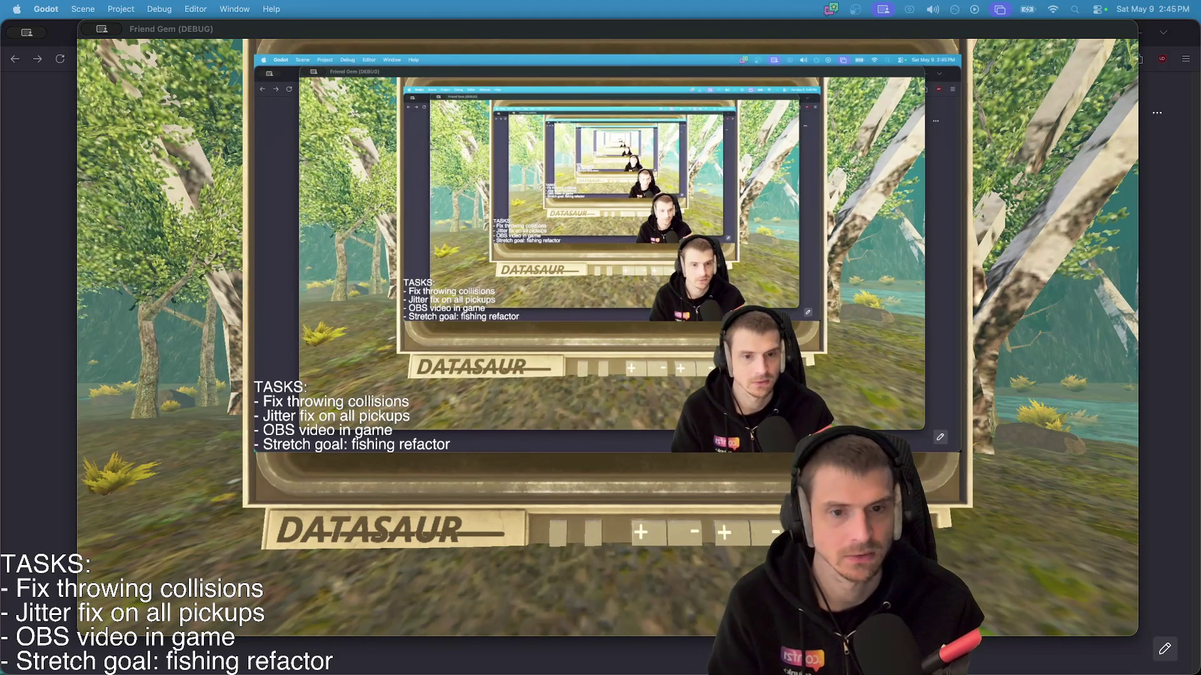
- Bring the game window back to the front, reposition it, and make it full screen
key(super+Tab)
key(super+Tab)
key(super+Tab)
key(super+Tab)
key(super+Tab)
key(super+Tab)
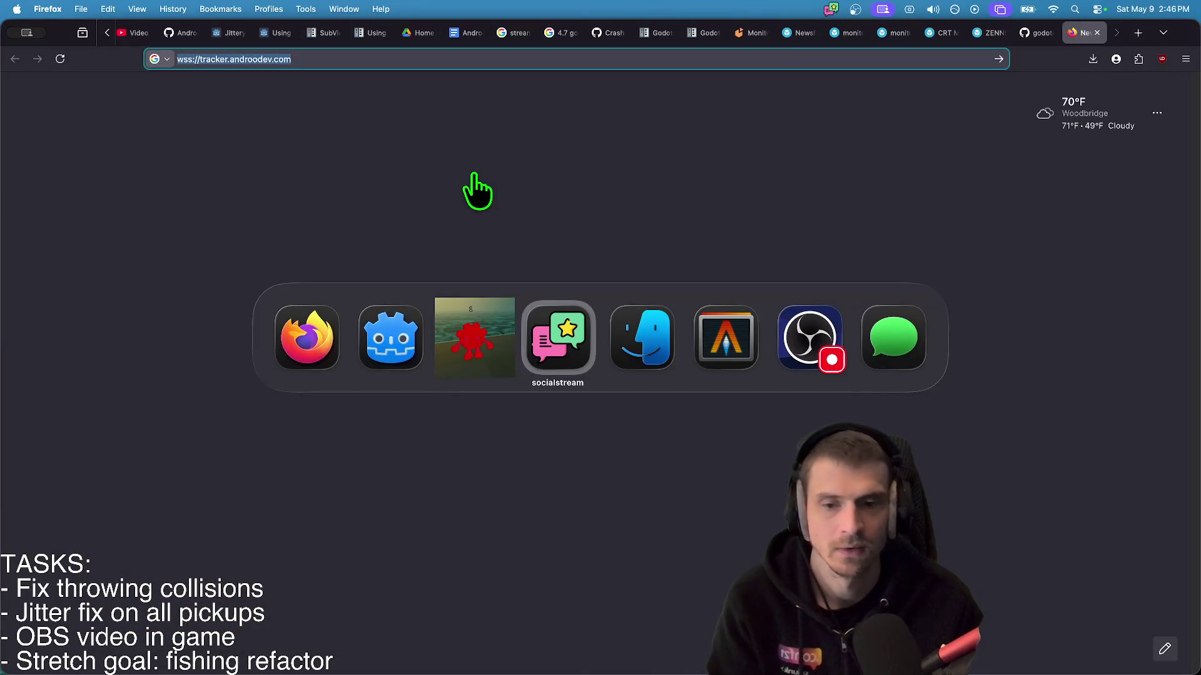
key(super+shift+Tab)
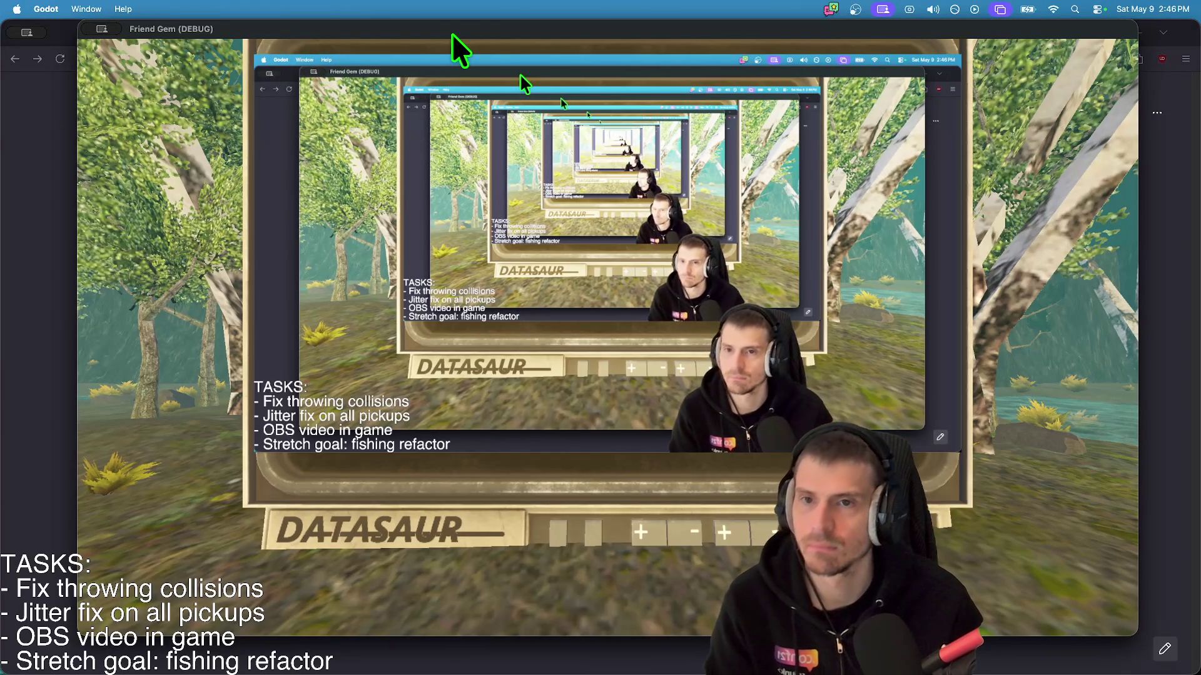
drag(453, 32, 487, 46)
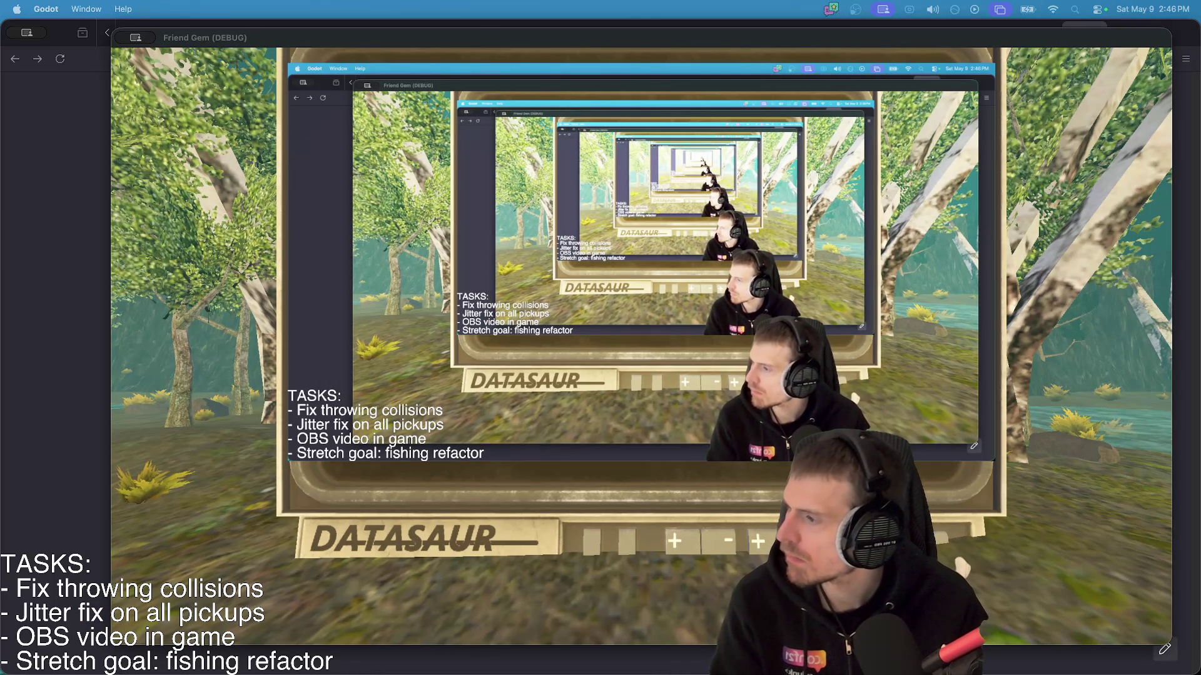
key(ctrl+super+f)
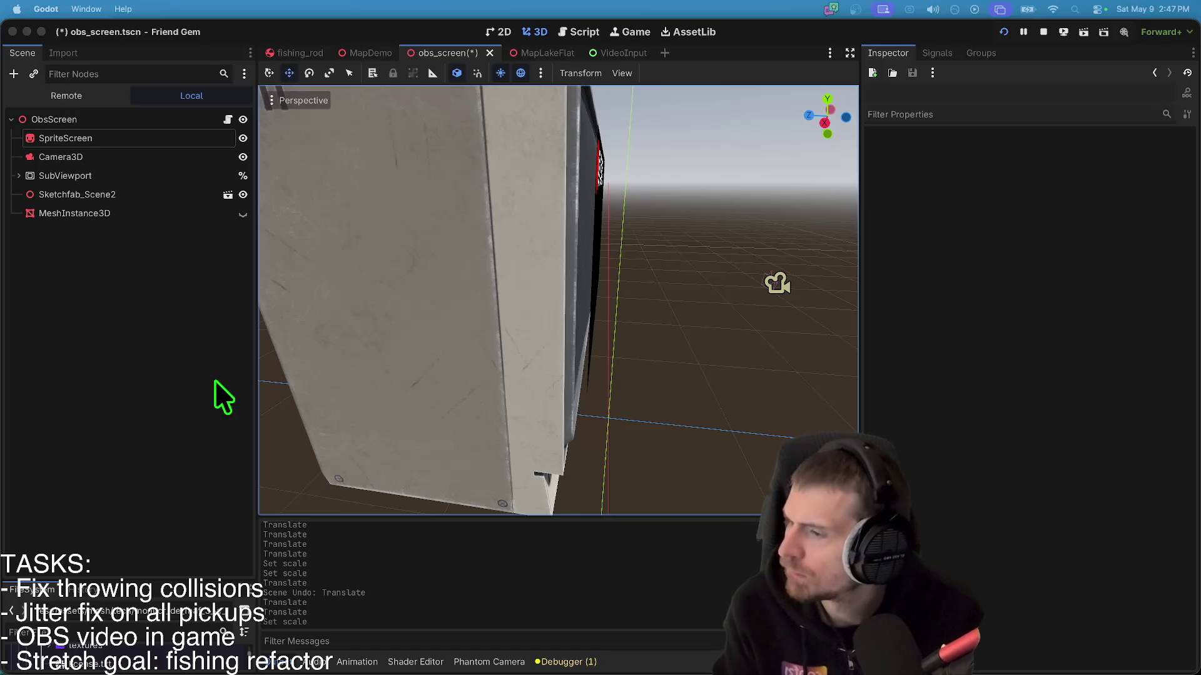
- Relaunch the game, move the Friend Gem window aside, and stop the run
key(super+b)
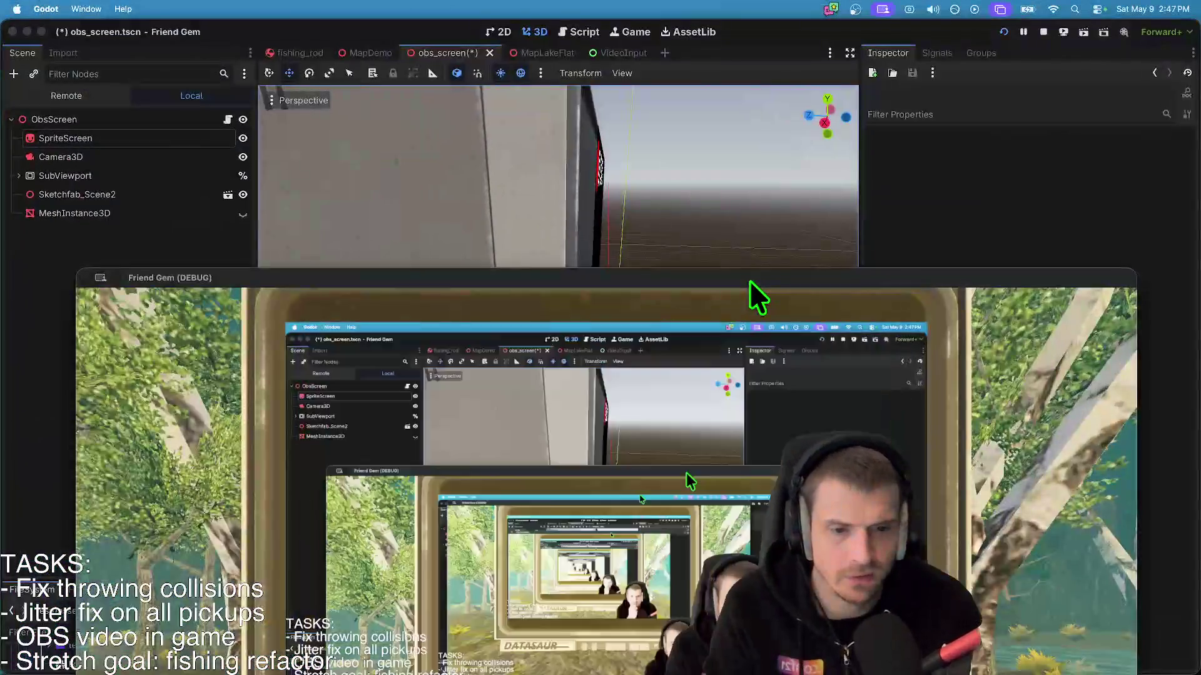
mouse_move(751, 283)
mouse_down()
mouse_move(785, 15)
mouse_move(774, 80)
mouse_up()
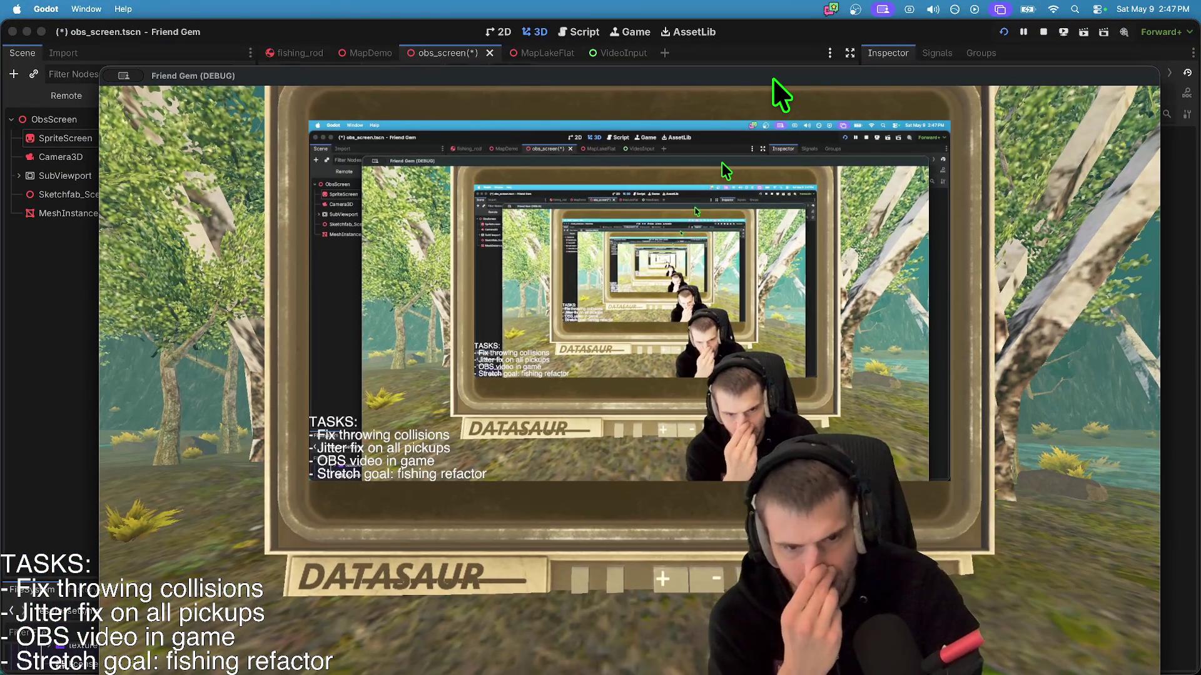
mouse_move(773, 76)
mouse_down()
mouse_move(852, 303)
mouse_move(641, 267)
mouse_move(813, 111)
mouse_move(802, 11)
mouse_move(813, 87)
mouse_move(75, 278)
mouse_move(0, 276)
mouse_up()
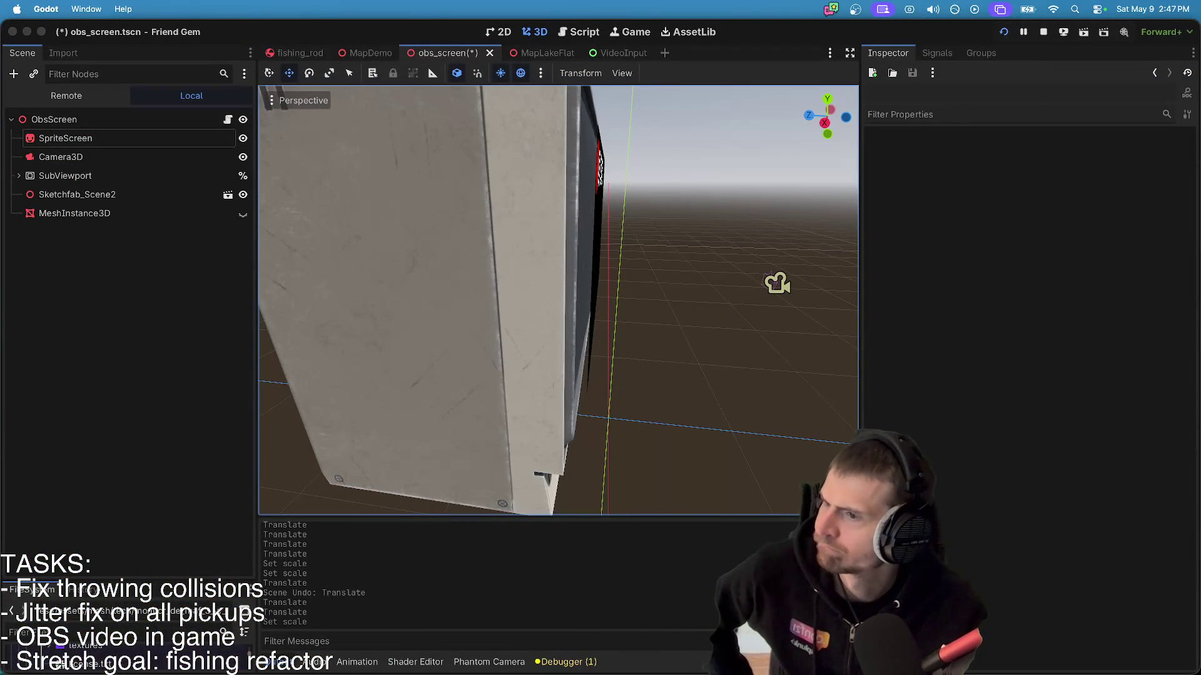
key(super+Tab)
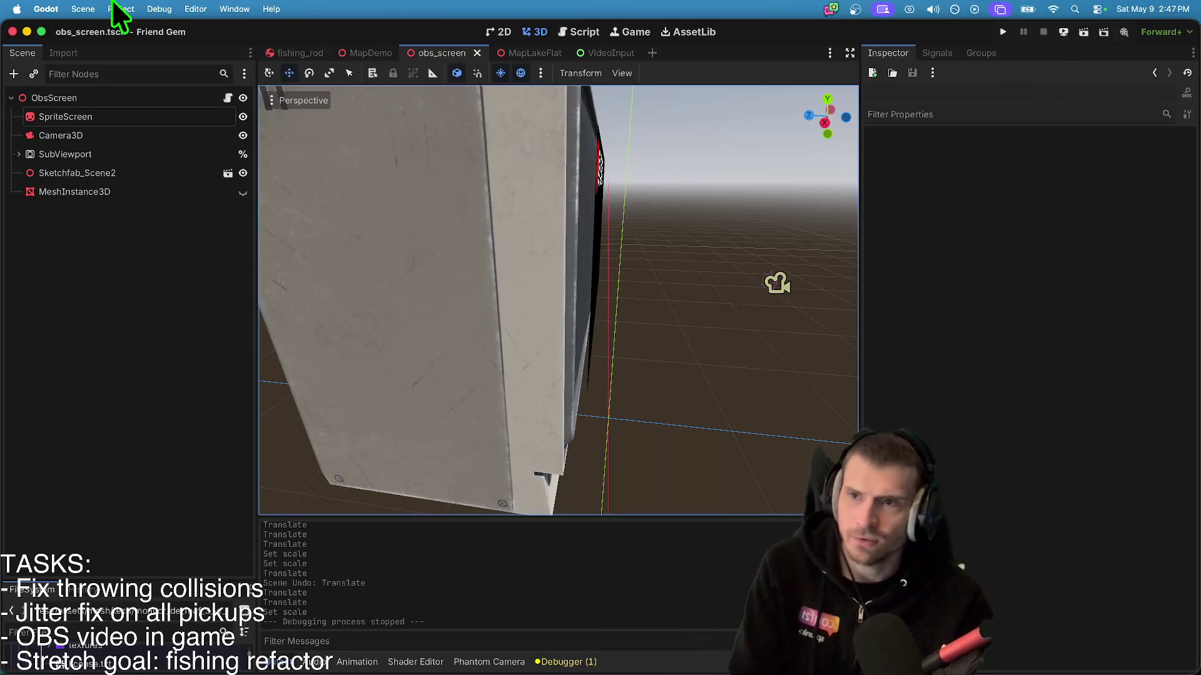
- Open Export settings, pick the macOS preset, then cancel the export
click(125, 9)
click(144, 89)
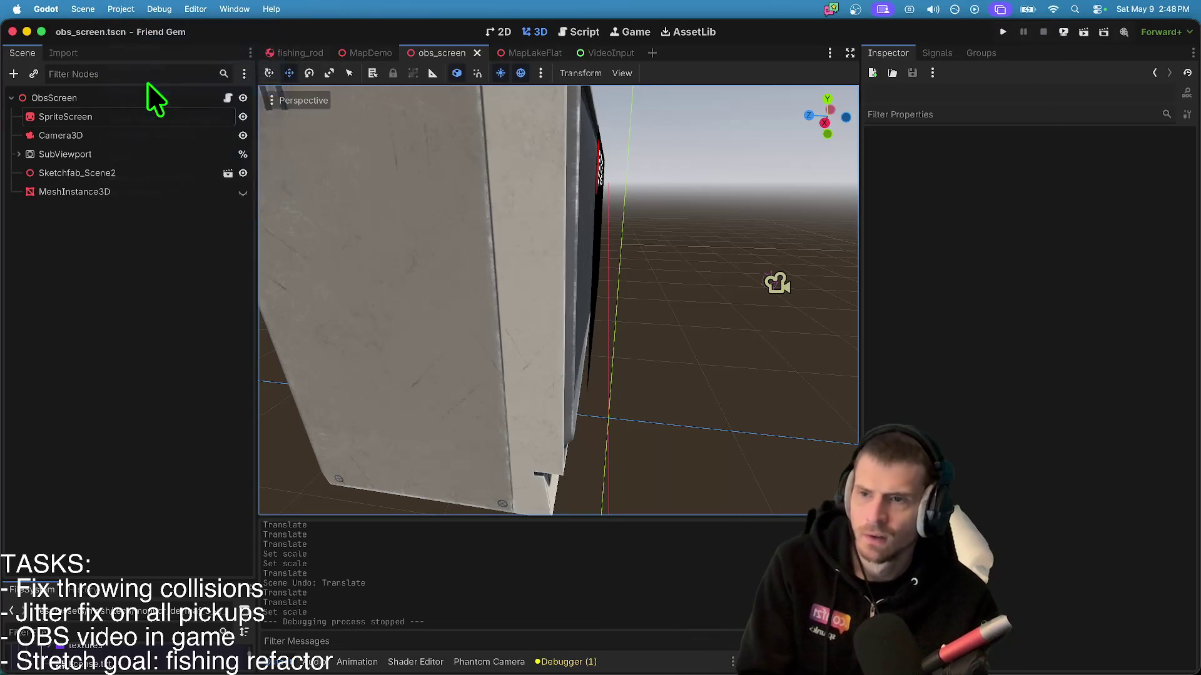
click(241, 119)
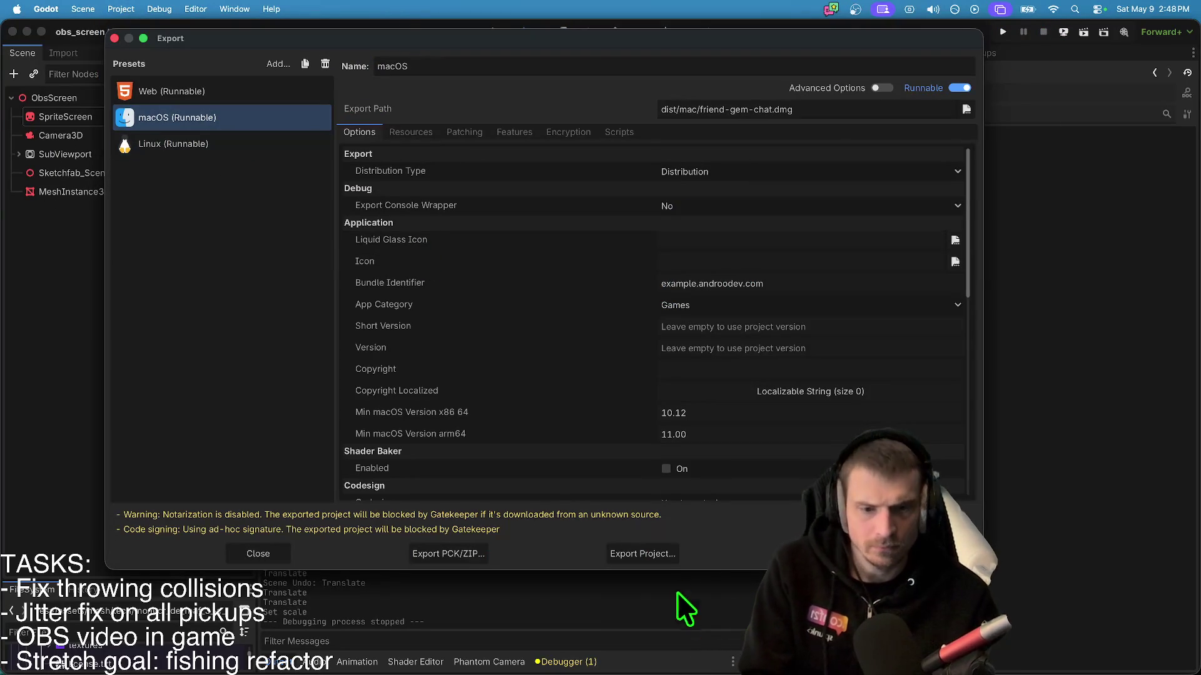
click(646, 557)
key(Return)
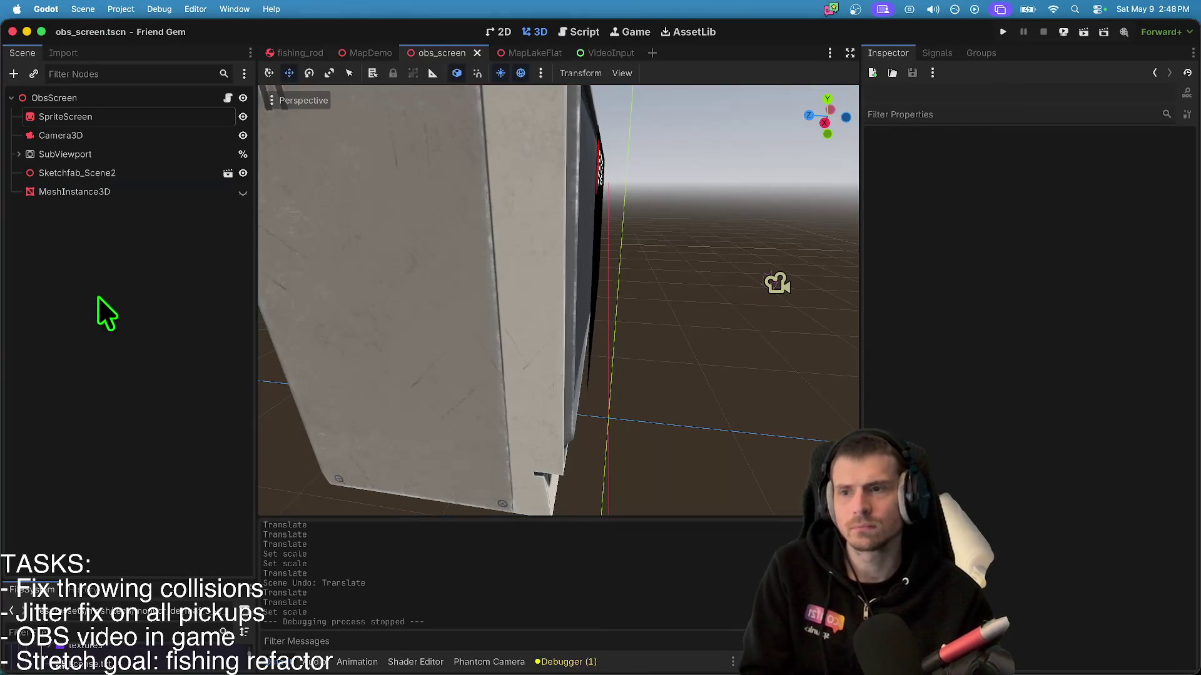
- Open the obs_screen.gd script and prepare an empty line in it
click(233, 99)
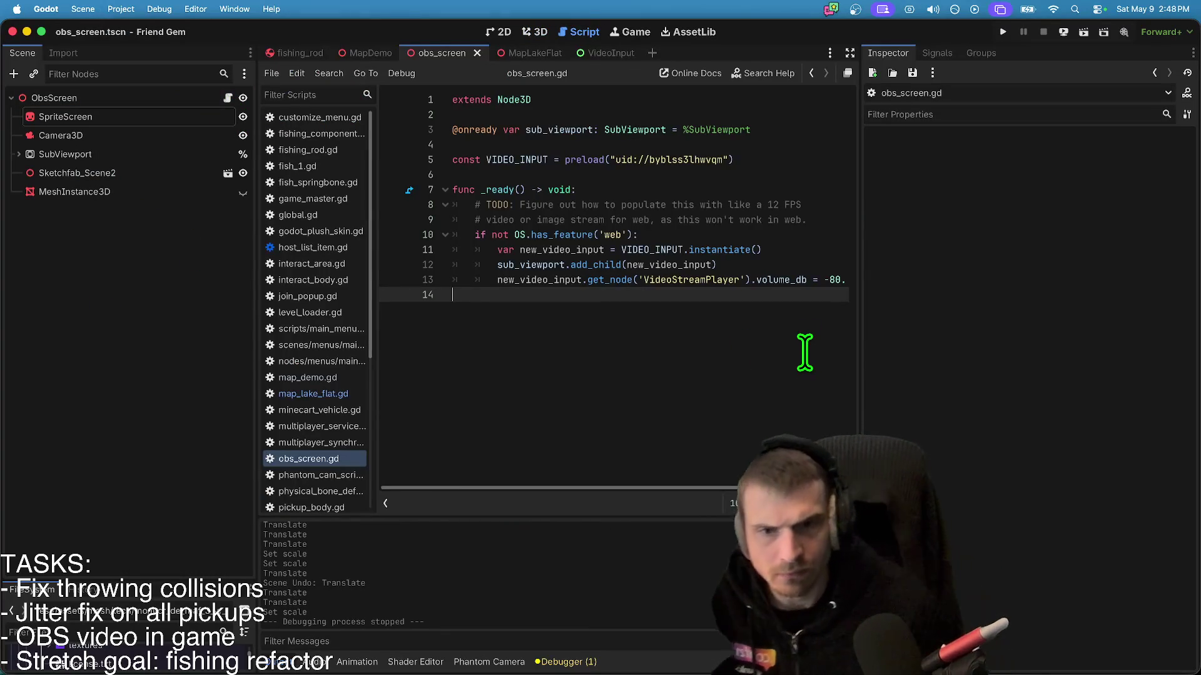
text(if)
key(BackSpace)
key(BackSpace)
key(BackSpace)
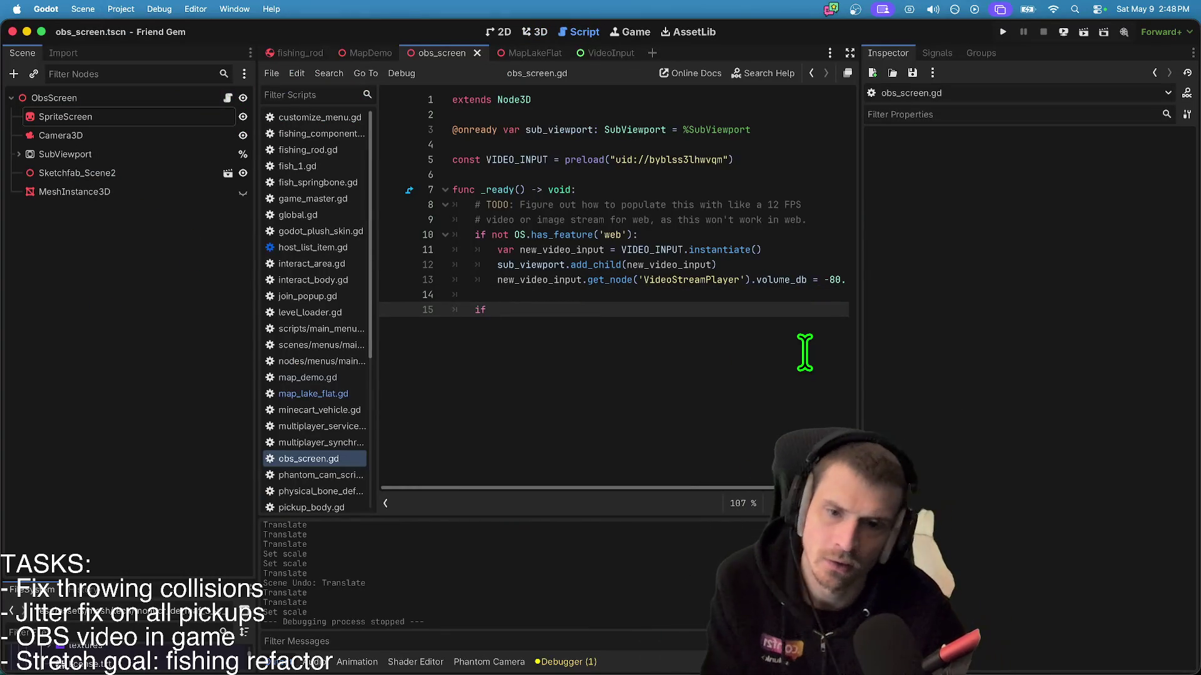
key(Up)
key(Down)
key(Tab)
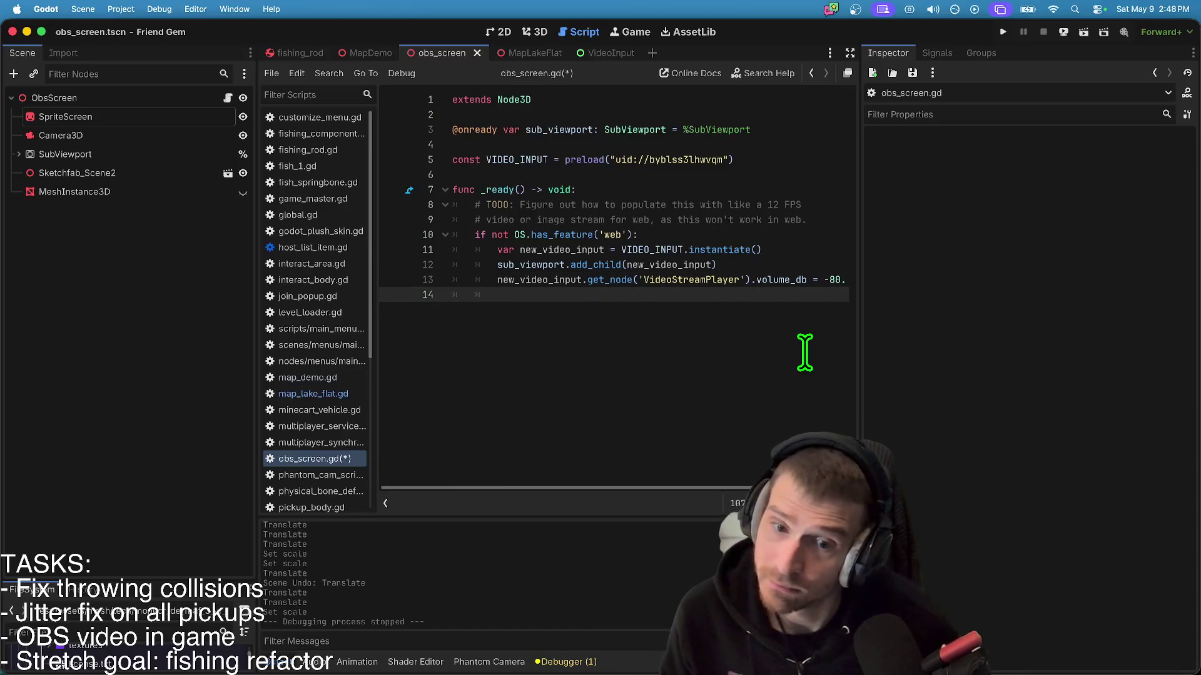
text(i)
key(BackSpace)
key(BackSpace)
key(Return)
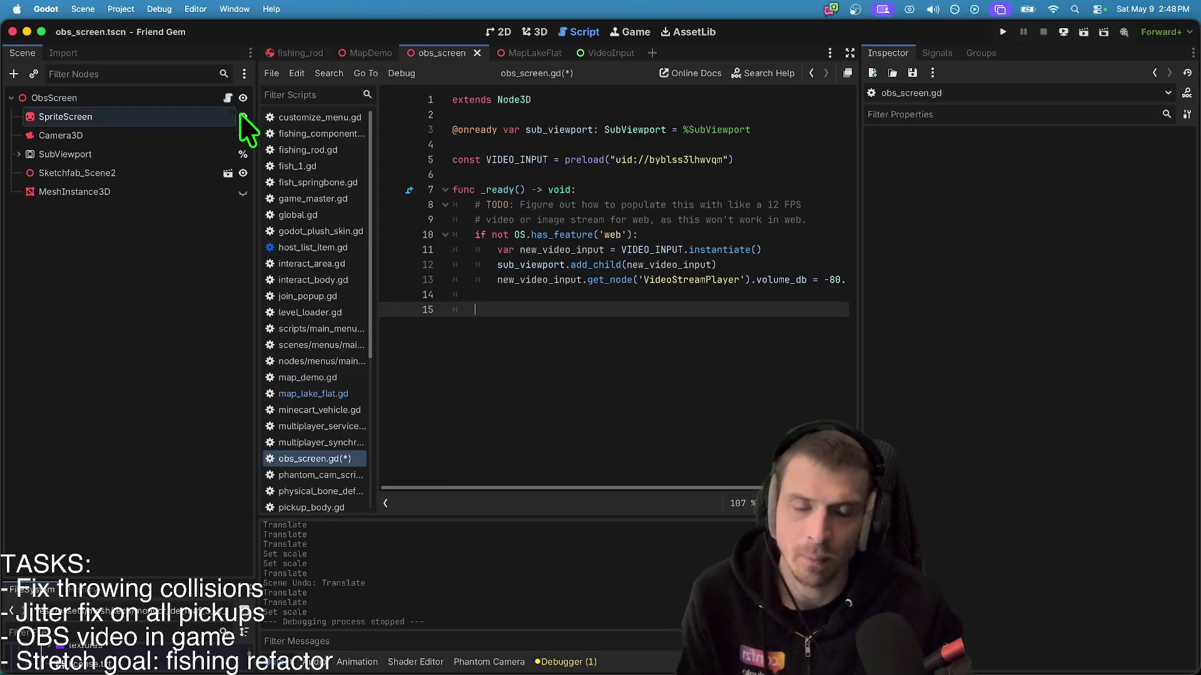
right_click(111, 137)
click(218, 453)
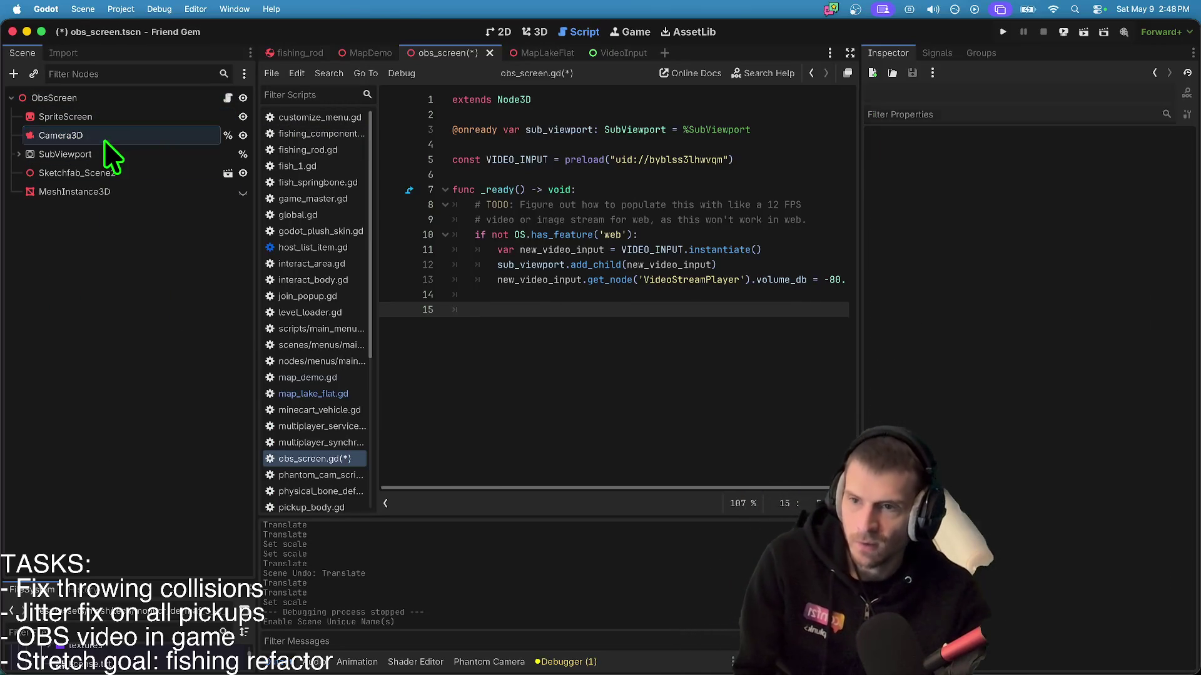
mouse_move(137, 137)
mouse_down()
mouse_move(611, 156)
mouse_move(611, 134)
mouse_move(577, 150)
mouse_up()
double_click(551, 145)
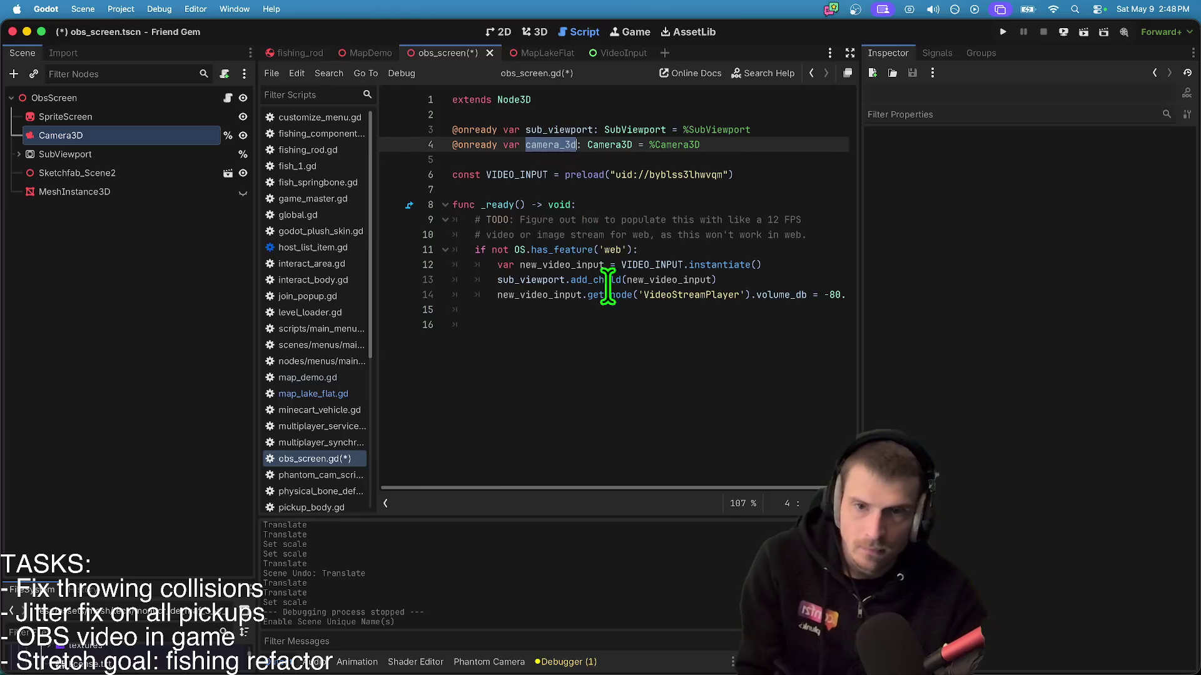
- Add the line camera_3d.current = true to the script
click(673, 309)
text(camera_3d.c)
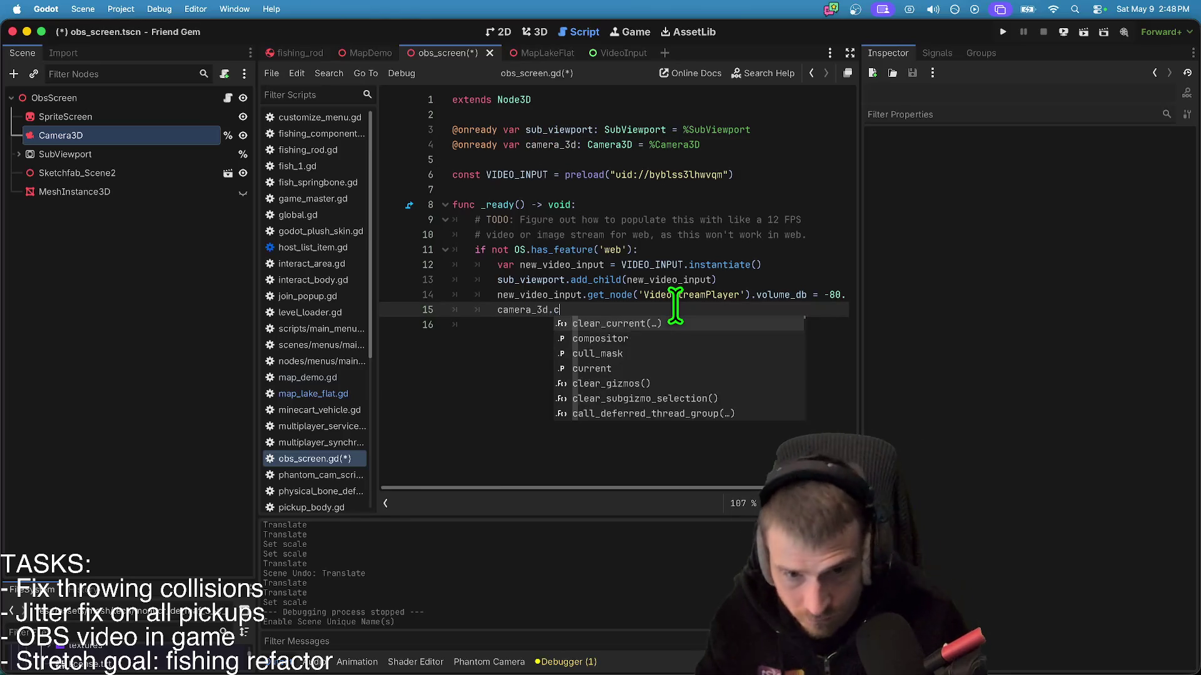
text(urrent = true)
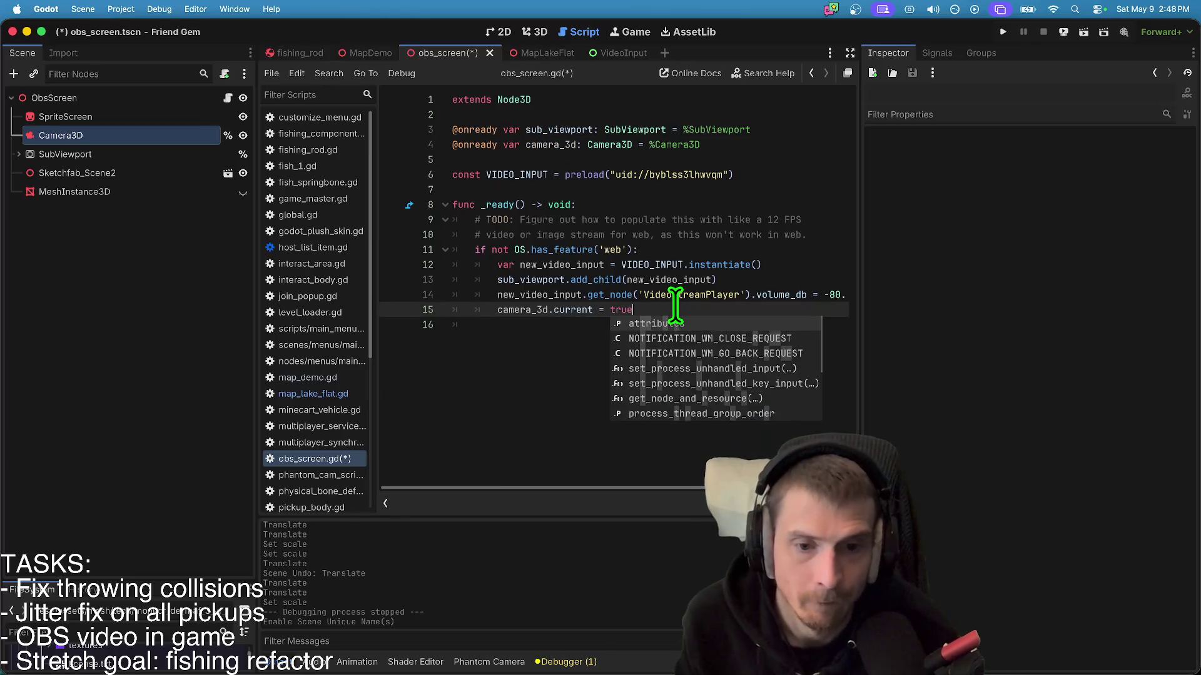
key(Return)
key(Up)
- Wrap the camera line in an if OS.has_feature('obs'): check and save the script
text(if OS)
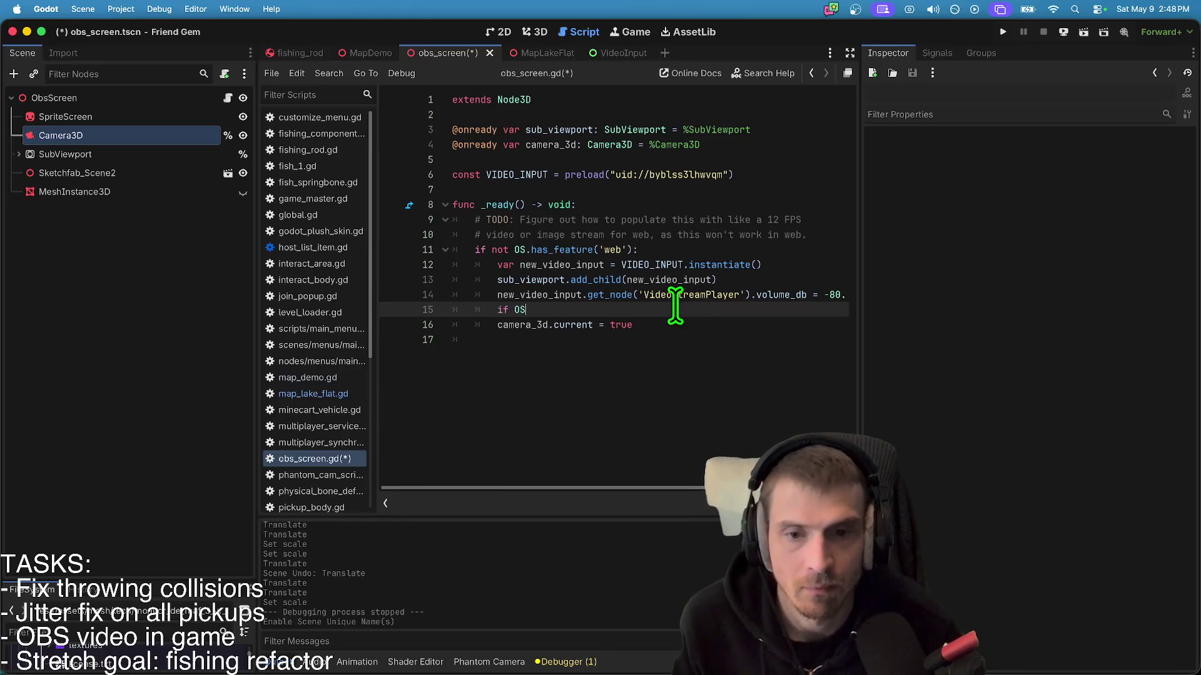
text(.has_f)
key(Return)
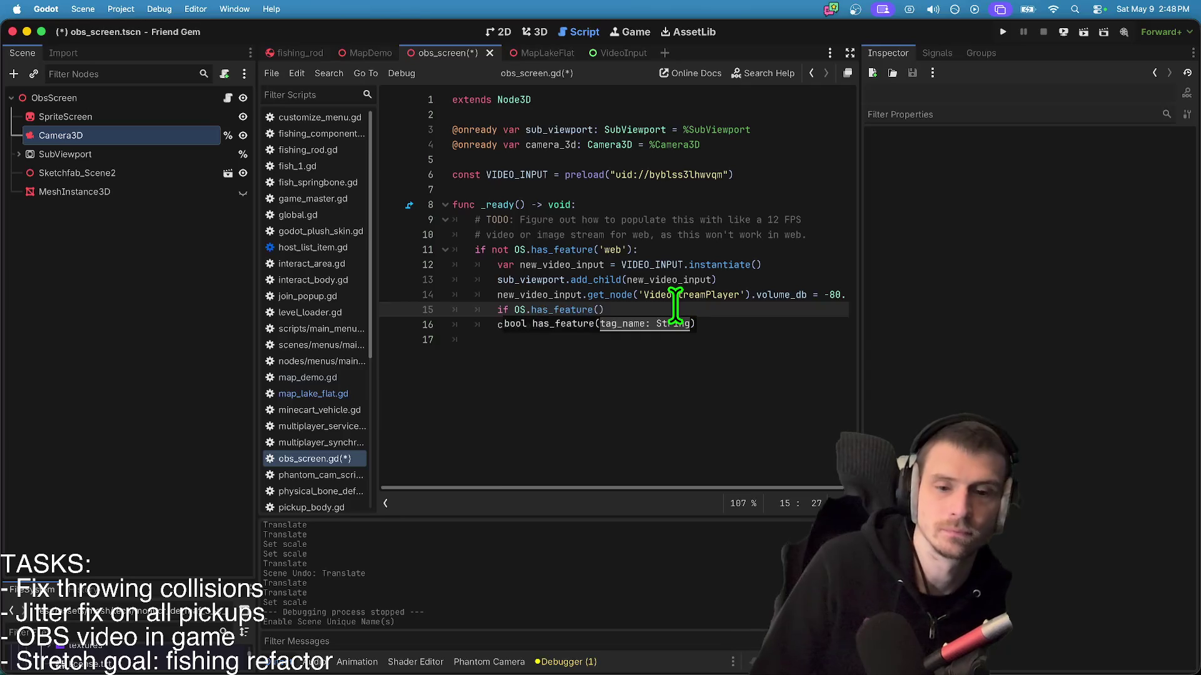
text('obs)
key(End)
text(:)
key(Down)
key(Home)
key(Tab)
key(End)
key(super+s)
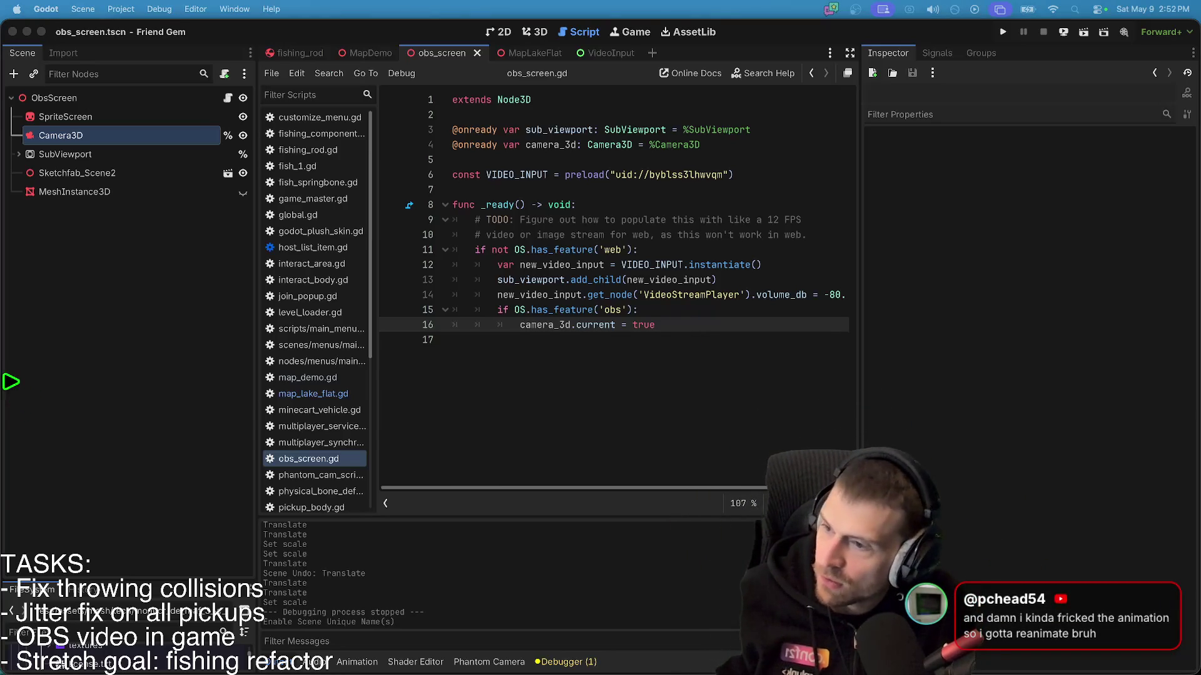
- Return to the editor and run the project
click(10, 399)
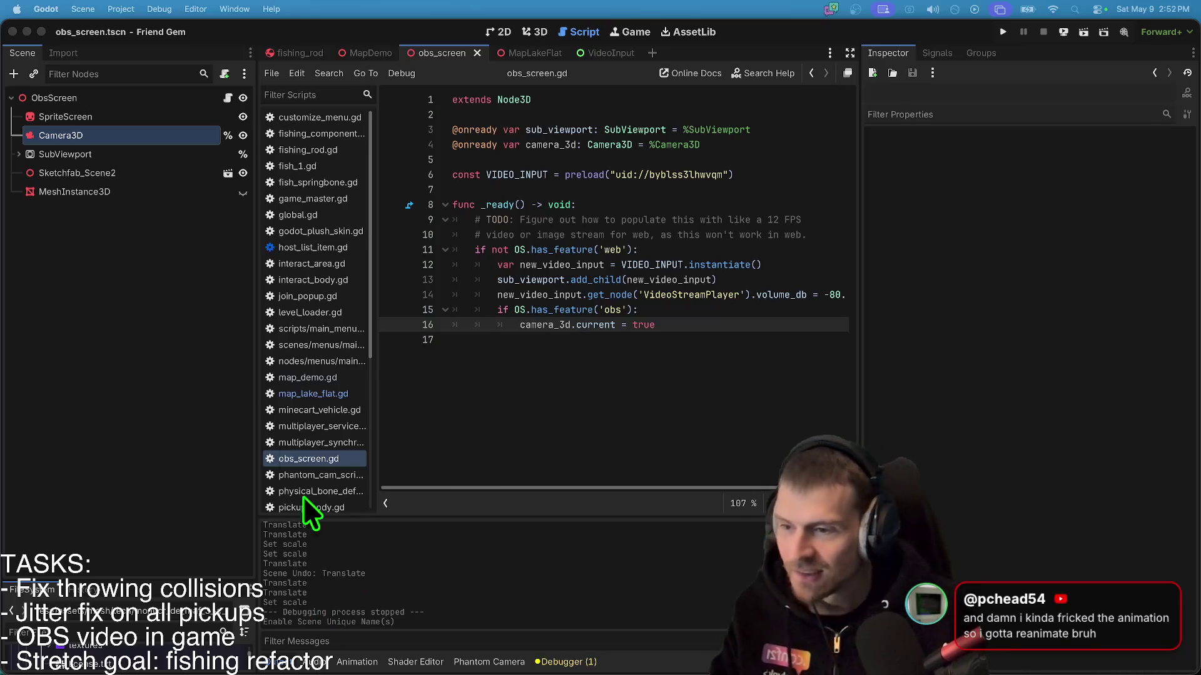
click(502, 438)
key(super+b)
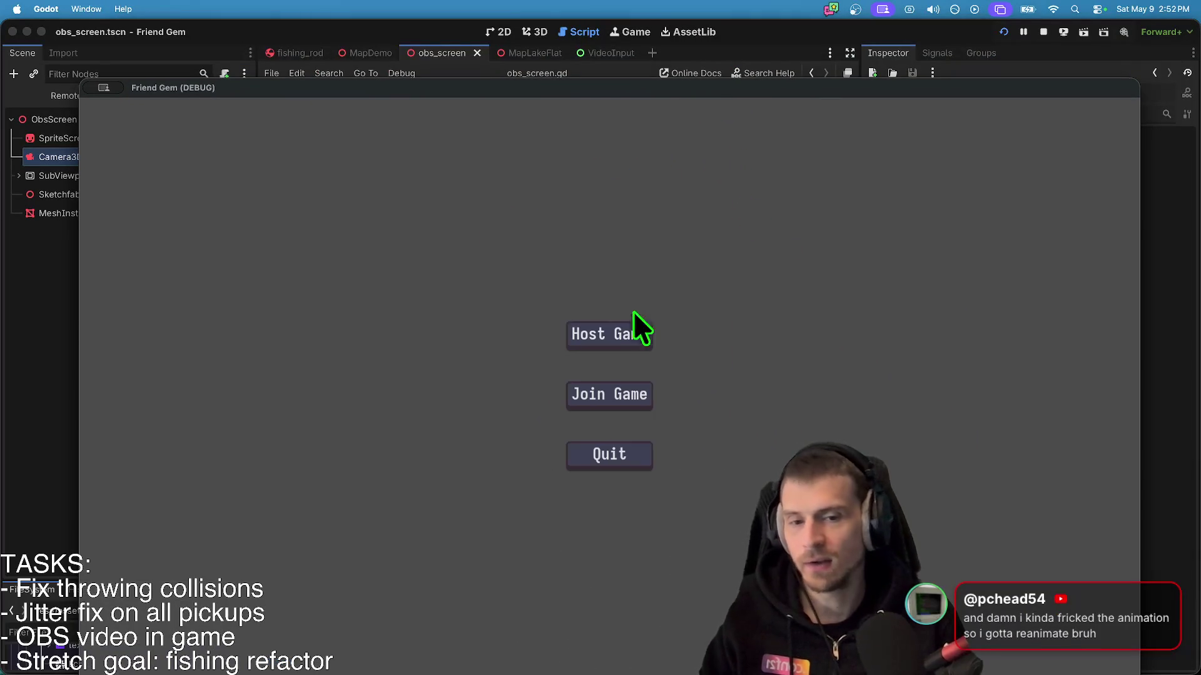
- Host a game to check the monitor's recursive feed, then return to the editor's Project menu
click(632, 329)
drag(715, 85, 622, 70)
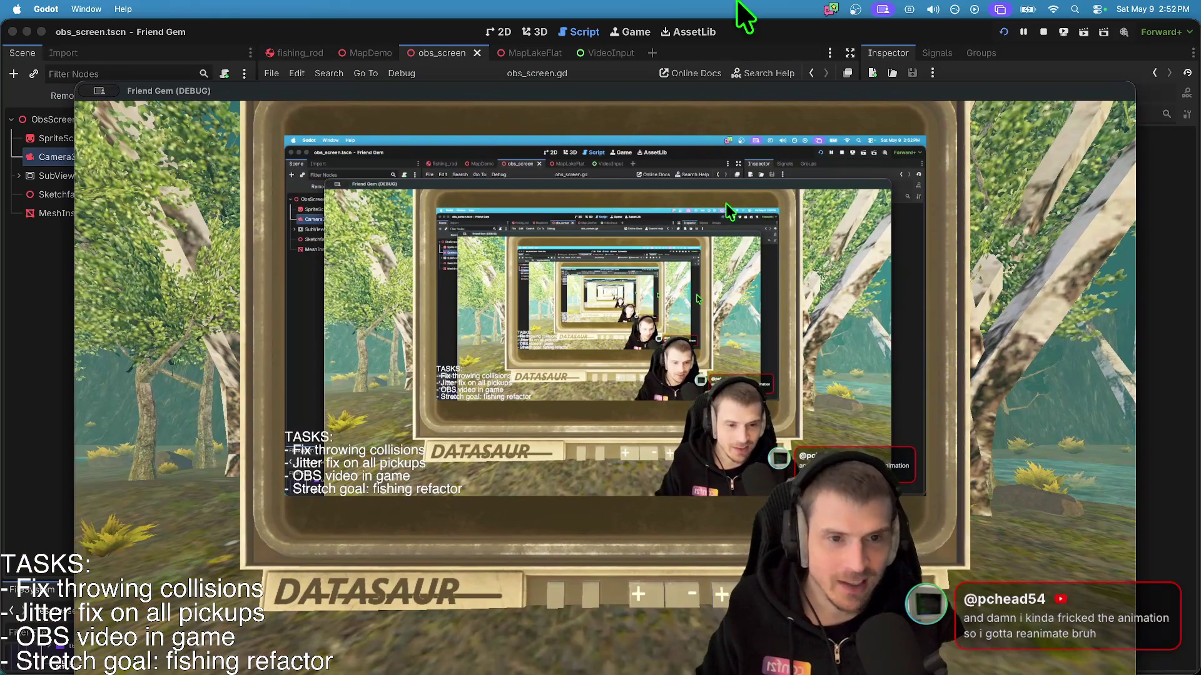
click(799, 139)
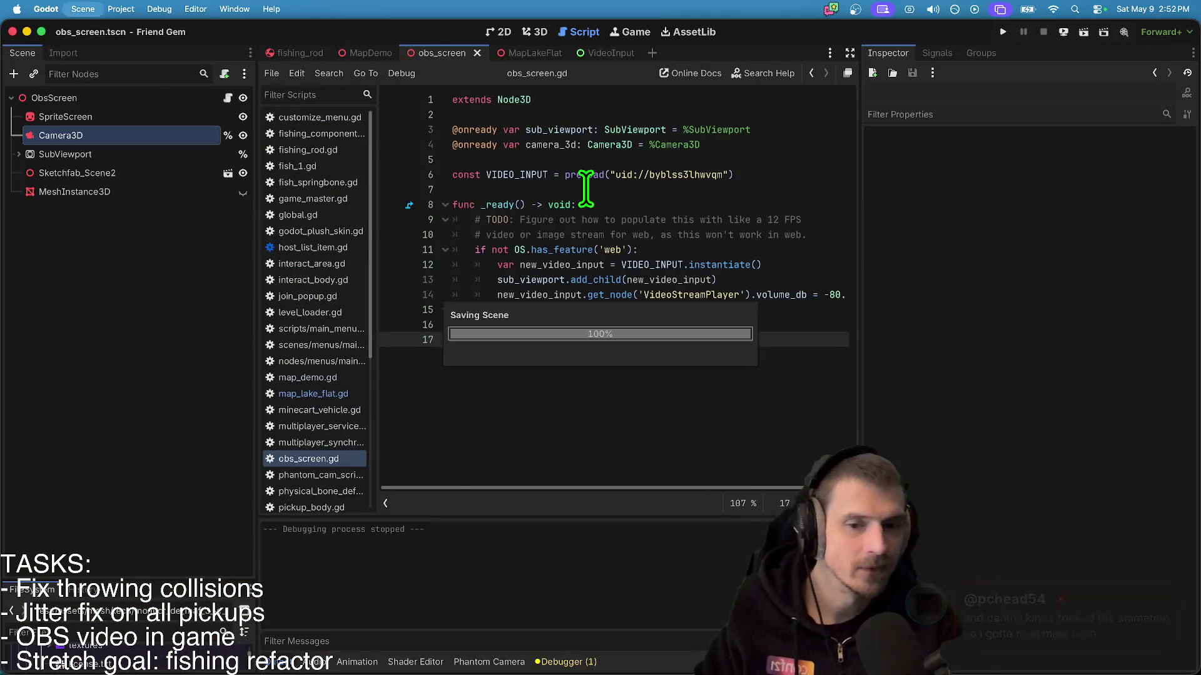
click(83, 9)
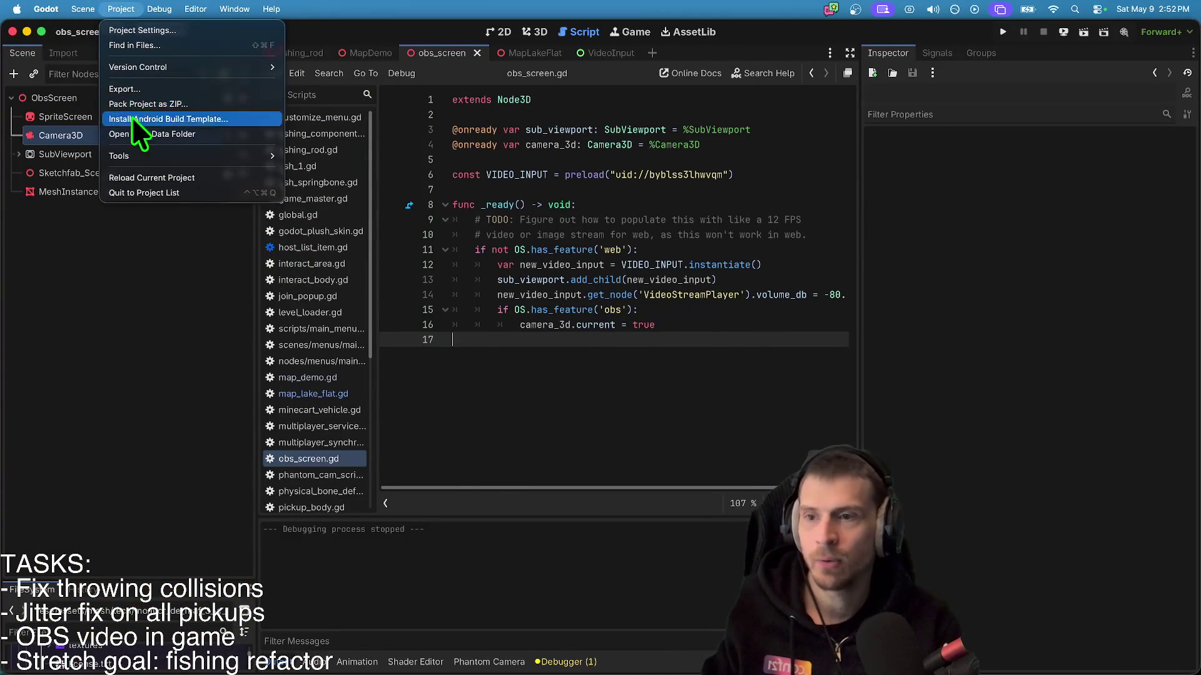
- Export the macOS (Runnable) preset to dist/mac/friend-gem-chat.dmg, overwriting the existing file
click(141, 90)
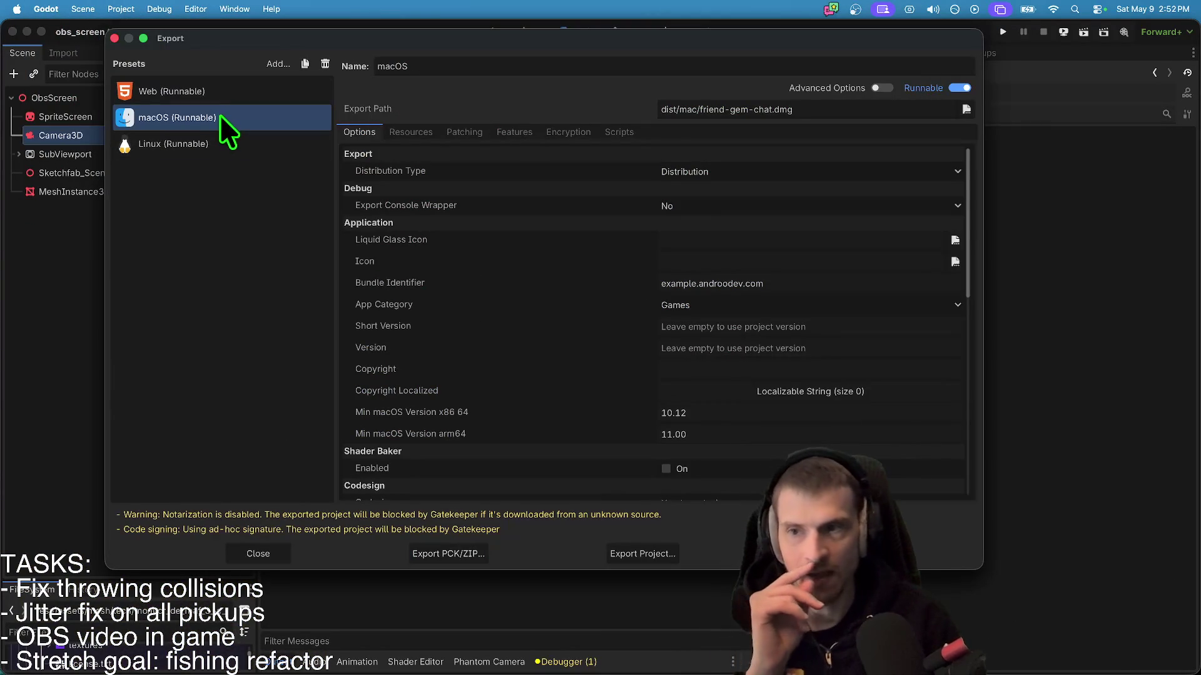
click(649, 555)
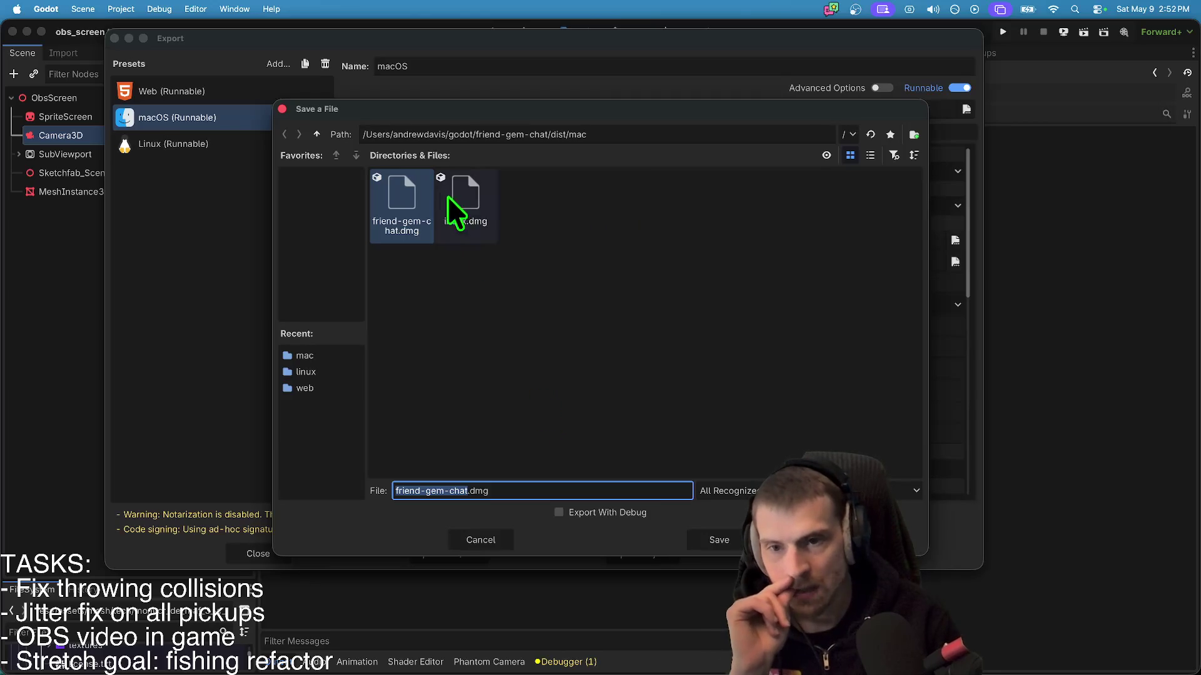
click(709, 538)
click(679, 355)
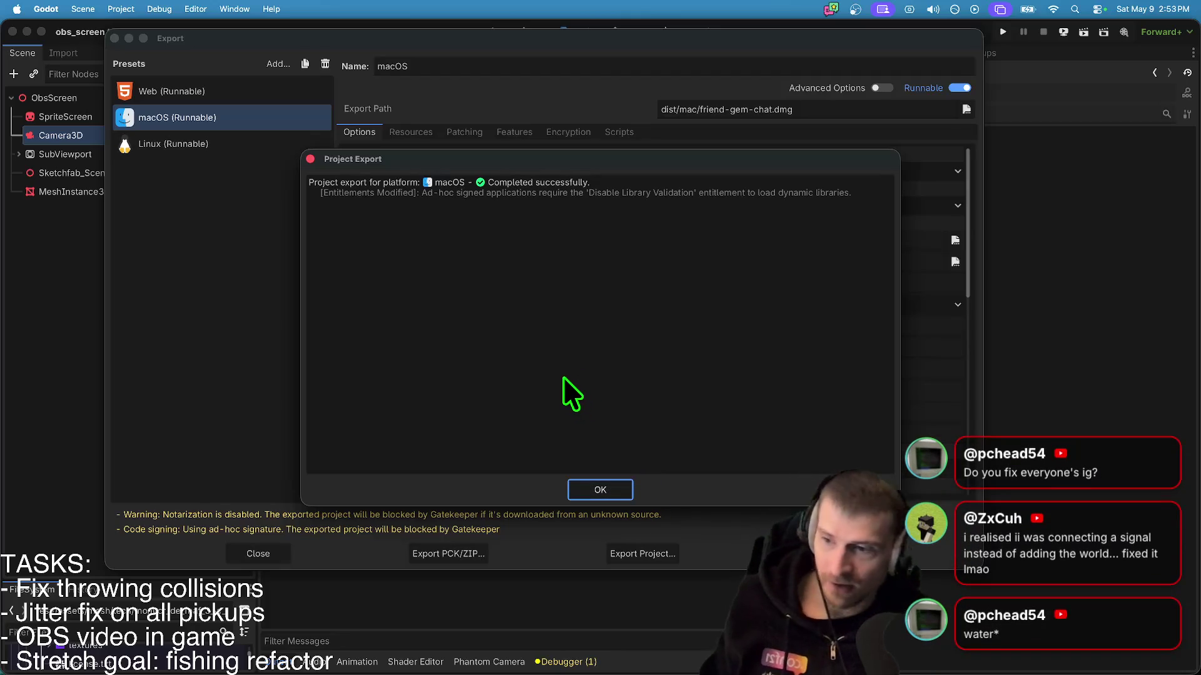
click(619, 485)
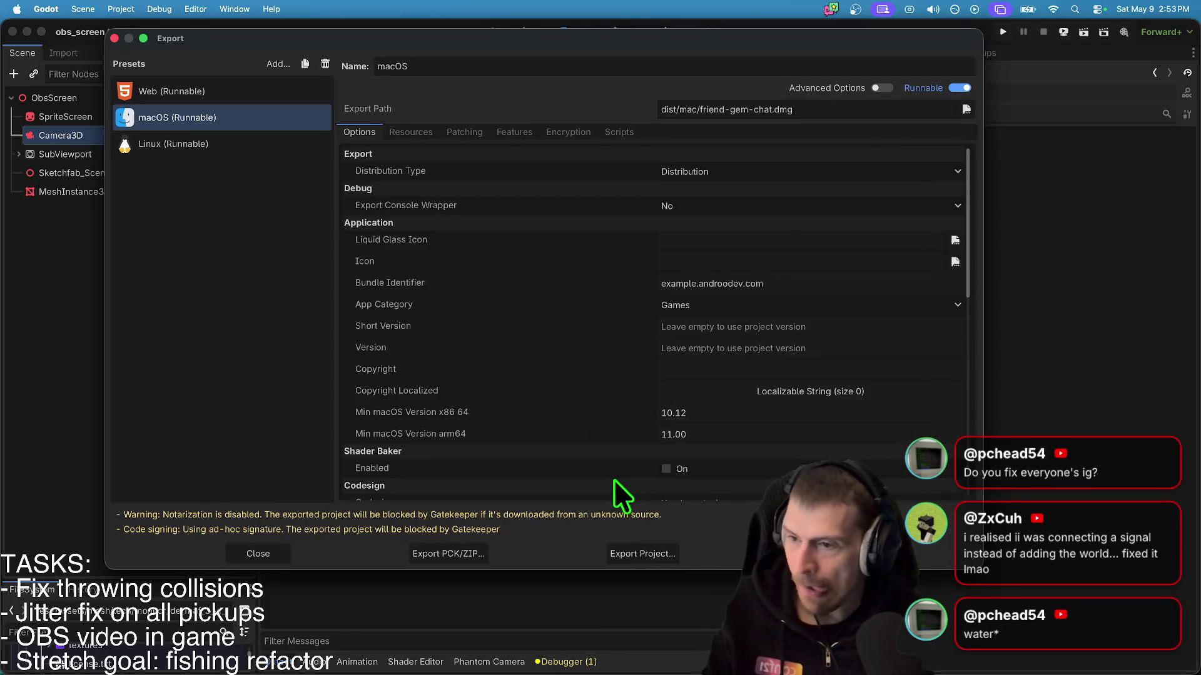
key(Escape)
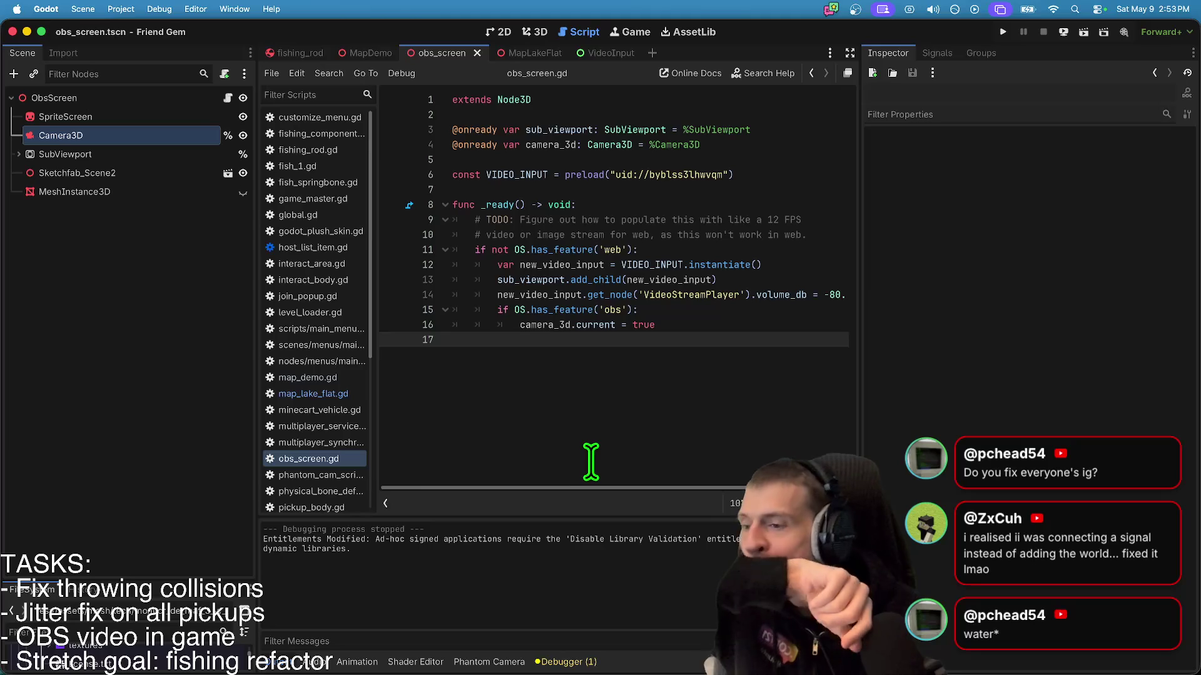
- Save the scene, then show the MapLakeFlat scene in 3D turned toward the distant wall
key(ctrl+s)
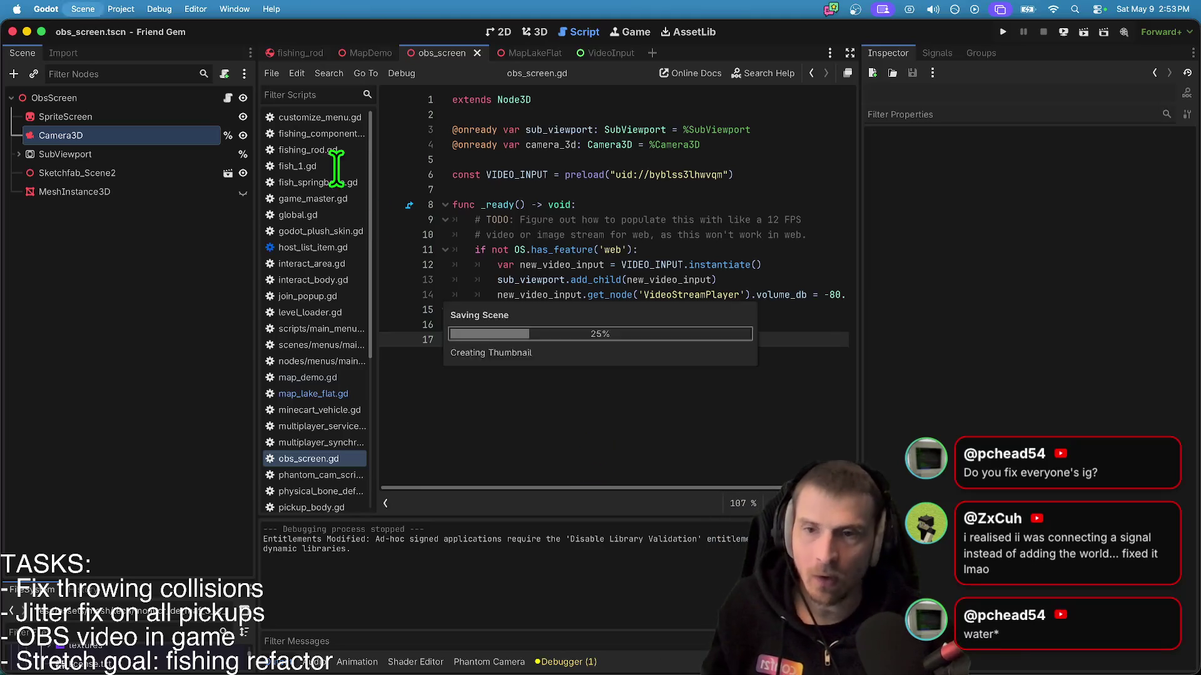
click(520, 45)
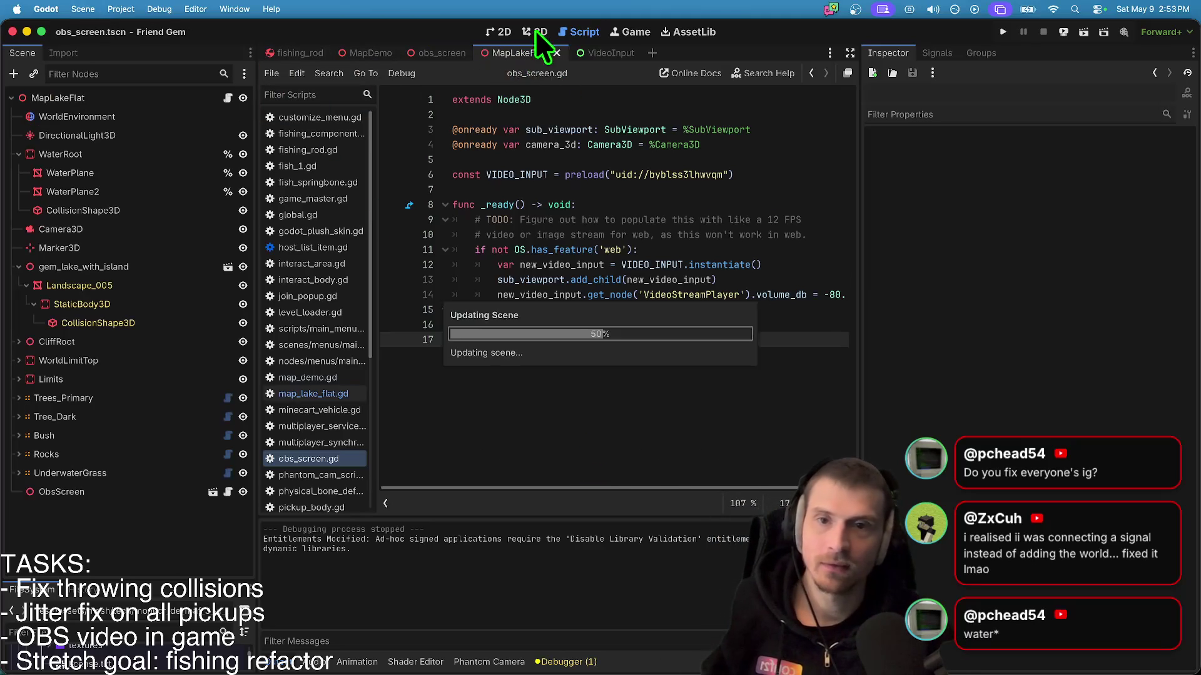
click(536, 31)
mouse_move(558, 300)
mouse_down()
mouse_move(488, 301)
mouse_move(475, 351)
mouse_move(637, 201)
mouse_up()
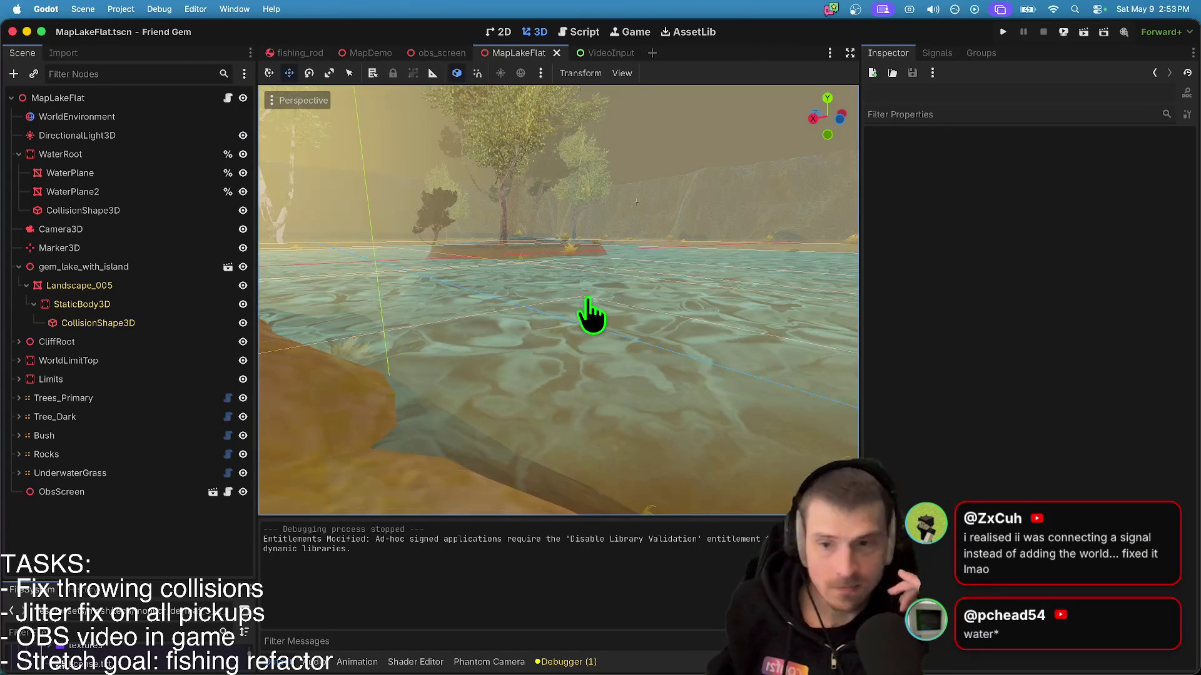
key(super+Tab)
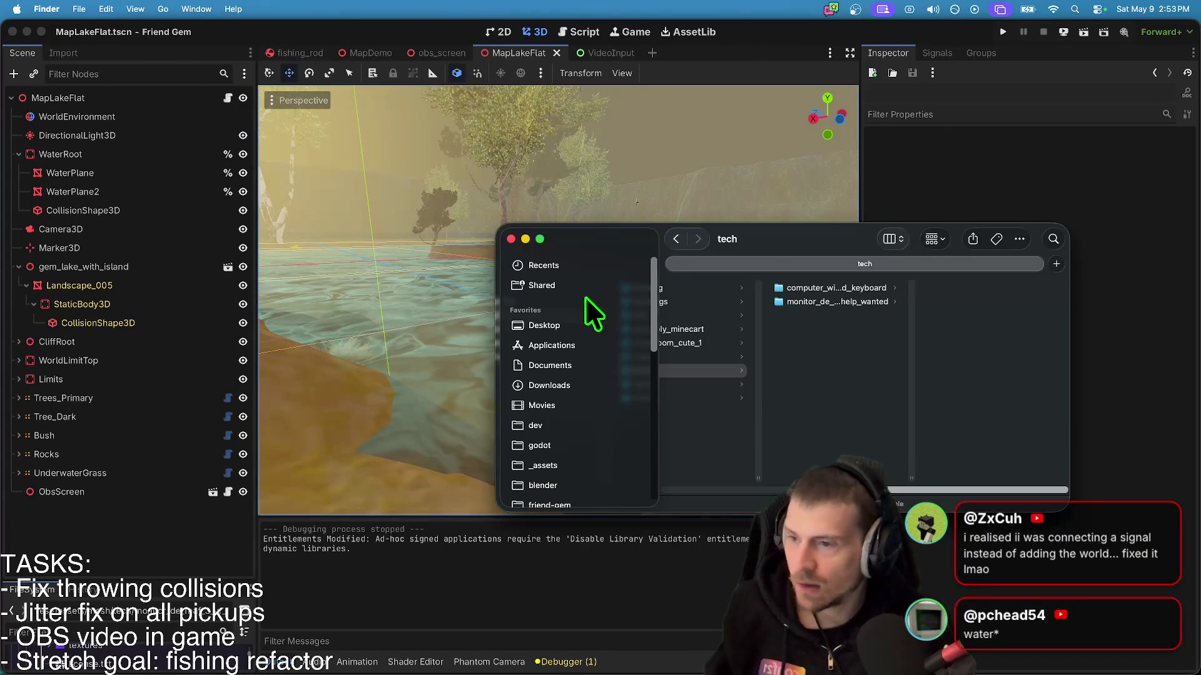
- Browse in Finder to the friend-gem-chat project's dist/mac export folder
drag(772, 249, 554, 90)
scroll(358, 330, down, 5)
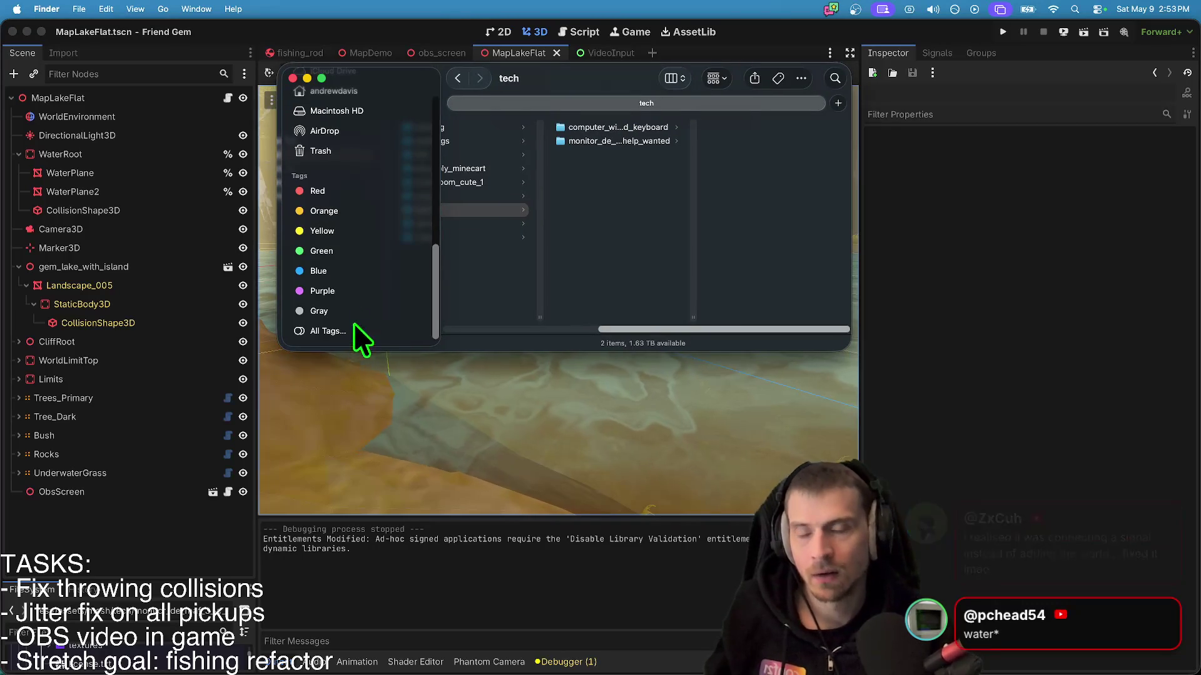
scroll(357, 313, up, 2)
right_click(375, 246)
scroll(381, 122, up, 1)
scroll(381, 122, up, 3)
click(377, 135)
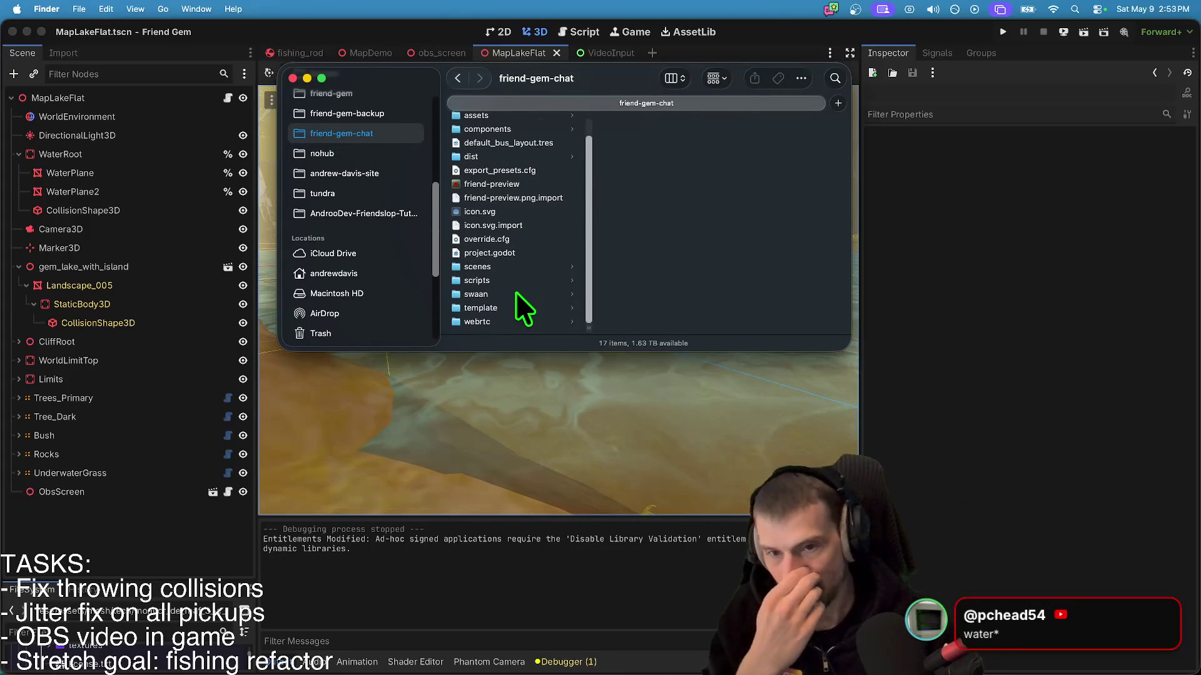
scroll(544, 250, up, 2)
click(543, 183)
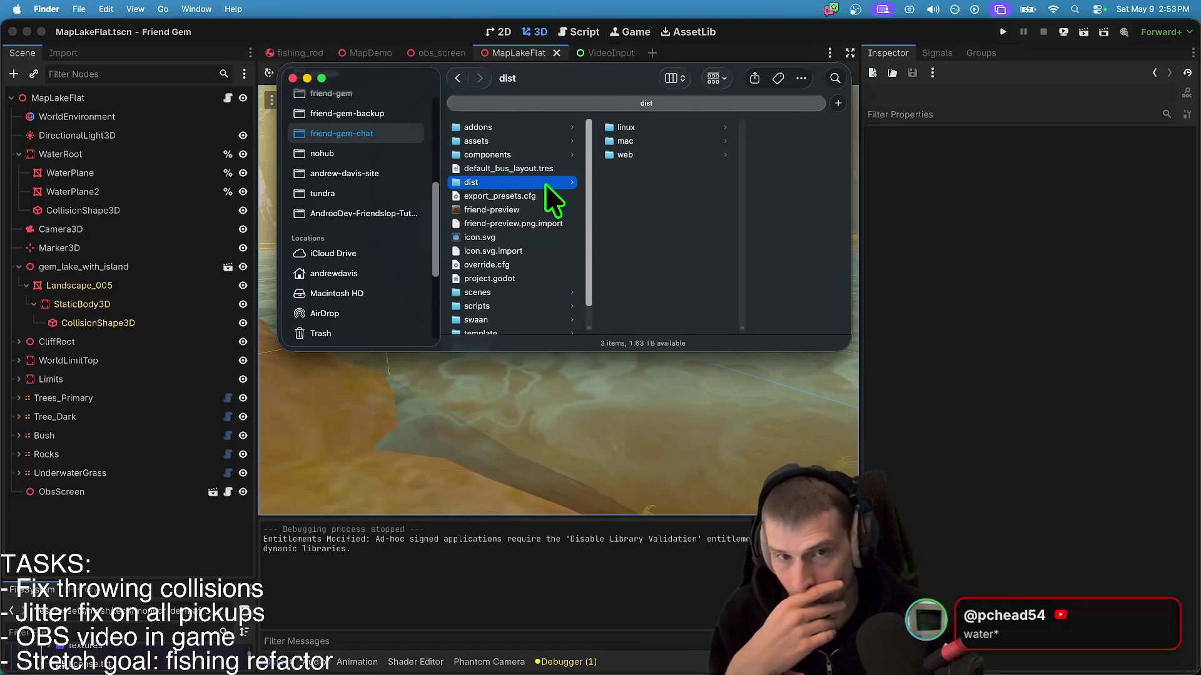
click(639, 137)
- Preview and trash the old index.dmg, mount and close friend-gem-chat.dmg, then return to Godot
click(779, 142)
key(space)
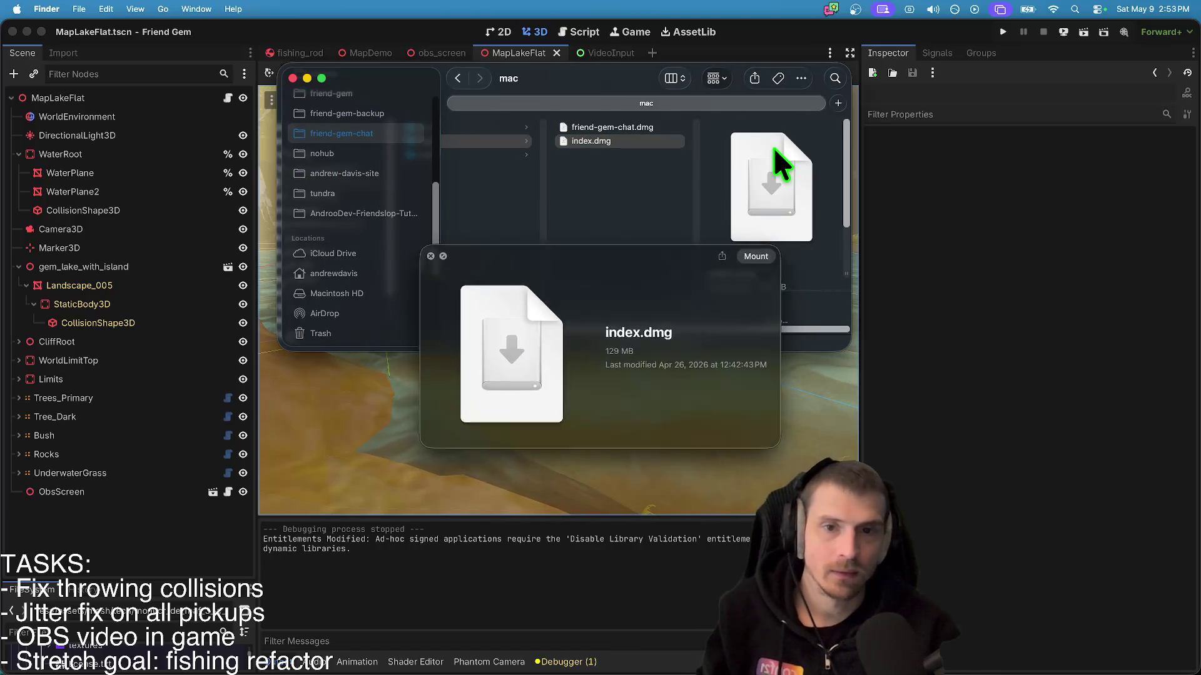
key(super+BackSpace)
double_click(666, 129)
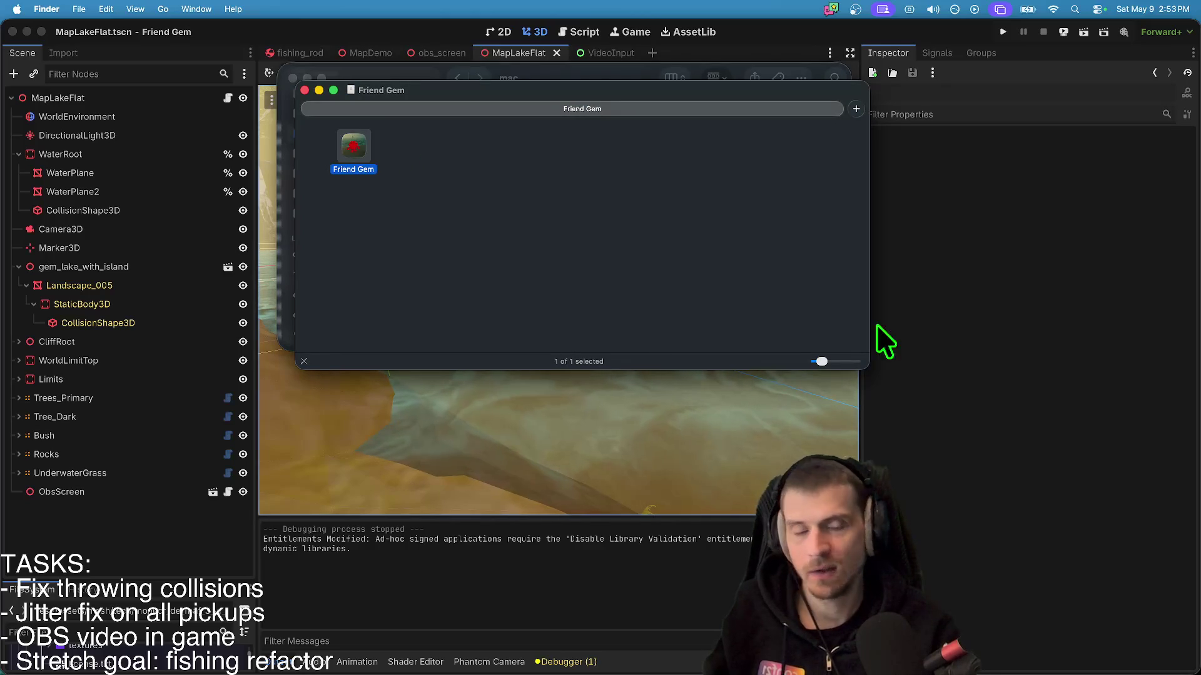
key(super+w)
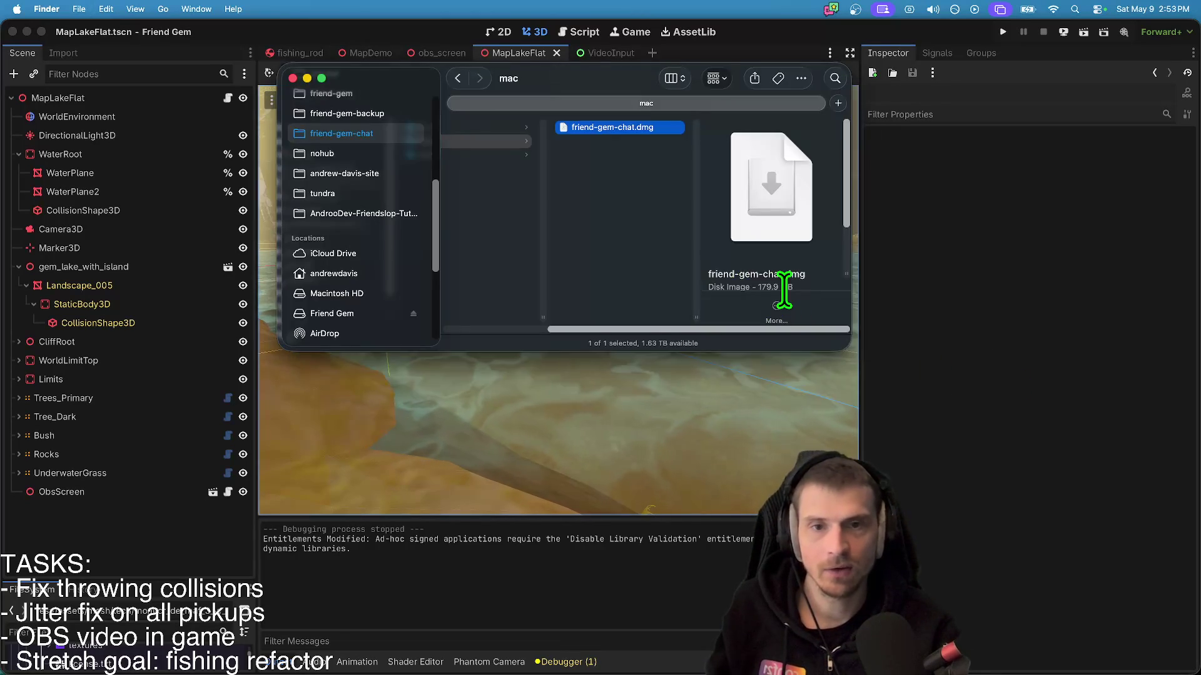
key(super+Tab)
click(159, 9)
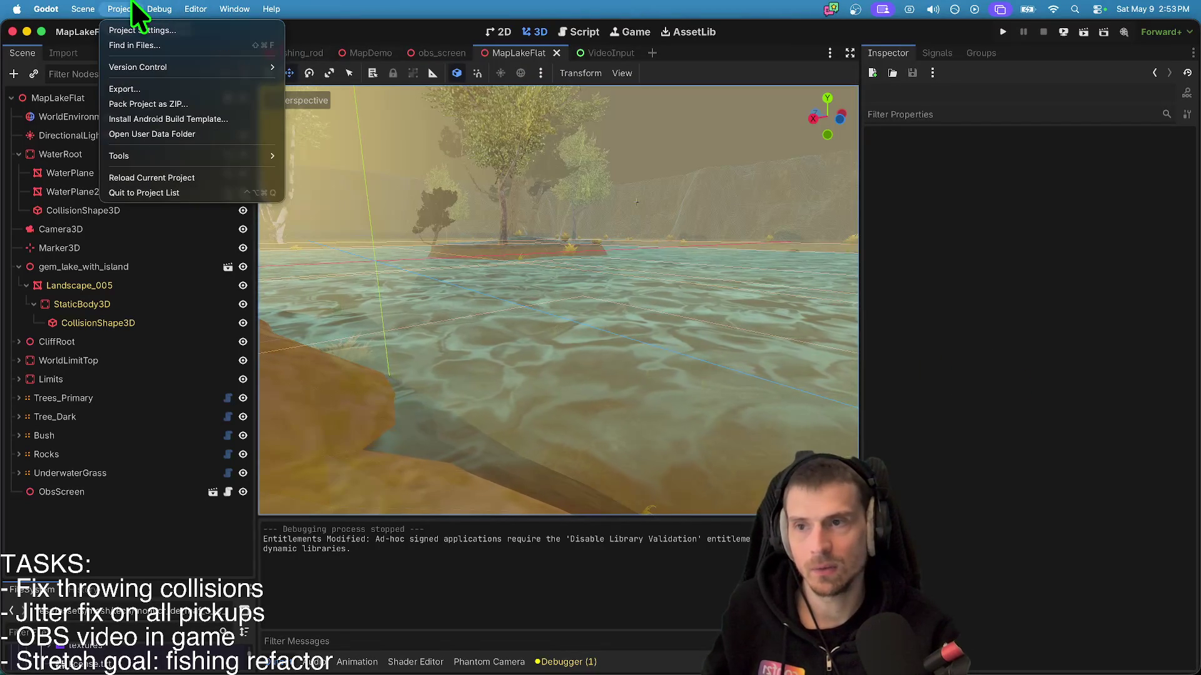
- Duplicate the macOS export preset and rename the copy to 'macOS - OBS SERVER'
click(152, 88)
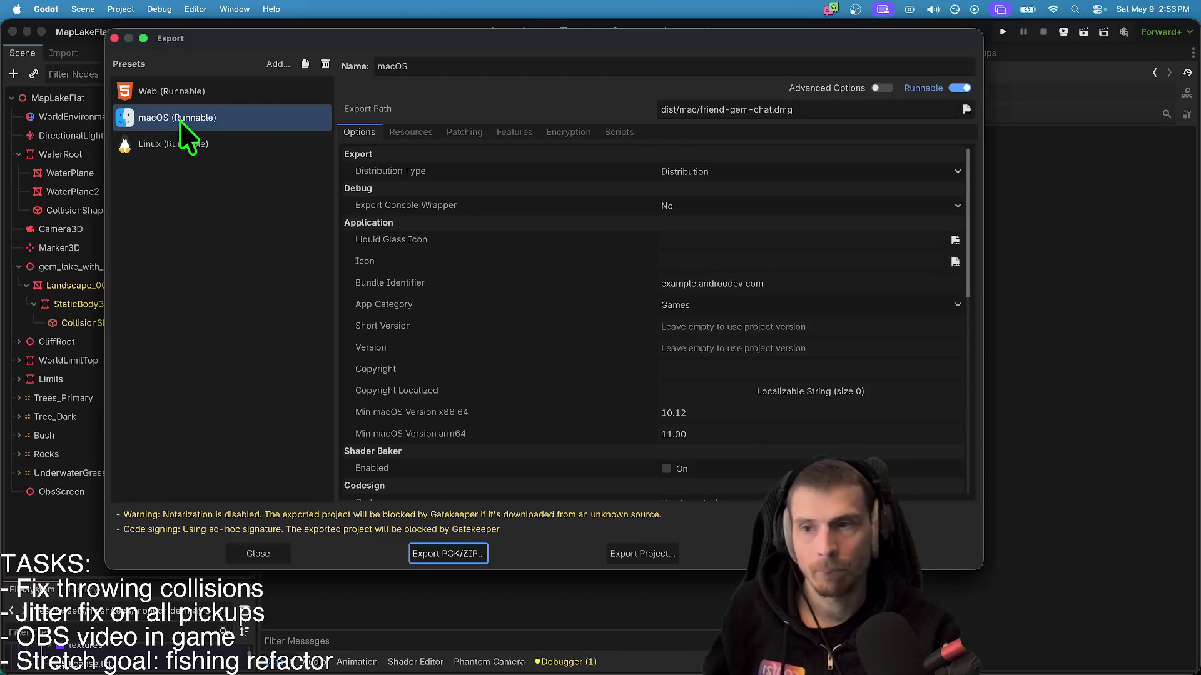
click(305, 63)
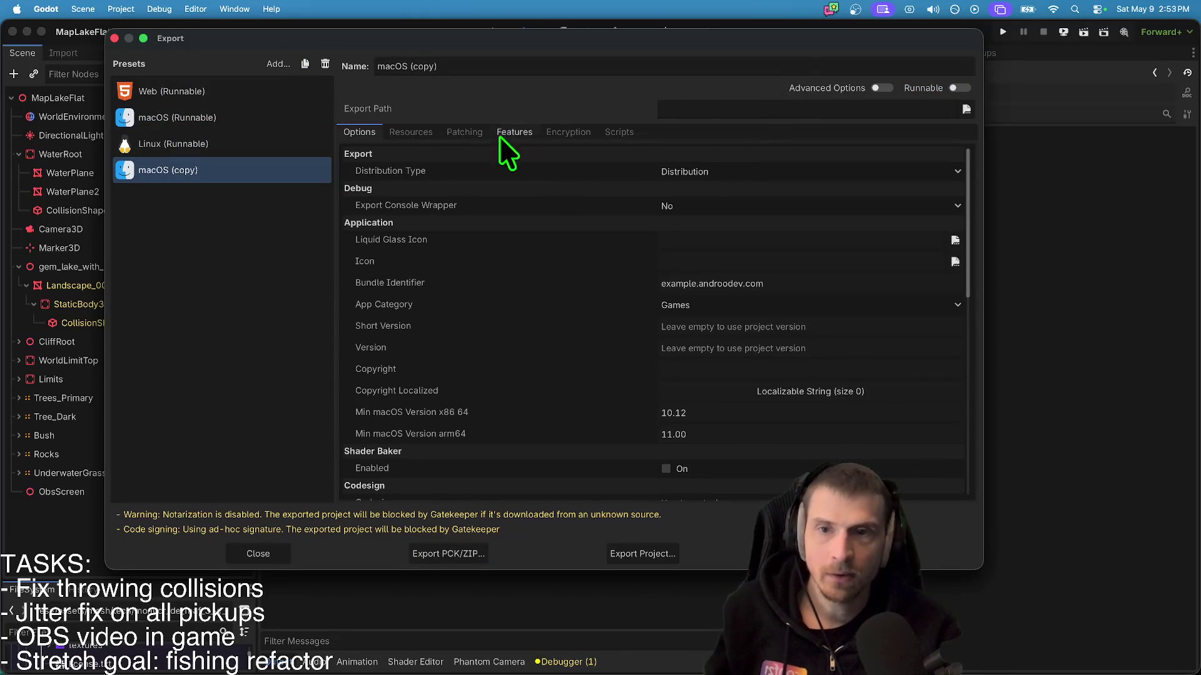
scroll(563, 313, down, 10)
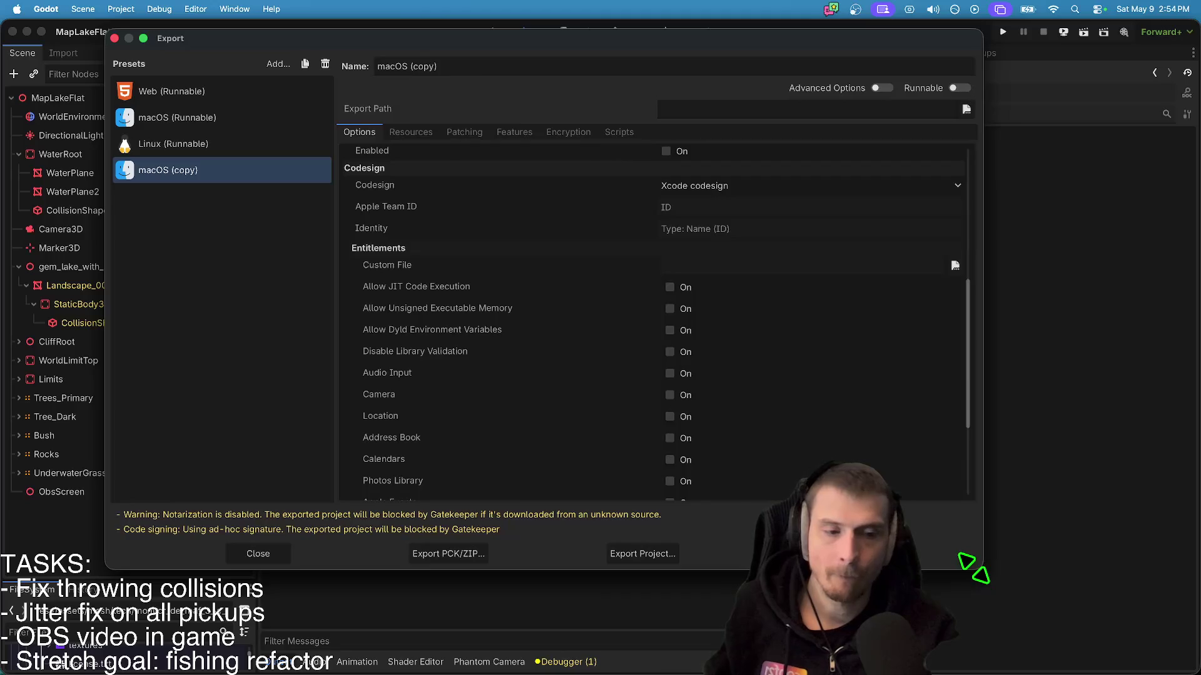
drag(980, 568, 1191, 643)
scroll(852, 327, up, 5)
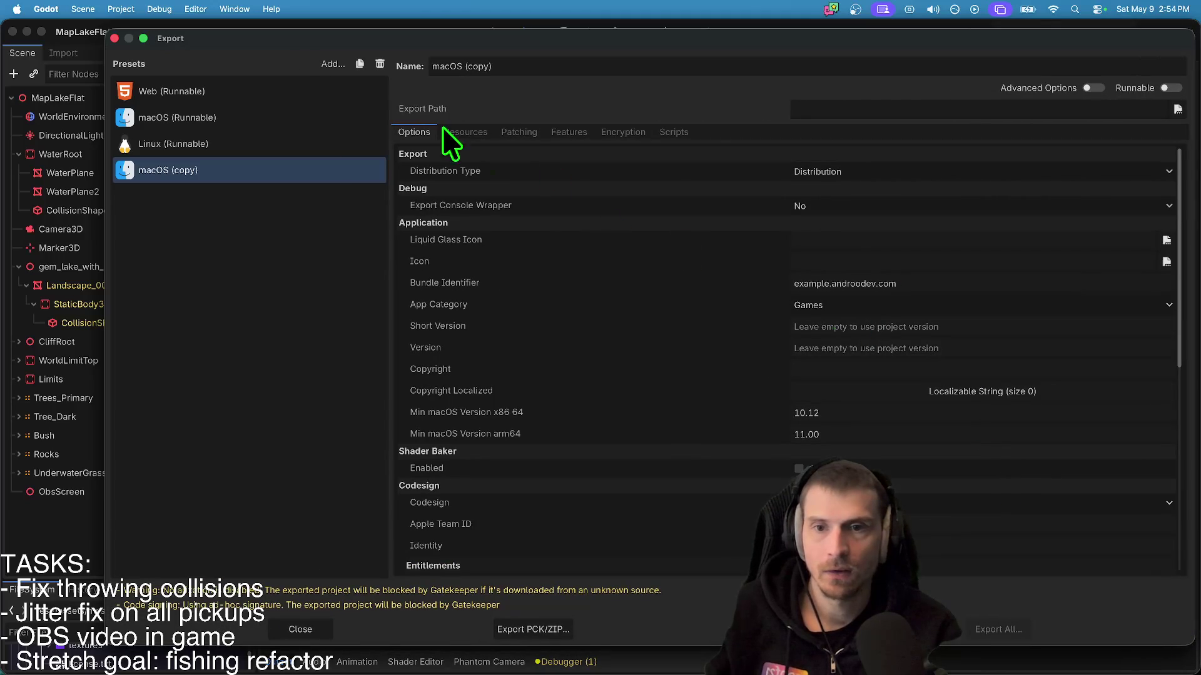
click(505, 66)
text(- OBS S)
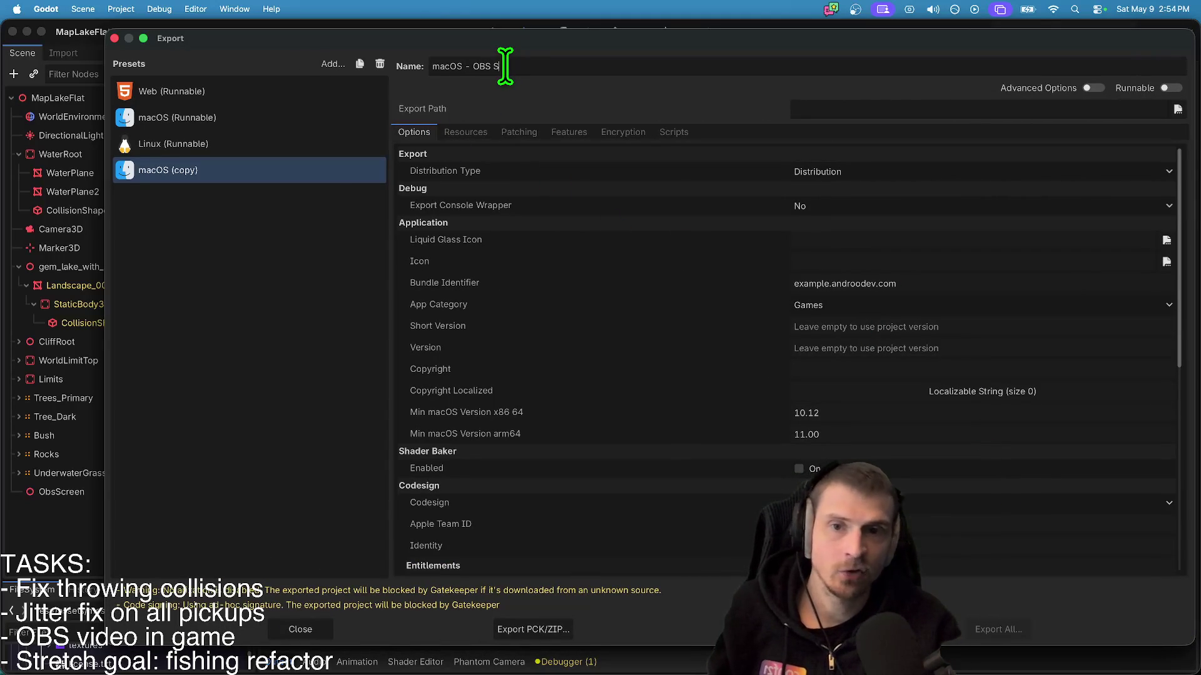
text(ERVER)
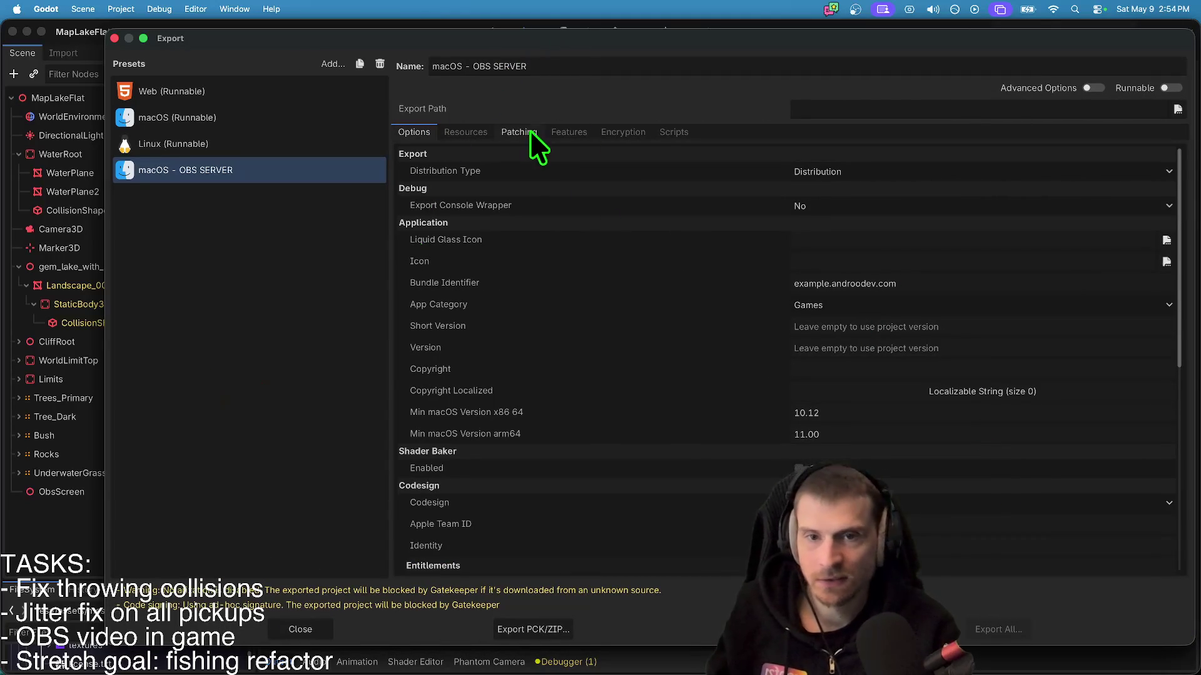
click(537, 132)
- Set the new preset's custom features to 'server, obs'
click(568, 132)
click(885, 169)
text(sever)
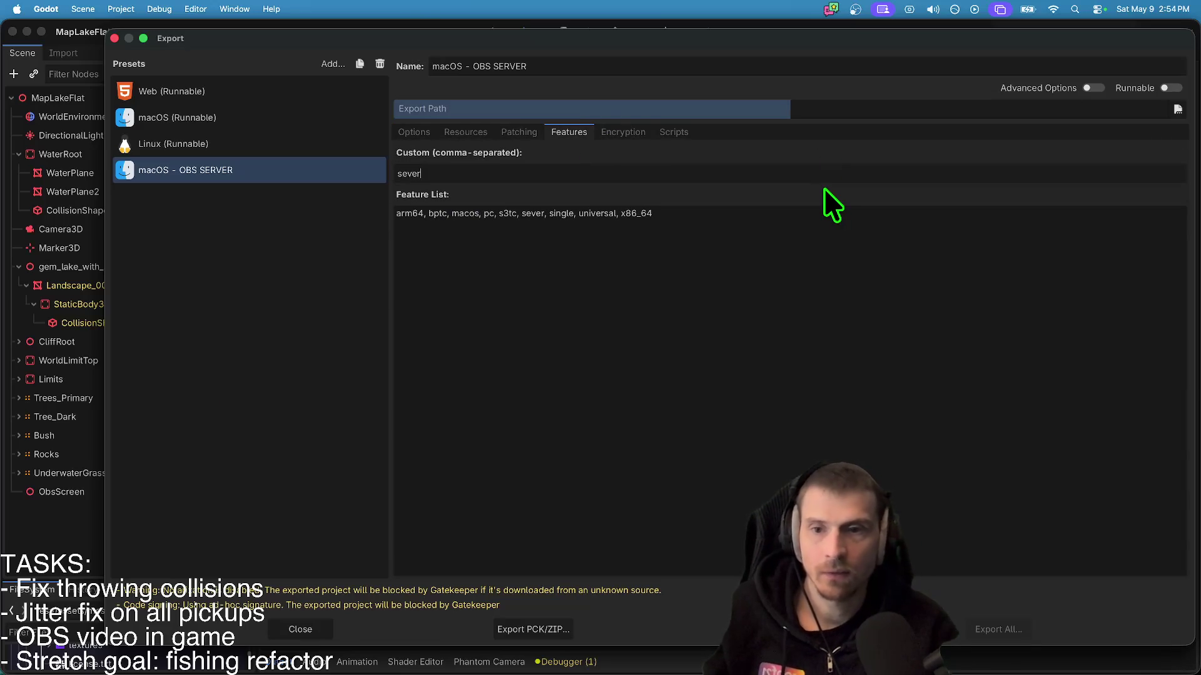
text(ver, obs)
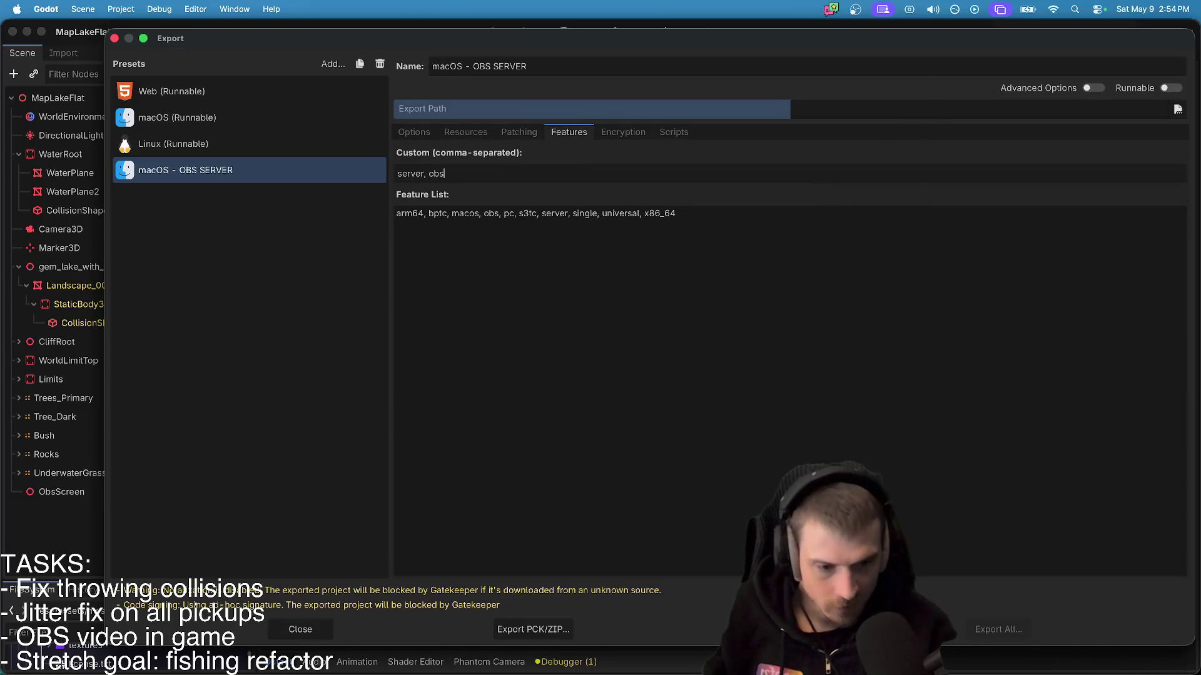
- Export the project with this preset, overwriting friend-gem-chat.dmg
click(765, 630)
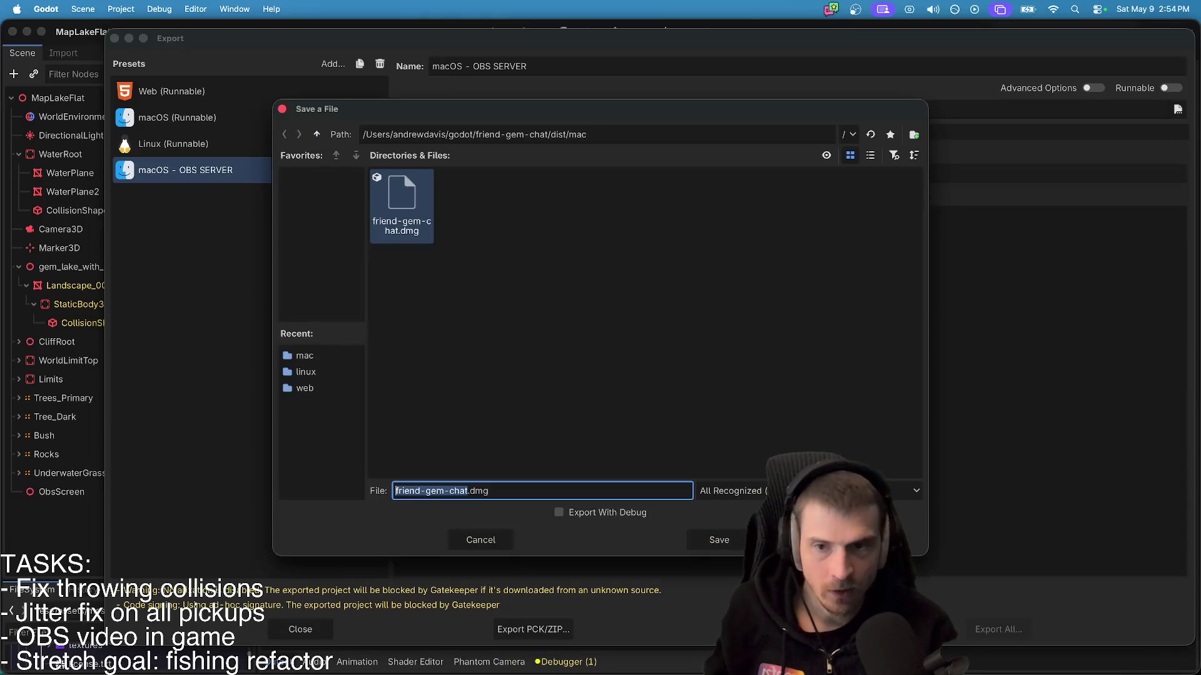
click(719, 542)
click(700, 358)
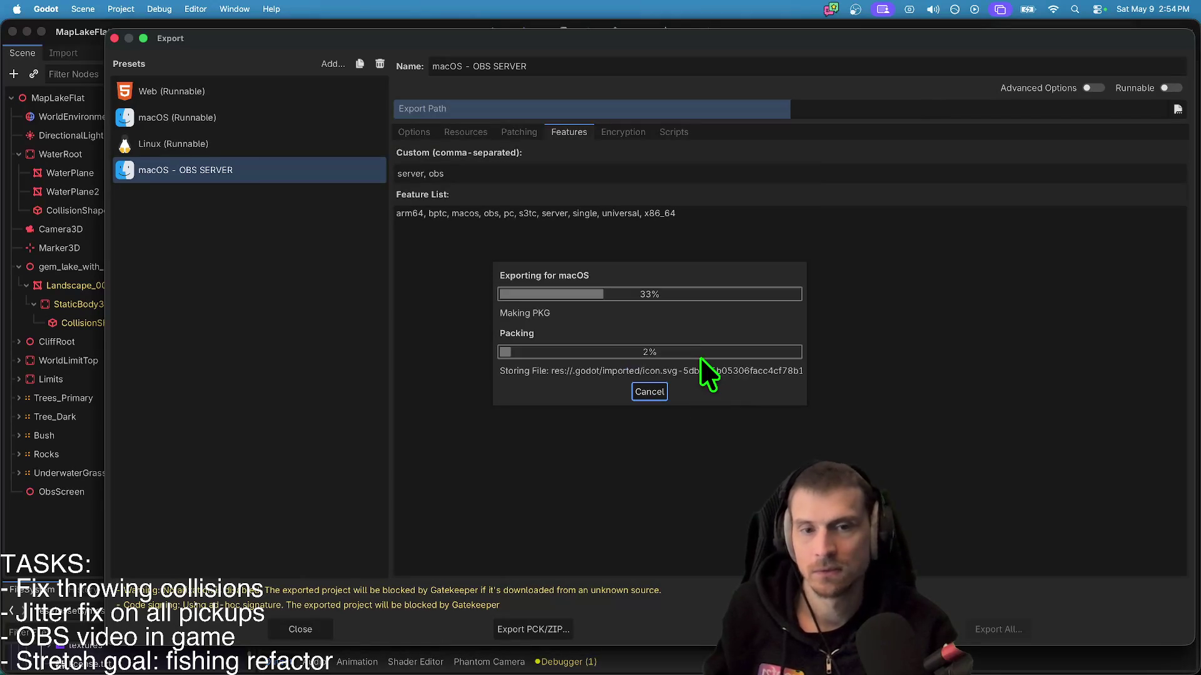
mouse_move(730, 650)
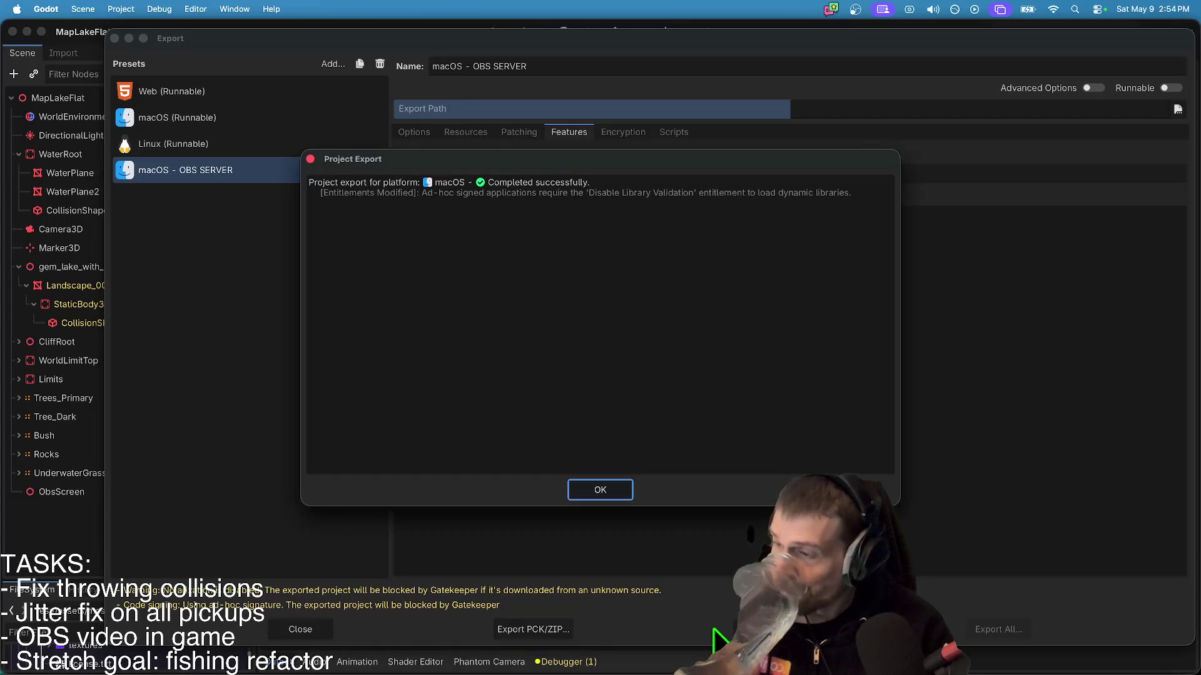
click(580, 489)
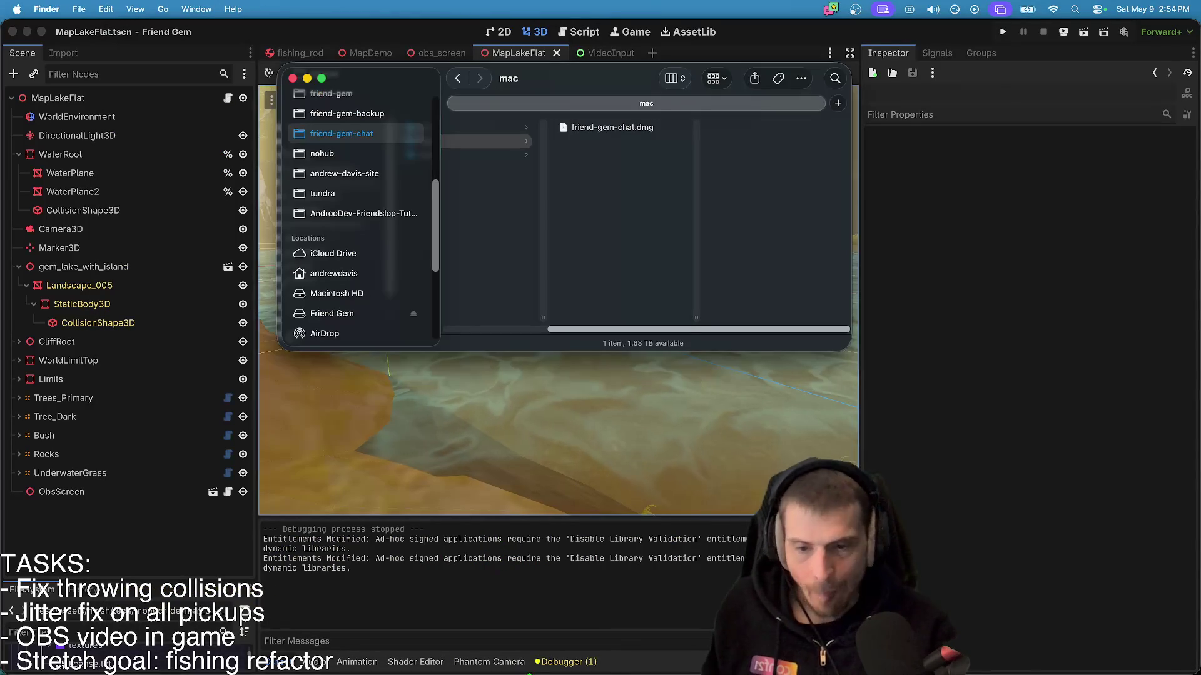
- Mount friend-gem-chat.dmg and launch the Friend Gem app from its disk window
double_click(624, 132)
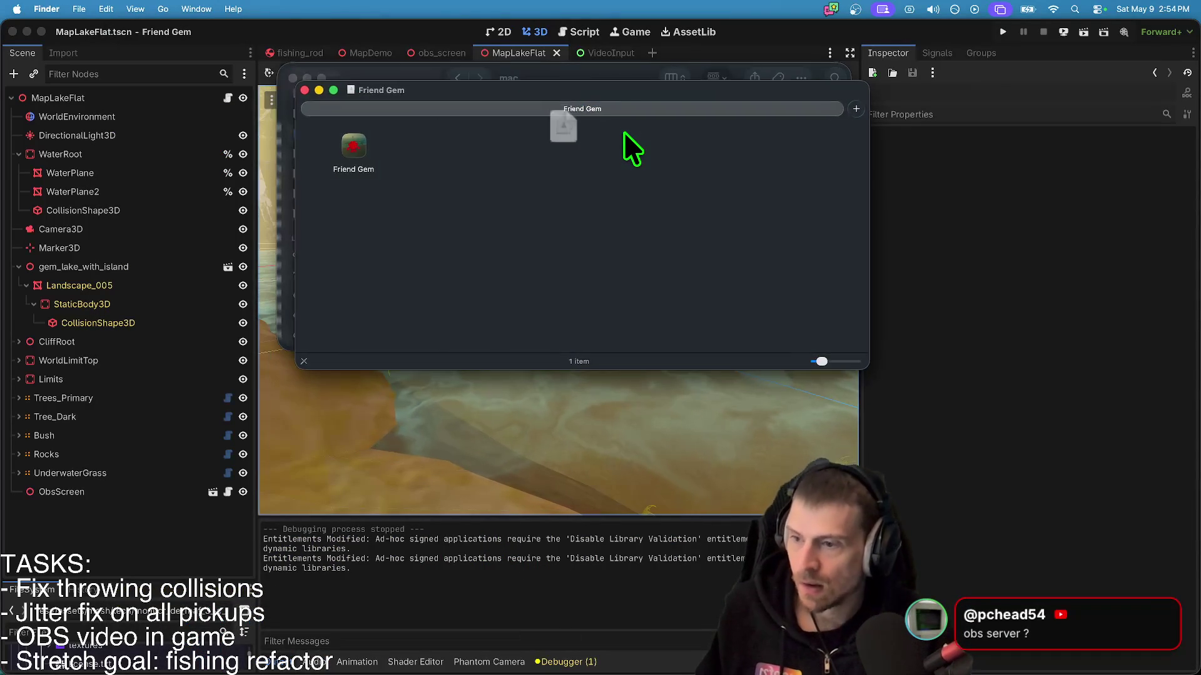
click(362, 146)
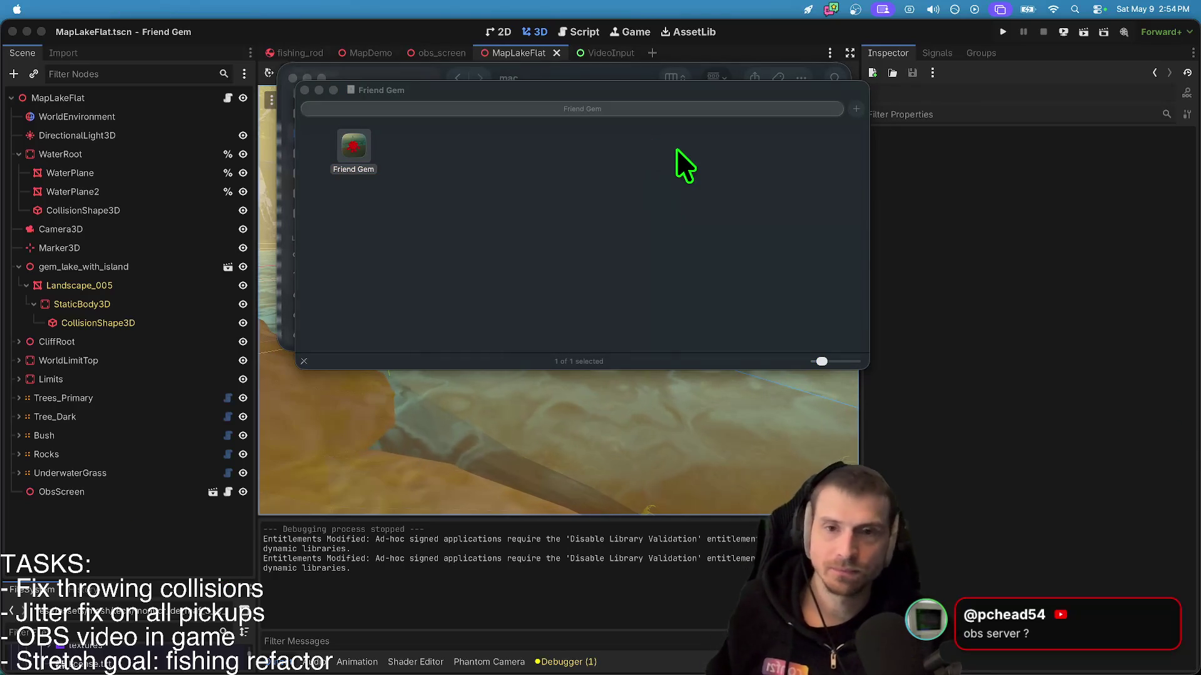
click(515, 296)
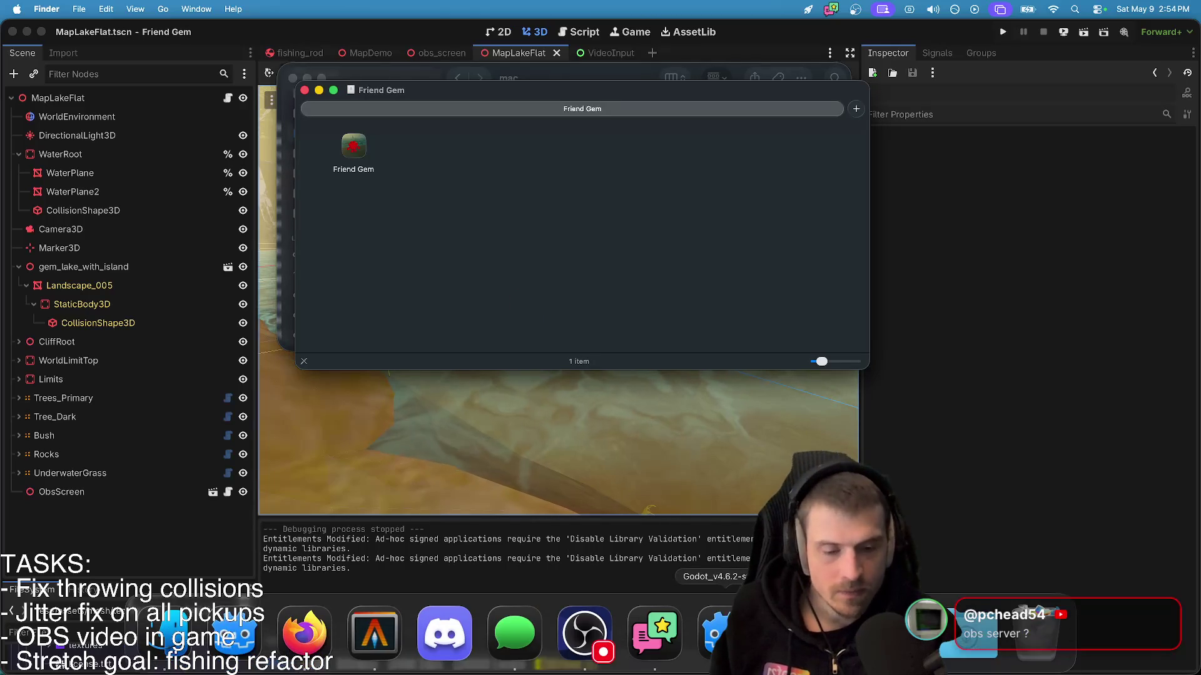
click(654, 644)
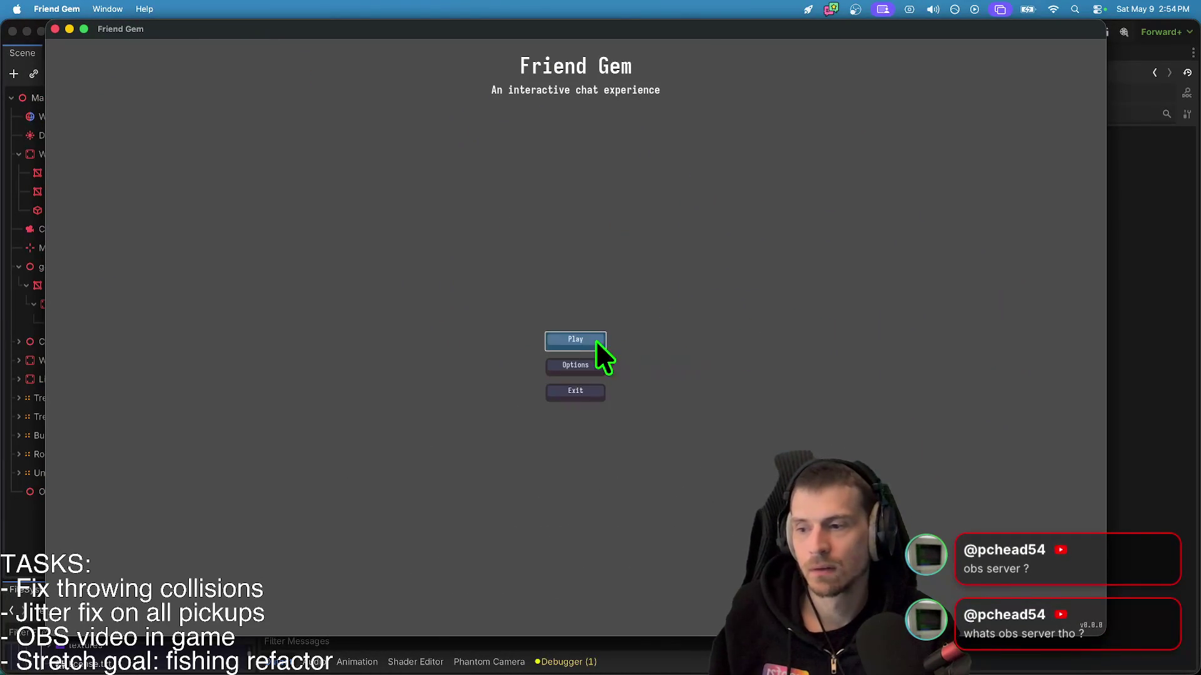
- Host a game from Friend Gem's Play menu and allow it to find local network devices
click(569, 344)
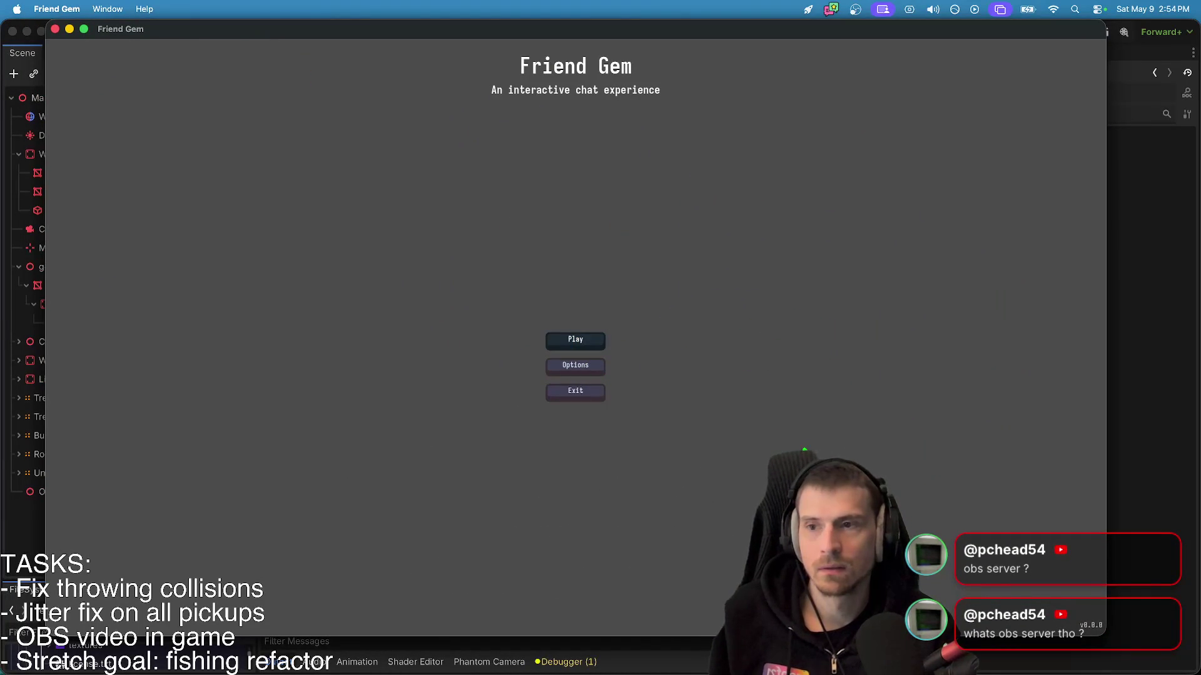
click(613, 288)
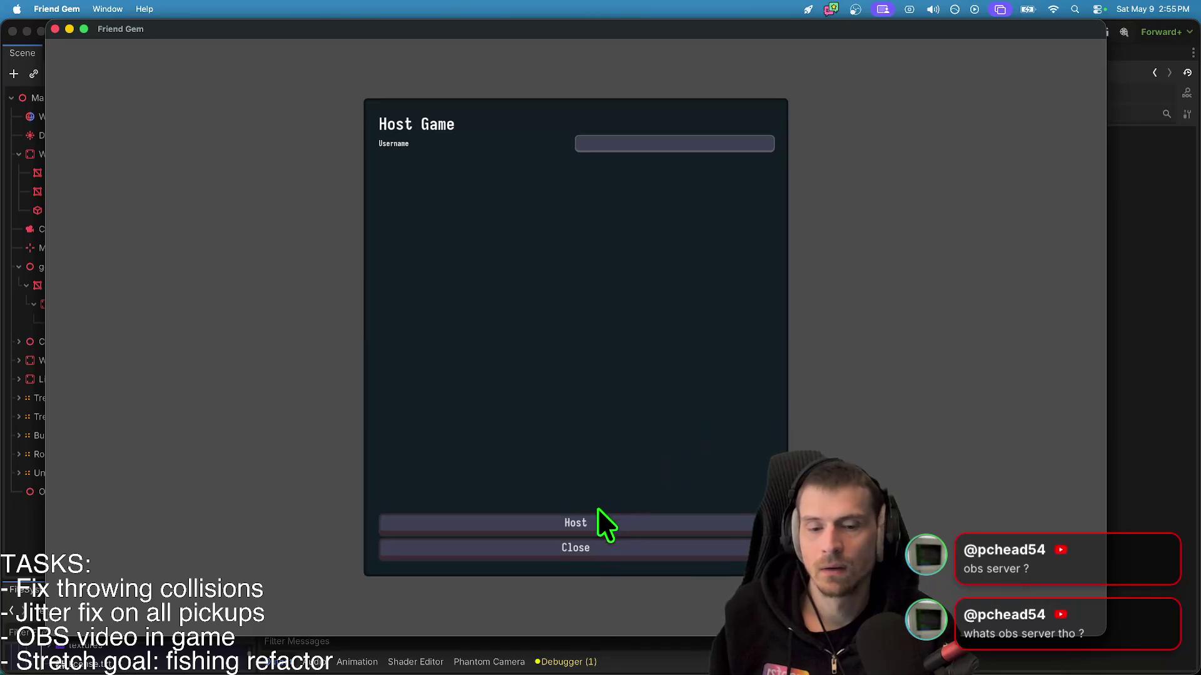
click(601, 523)
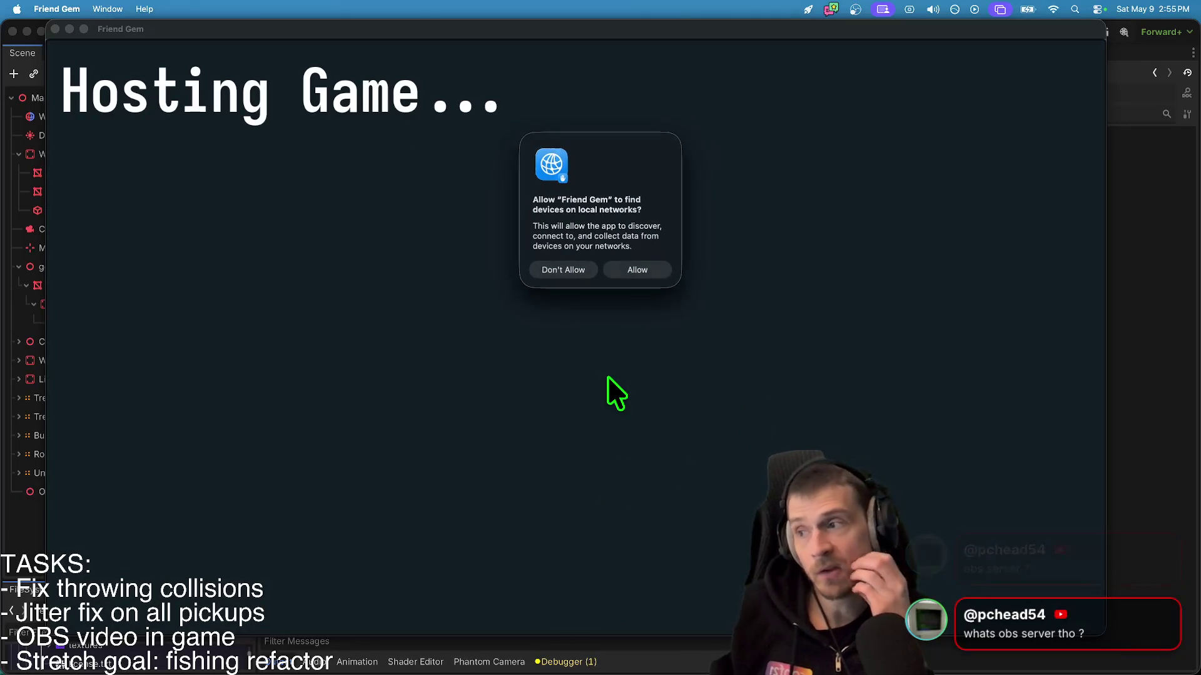
click(635, 272)
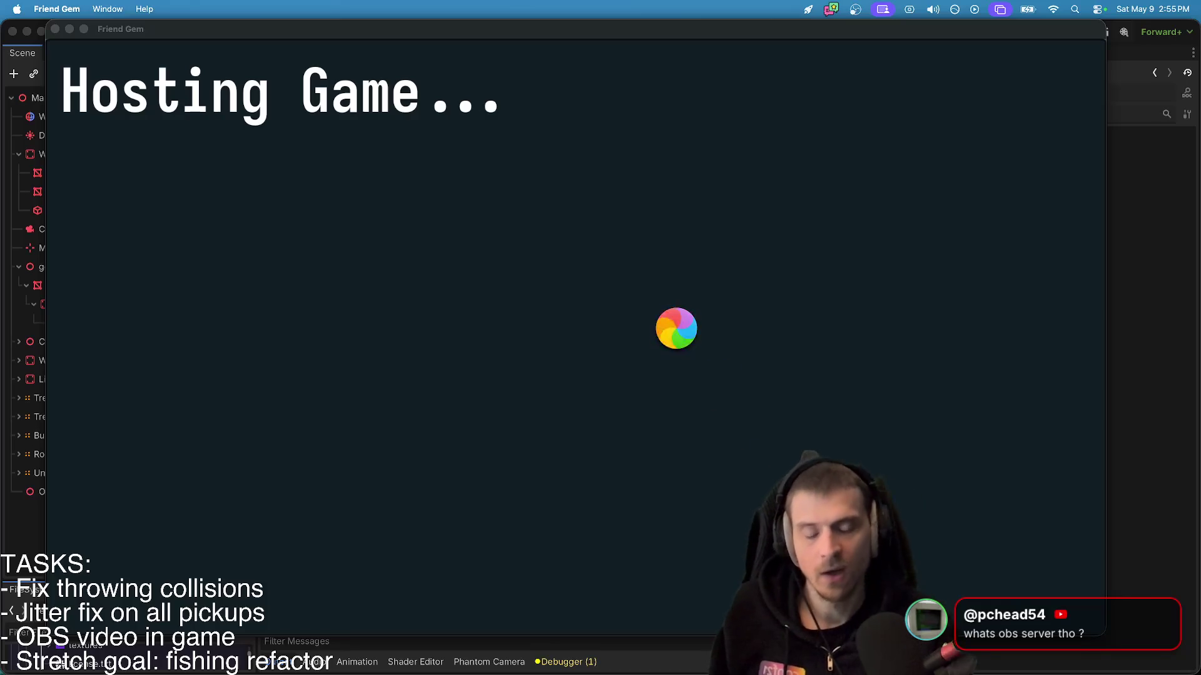
click(304, 650)
- Close an accidental obsidian.md tab, search the web for 'obs', and open the OBS website
text(o)
key(Return)
key(super+w)
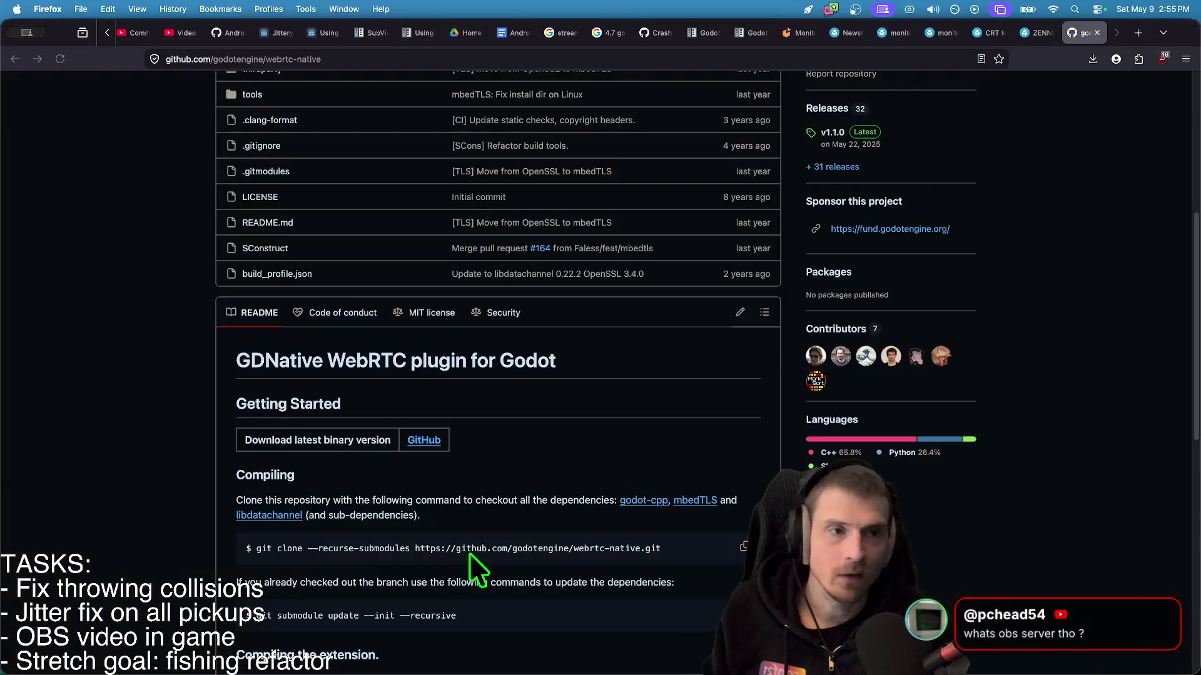
key(super+t)
text(obs)
key(Return)
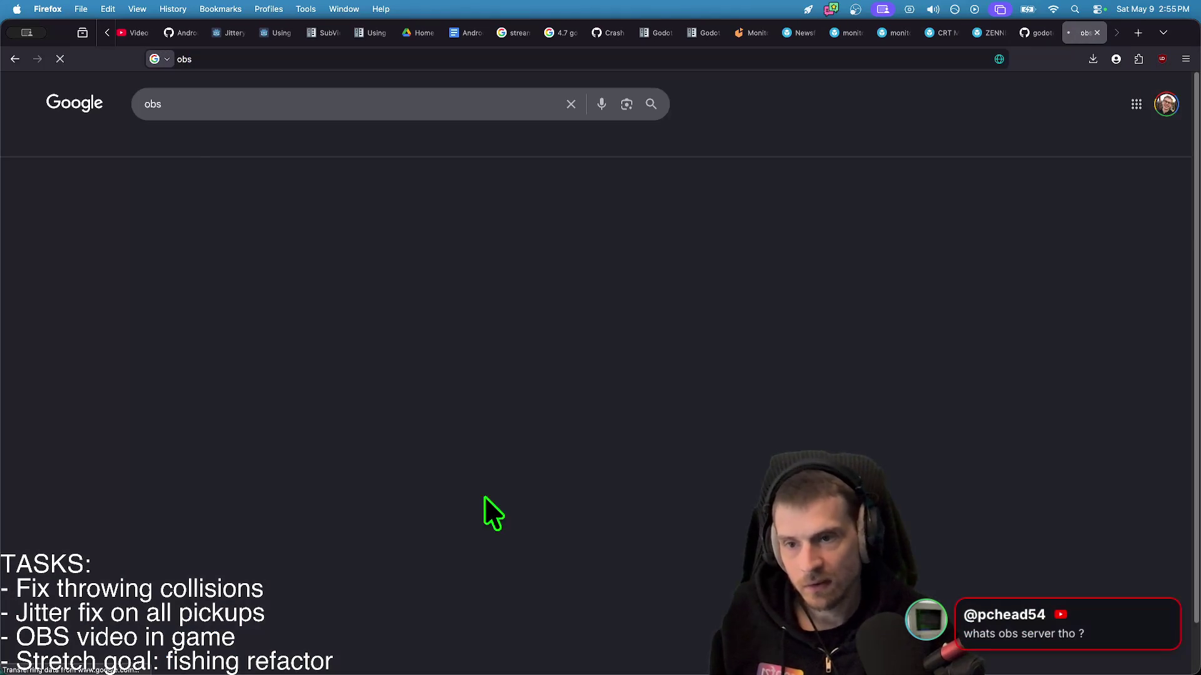
click(222, 195)
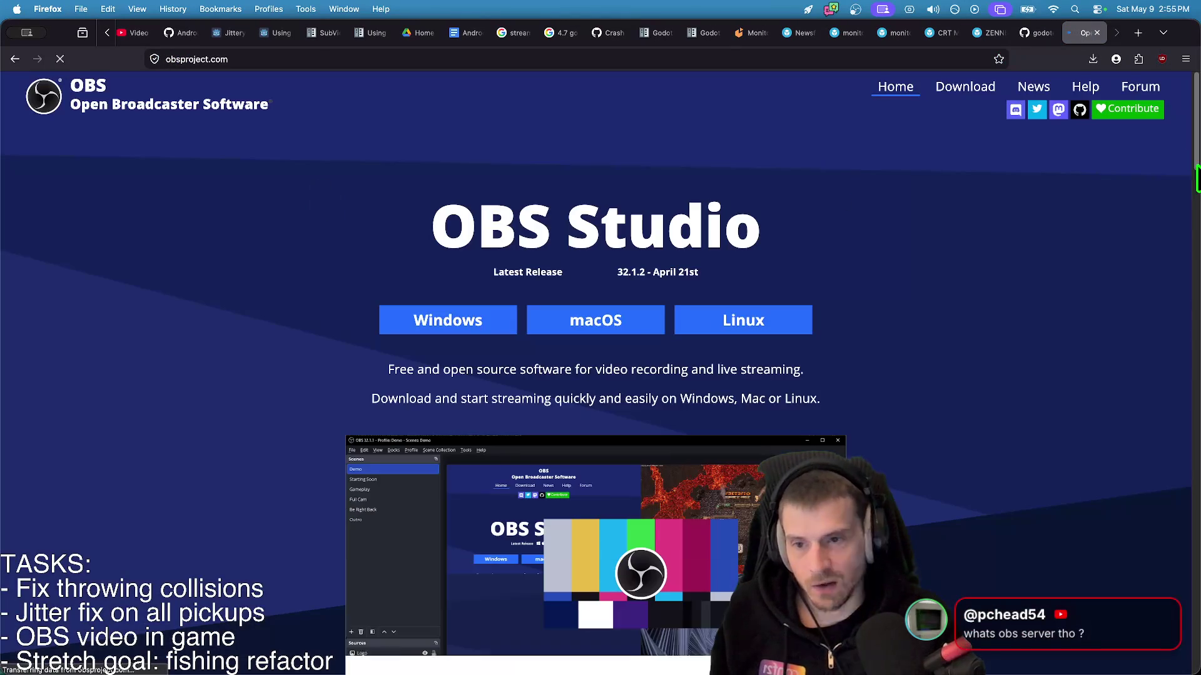
- Look over the OBS page, then bring the Friend Gem game window back in front
drag(336, 236, 911, 286)
scroll(344, 482, down, 15)
scroll(735, 397, up, 12)
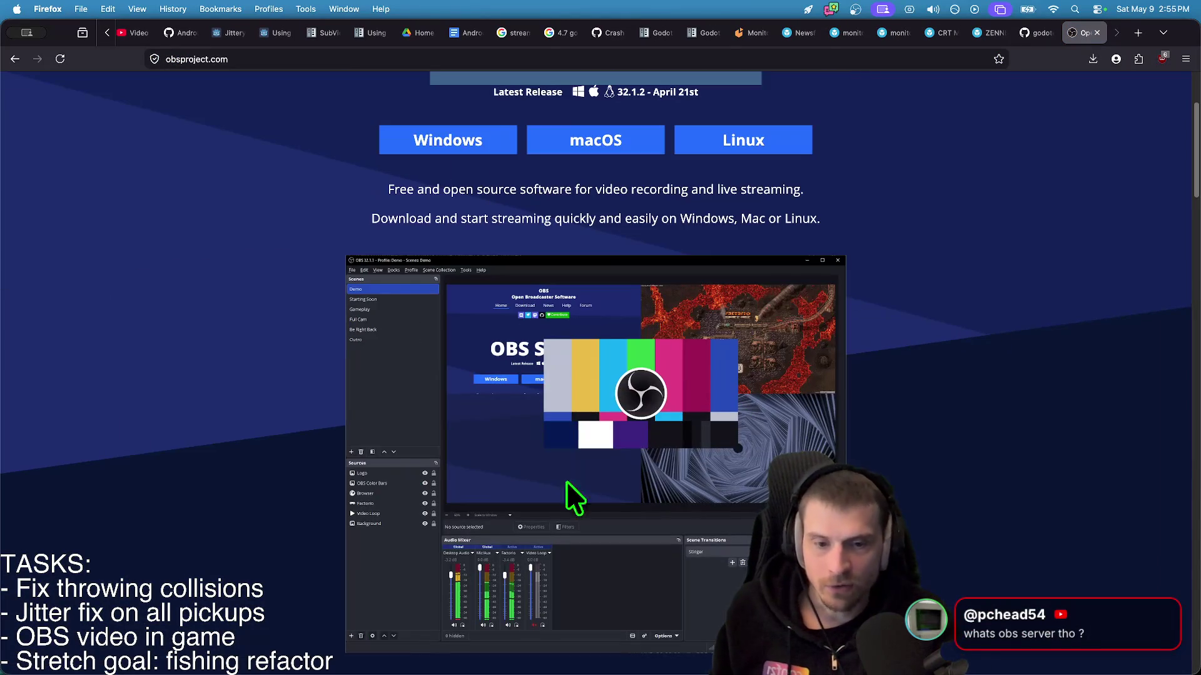
key(super+Tab)
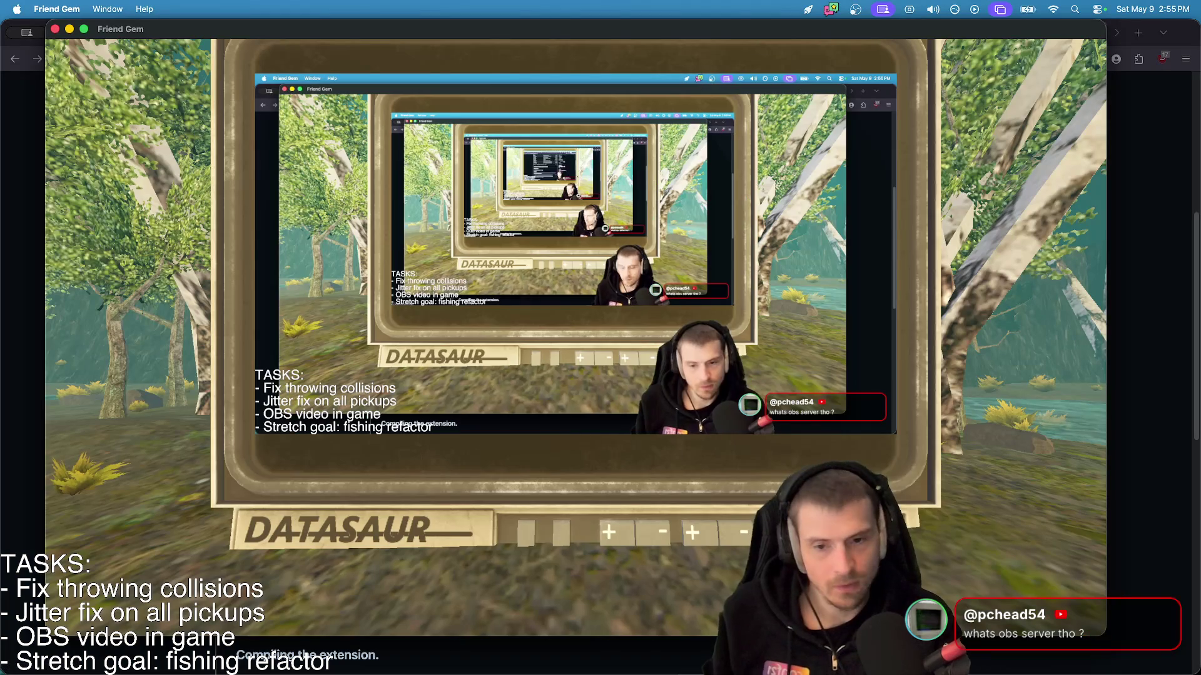
- Move, hide and enlarge the Friend Gem window, then minimize it to reveal the GitHub page
drag(628, 24, 576, 61)
key(super+m)
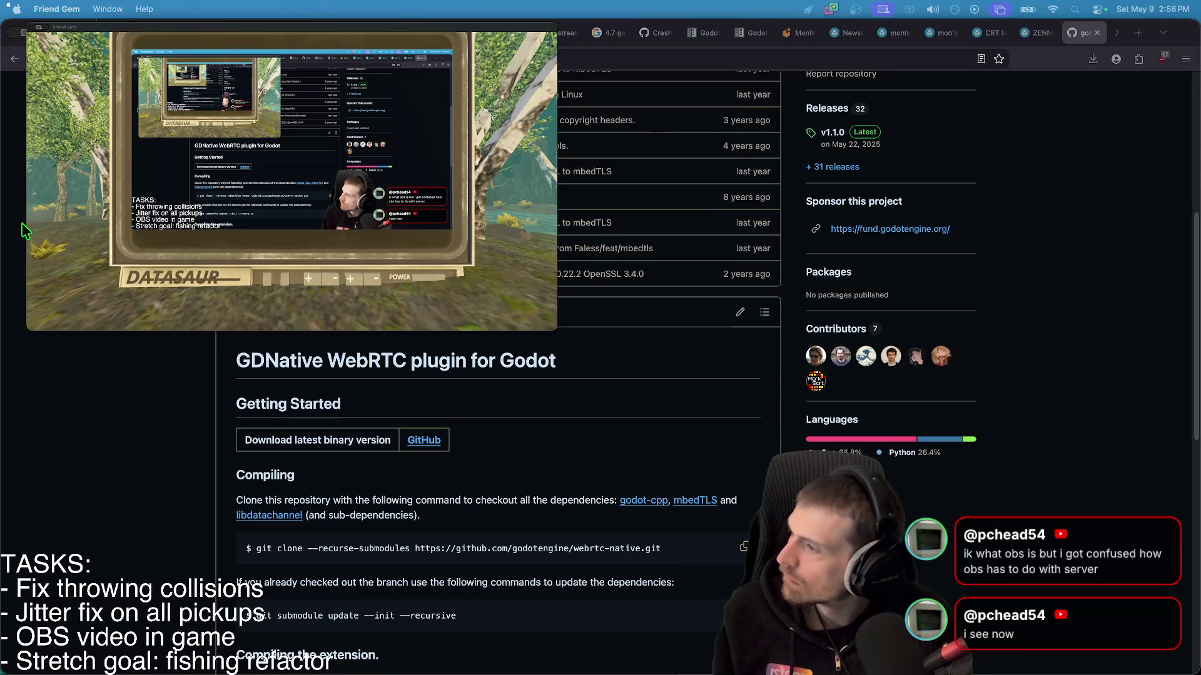
key(super+q)
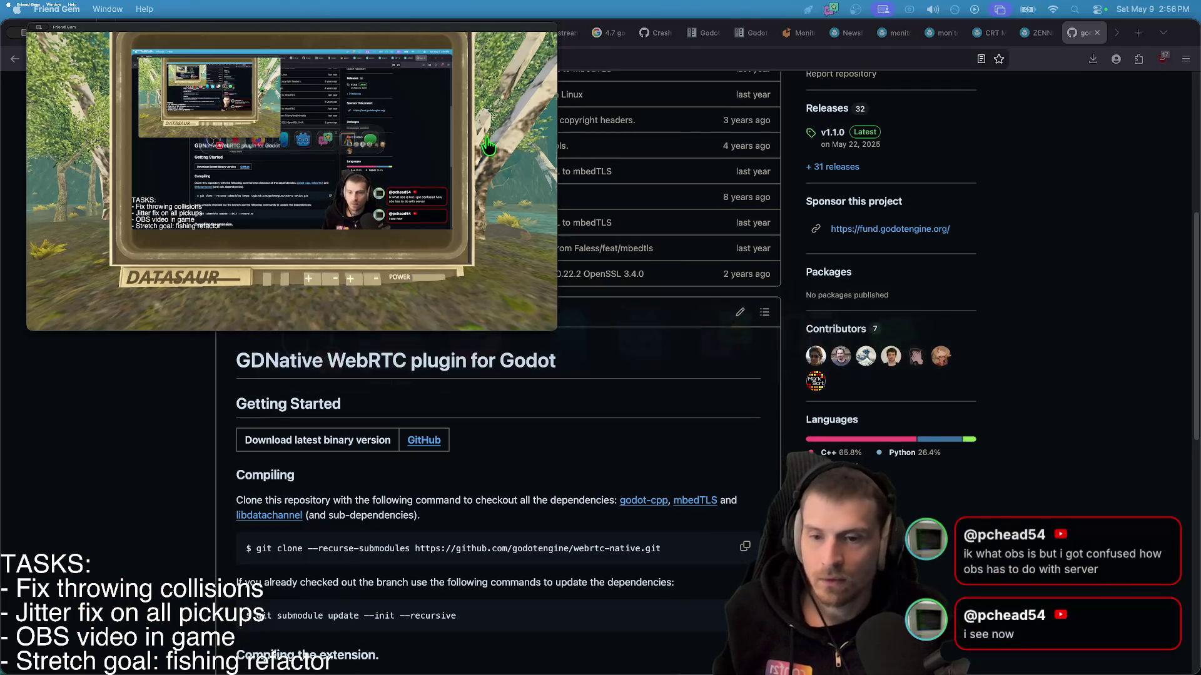
mouse_move(295, 28)
mouse_down()
mouse_move(637, 211)
mouse_move(531, 84)
mouse_up()
double_click(533, 83)
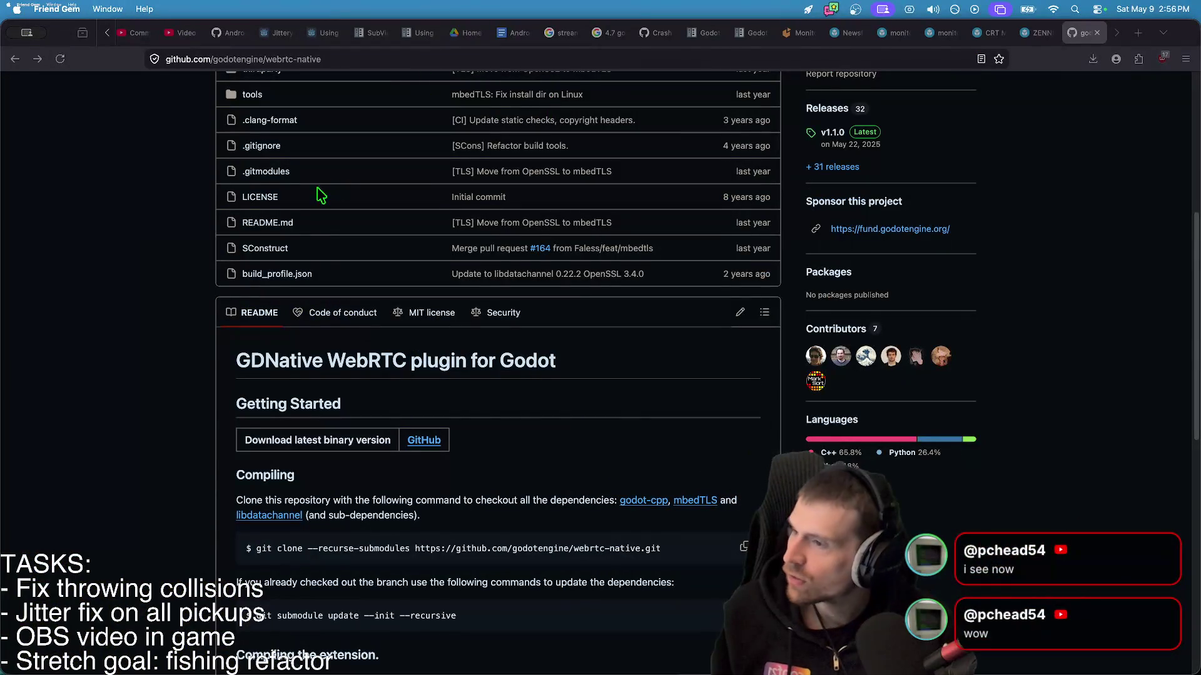
- Restore the Friend Gem window from the Dock, then minimize it again
mouse_move(1041, 654)
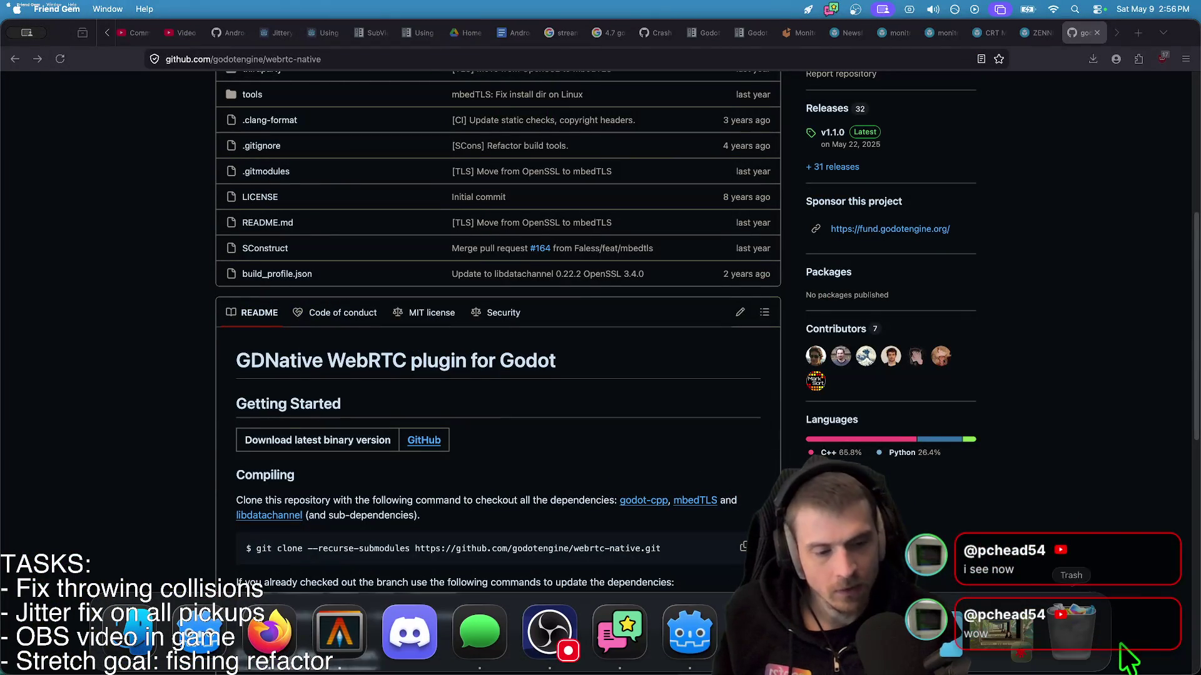
click(1041, 653)
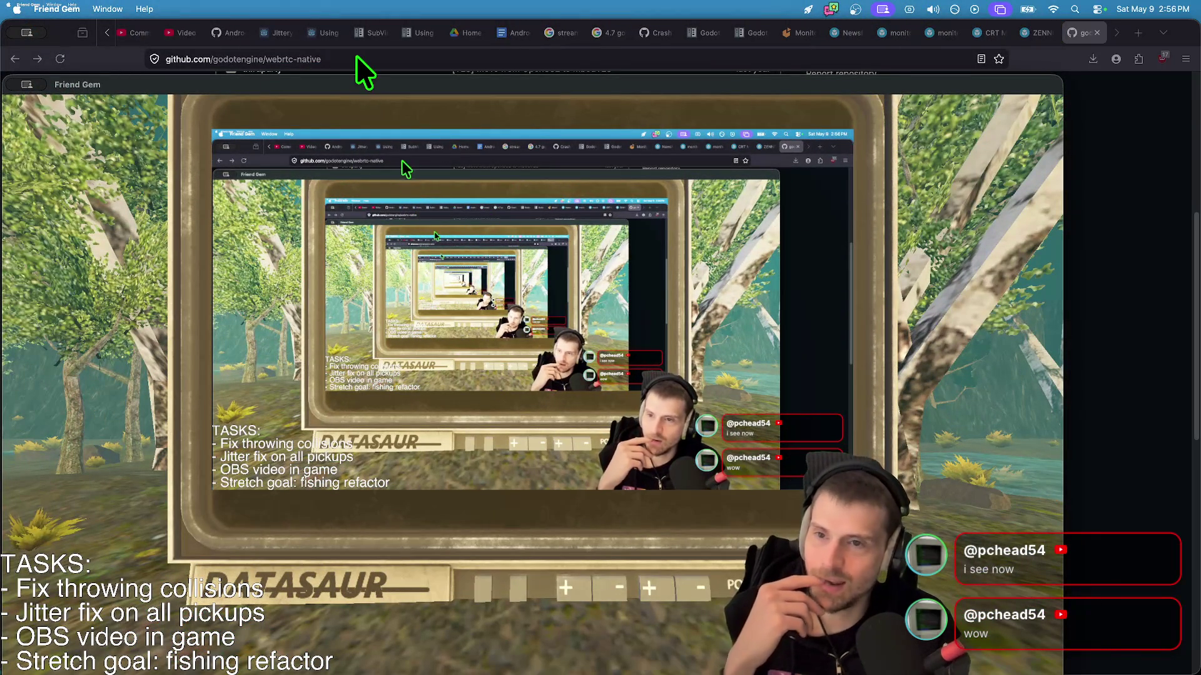
double_click(341, 84)
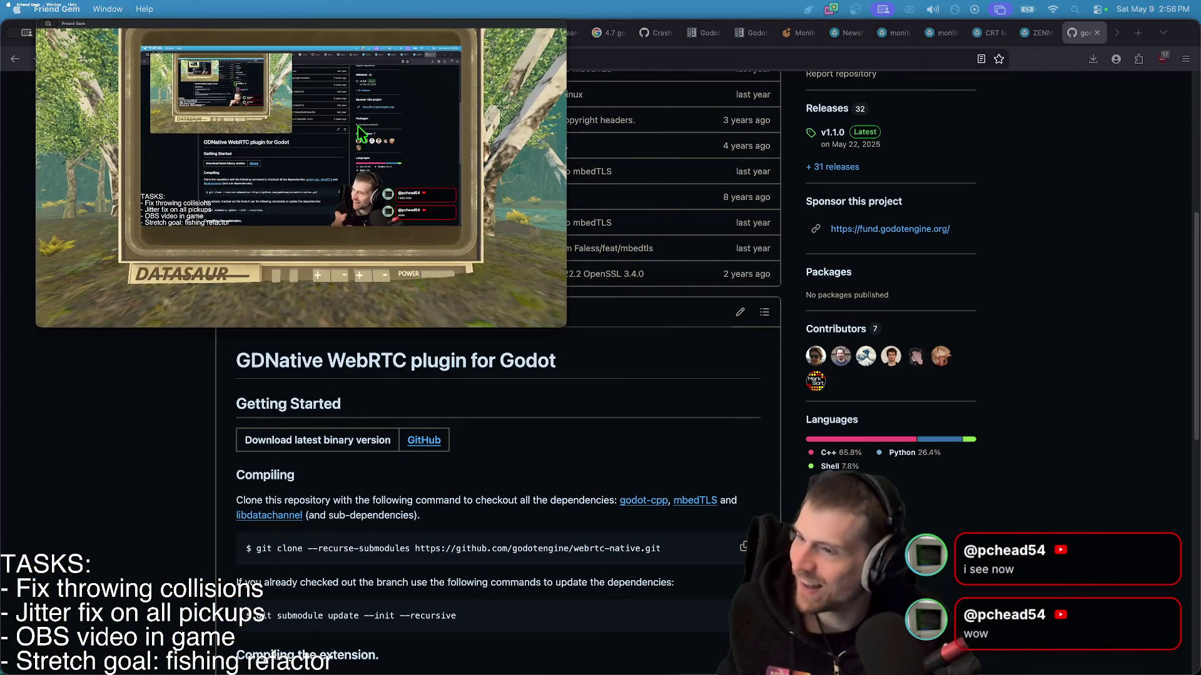
- Turn on Fullscreen in the game's pause menu Options > Video settings
key(Escape)
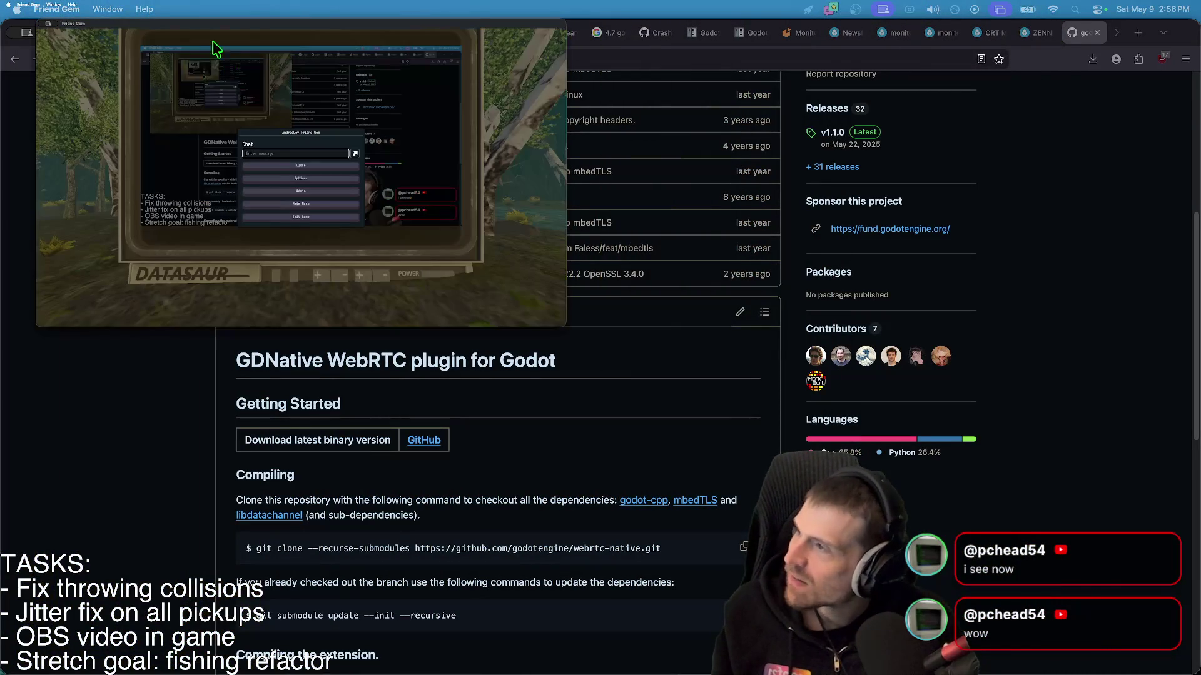
click(288, 182)
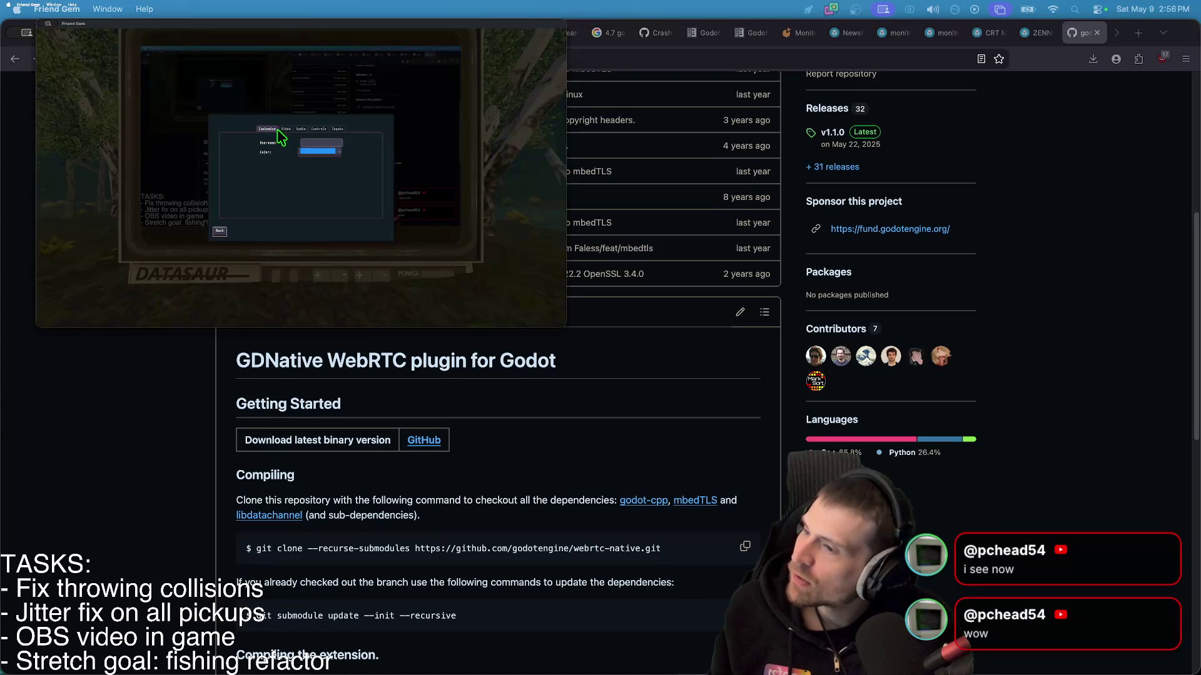
click(286, 130)
click(339, 173)
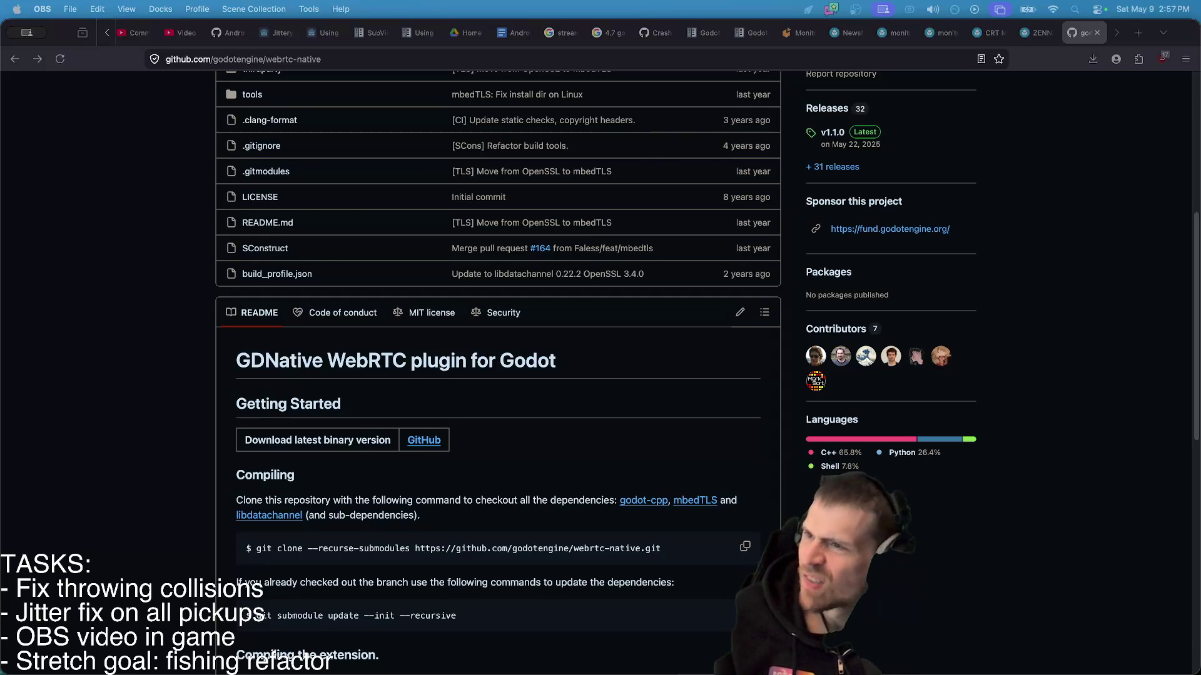
- Return to the Friend Gem game and reopen its pause menu
key(super+Tab)
key(Escape)
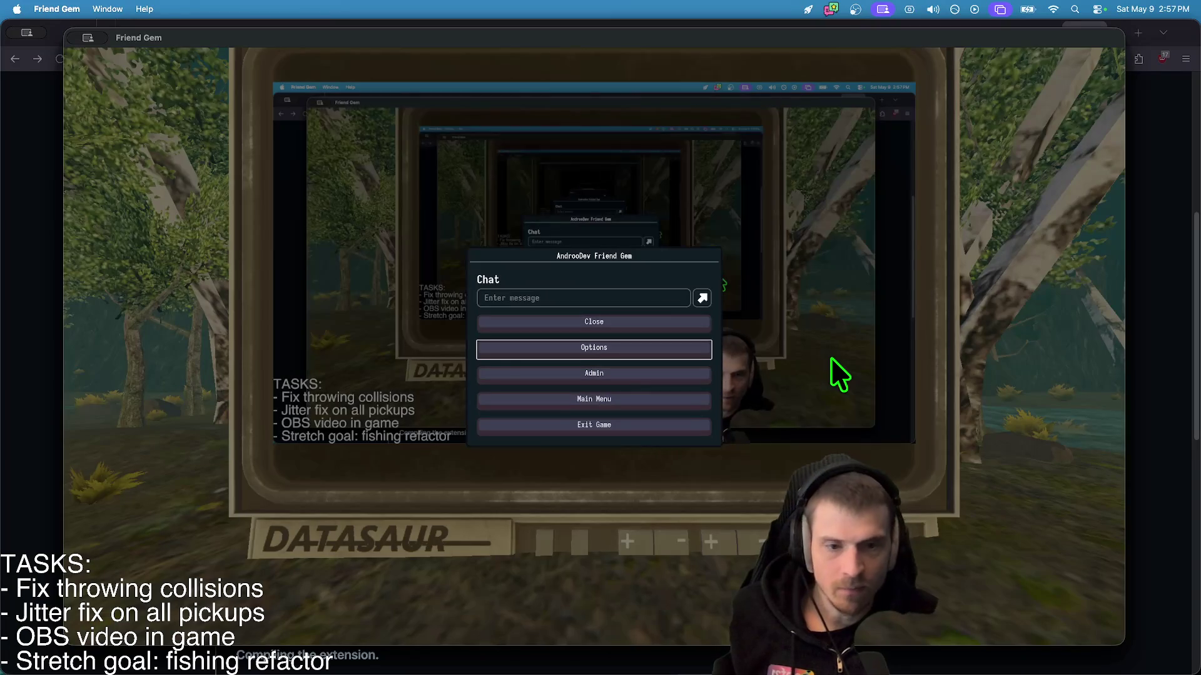
key(Escape)
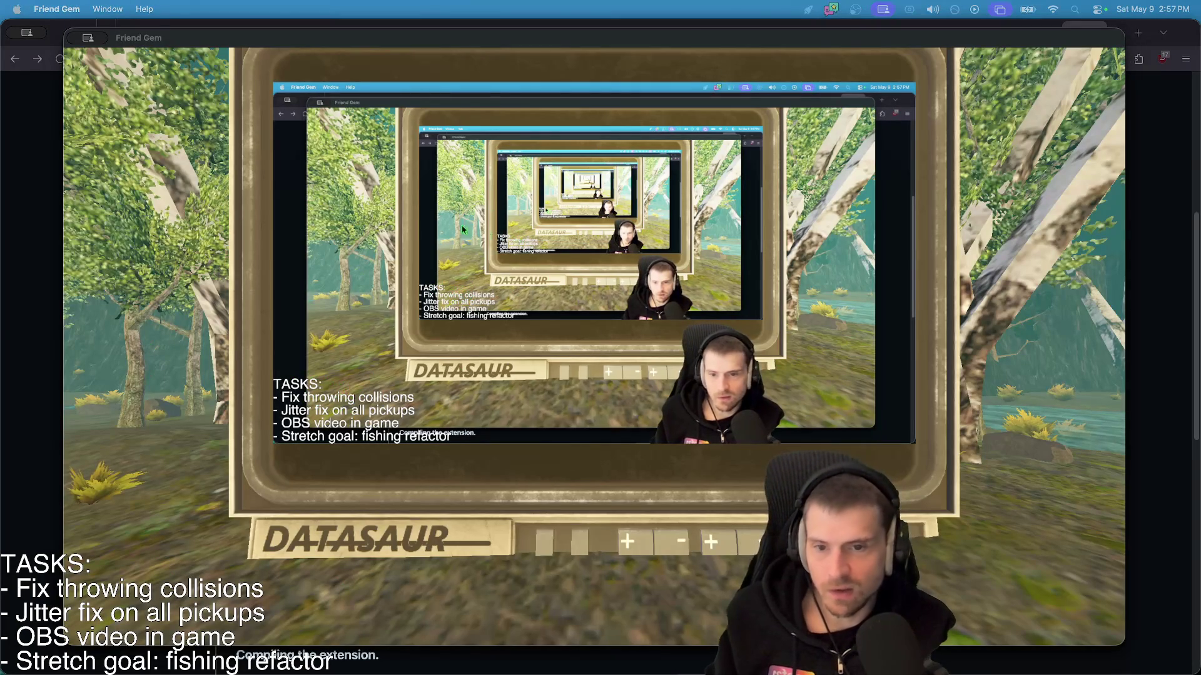
key(Escape)
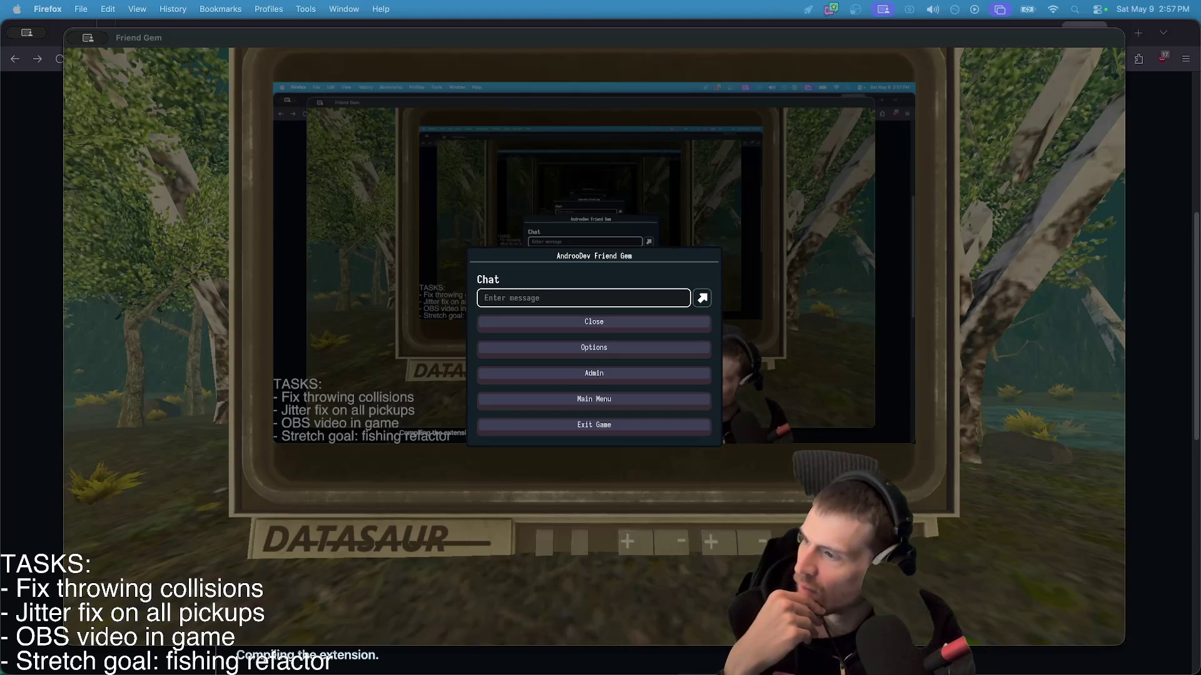
key(super+Tab)
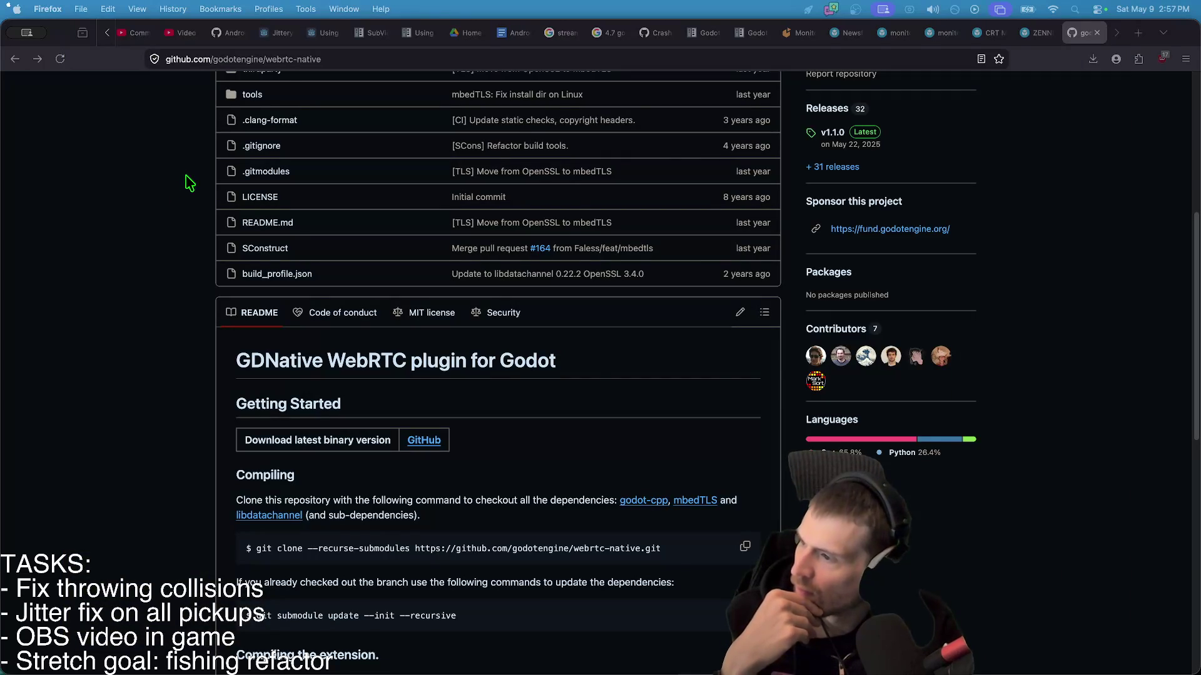
key(super+Tab)
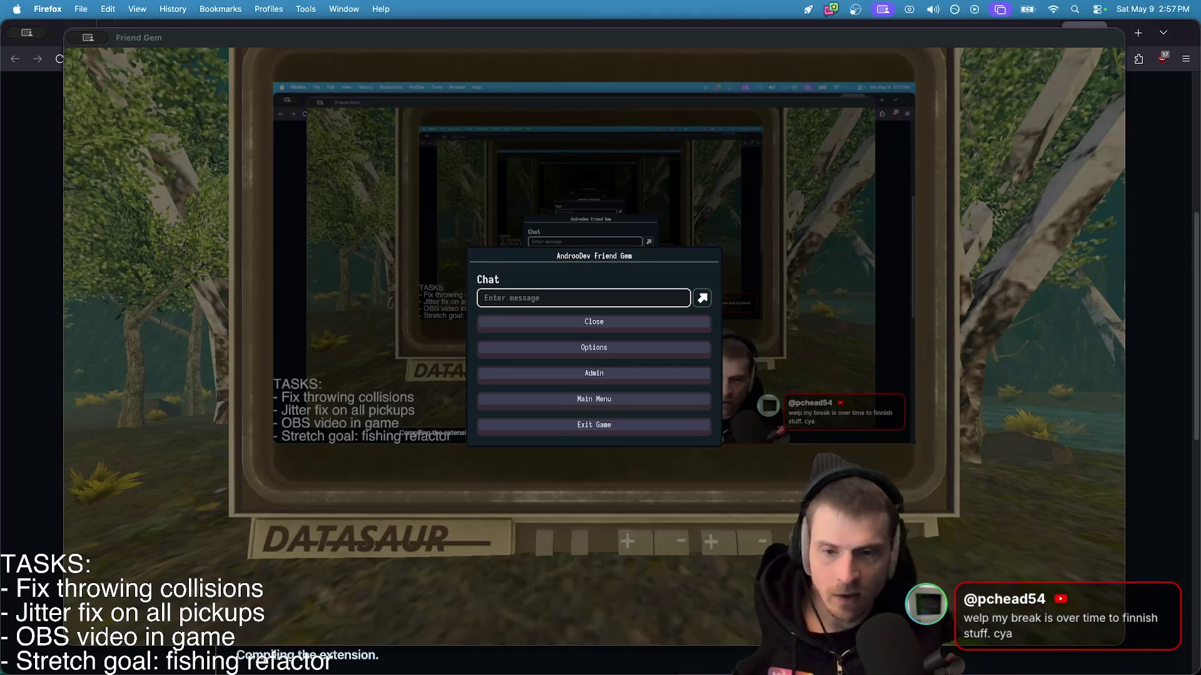
- Toggle Fullscreen on under Options > Video, go back to the pause menu, and stop the game
click(633, 348)
click(565, 249)
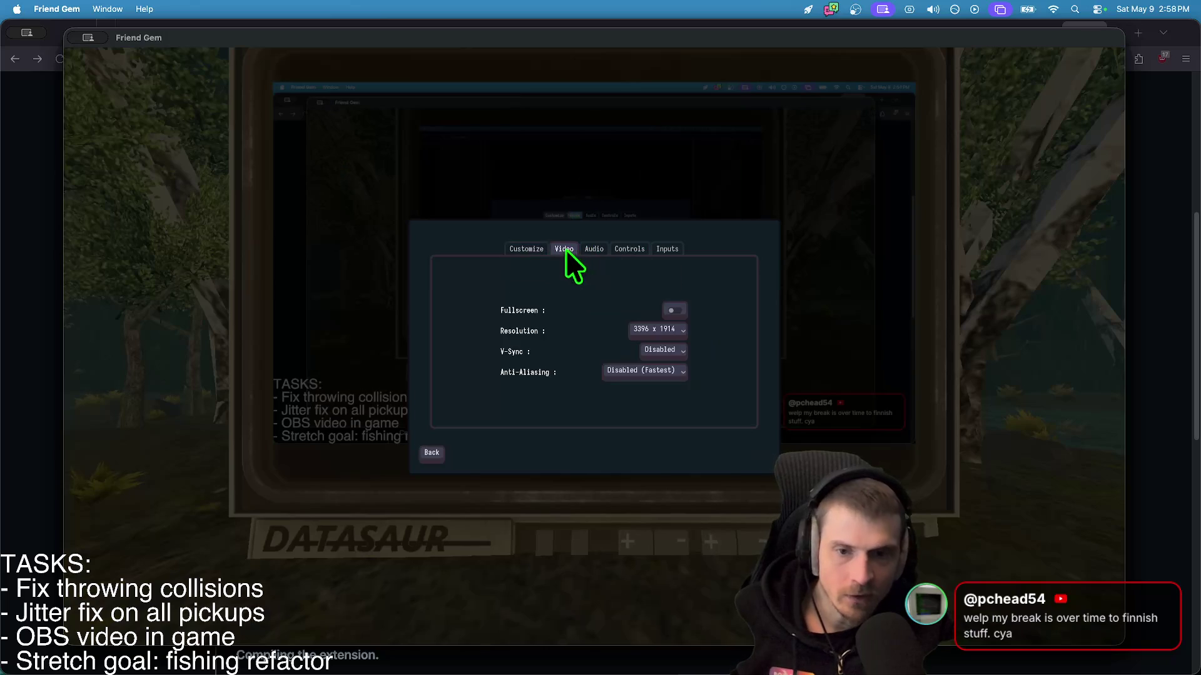
click(681, 313)
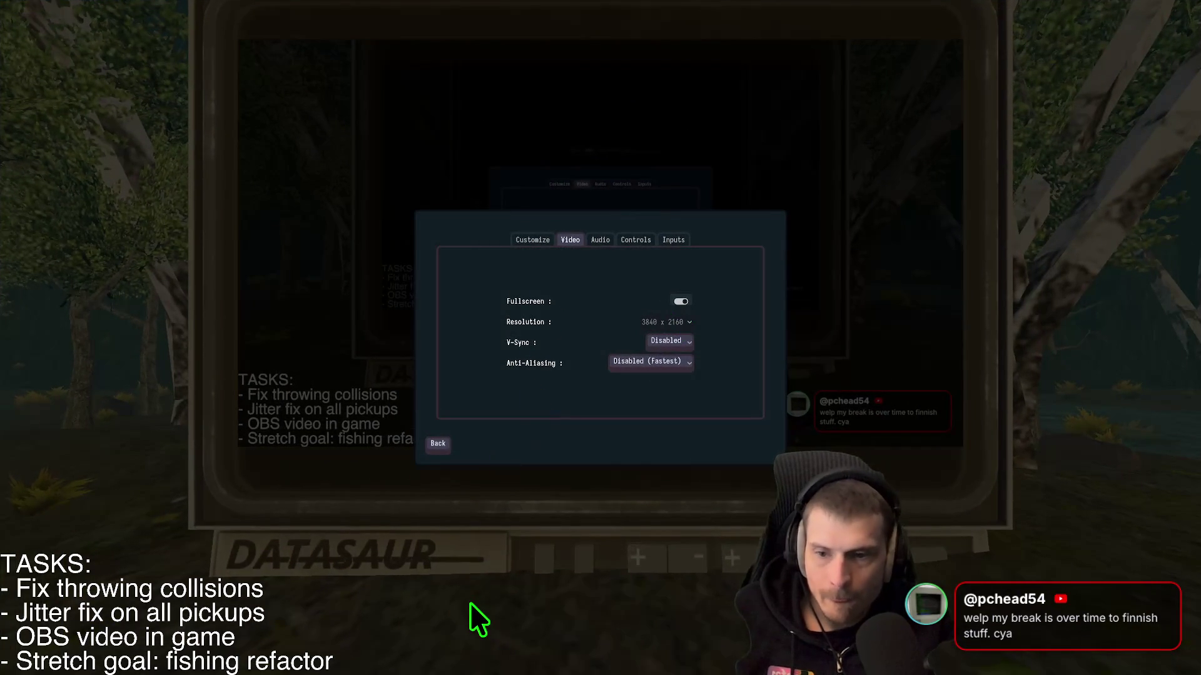
key(Escape)
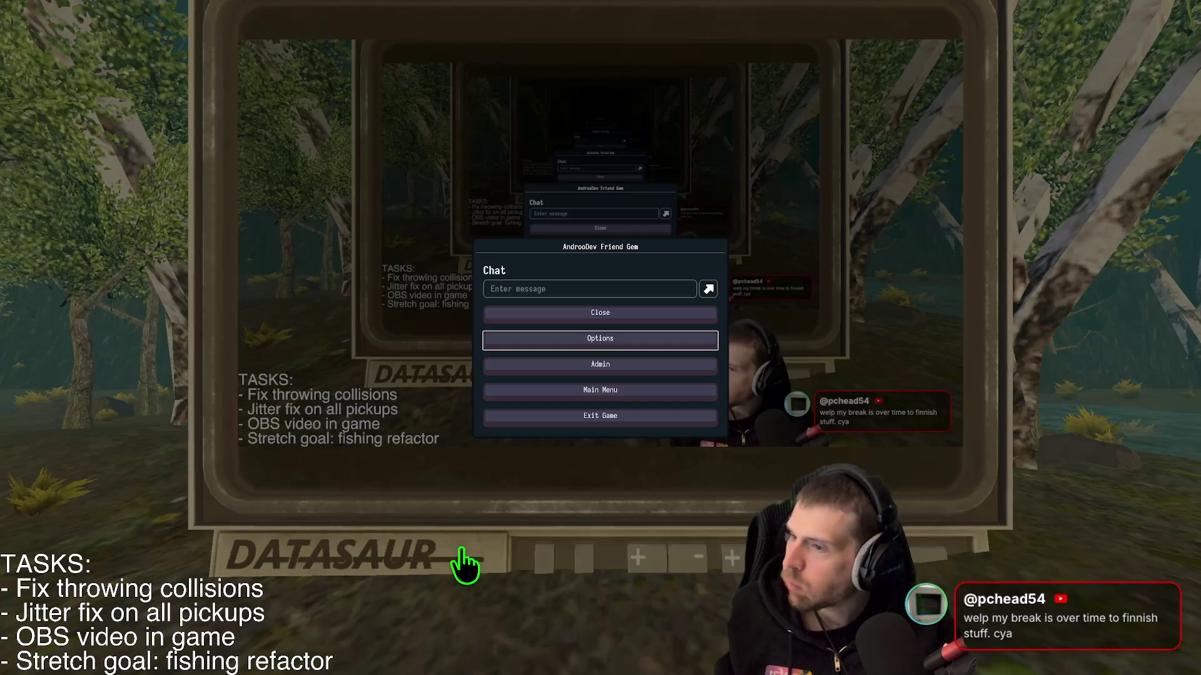
key(super+period)
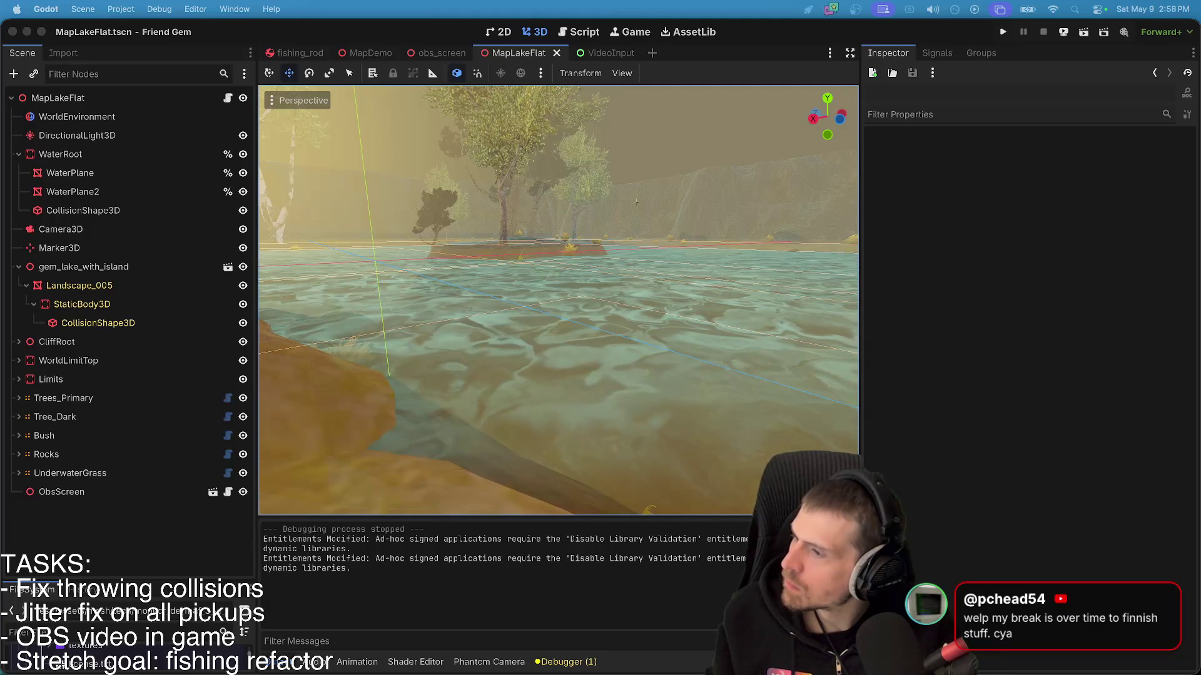
- Relaunch Friend Gem and dismiss its pause menu to resume the lakeside view
key(super+b)
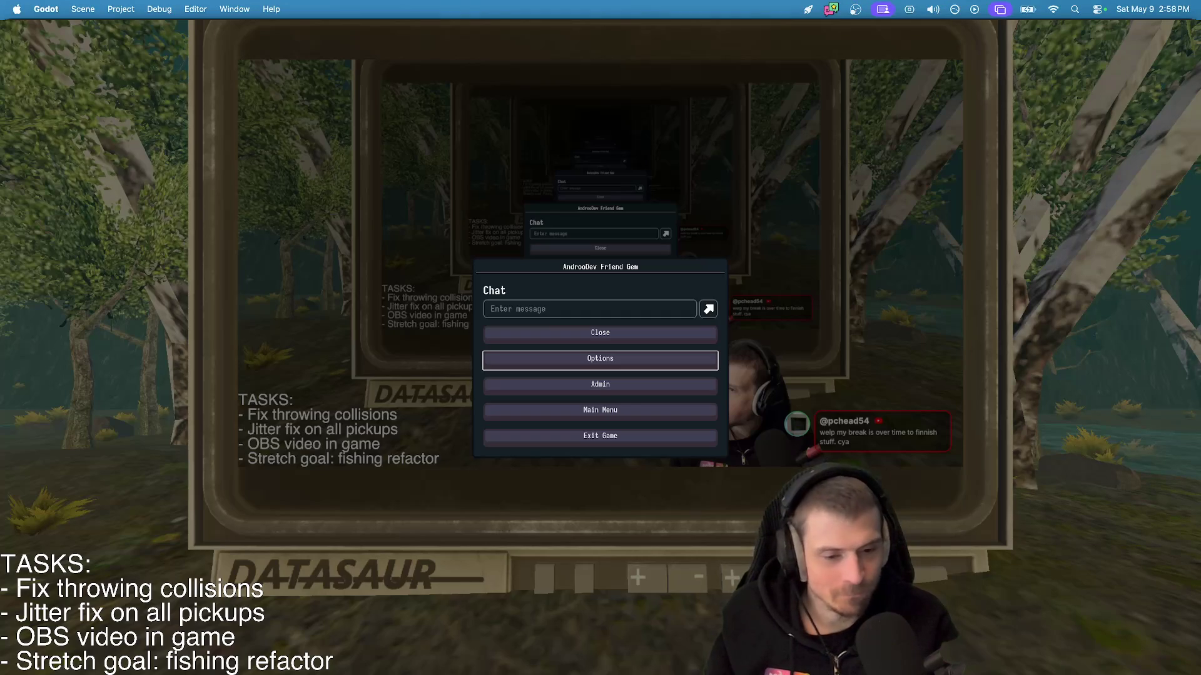
key(Escape)
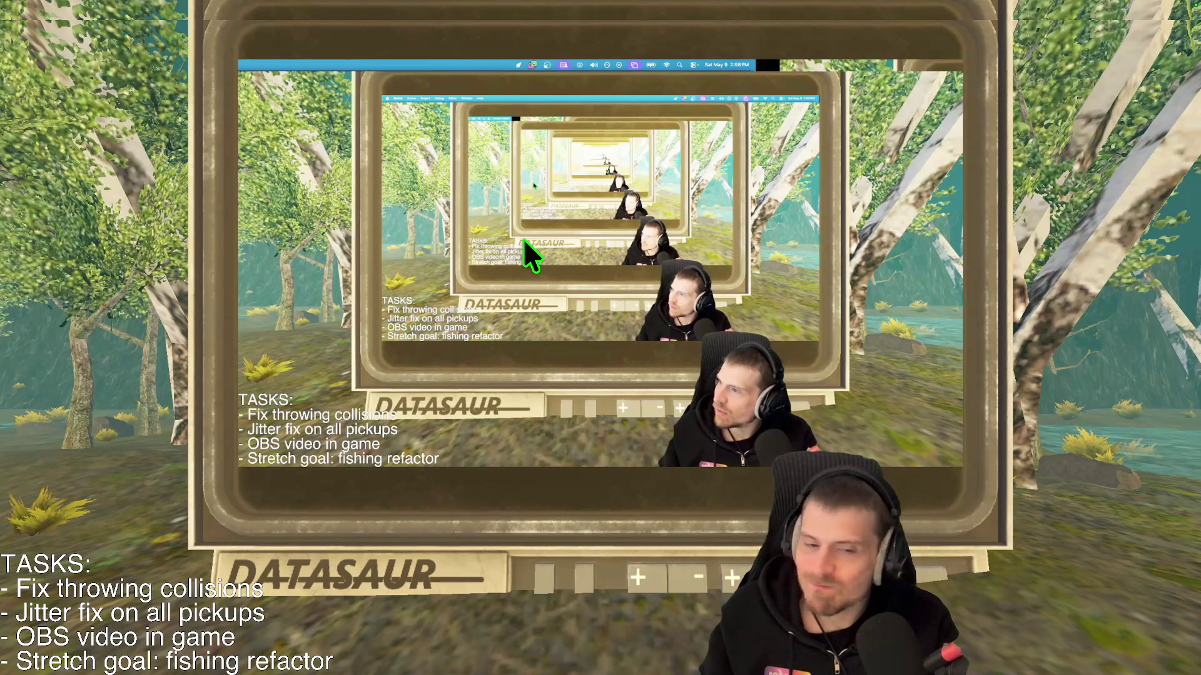
- Turn off Fullscreen in Friend Gem's Options > Video settings
key(Escape)
click(635, 366)
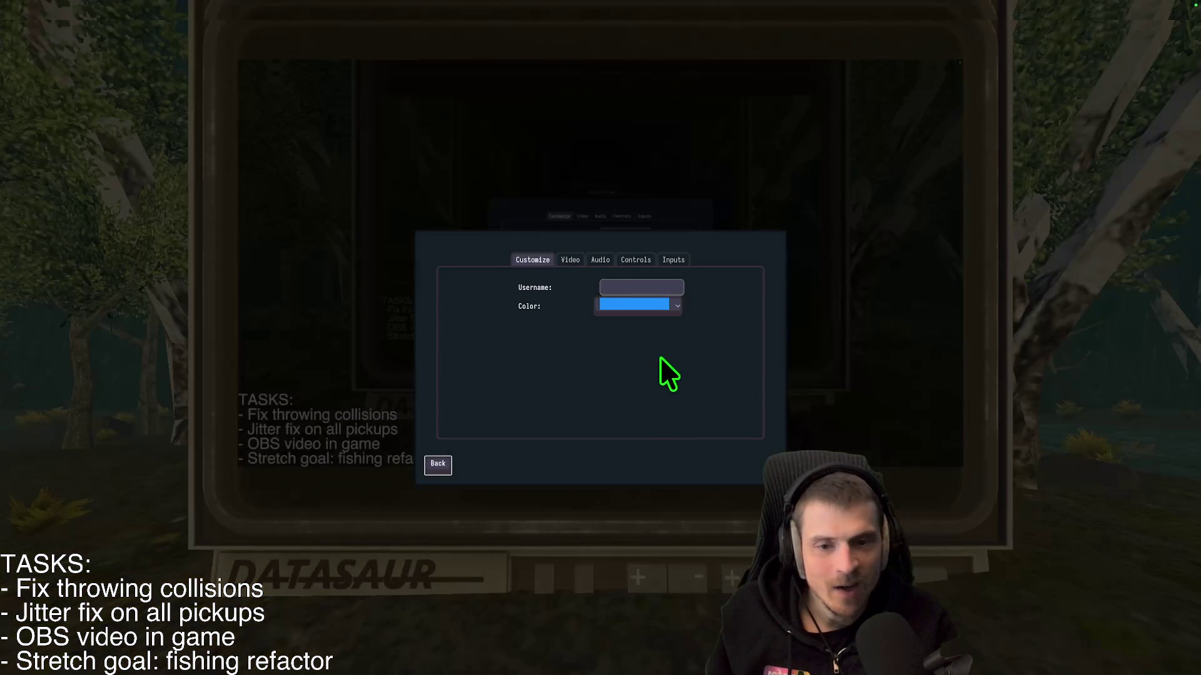
click(573, 258)
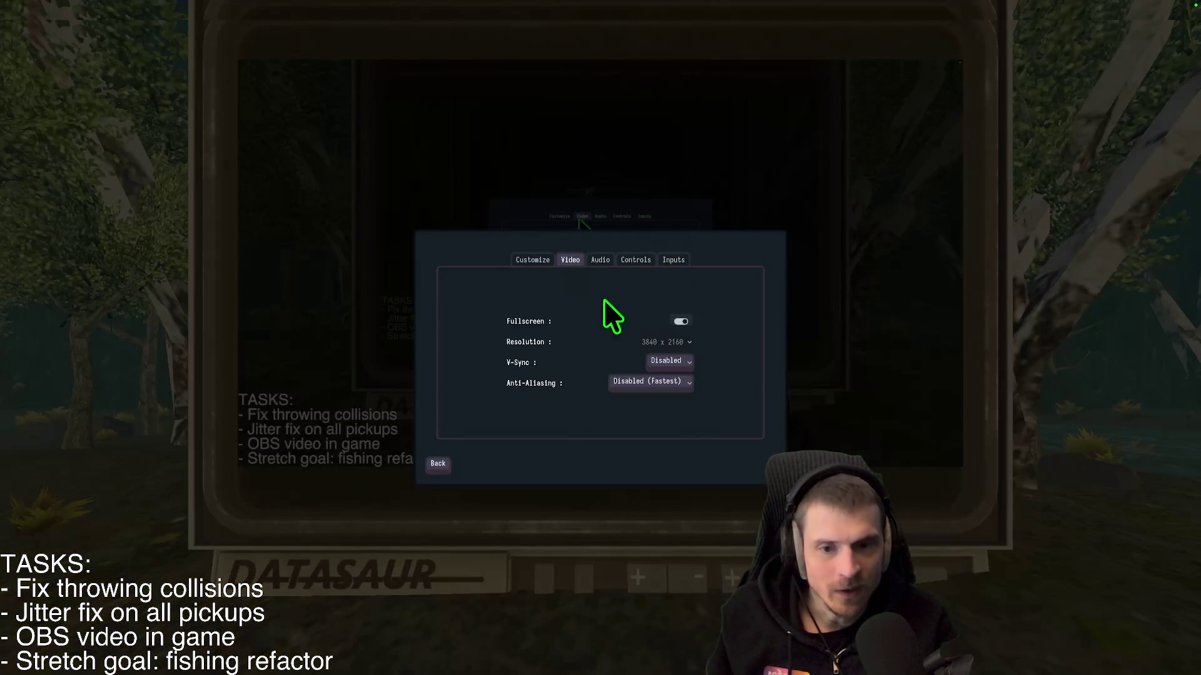
click(682, 323)
- Back out of the menus, stop the game and relaunch it in windowed mode
key(Escape)
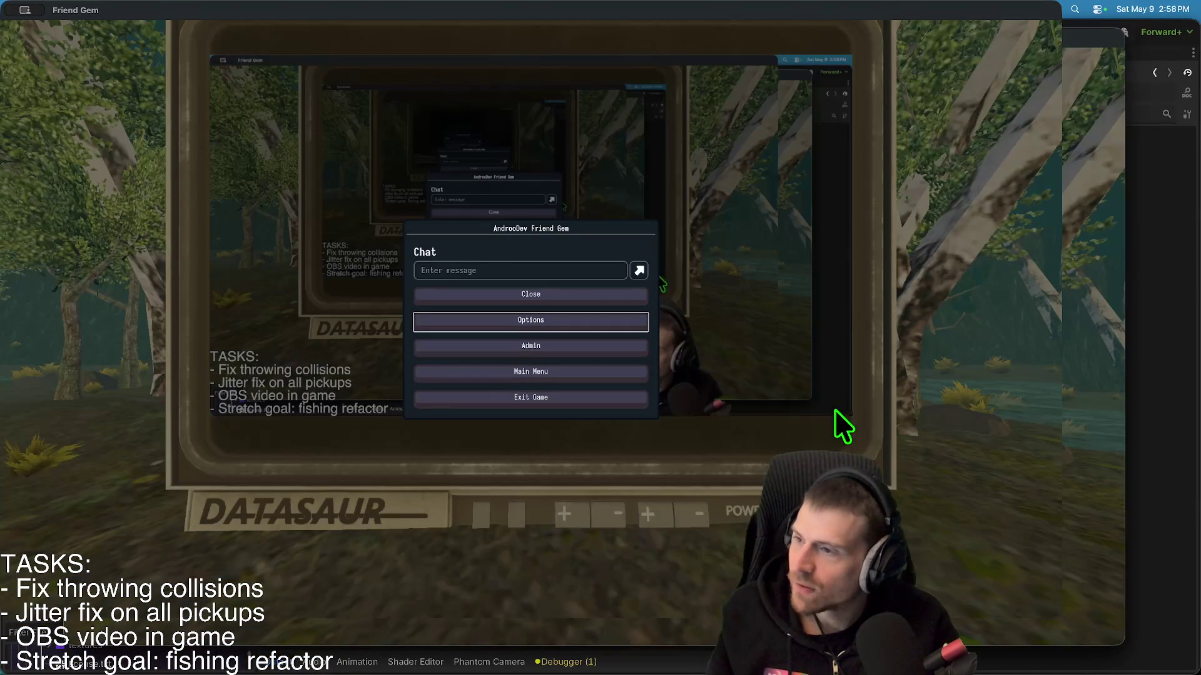
key(Escape)
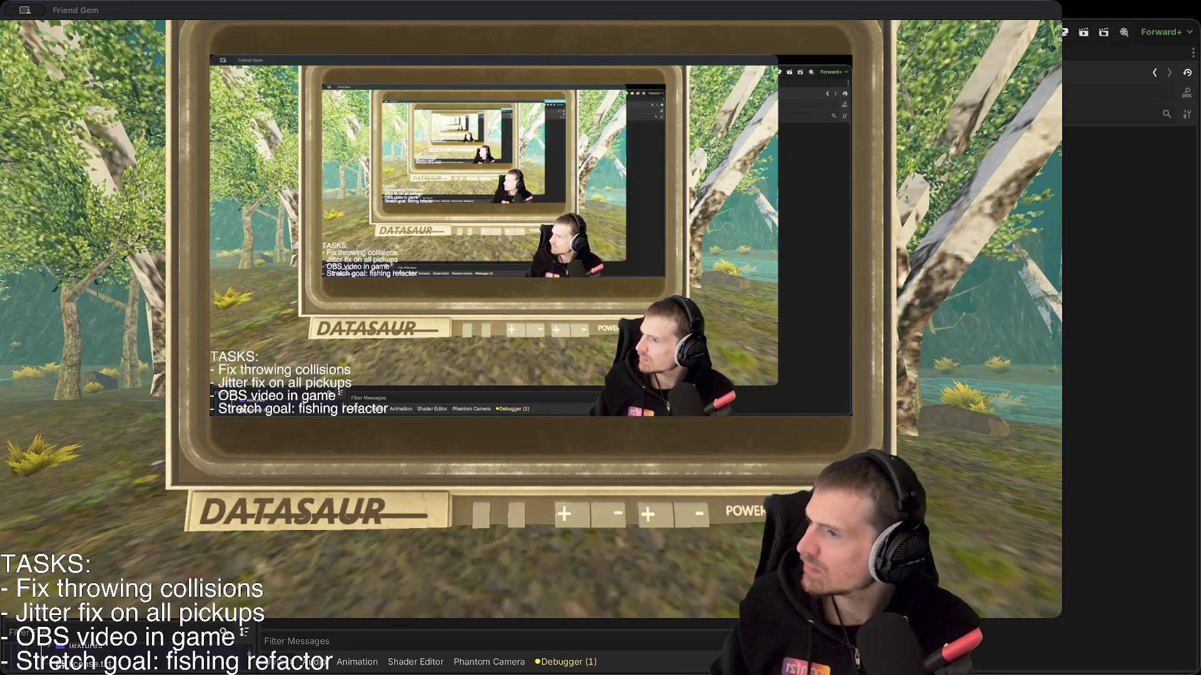
key(Escape)
key(super+b)
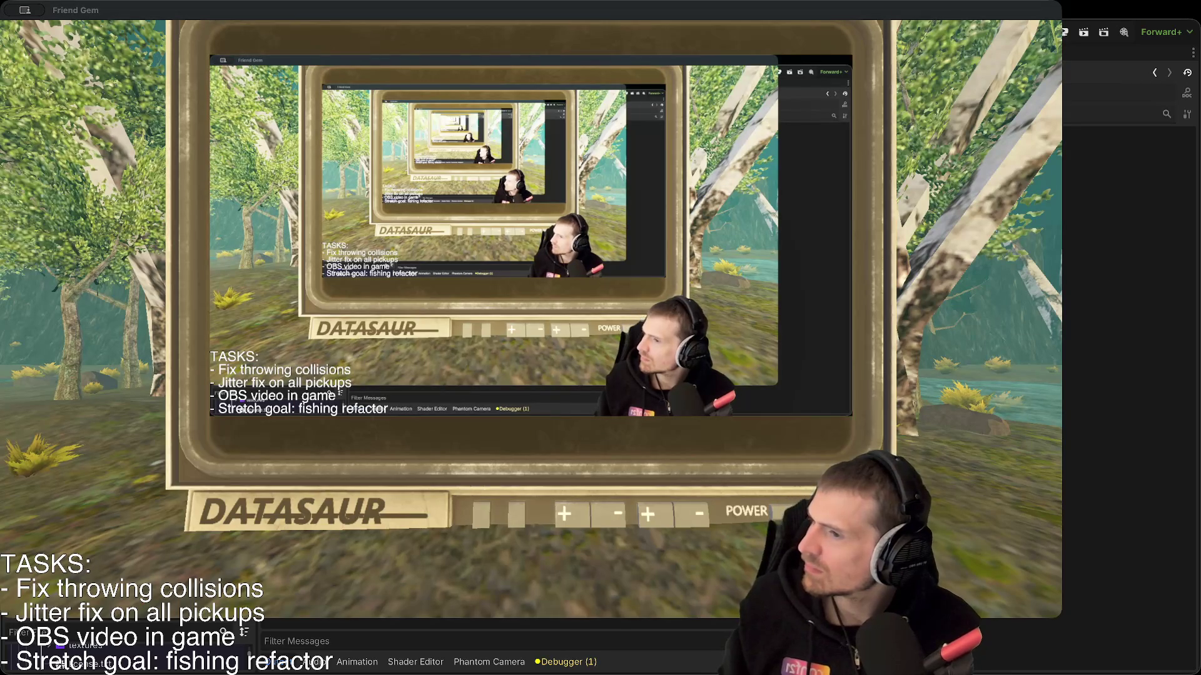
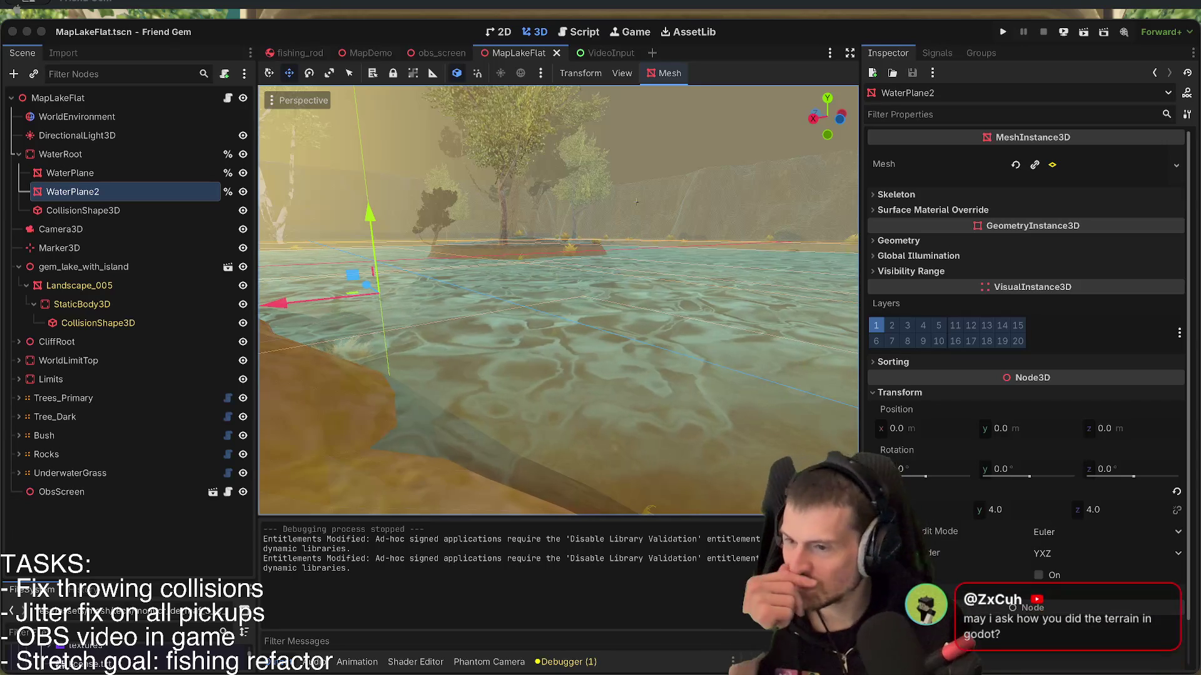
- Leave the Godot lake scene for Blender's Get Extensions preferences
scroll(366, 312, right, 3)
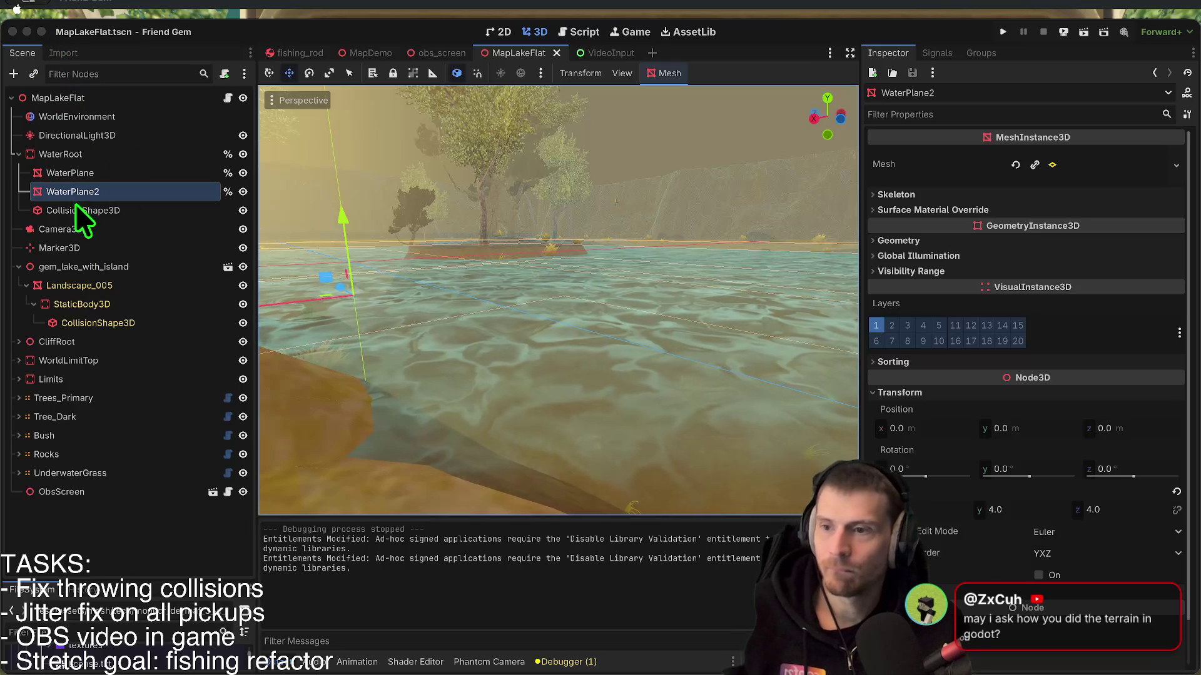
key(super+Tab)
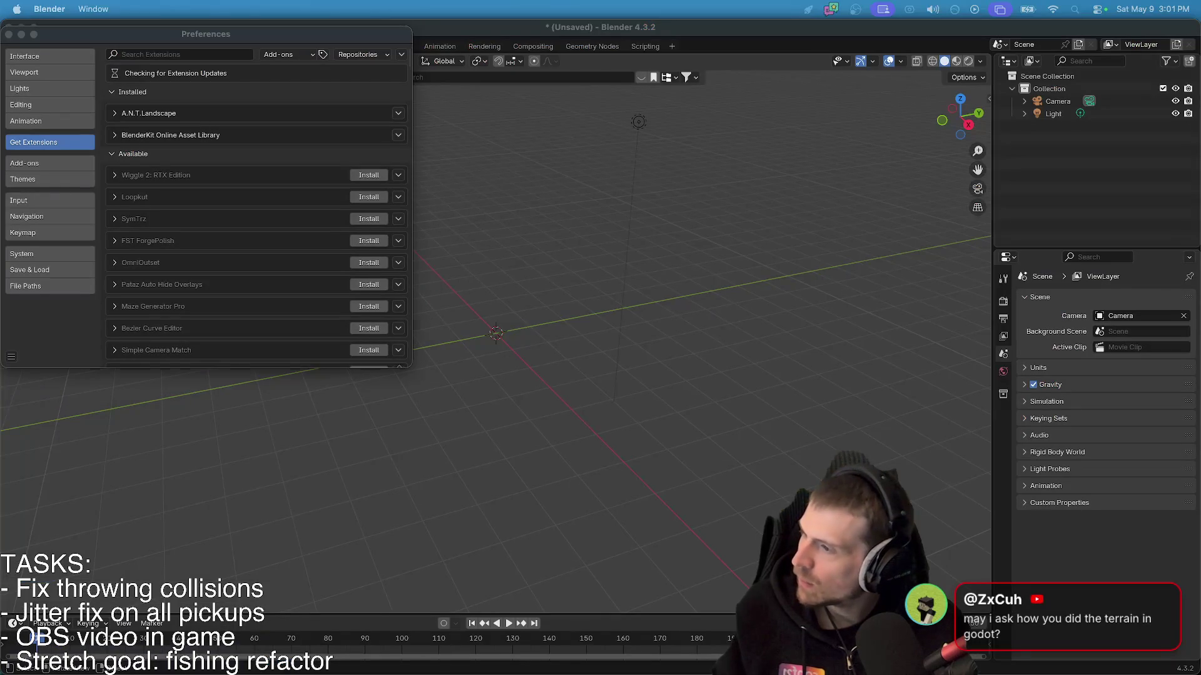
- Confirm A.N.T. Landscape 0.2.0 is installed, then close Blender's Preferences
mouse_move(298, 32)
mouse_down()
mouse_move(618, 121)
mouse_move(571, 172)
mouse_up()
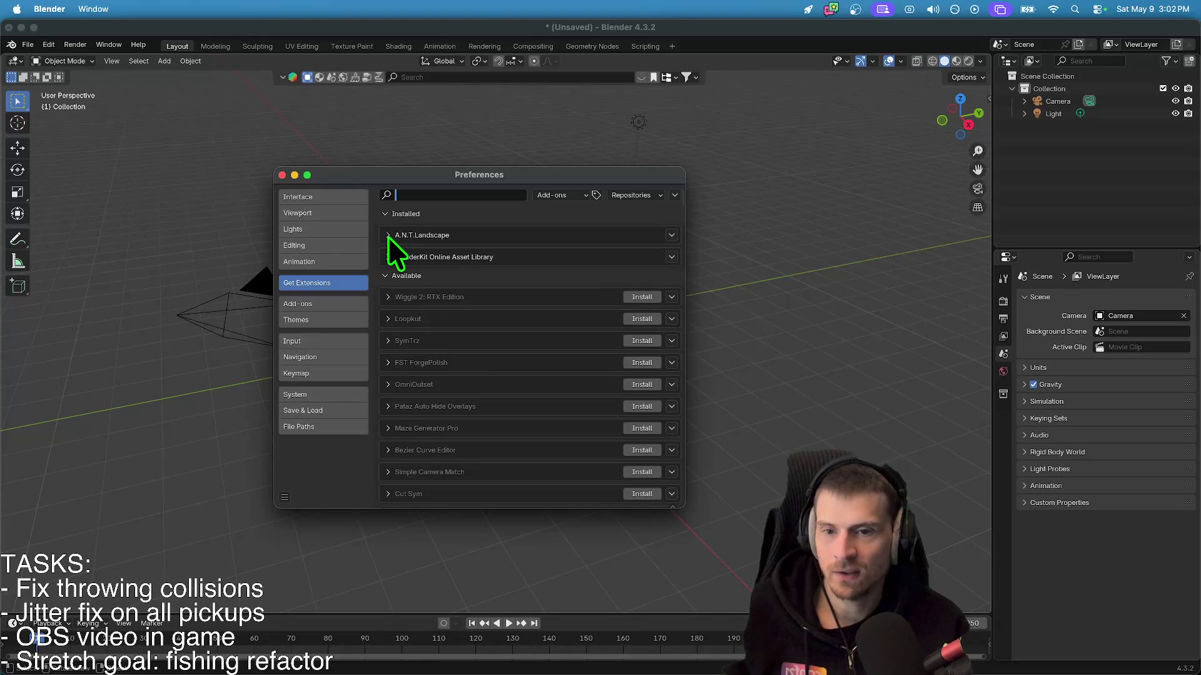
key(Escape)
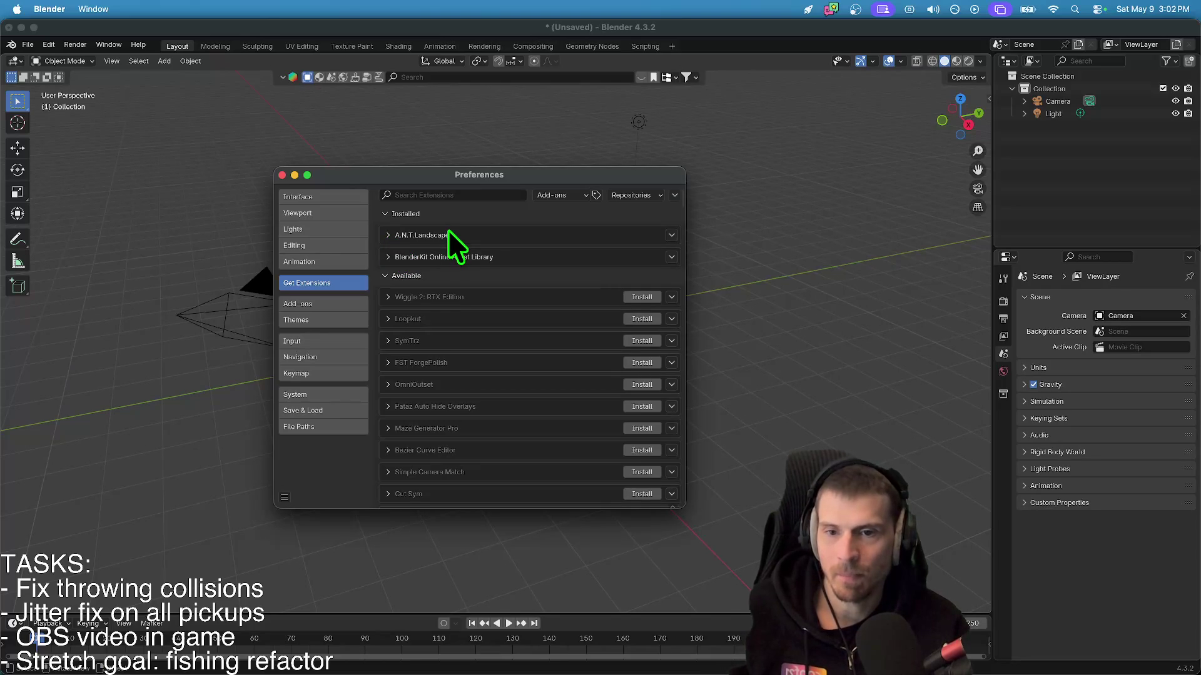
drag(477, 171, 460, 121)
click(369, 187)
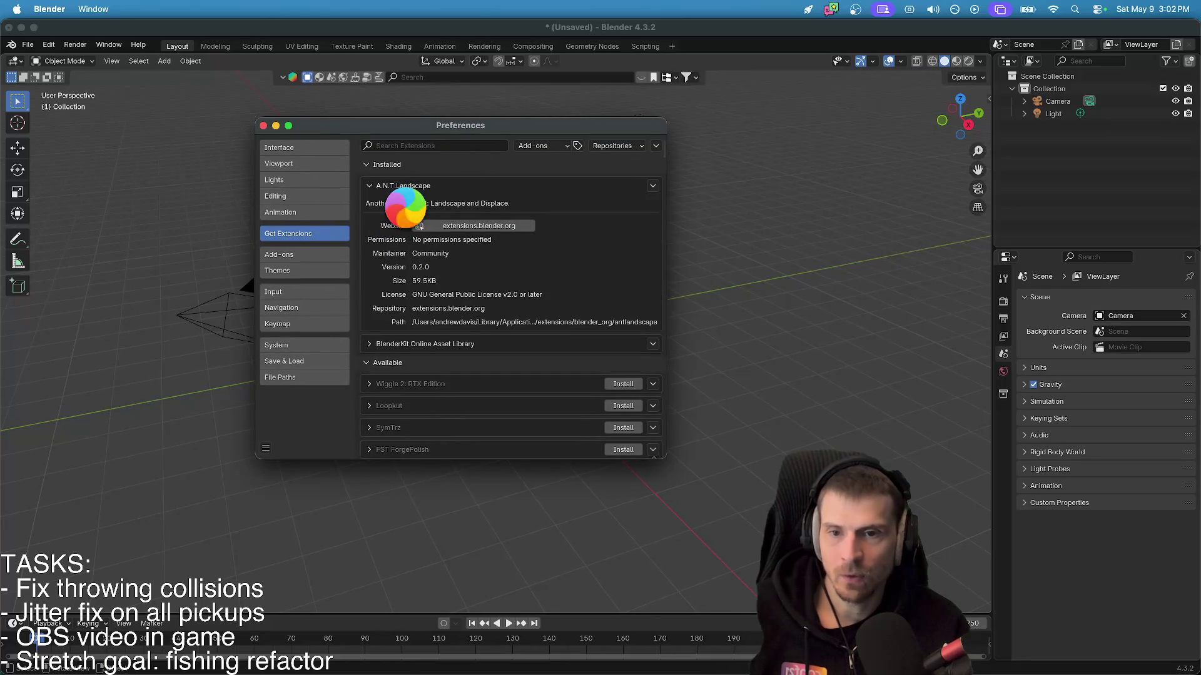
click(264, 125)
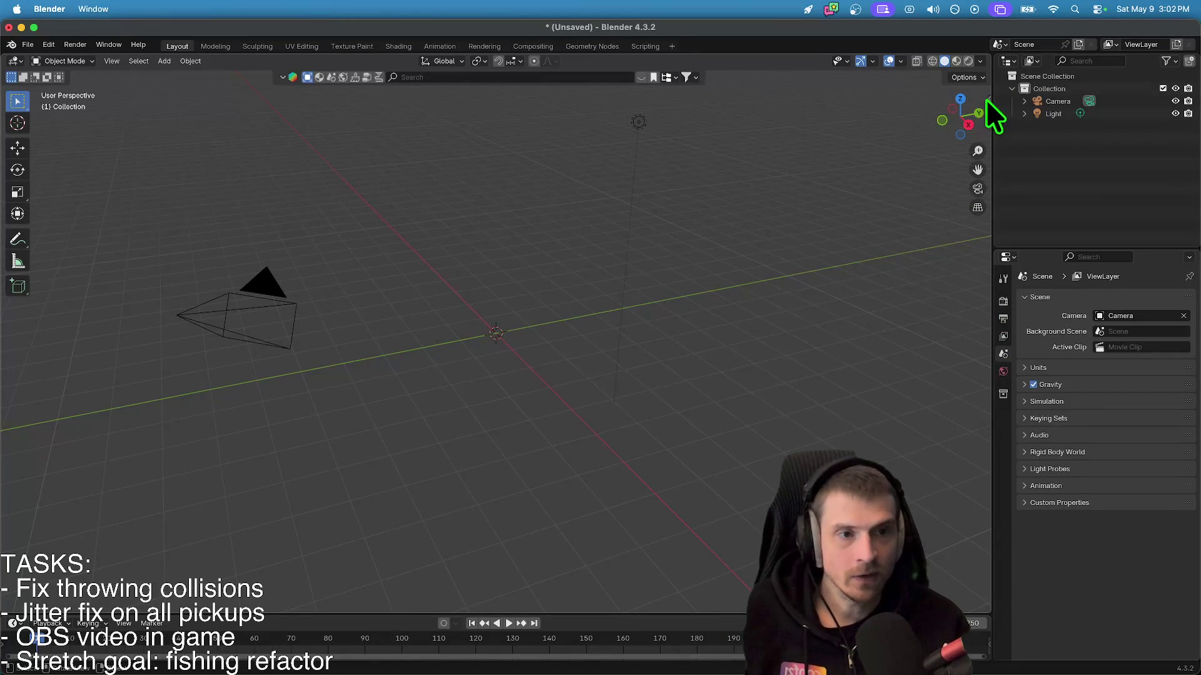
- Show the viewport sidebar's Create tab and dismiss the game's menu and crash report
click(986, 99)
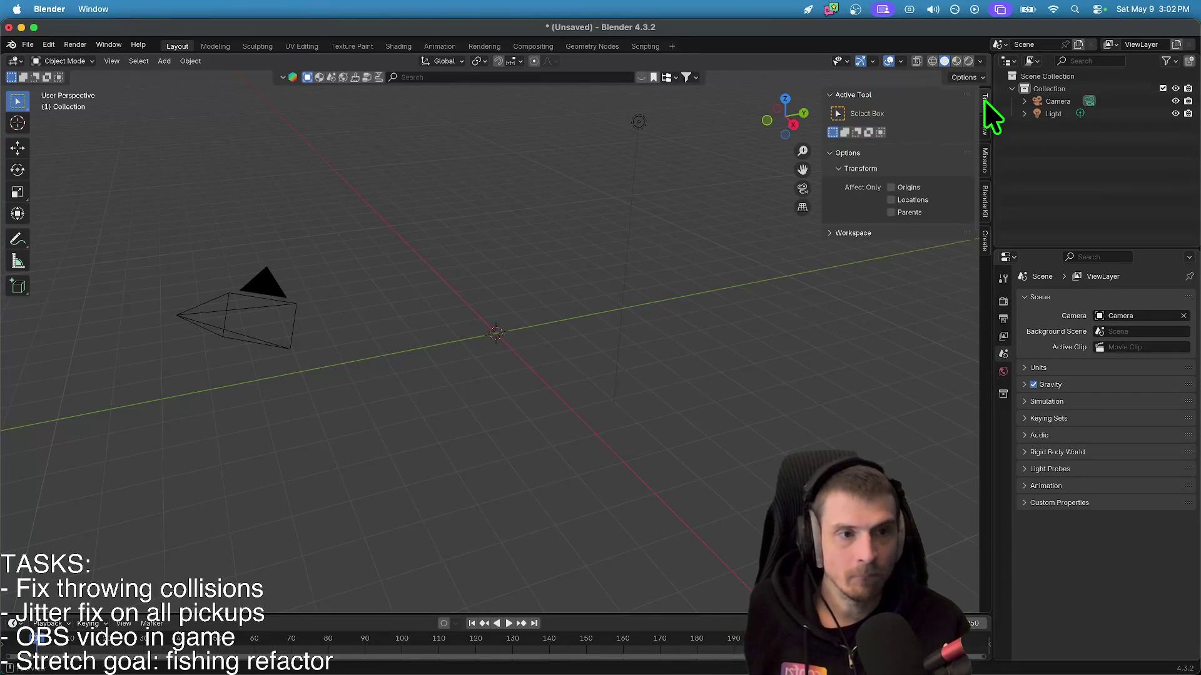
click(981, 246)
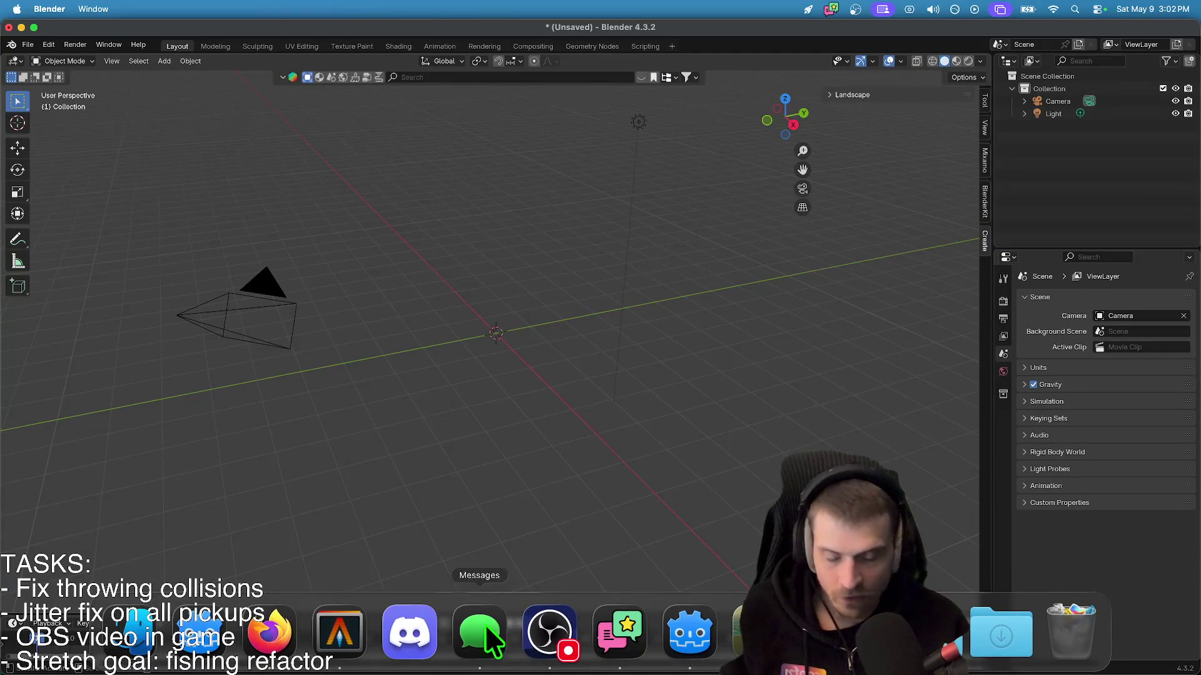
mouse_move(759, 633)
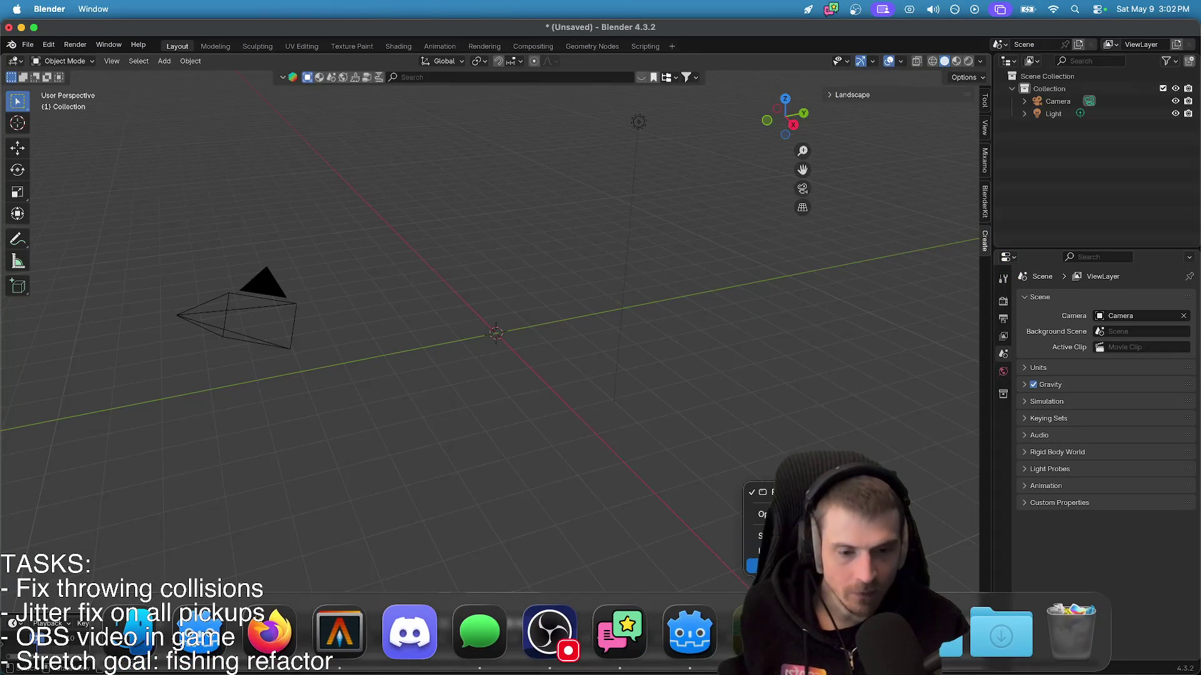
click(384, 356)
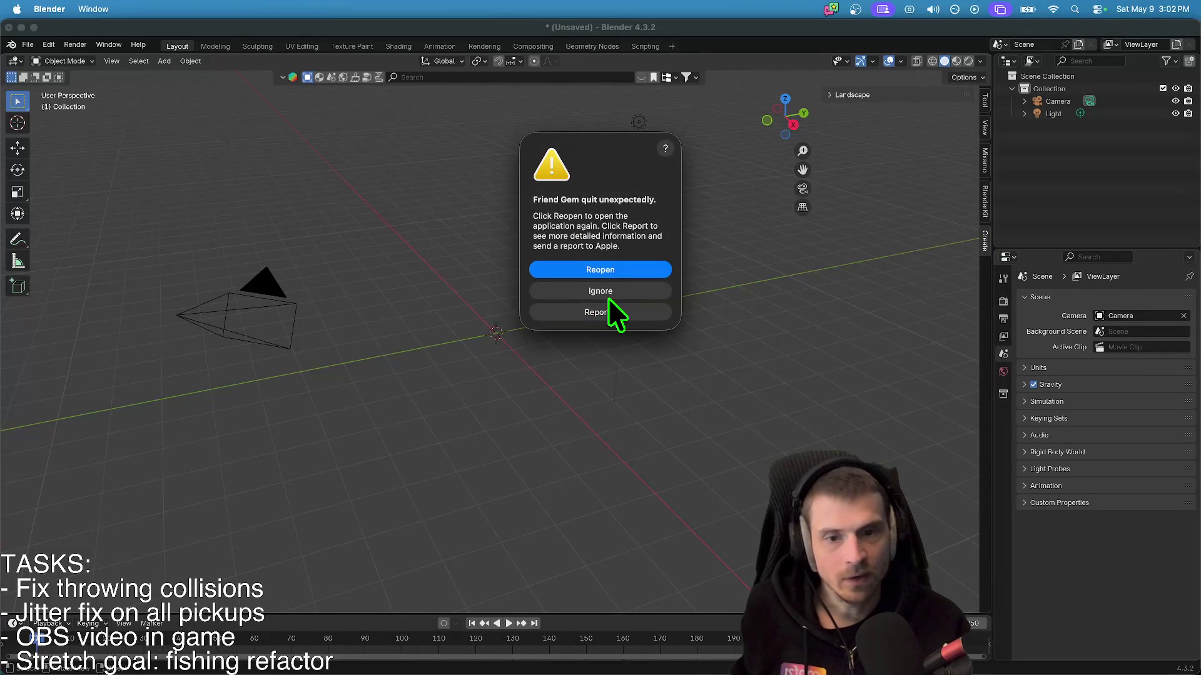
click(608, 297)
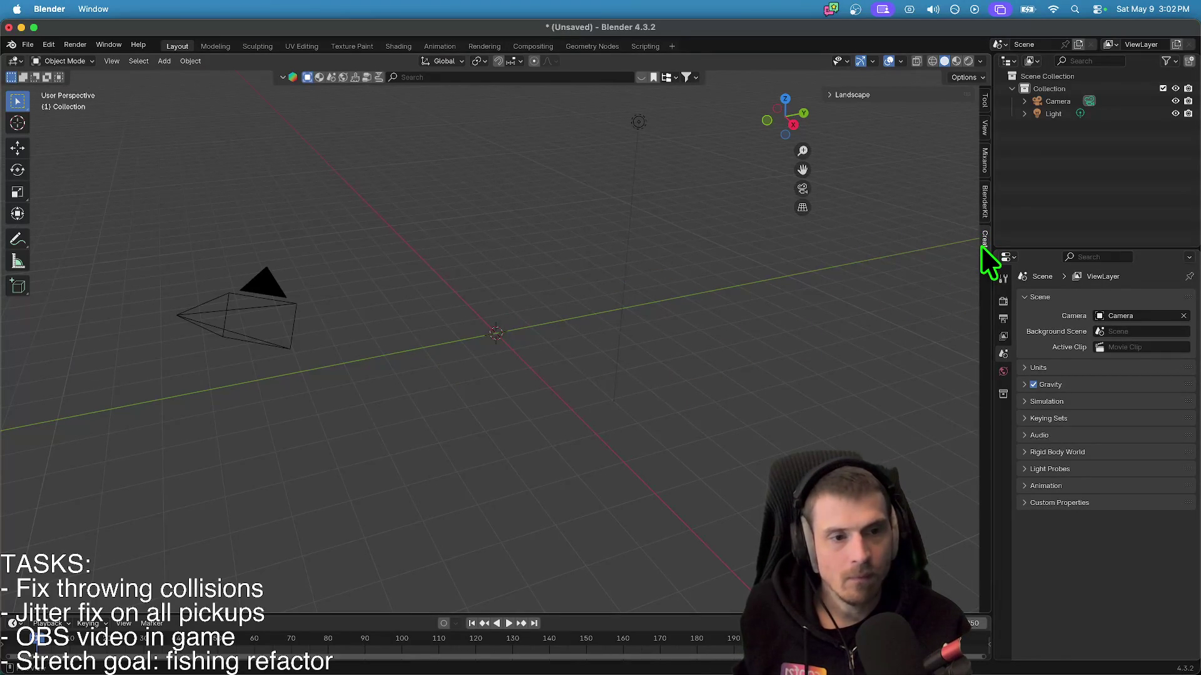
- Select the camera and light, then expand the Landscape panel in the Create tab
scroll(430, 337, up, 3)
scroll(438, 335, down, 6)
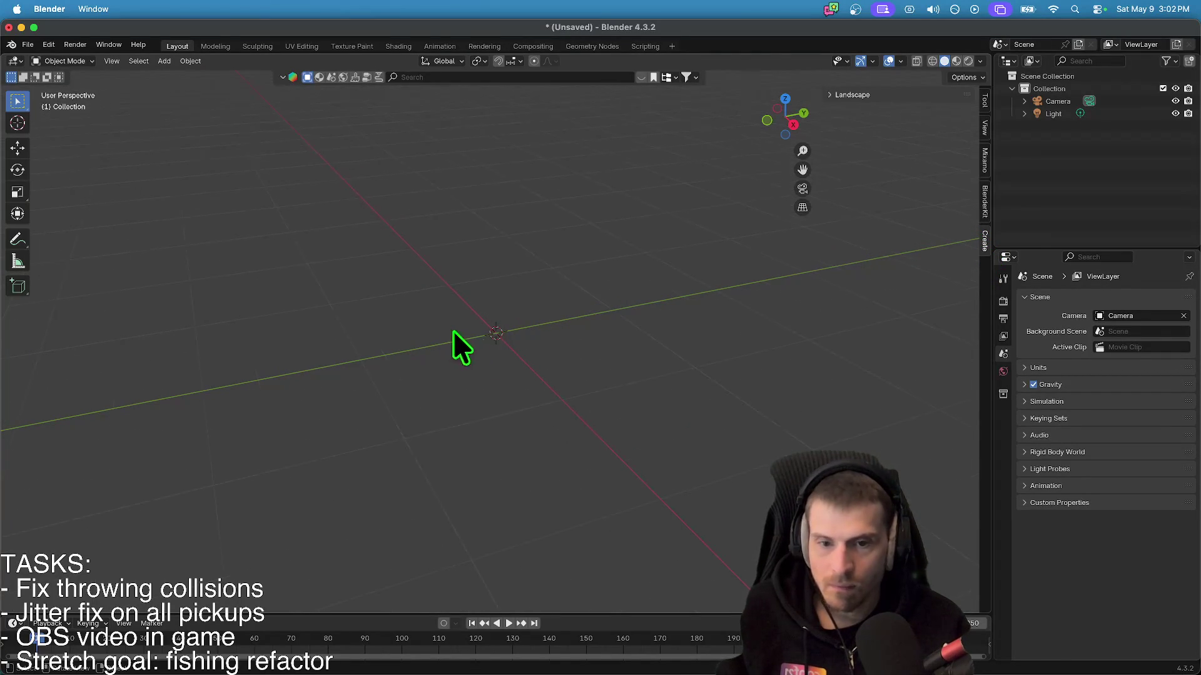
mouse_move(555, 384)
mouse_down()
mouse_move(488, 284)
mouse_move(466, 281)
mouse_up()
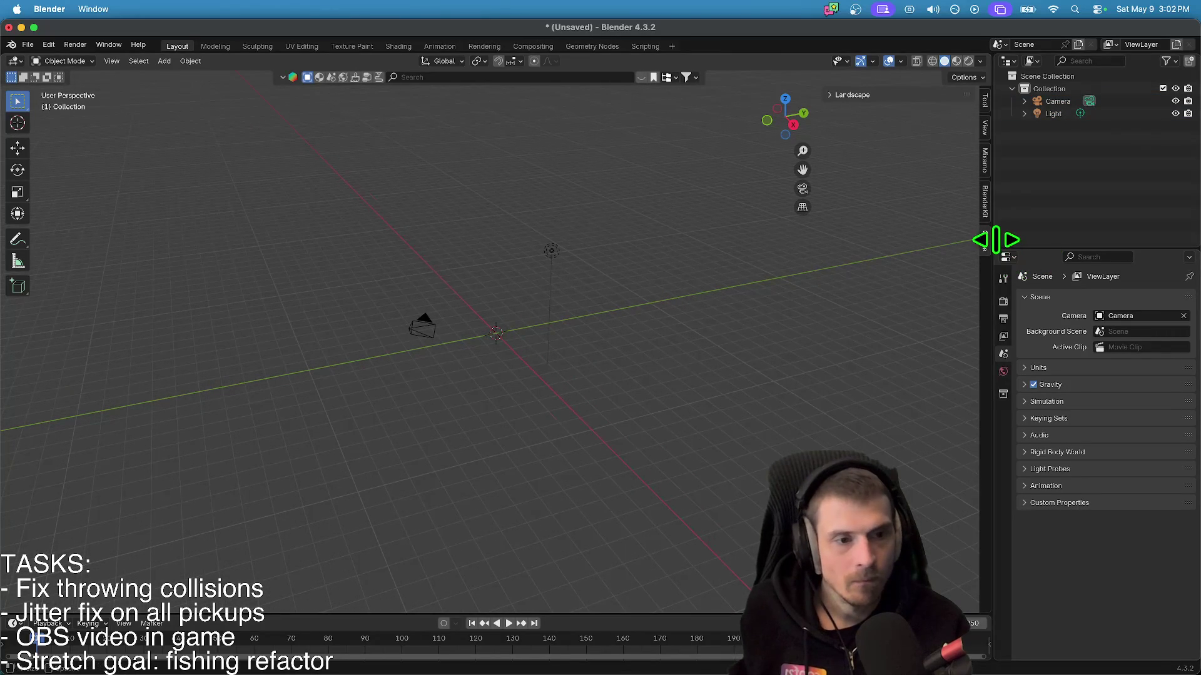
click(985, 168)
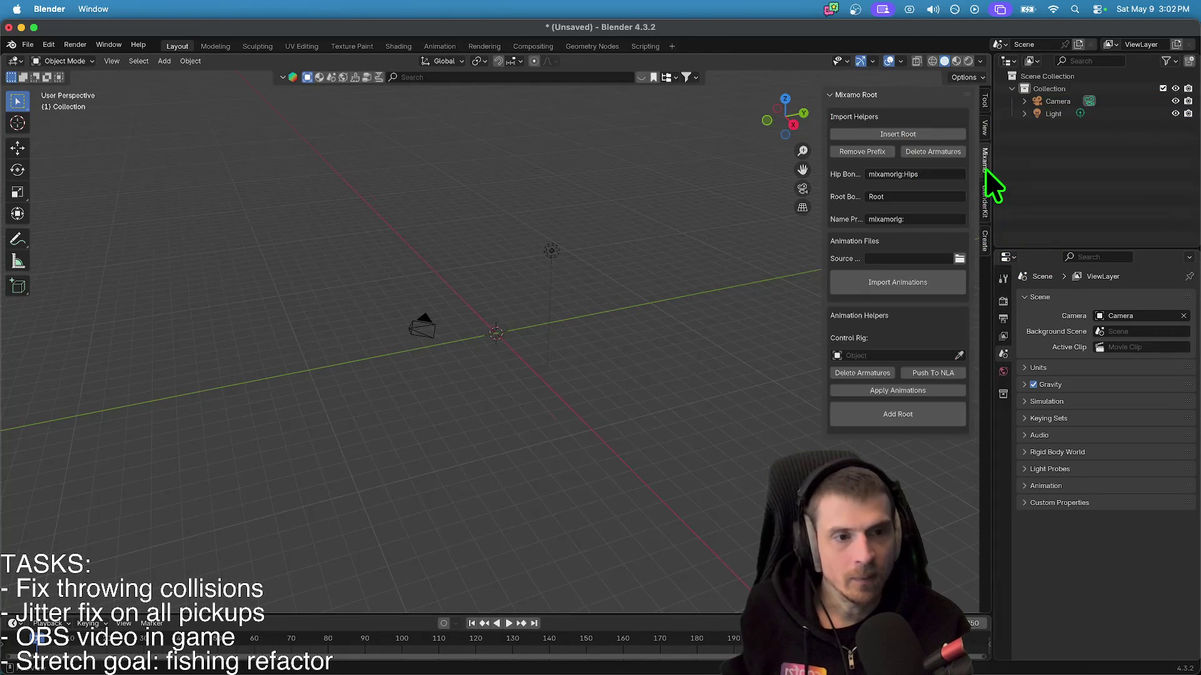
click(979, 252)
click(883, 95)
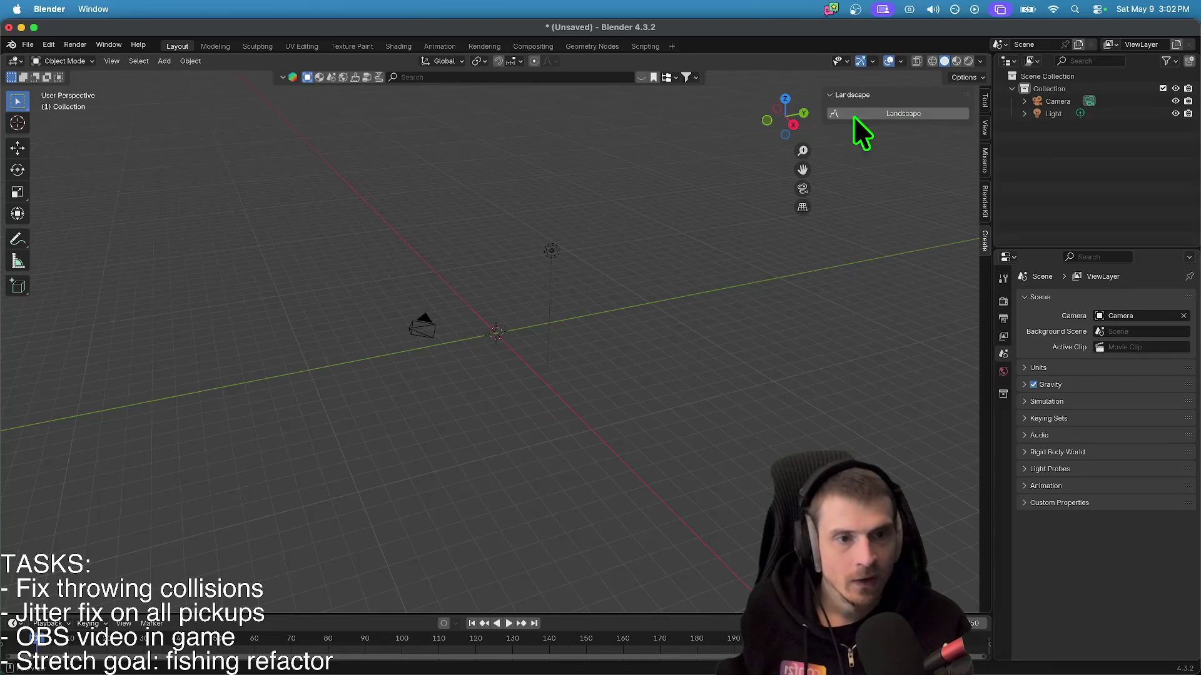
- Add a Landscape mesh and regenerate it with the lakes 2 operator preset
click(877, 116)
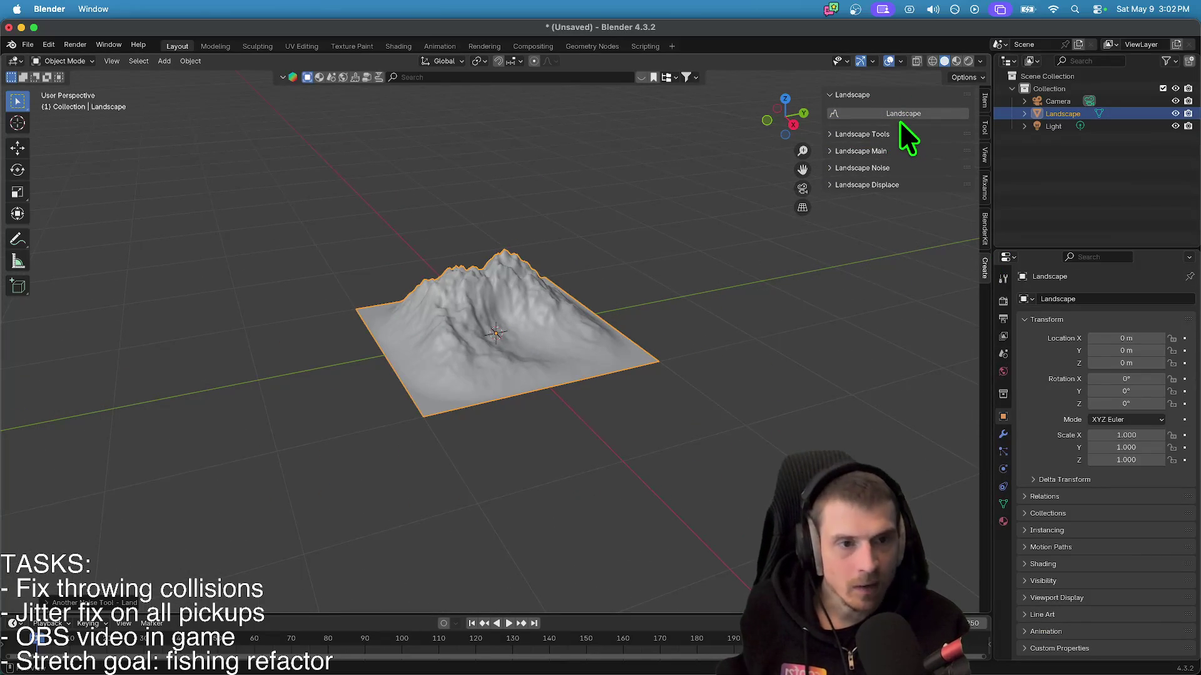
click(56, 604)
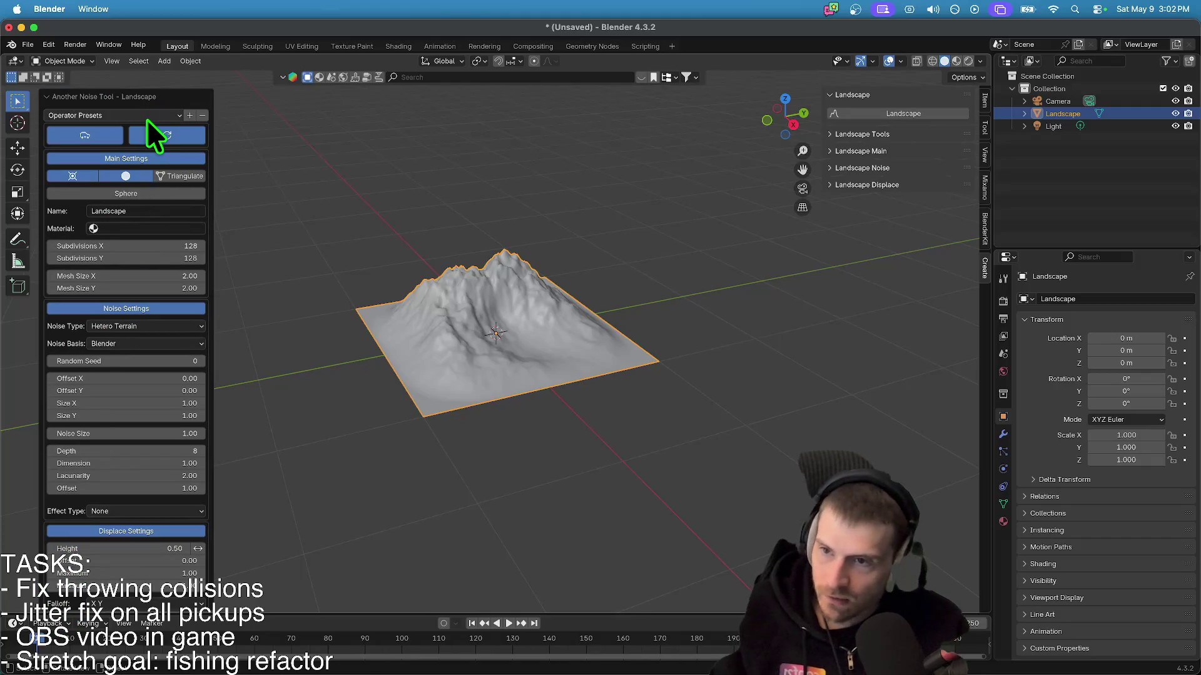
click(147, 115)
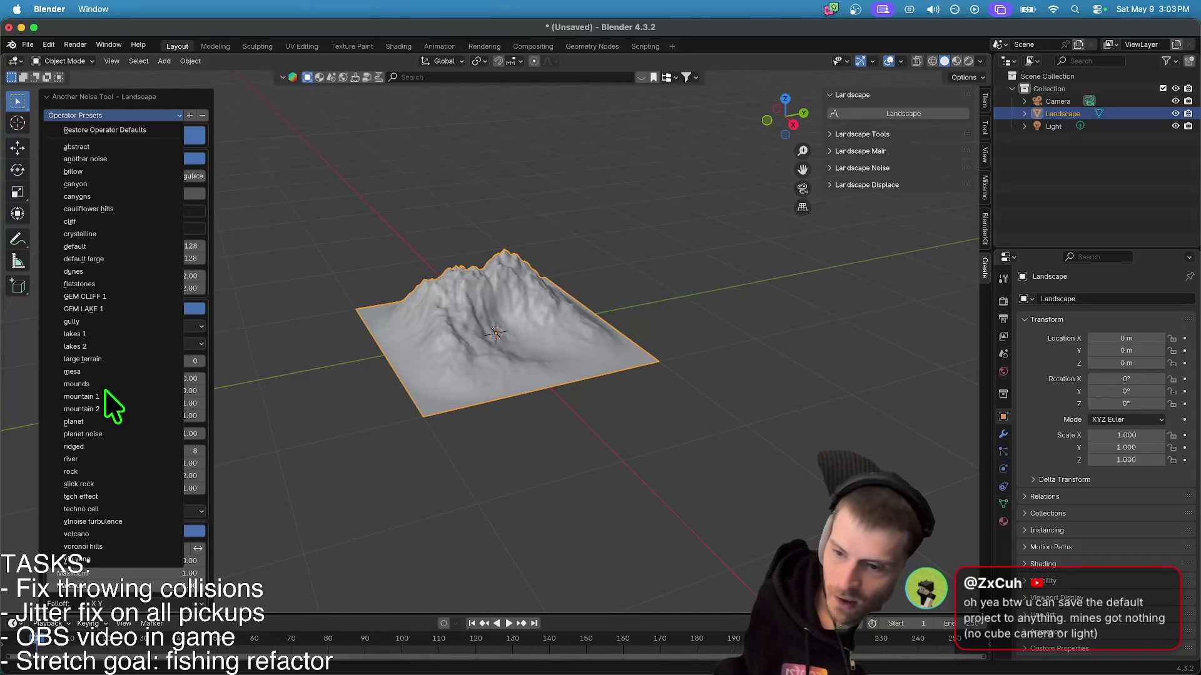
click(110, 341)
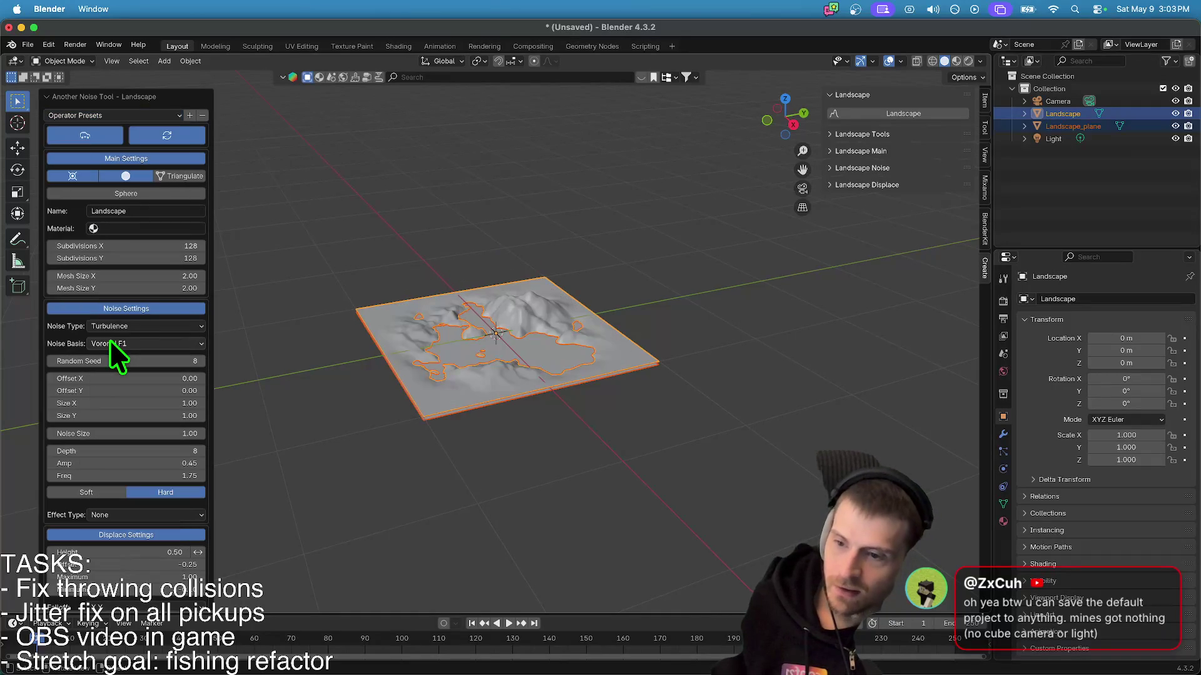
- Set the landscape's Random Seed to 106
scroll(536, 356, up, 5)
scroll(536, 357, down, 3)
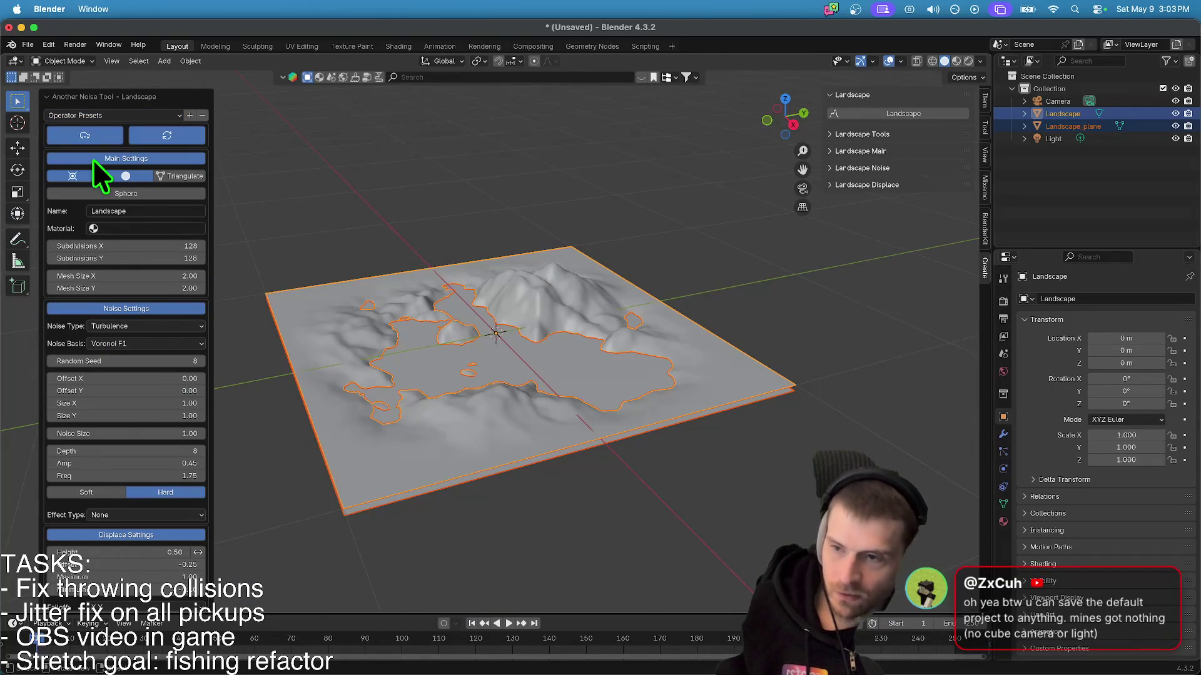
scroll(112, 325, down, 4)
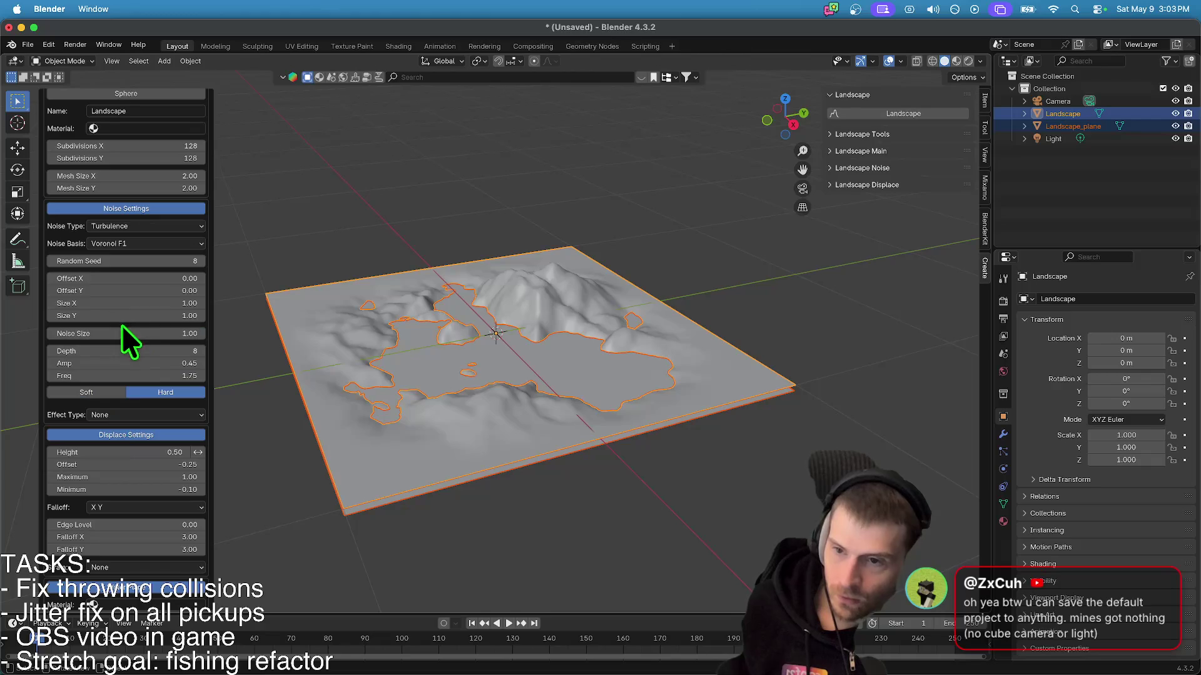
click(148, 260)
text(96)
key(Return)
drag(144, 260, 182, 261)
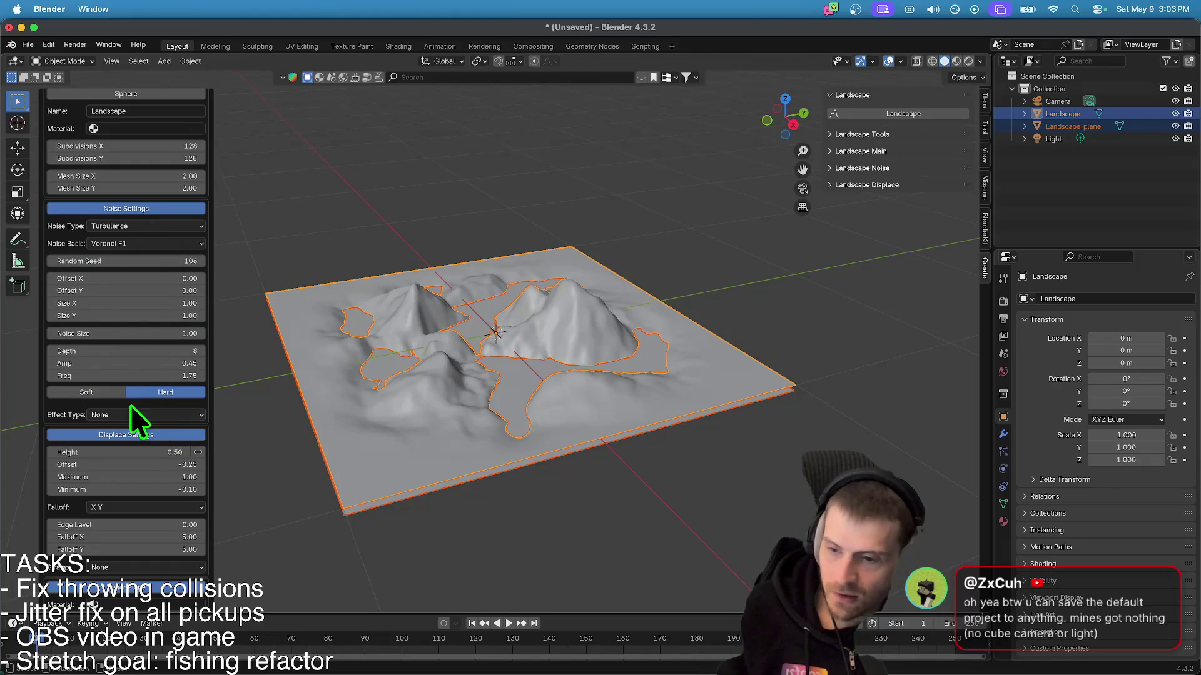
- Raise Height and set displacement Minimum -3.52, Maximum 2.98, Offset -0.37 to form islands
scroll(129, 406, down, 1)
mouse_move(197, 427)
mouse_down()
mouse_move(107, 440)
mouse_move(194, 439)
mouse_up()
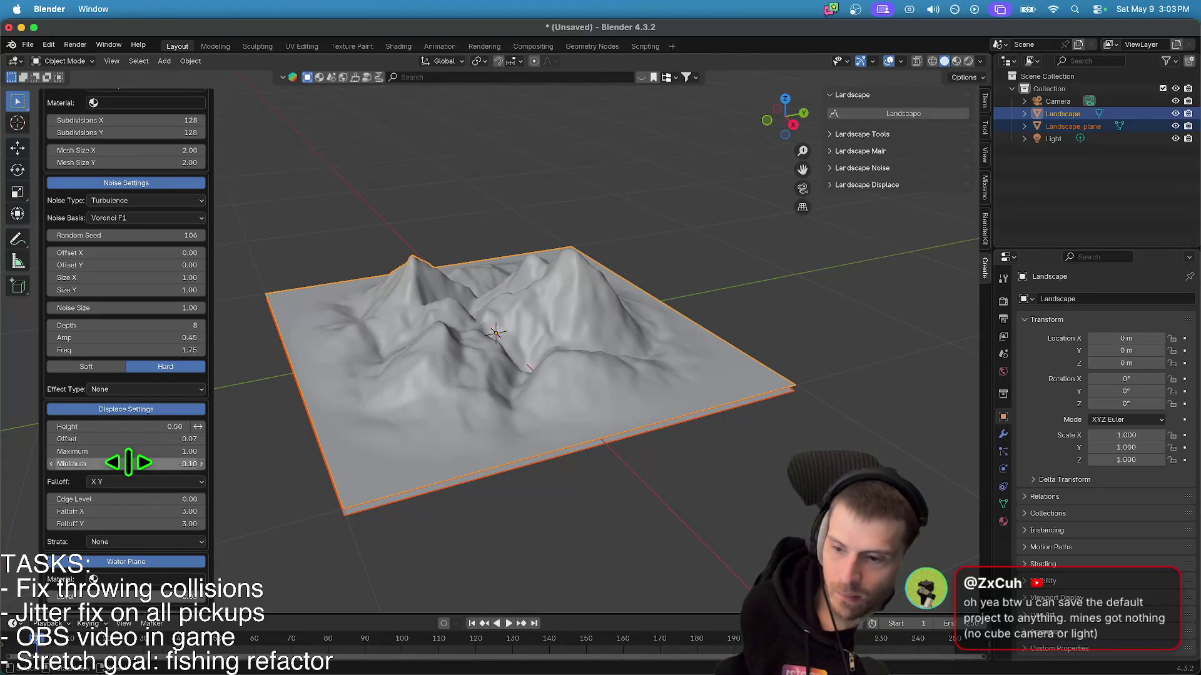
mouse_move(123, 461)
mouse_down()
mouse_move(88, 464)
mouse_move(162, 451)
mouse_move(122, 439)
mouse_move(160, 439)
mouse_up()
key(Return)
right_click(457, 471)
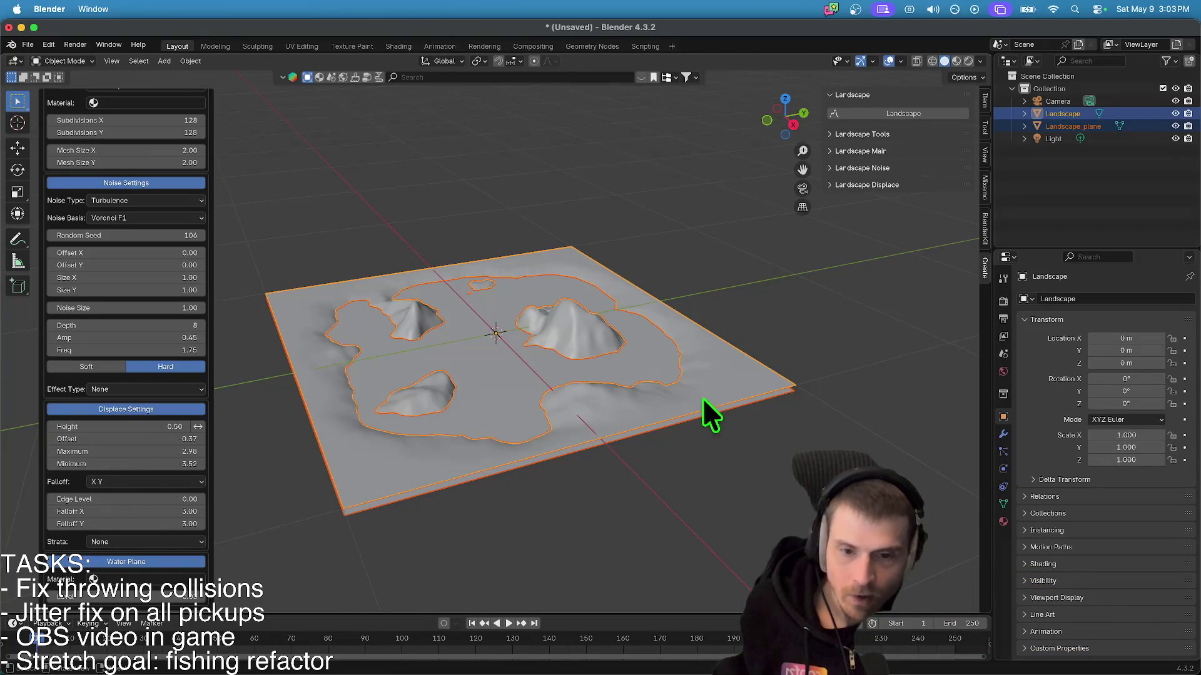
scroll(629, 491, down, 3)
click(538, 468)
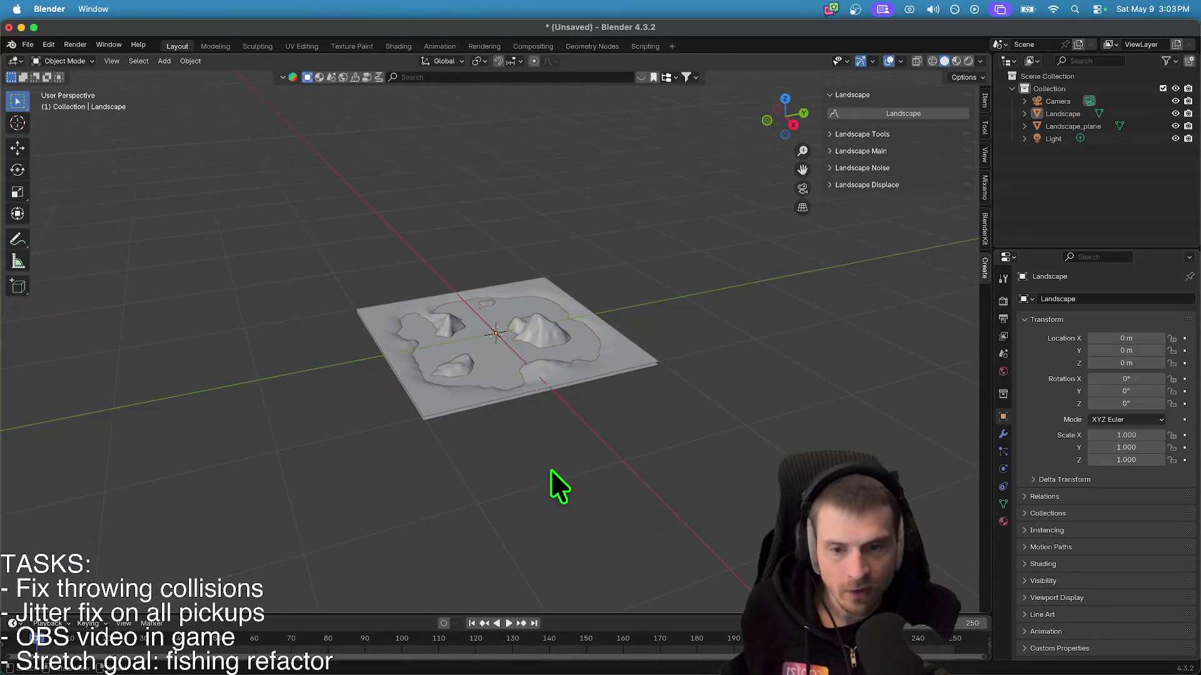
right_click(538, 470)
scroll(636, 477, down, 5)
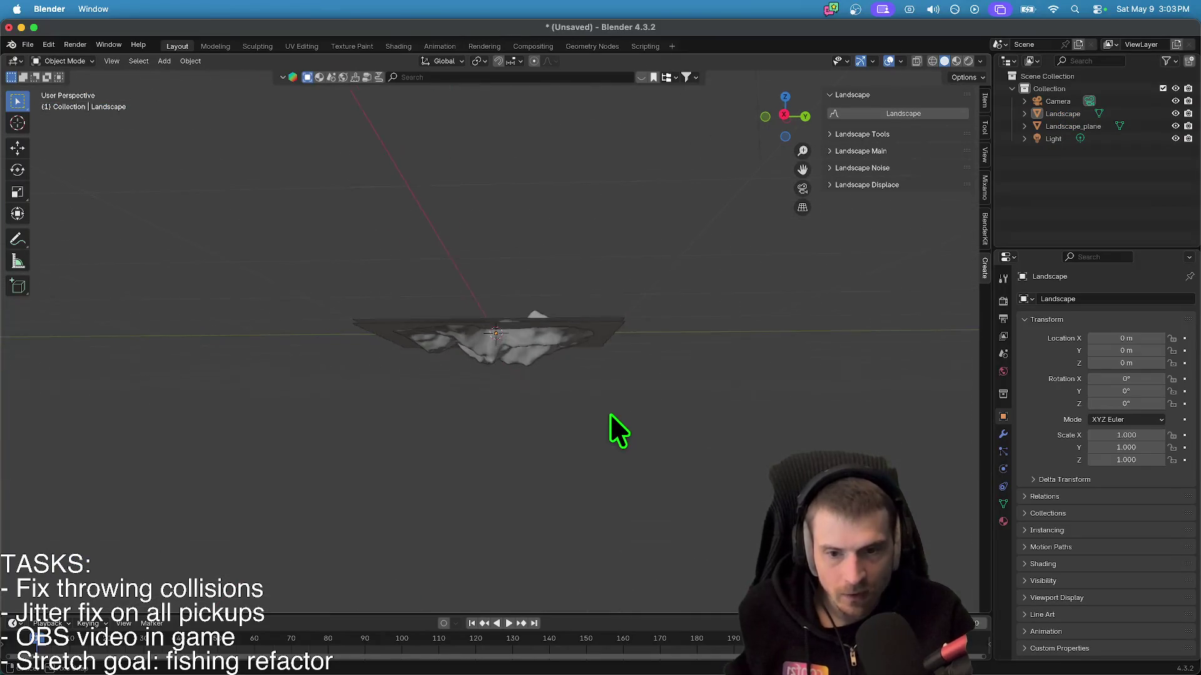
scroll(584, 398, up, 8)
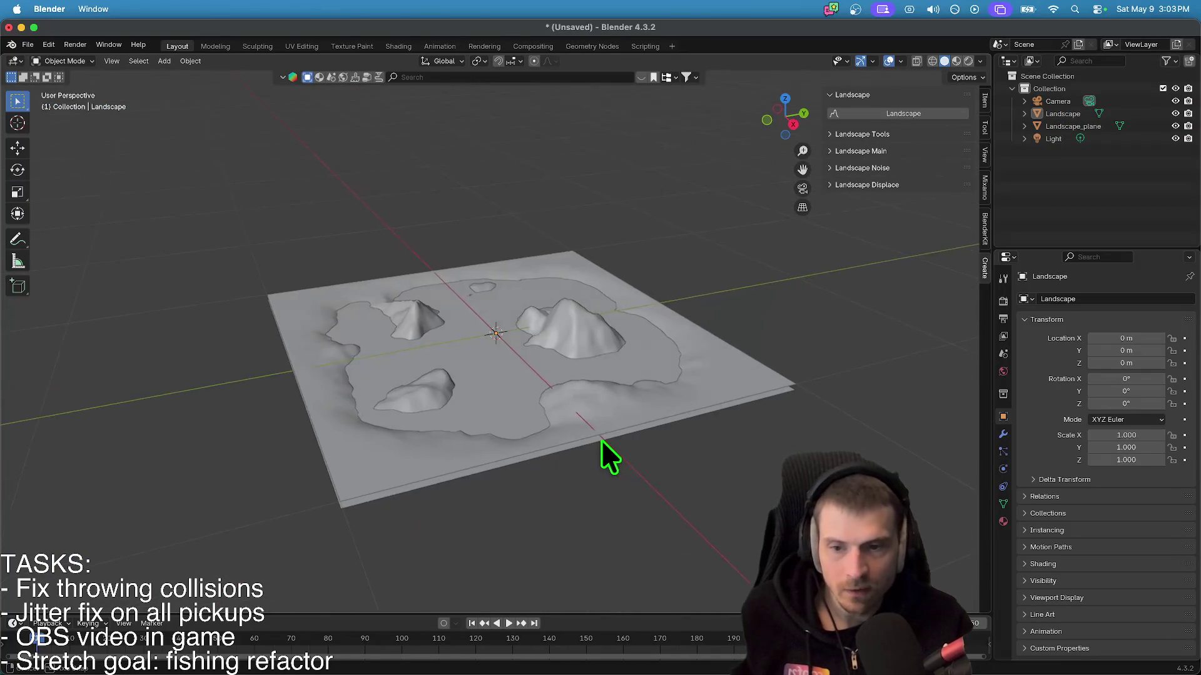
scroll(602, 438, up, 4)
scroll(544, 536, down, 8)
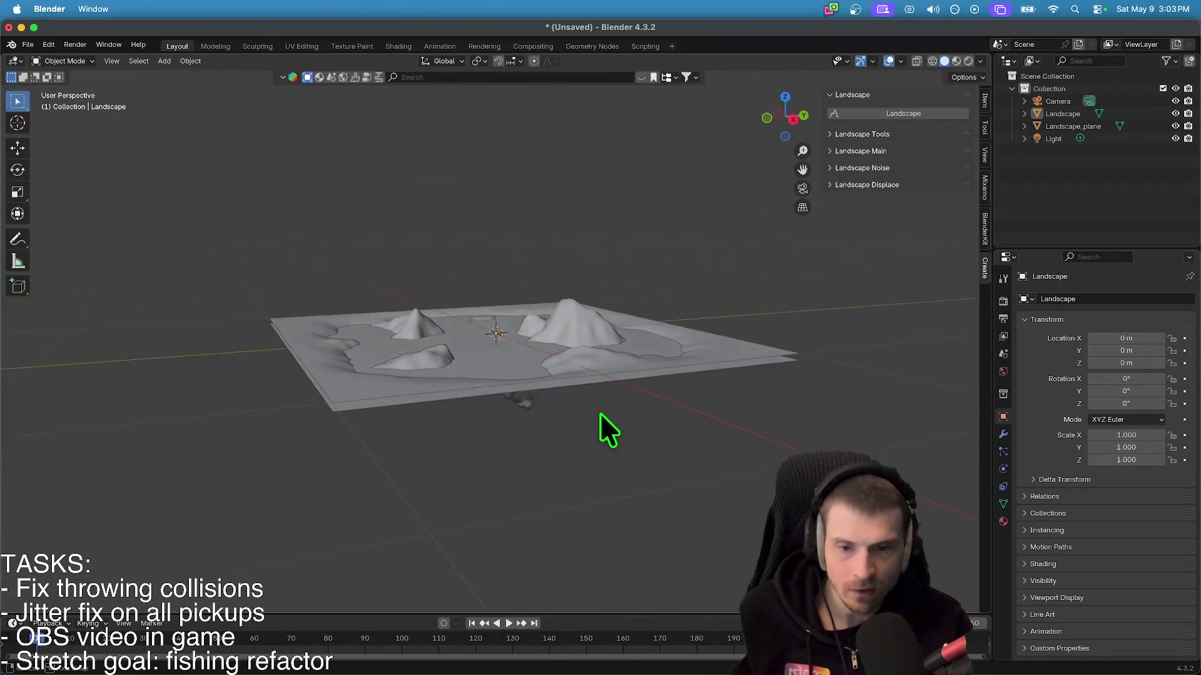
scroll(601, 423, up, 4)
scroll(527, 483, down, 6)
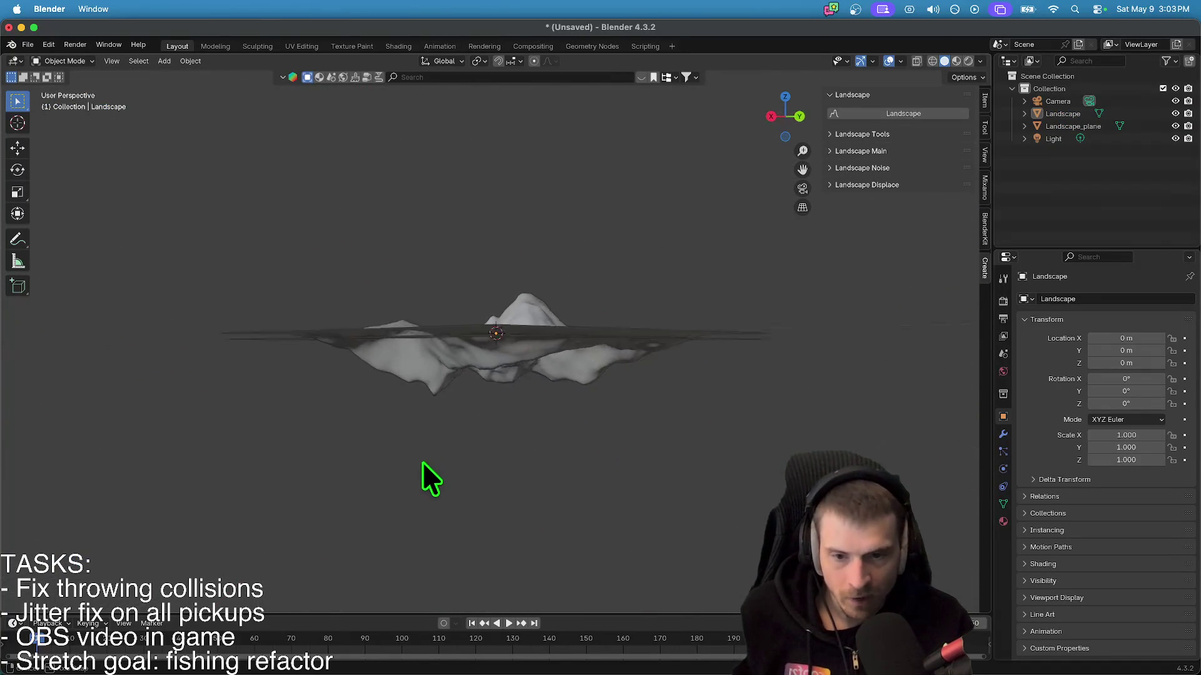
scroll(428, 458, up, 6)
scroll(461, 401, right, 5)
scroll(531, 440, down, 6)
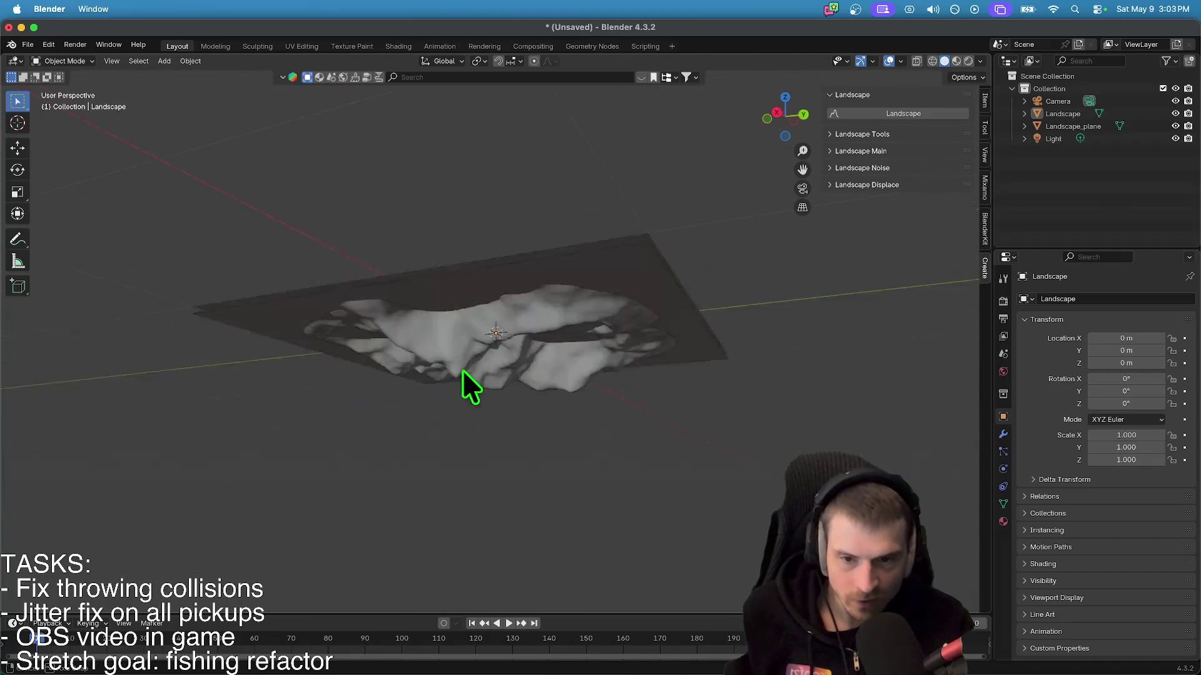
scroll(470, 381, up, 8)
scroll(527, 500, up, 3)
scroll(508, 385, down, 6)
scroll(401, 378, up, 2)
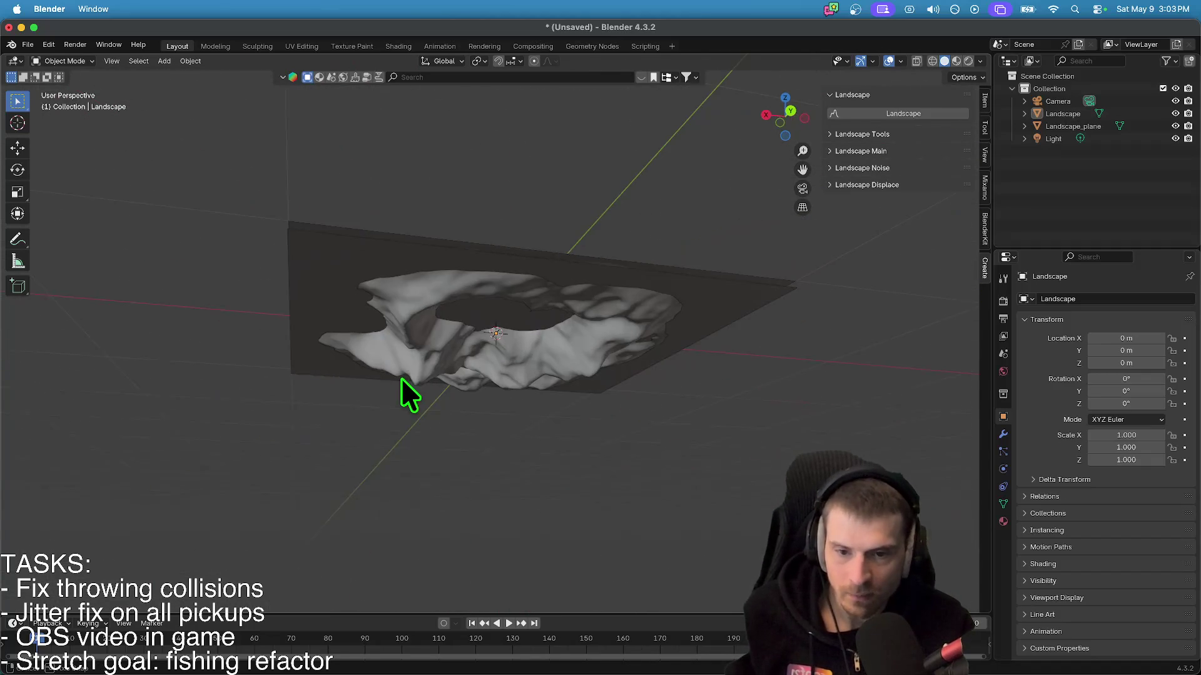
scroll(448, 388, up, 8)
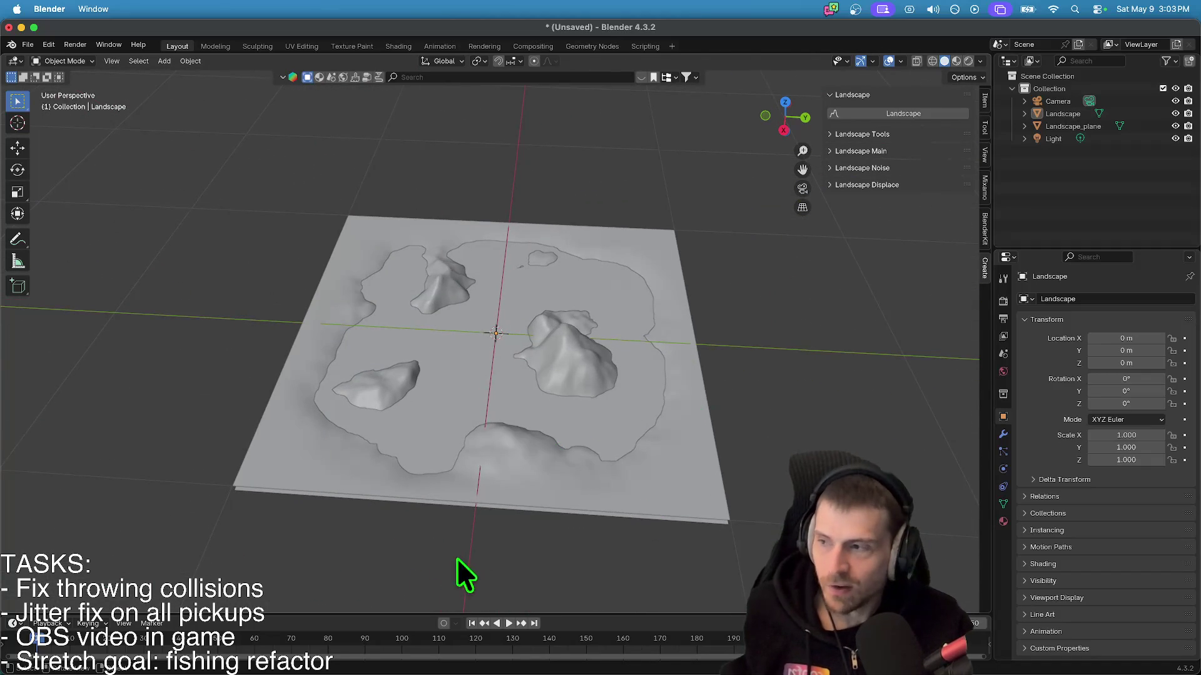
key(super+Tab)
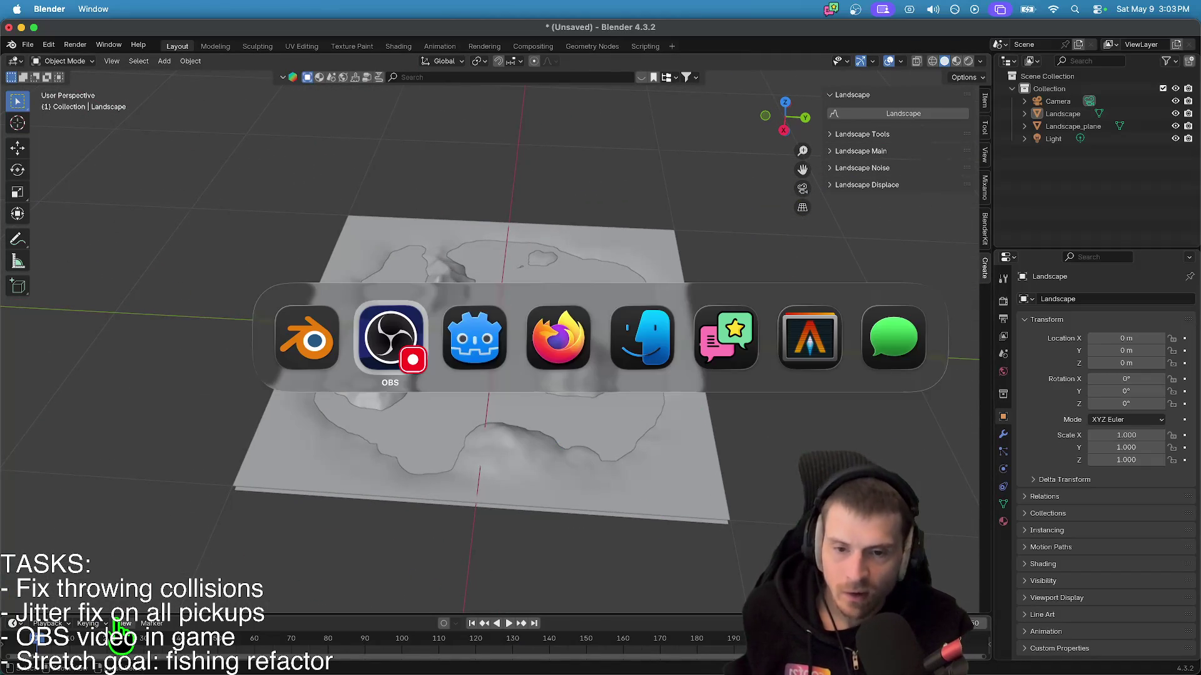
- Open Infinite Heightmap Terrain 1.1 in Godot's AssetLib and check its GitHub files
key(super+Tab)
click(689, 32)
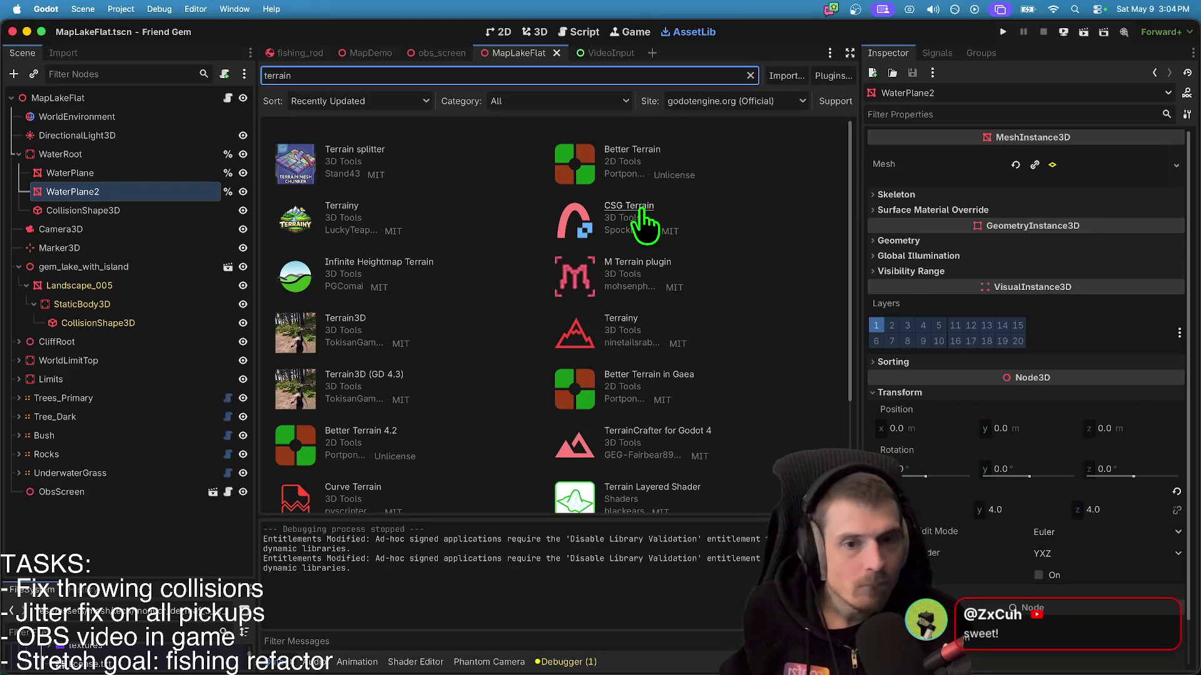
click(395, 262)
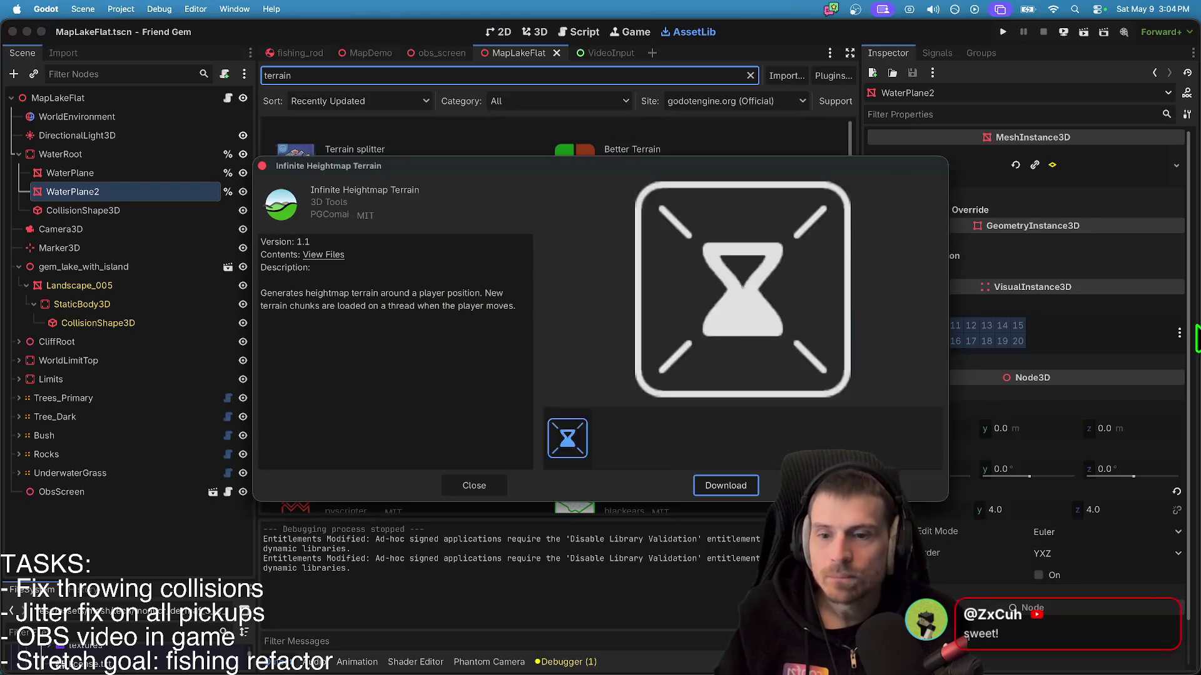
click(343, 253)
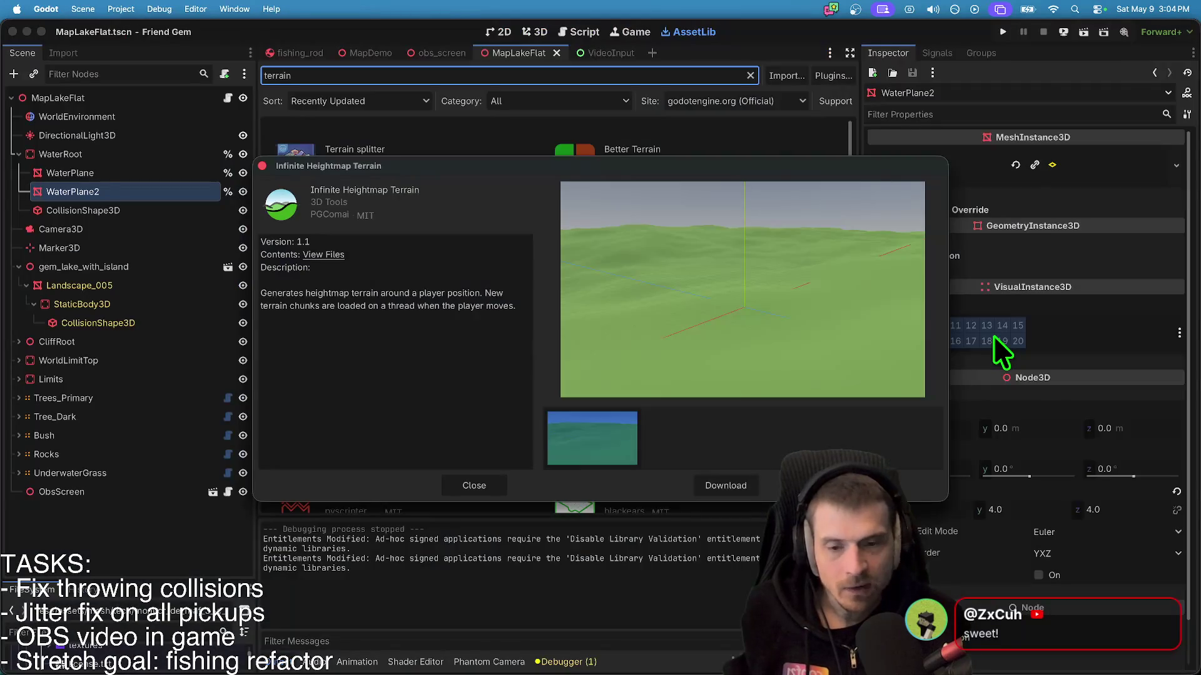
scroll(316, 393, down, 3)
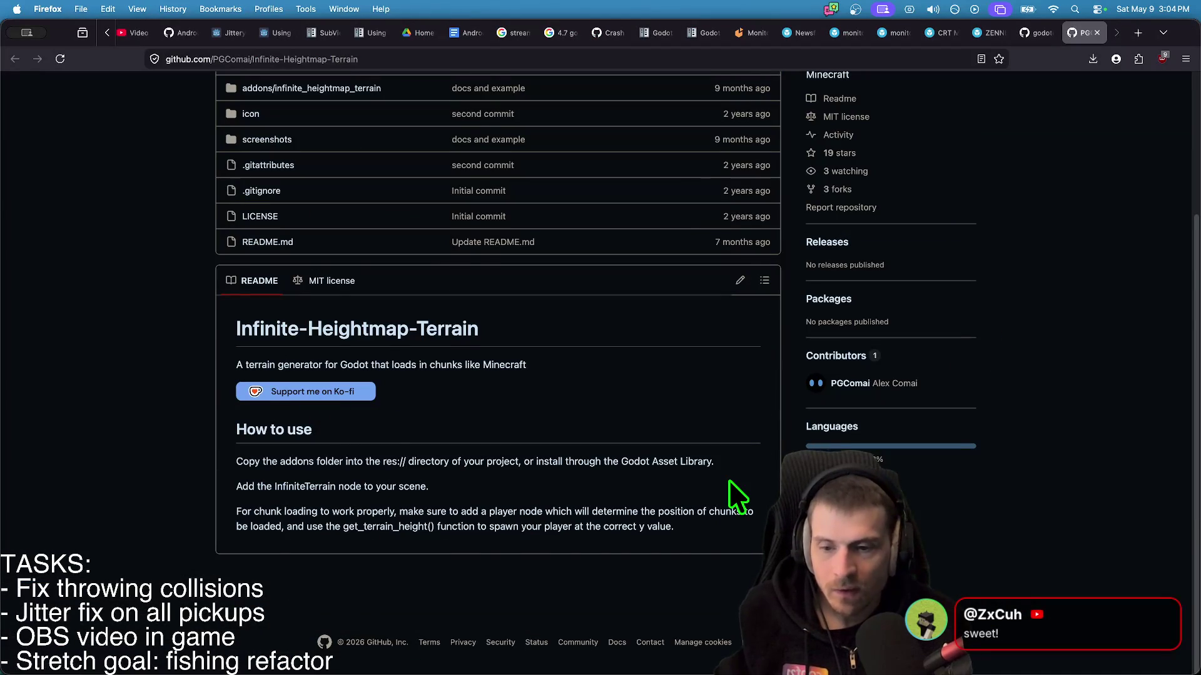
scroll(729, 479, up, 3)
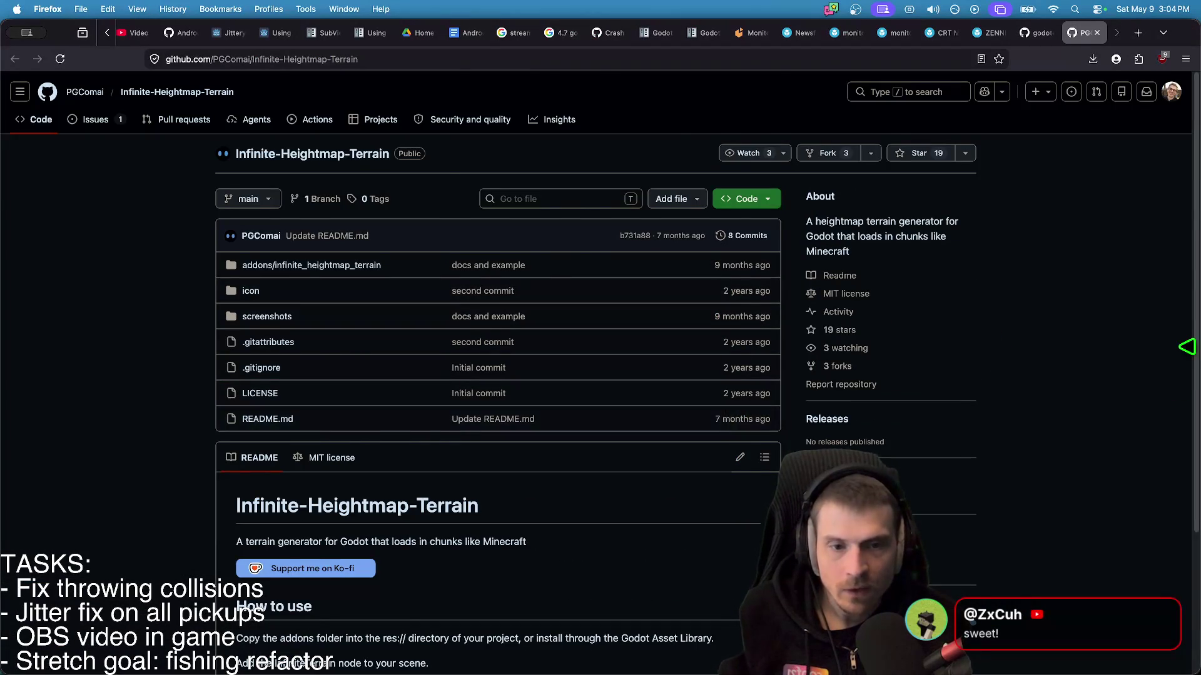
key(ctrl+shift+Tab)
key(super+Tab)
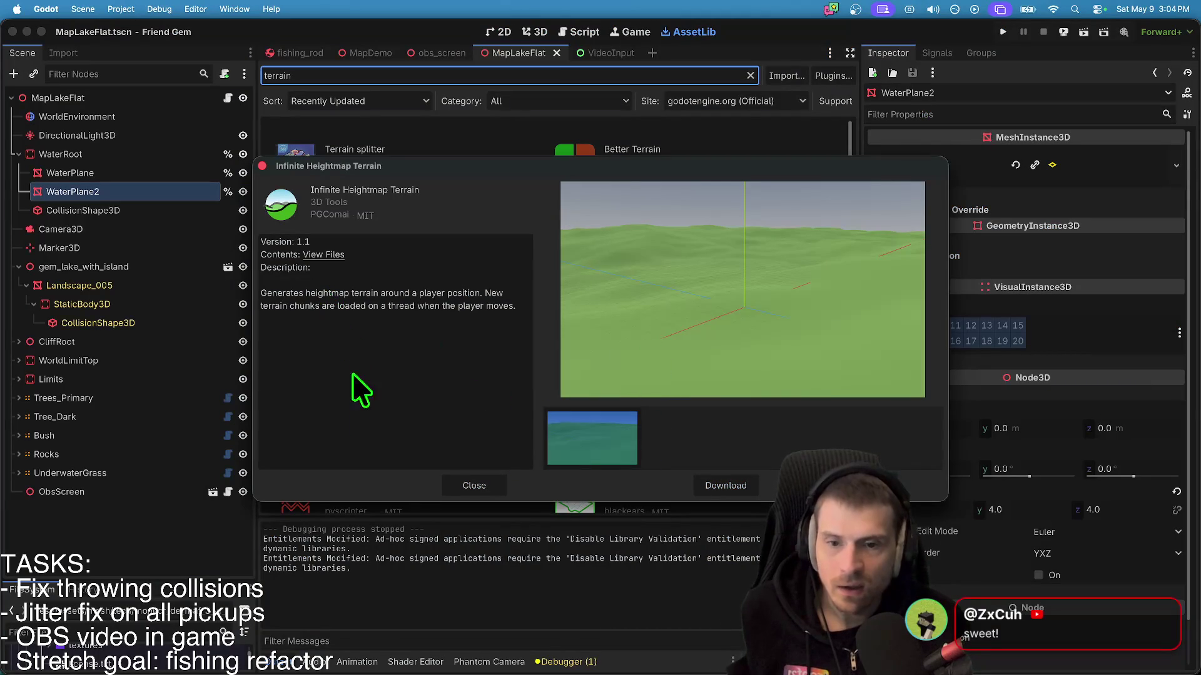
- Look over Terrainy and the sort options, then return to the 3D lake view
key(Escape)
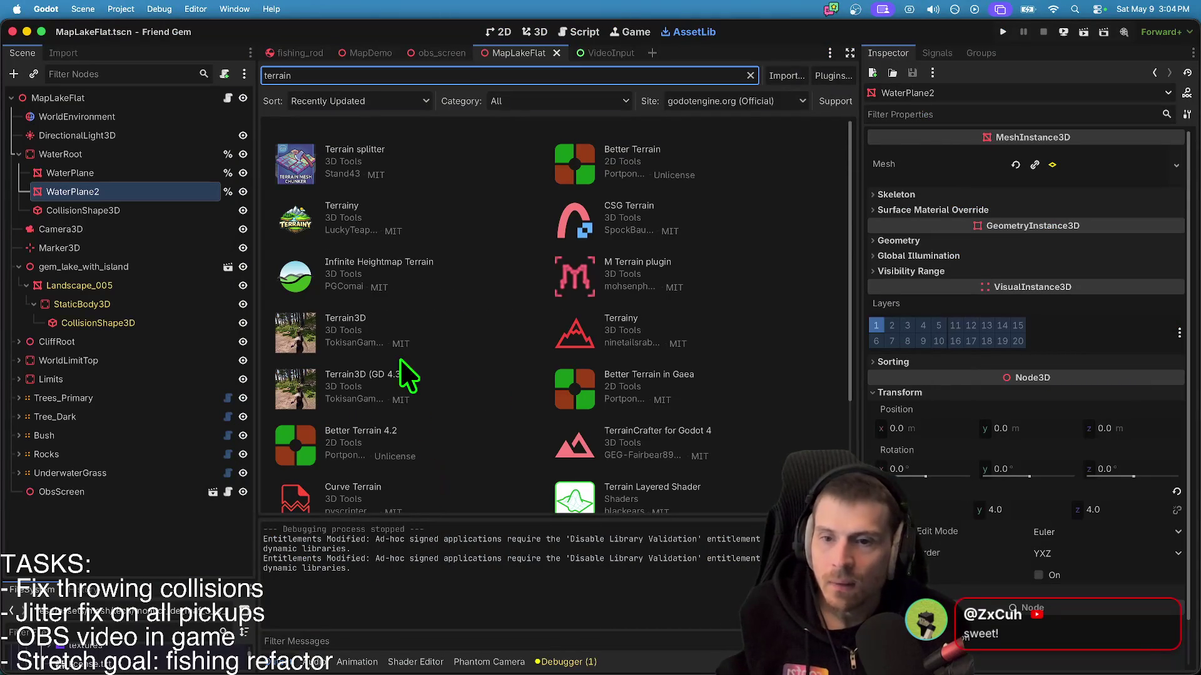
click(352, 206)
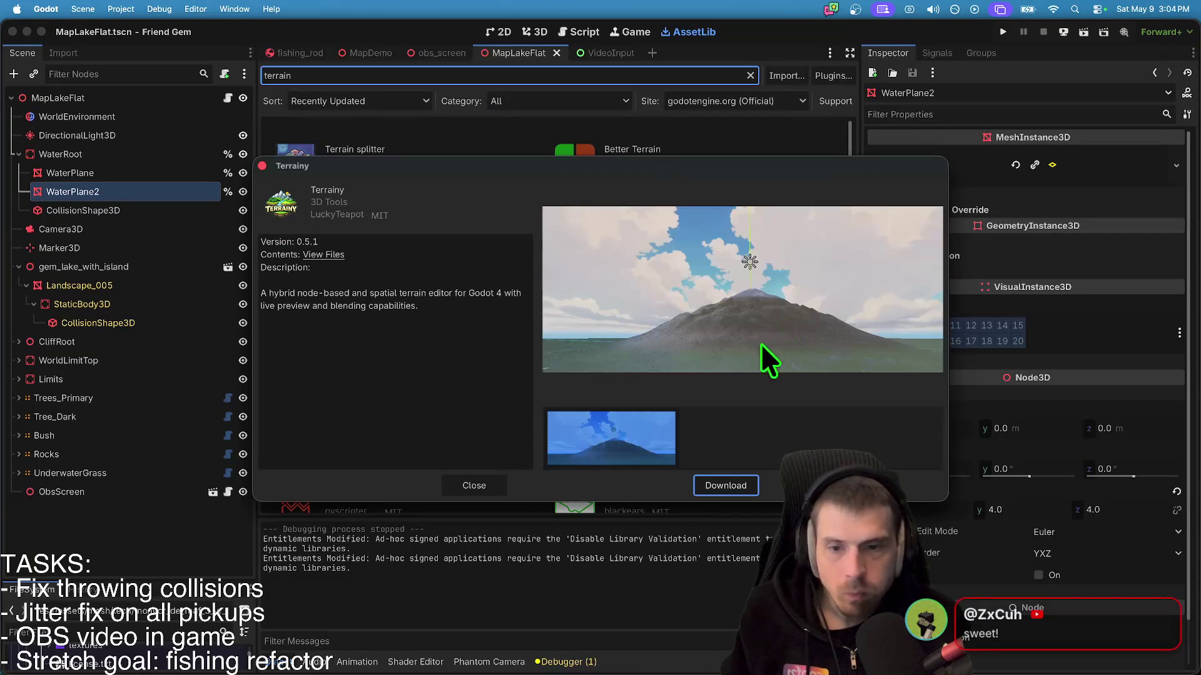
key(Escape)
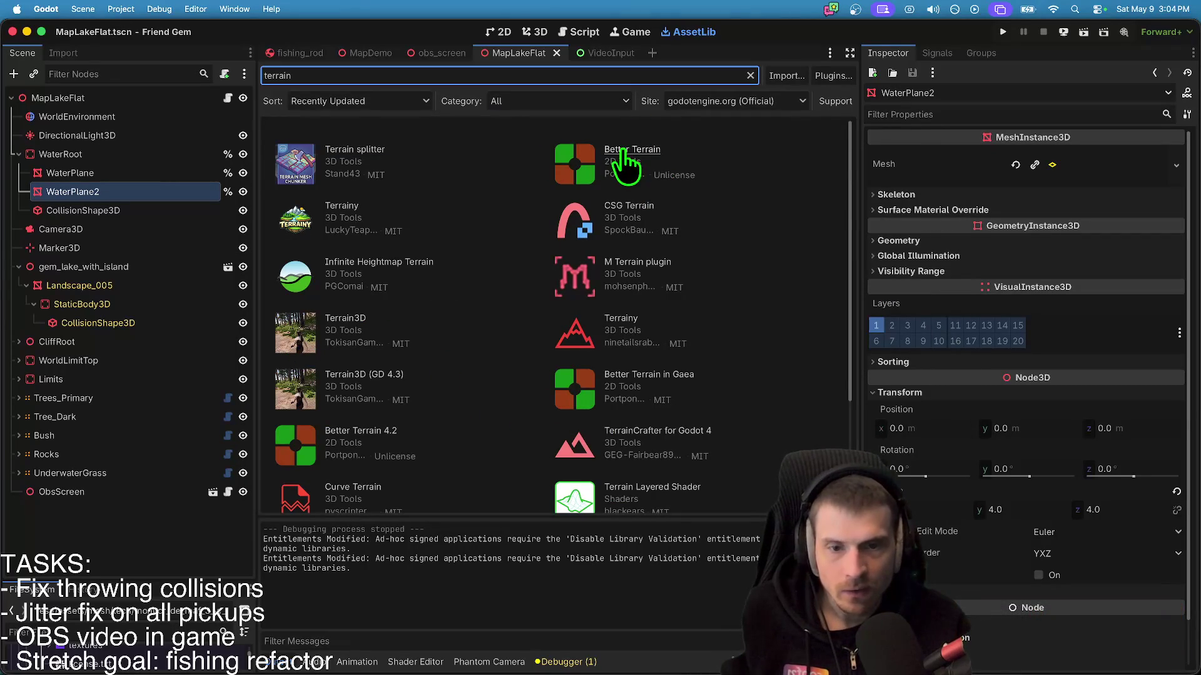
scroll(788, 272, down, 2)
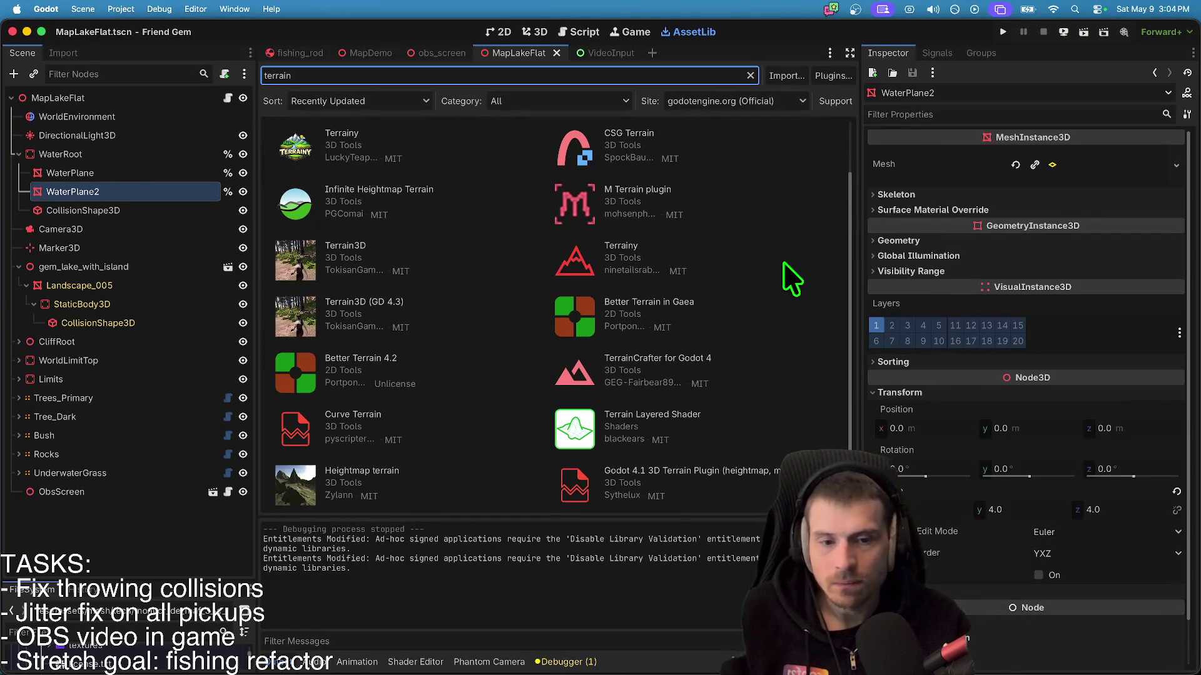
scroll(784, 263, up, 2)
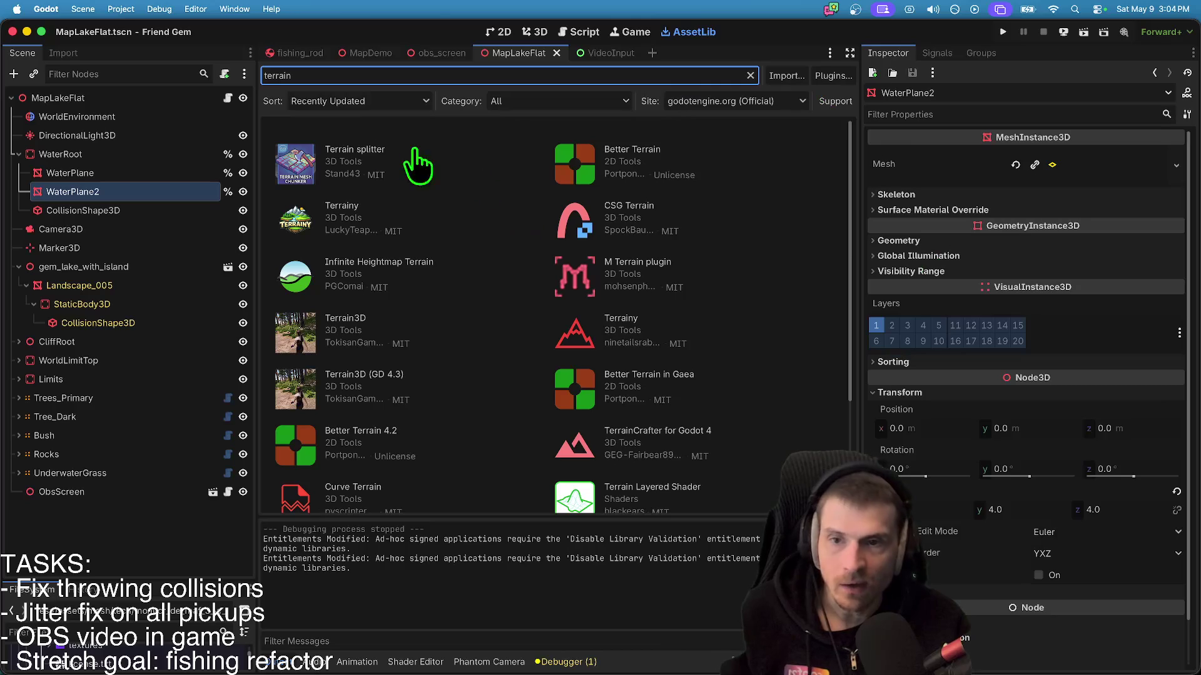
click(375, 101)
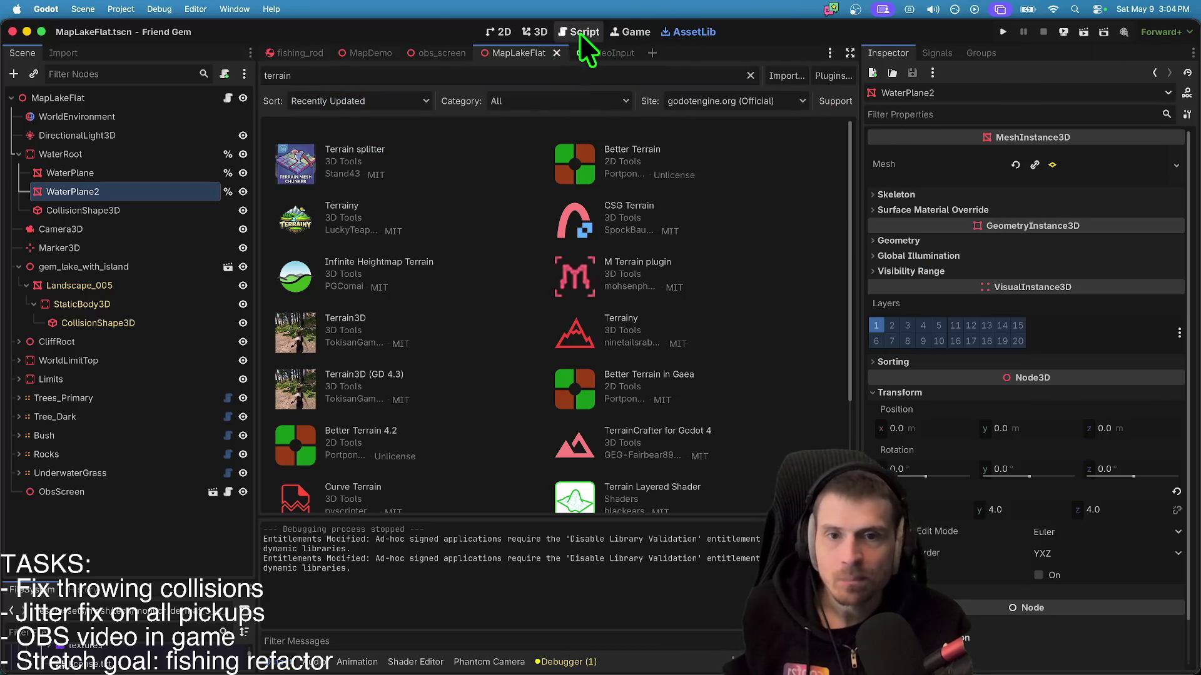
click(539, 31)
mouse_move(557, 300)
mouse_down()
mouse_move(544, 275)
mouse_move(563, 325)
mouse_move(556, 375)
mouse_move(545, 363)
mouse_move(557, 350)
mouse_move(323, 392)
mouse_move(475, 331)
mouse_move(542, 284)
mouse_up()
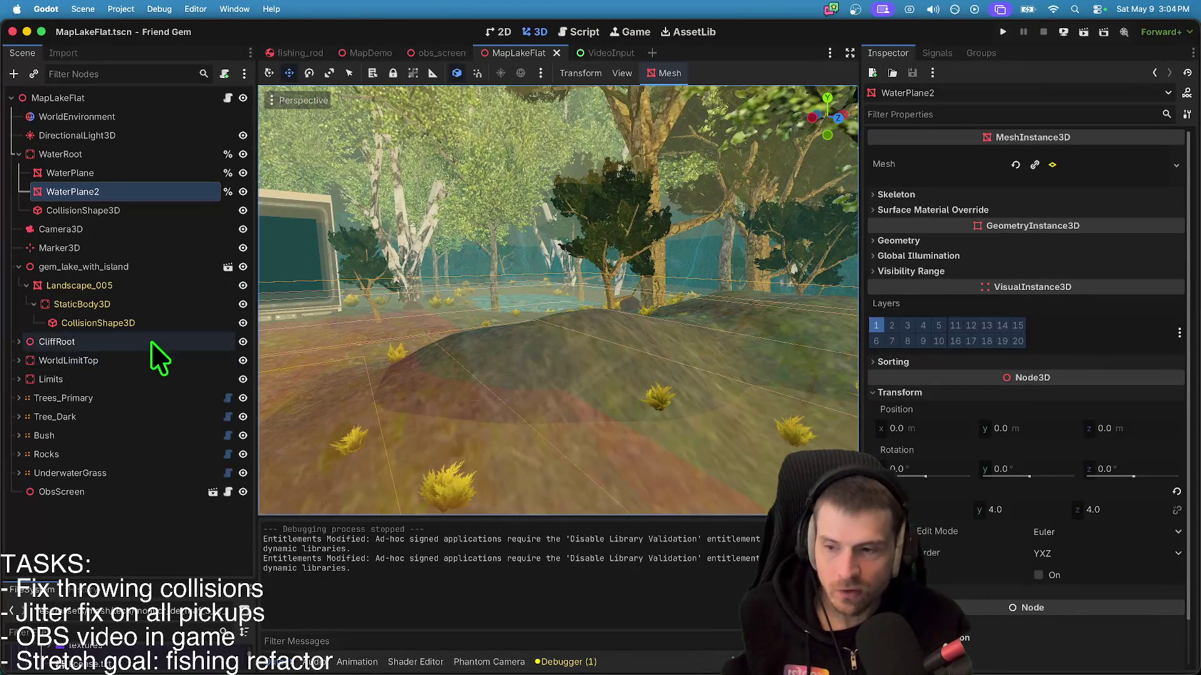
- Fly past the Tree_Dark node down to the lakeside TV reading NO SIGNAL
click(100, 414)
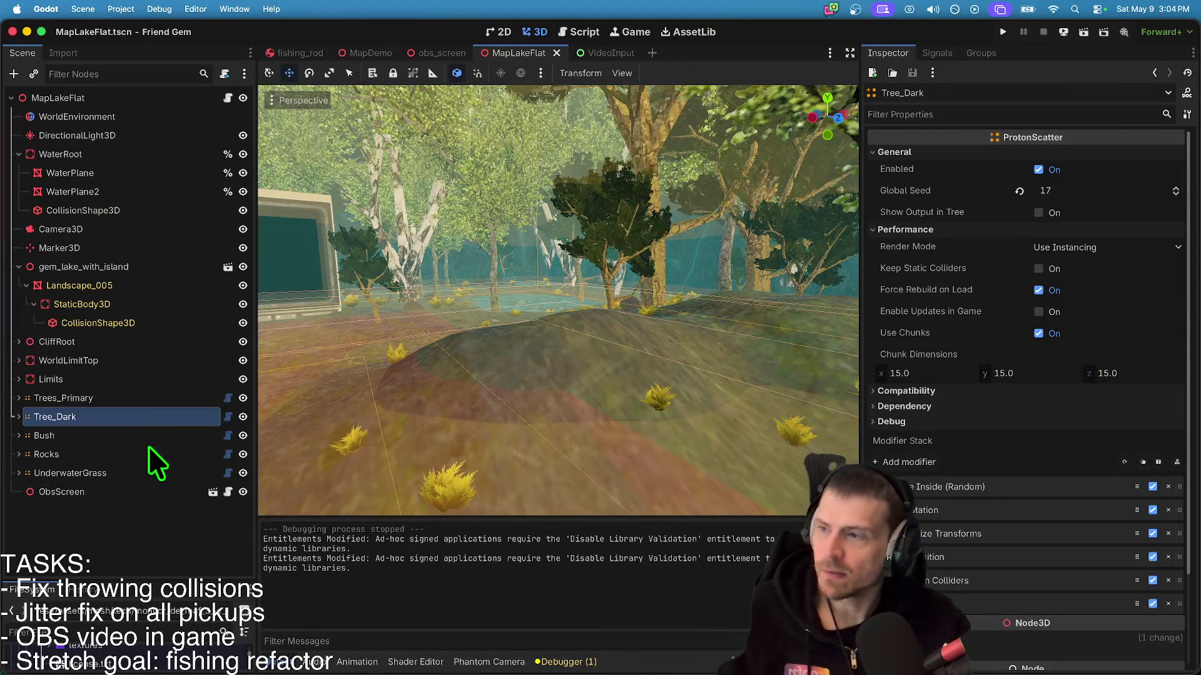
click(408, 365)
mouse_move(408, 365)
mouse_down()
mouse_move(362, 370)
mouse_move(445, 343)
mouse_up()
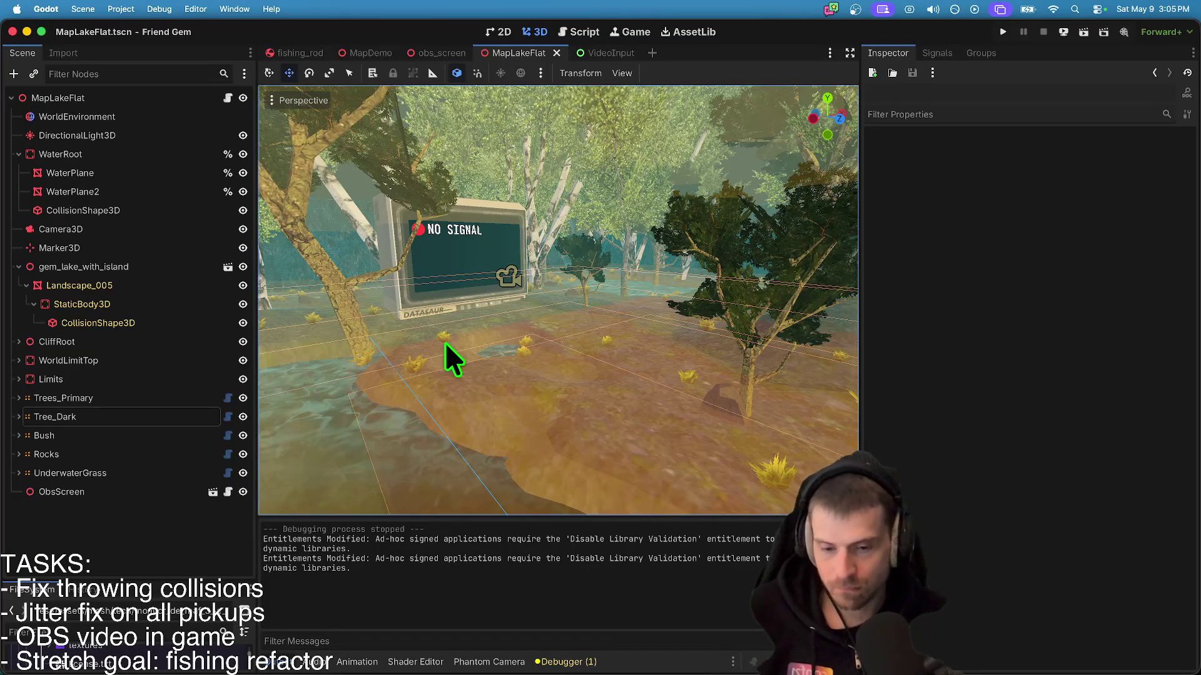
click(918, 634)
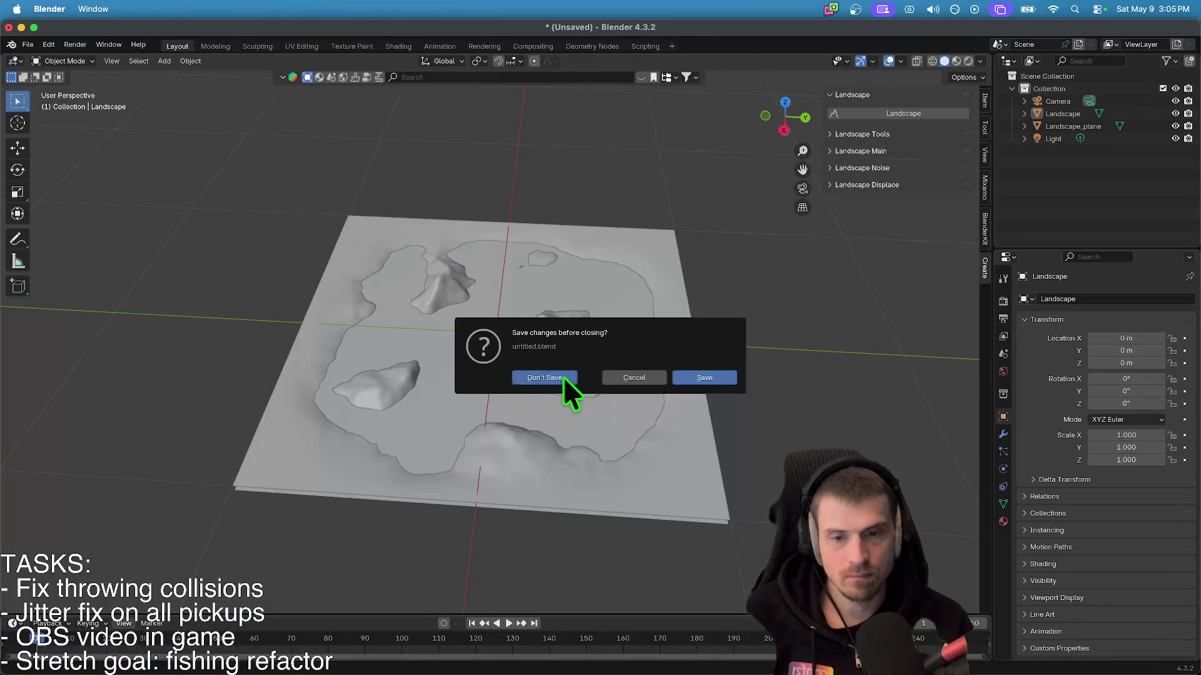
- Dismiss the Dock's list of .blend files
click(565, 379)
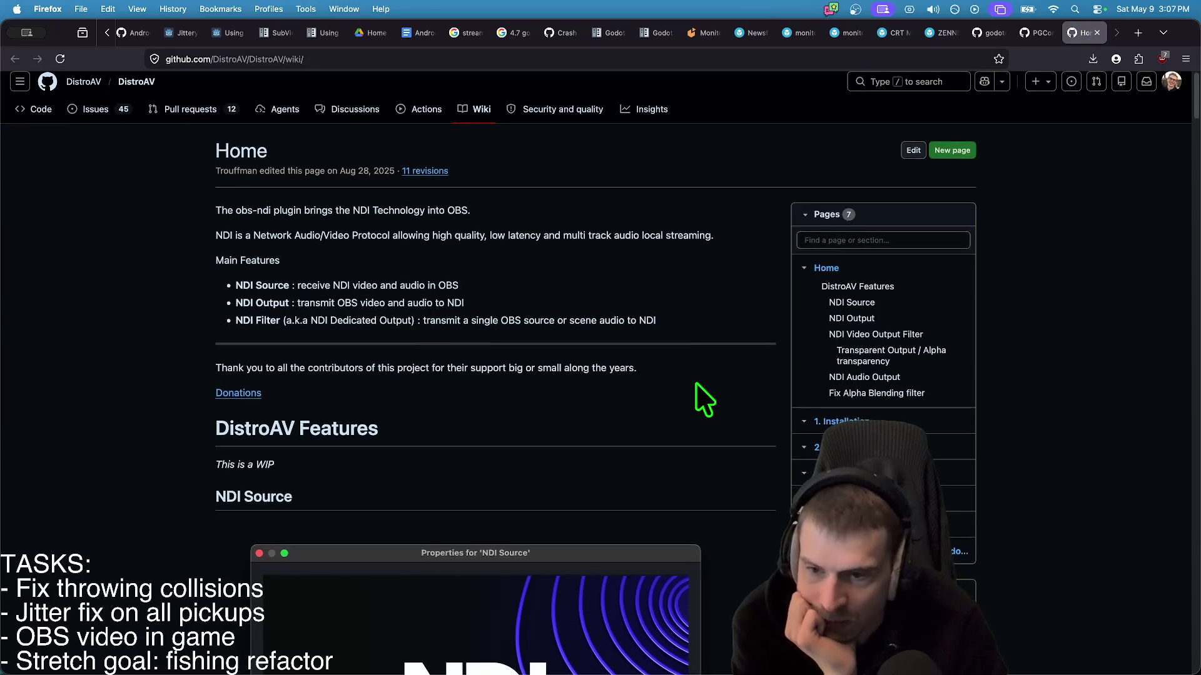
- Read through the DistroAV wiki Home page's NDI settings overview
scroll(704, 400, down, 15)
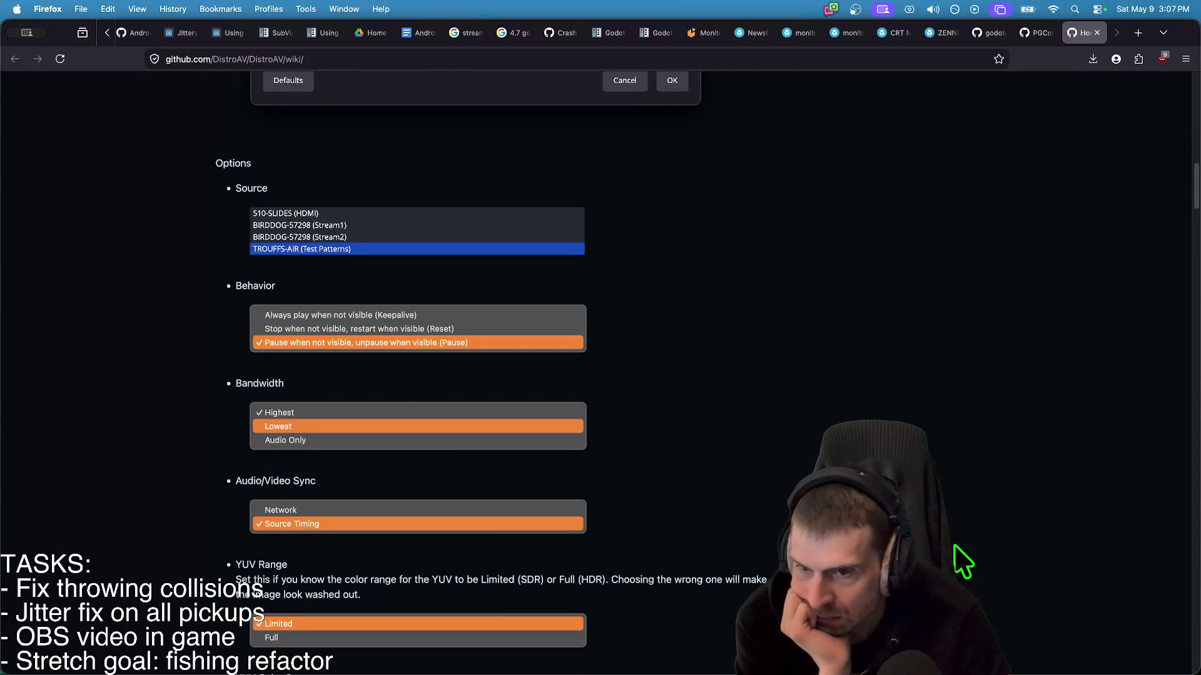
scroll(963, 563, down, 3)
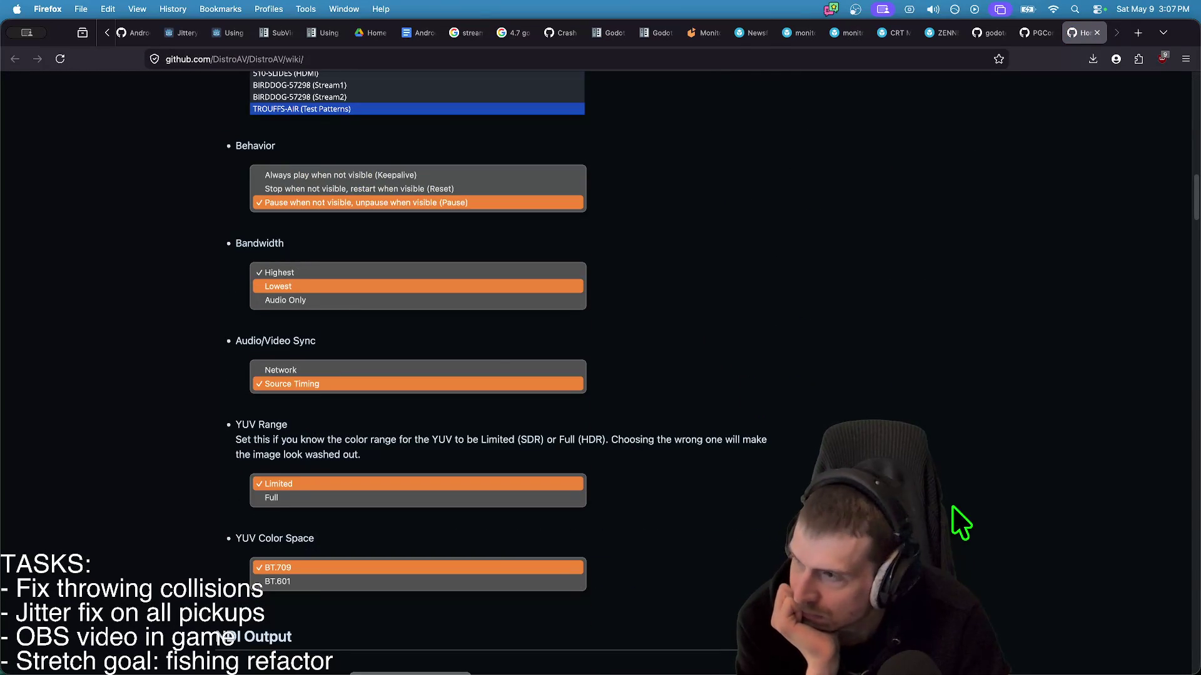
scroll(679, 378, up, 8)
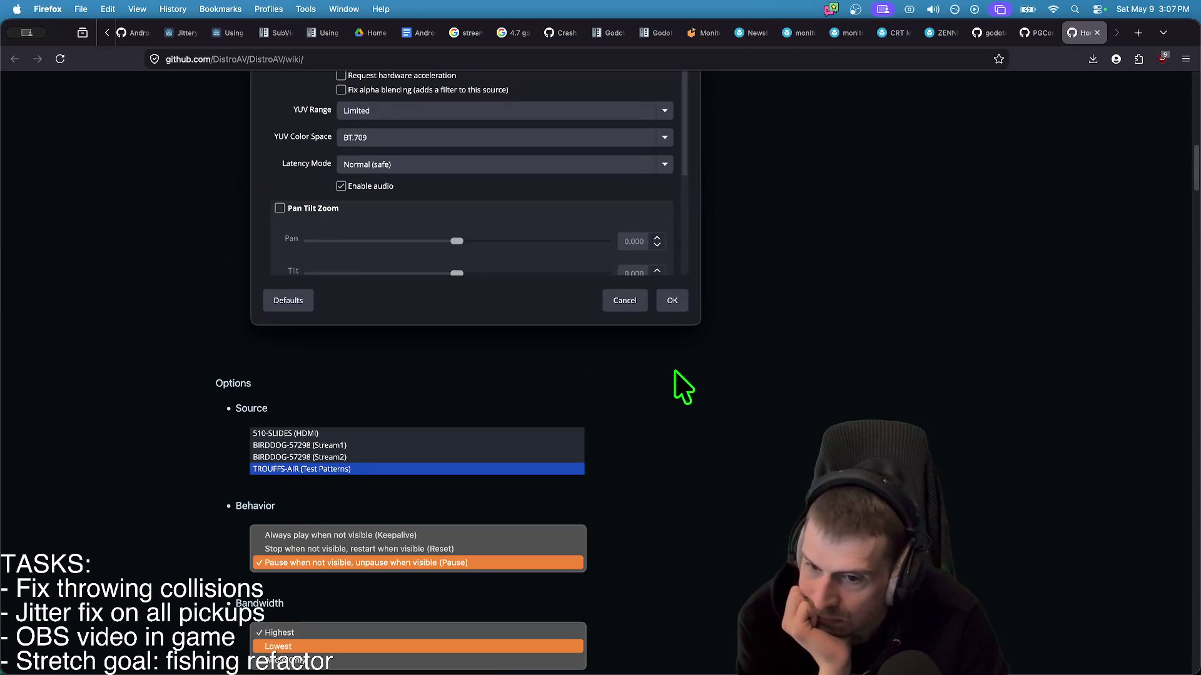
scroll(678, 378, up, 6)
scroll(678, 378, up, 4)
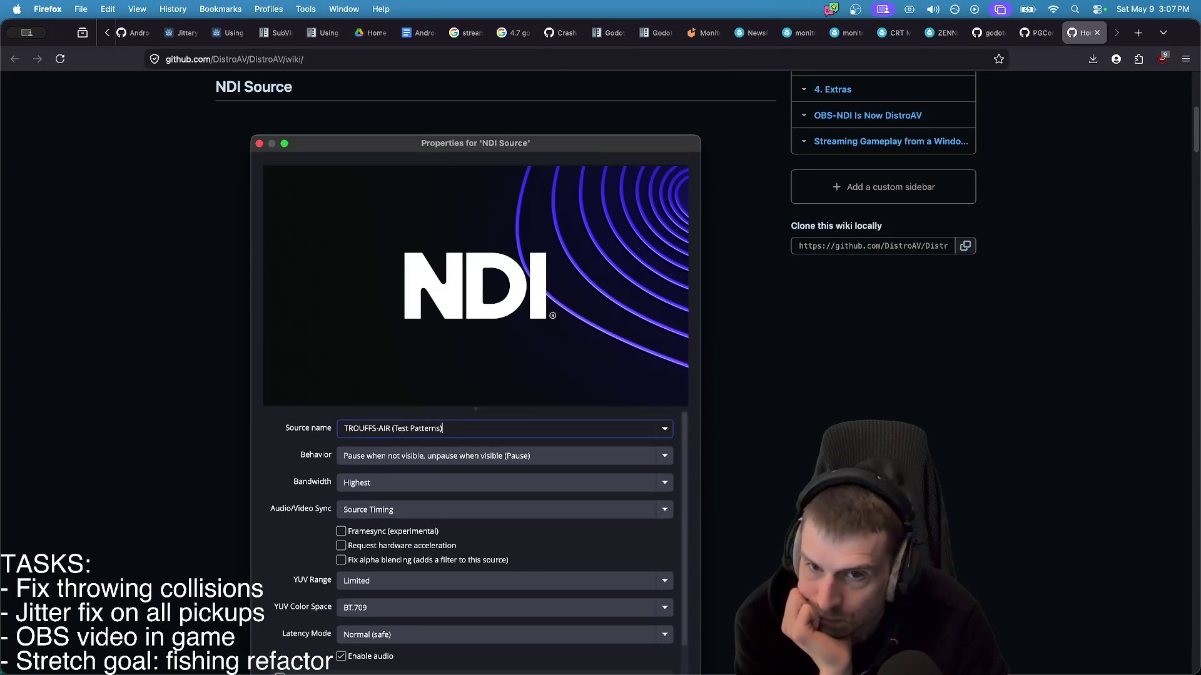
scroll(679, 379, down, 3)
scroll(476, 375, down, 2)
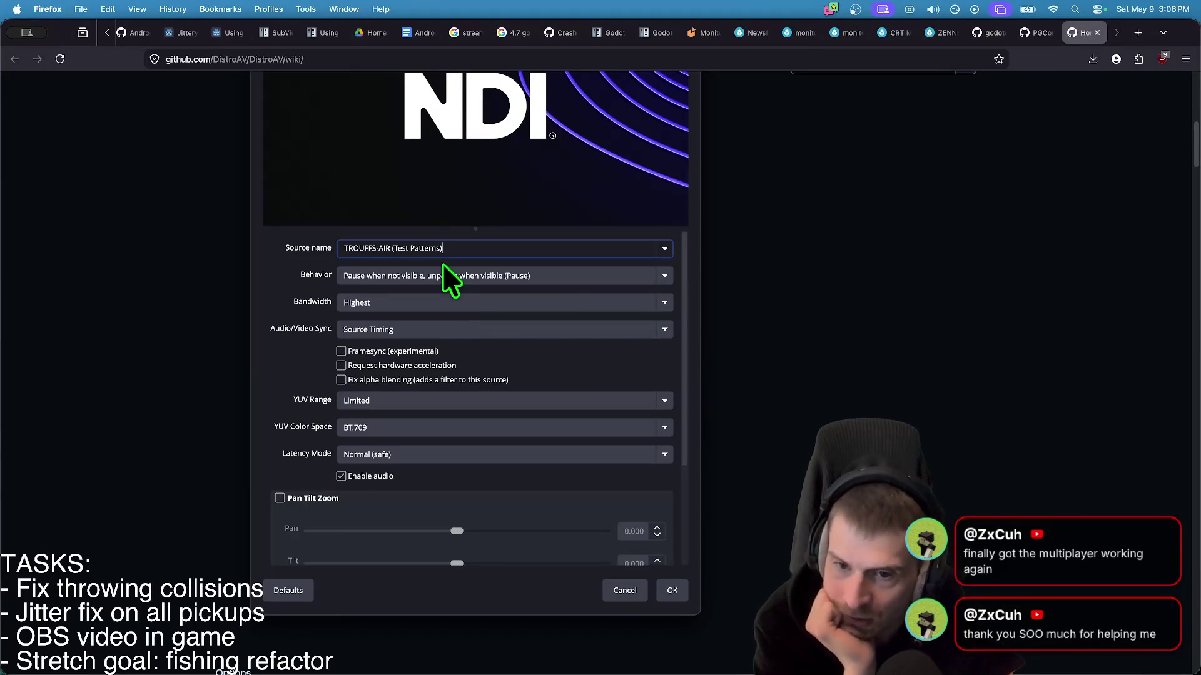
scroll(726, 309, down, 5)
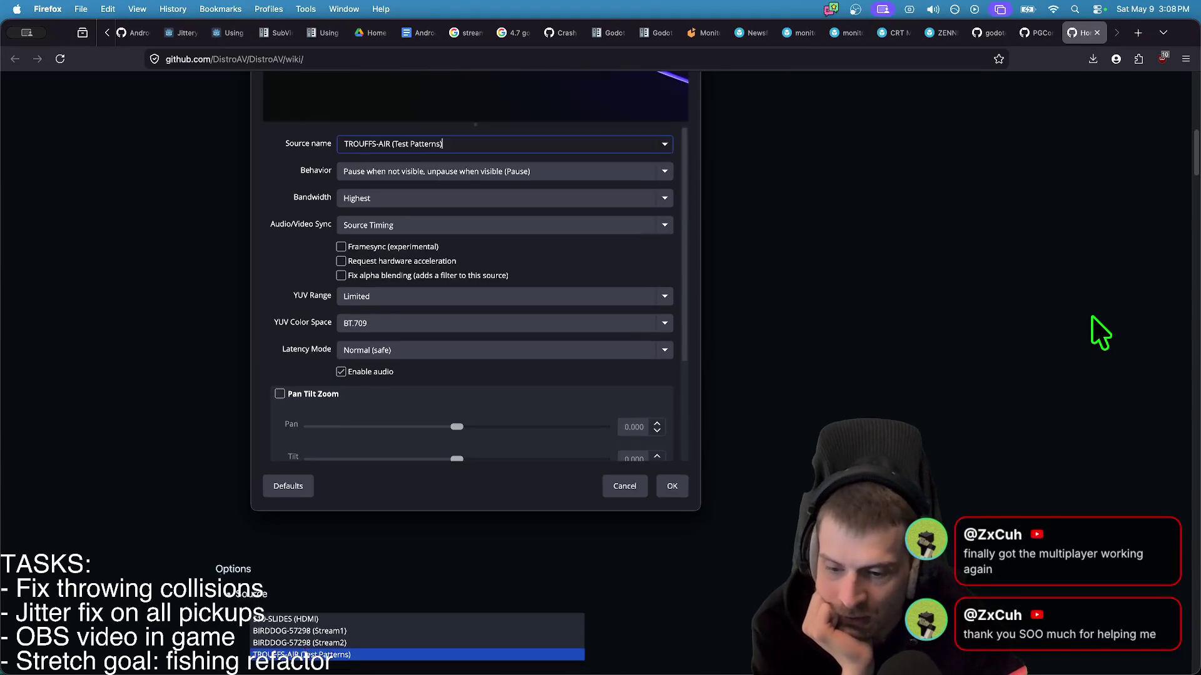
scroll(1038, 363, down, 3)
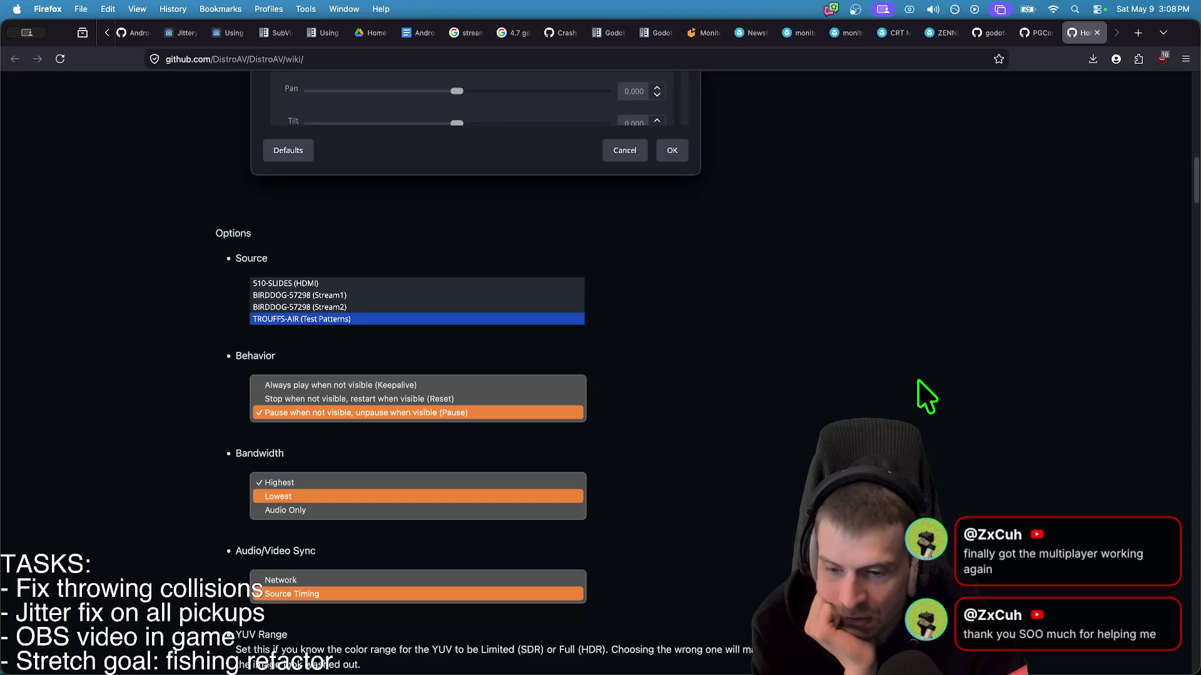
scroll(917, 388, up, 7)
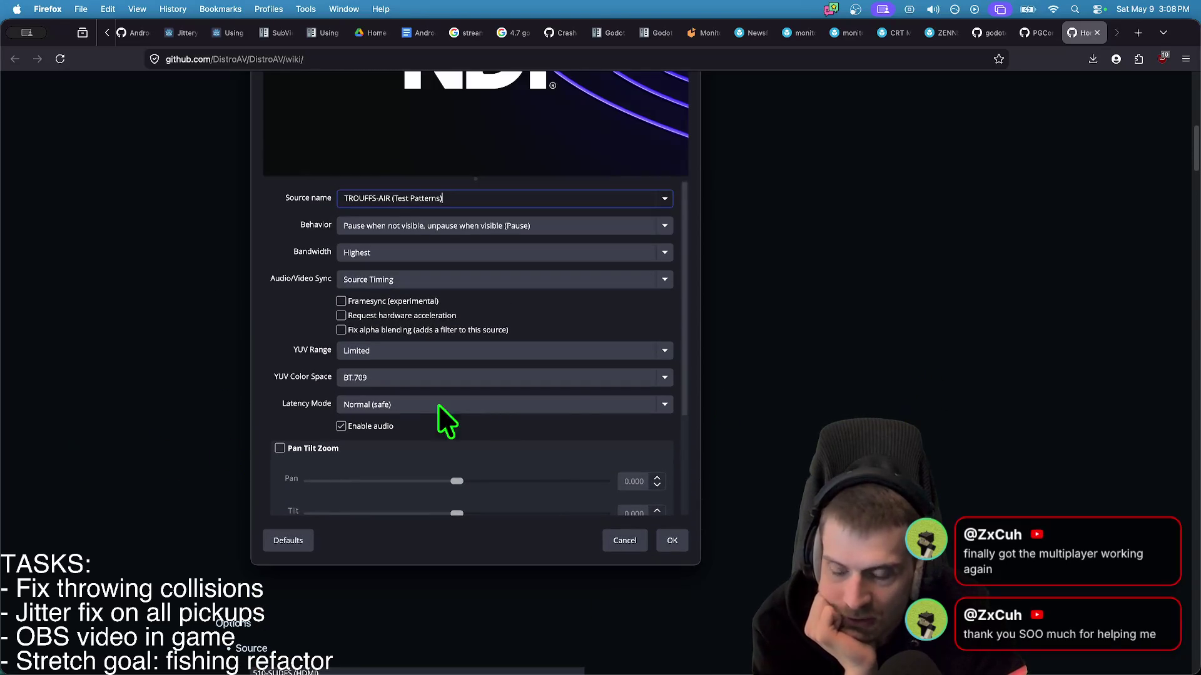
scroll(951, 444, up, 1)
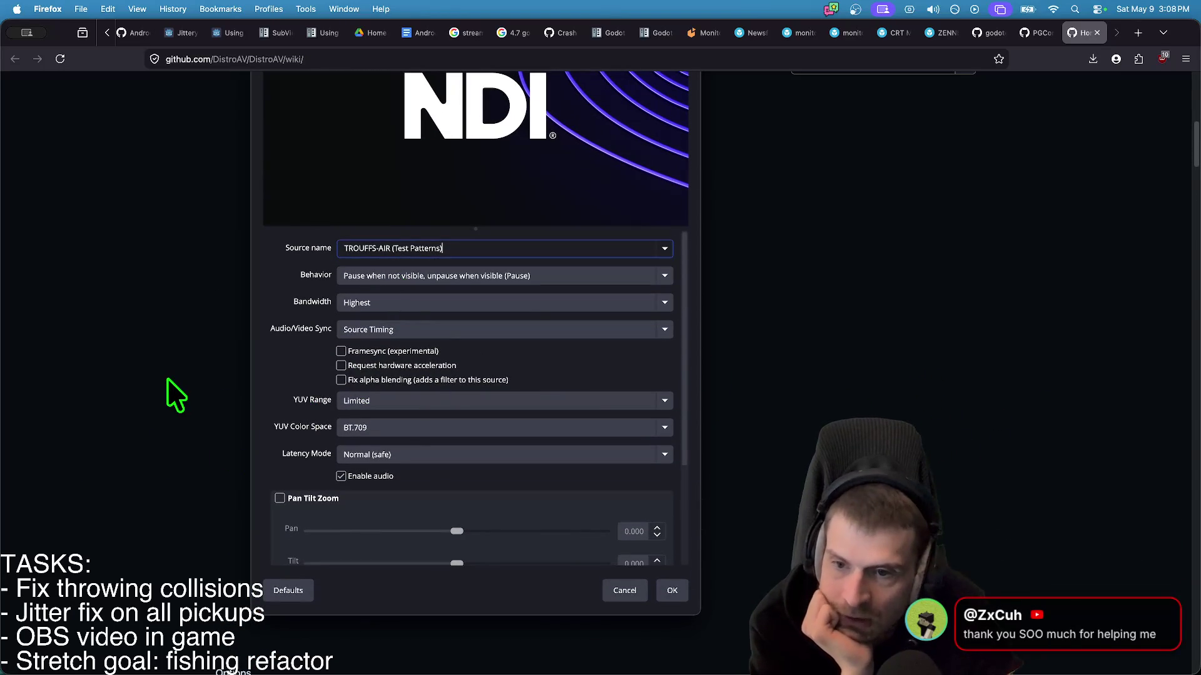
scroll(168, 396, up, 3)
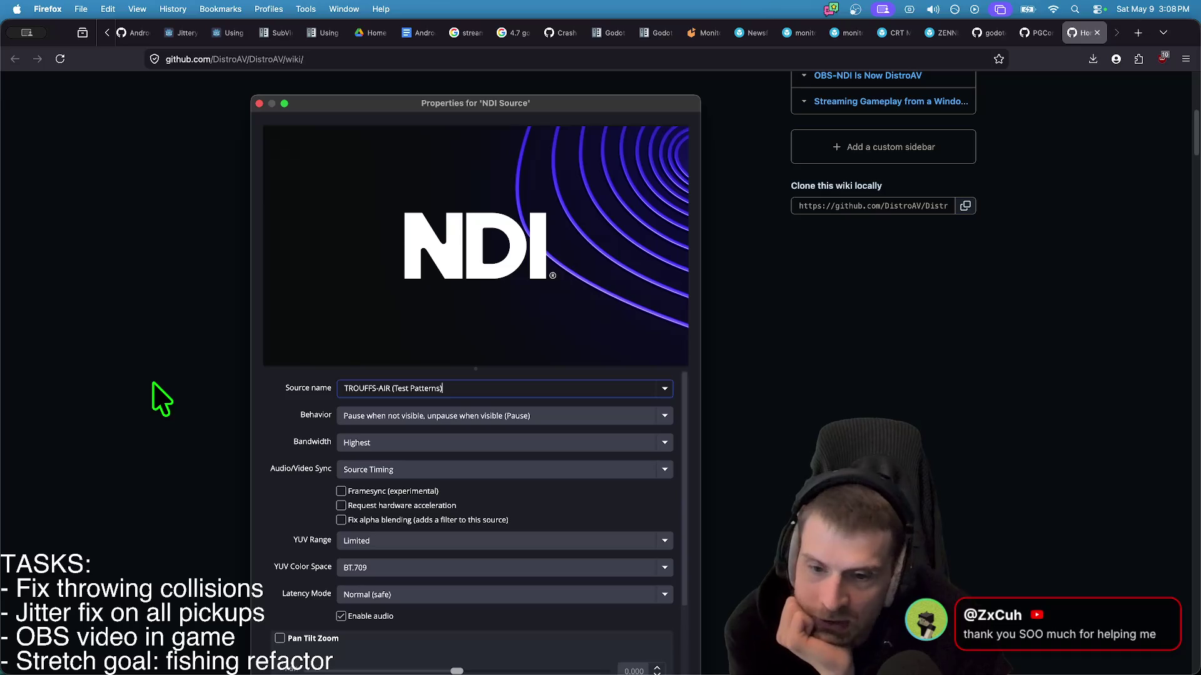
scroll(144, 391, down, 3)
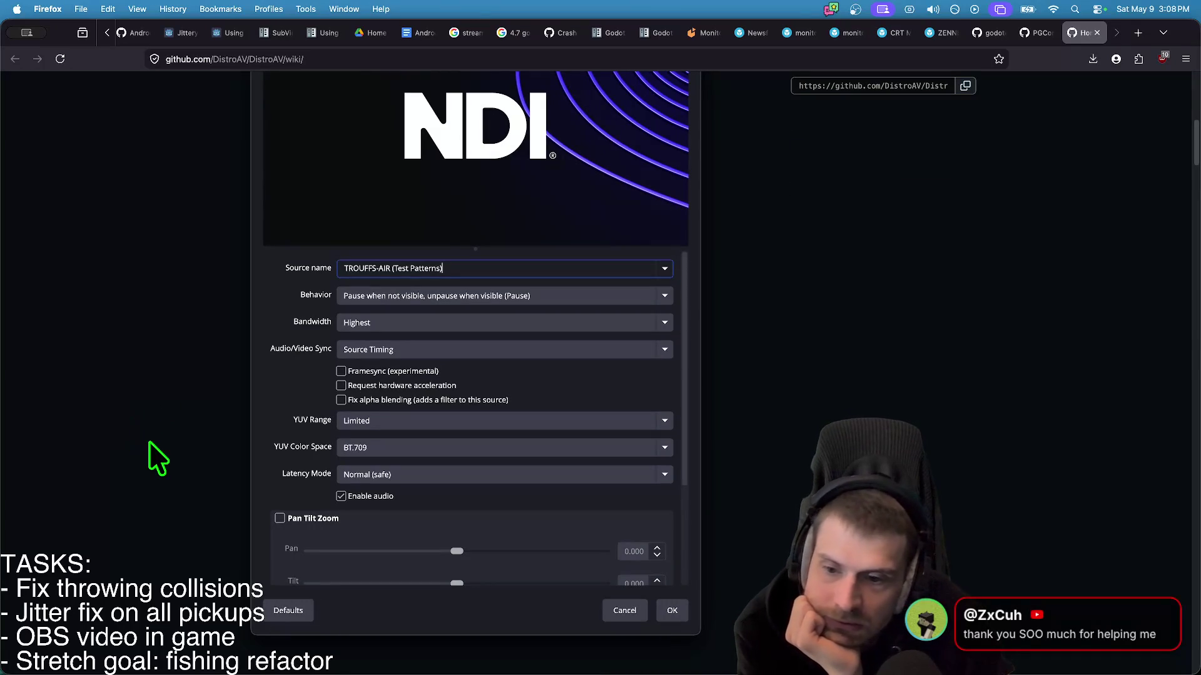
scroll(148, 443, down, 10)
scroll(156, 458, down, 15)
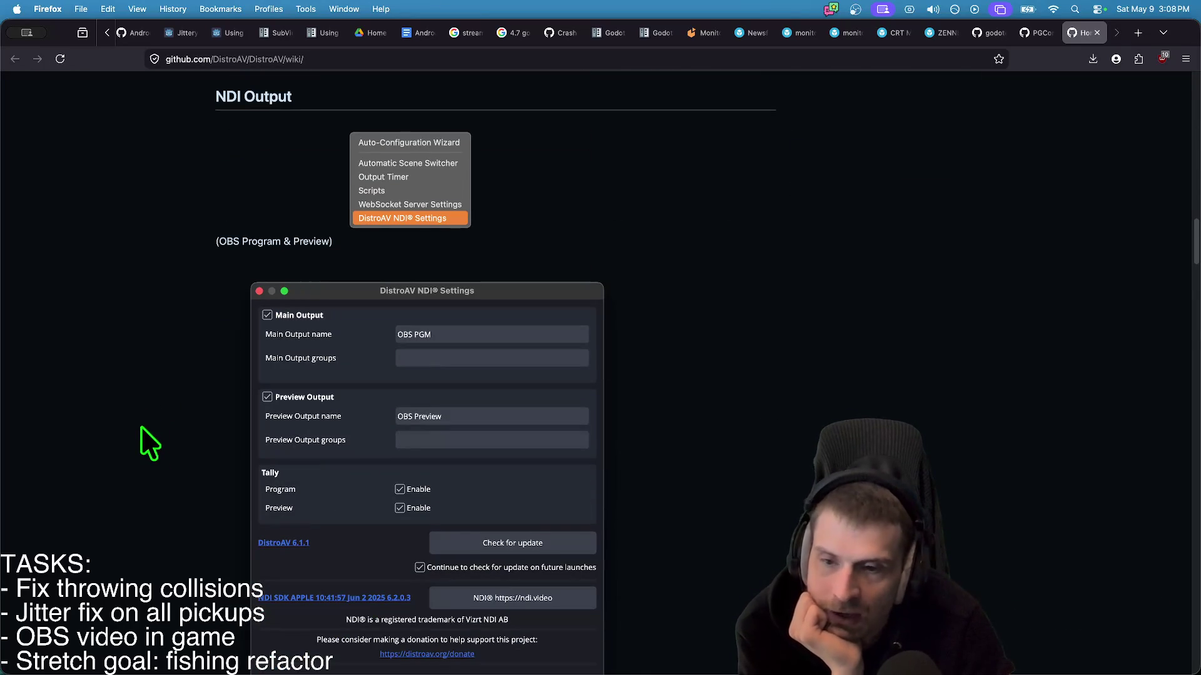
scroll(59, 375, down, 3)
scroll(65, 358, down, 5)
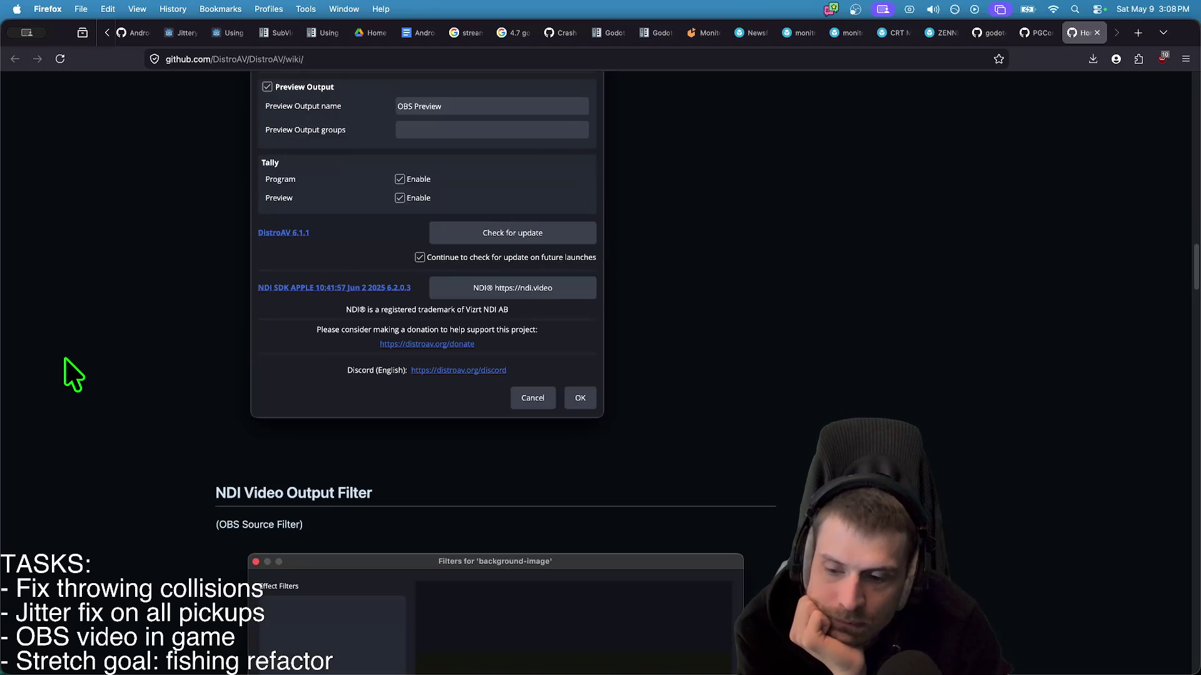
scroll(69, 354, down, 8)
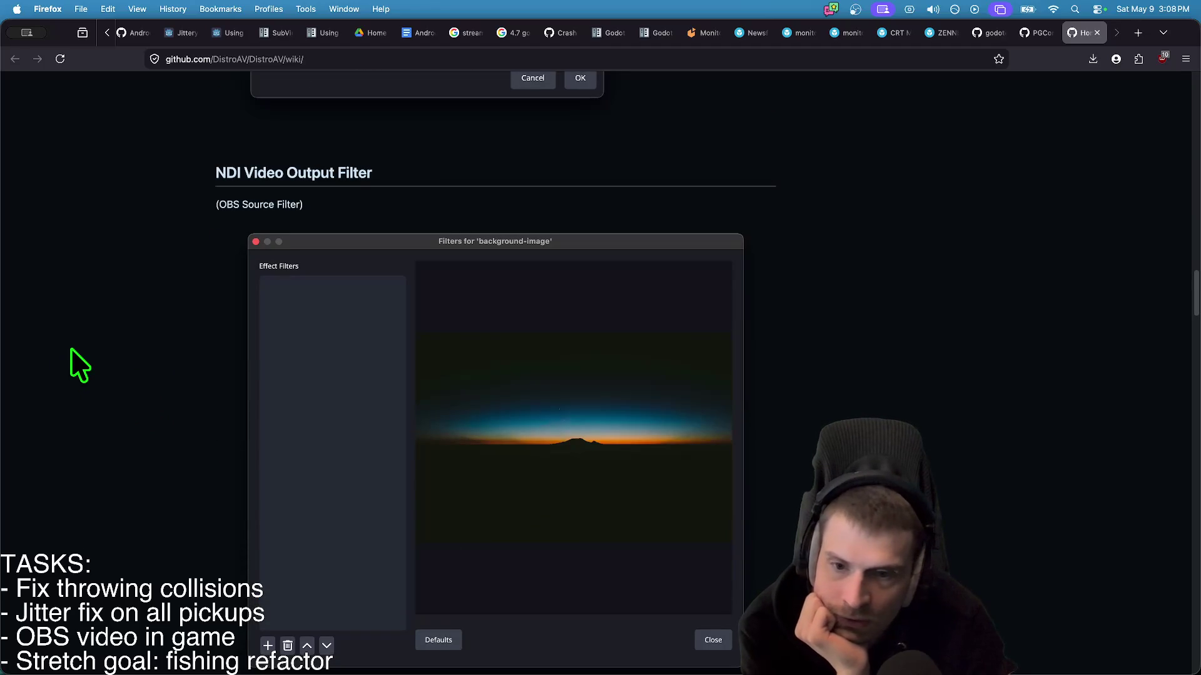
scroll(70, 344, down, 5)
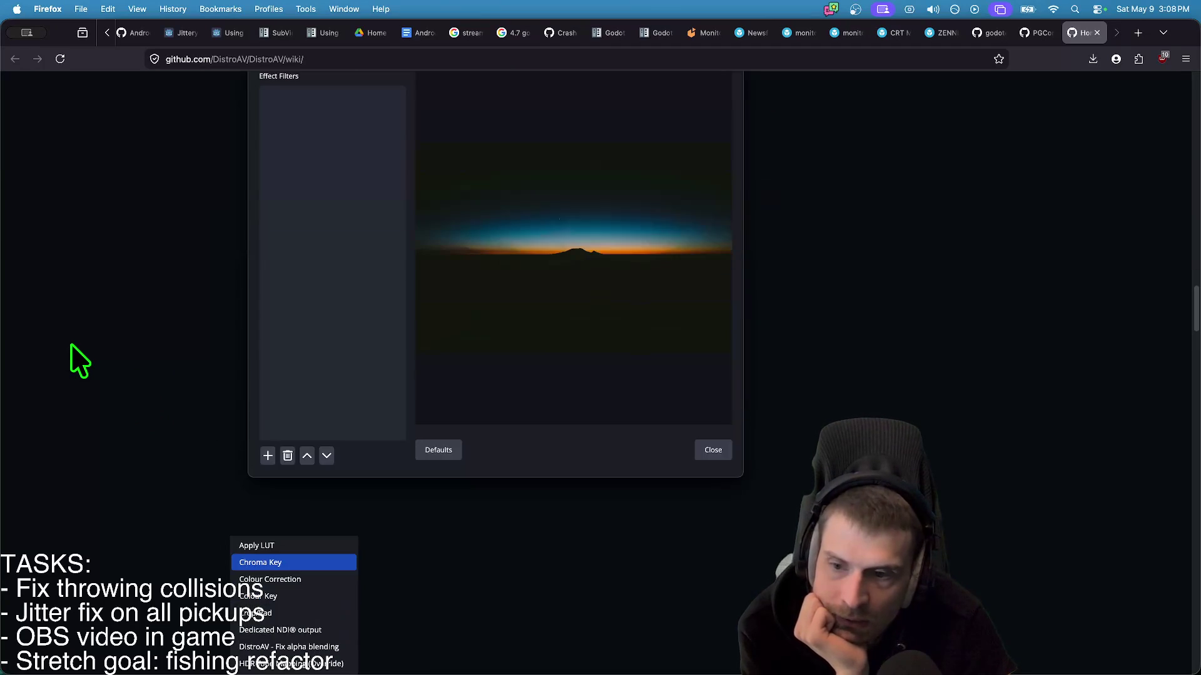
scroll(70, 343, down, 12)
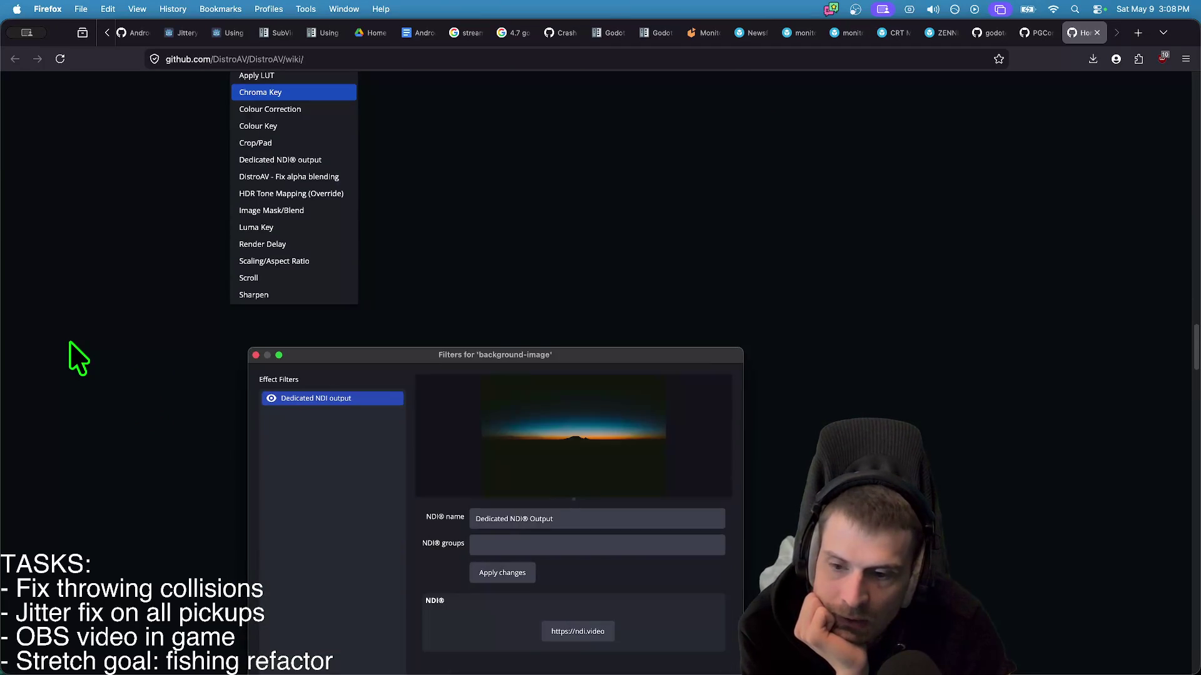
scroll(70, 342, down, 7)
scroll(69, 342, down, 12)
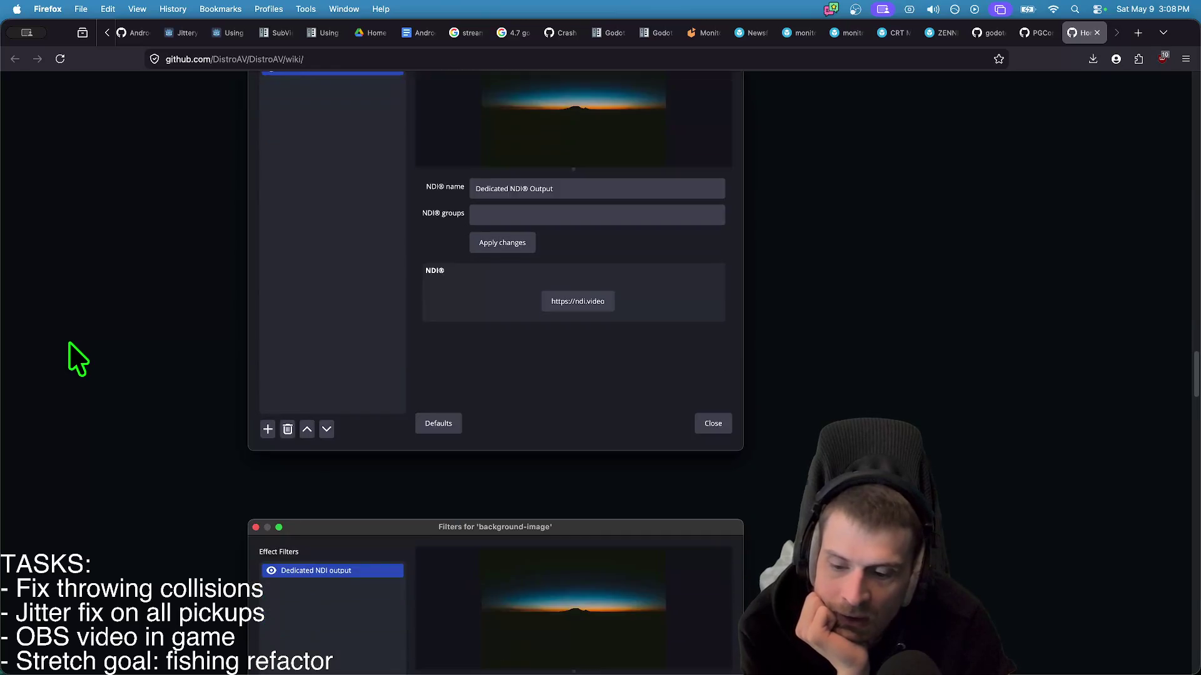
scroll(68, 339, down, 10)
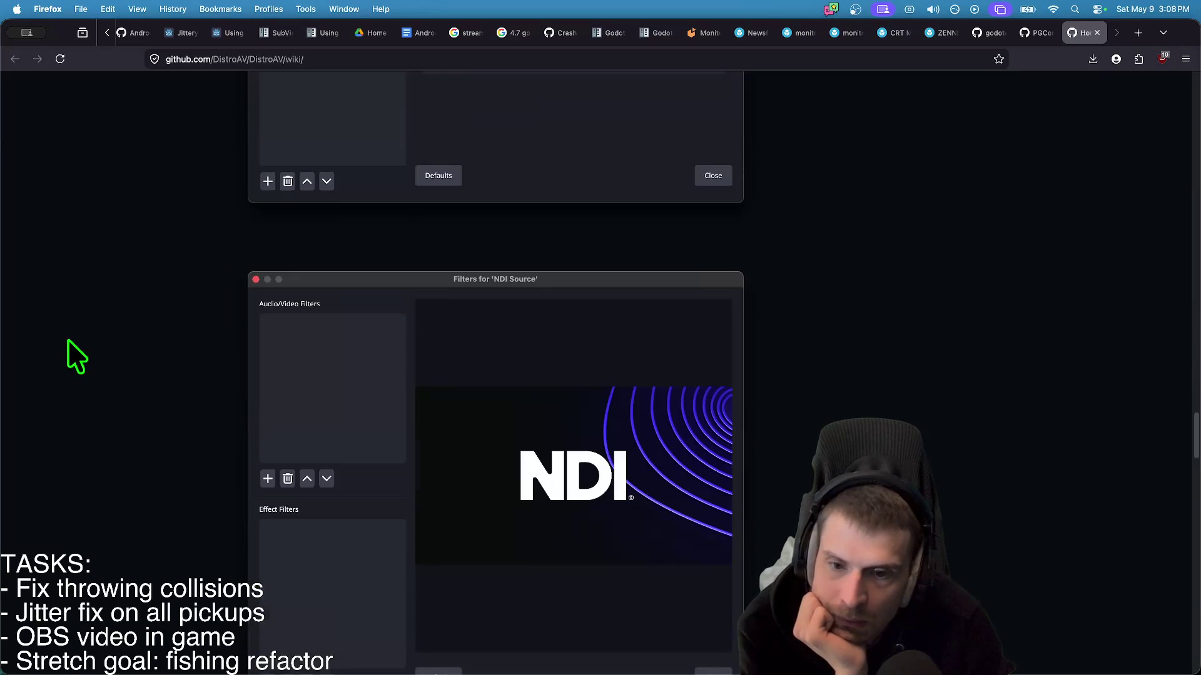
scroll(68, 339, down, 7)
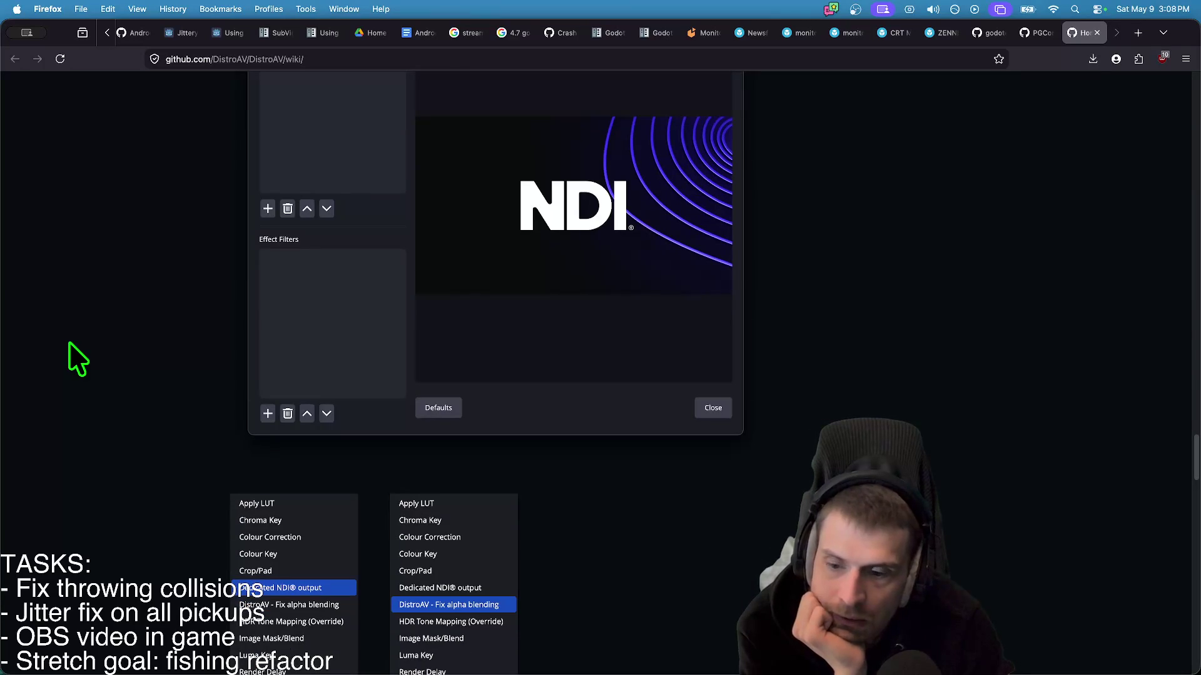
scroll(1070, 350, down, 4)
scroll(1069, 342, down, 20)
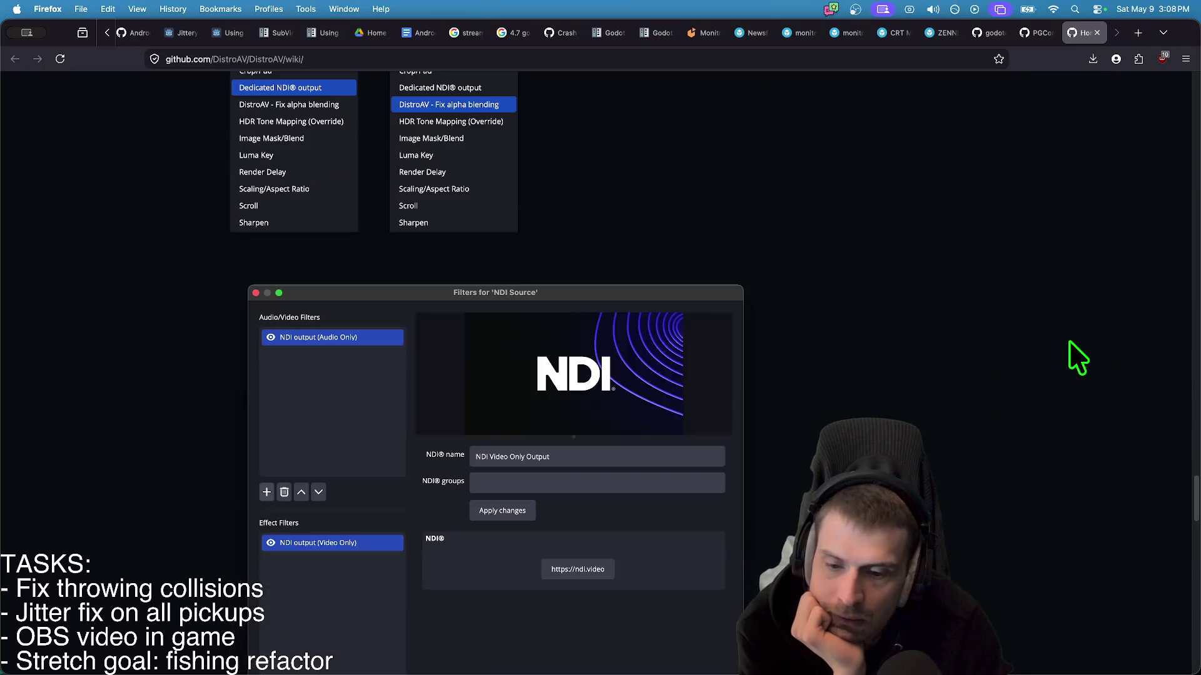
scroll(1070, 343, down, 7)
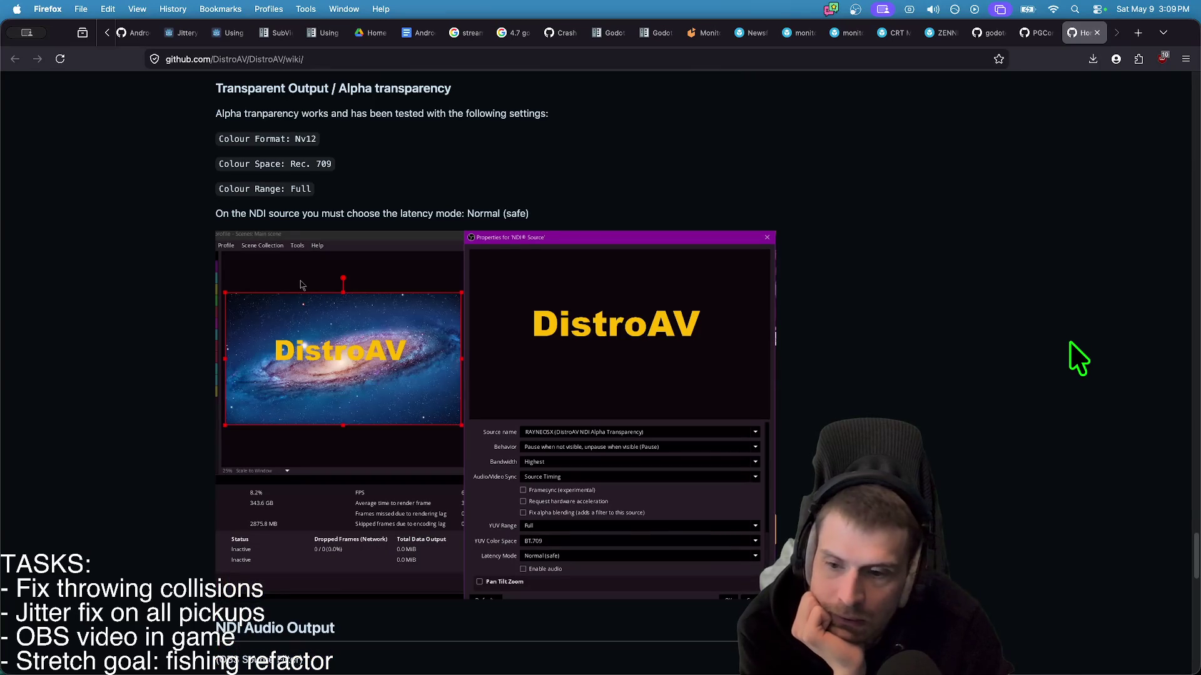
scroll(1070, 366, down, 5)
scroll(1063, 385, down, 9)
scroll(1048, 438, down, 6)
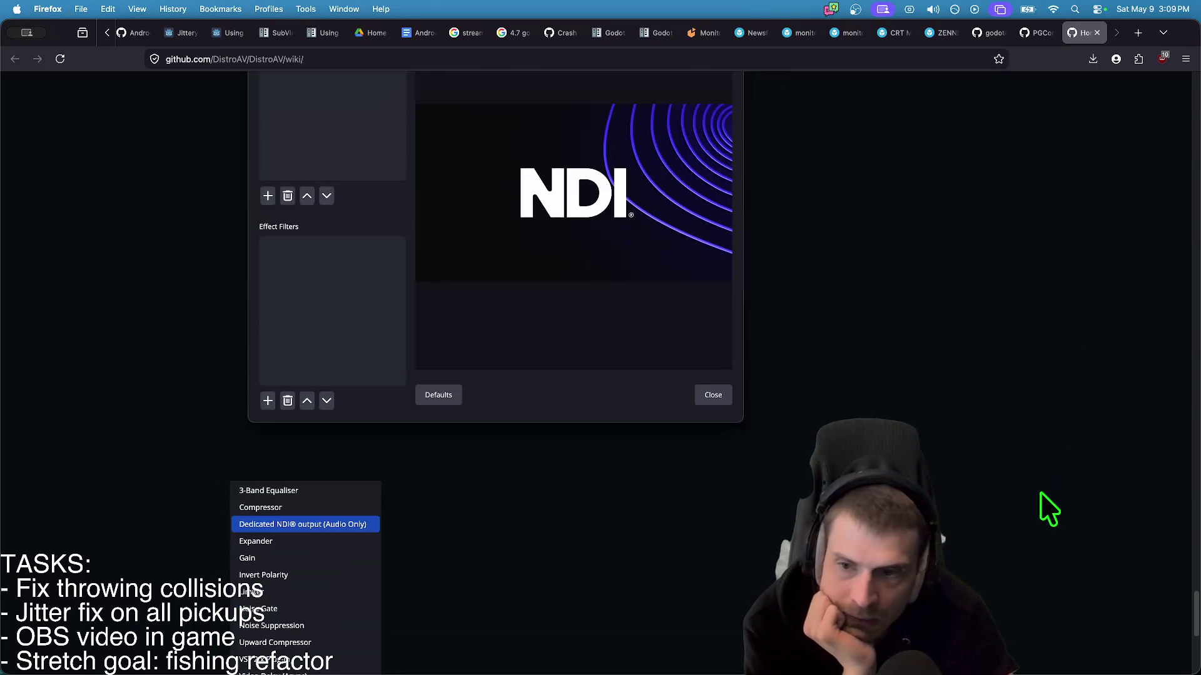
scroll(1032, 502, down, 9)
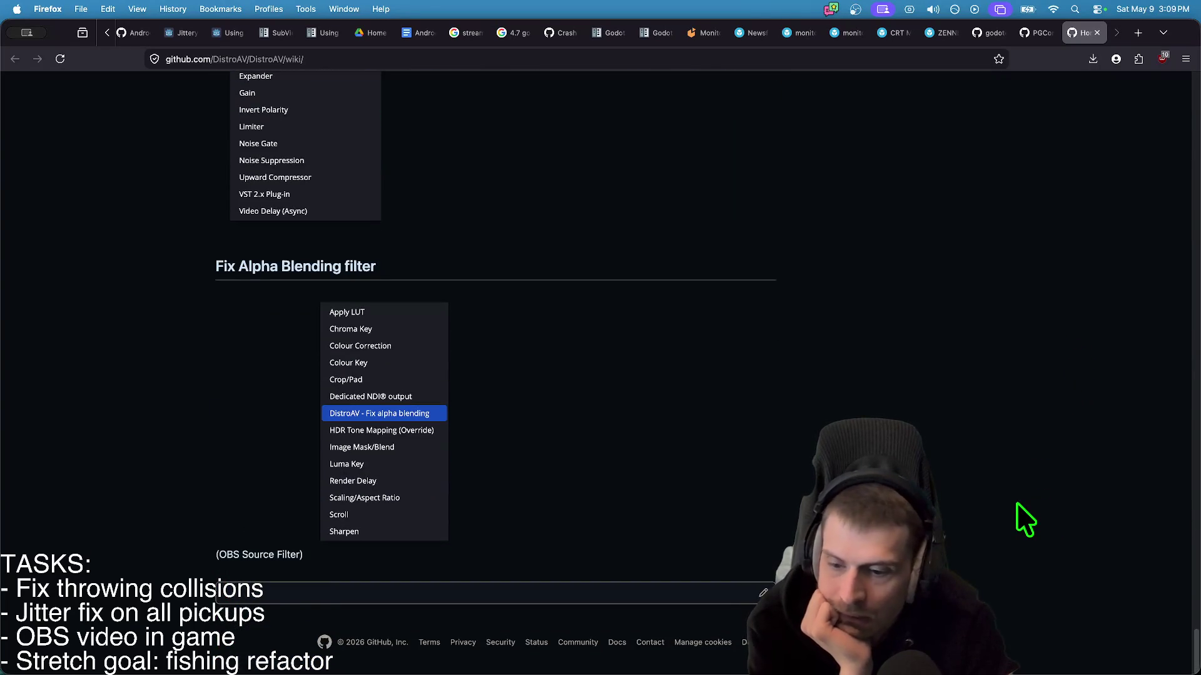
scroll(1019, 520, up, 15)
scroll(1010, 501, down, 20)
scroll(994, 463, up, 20)
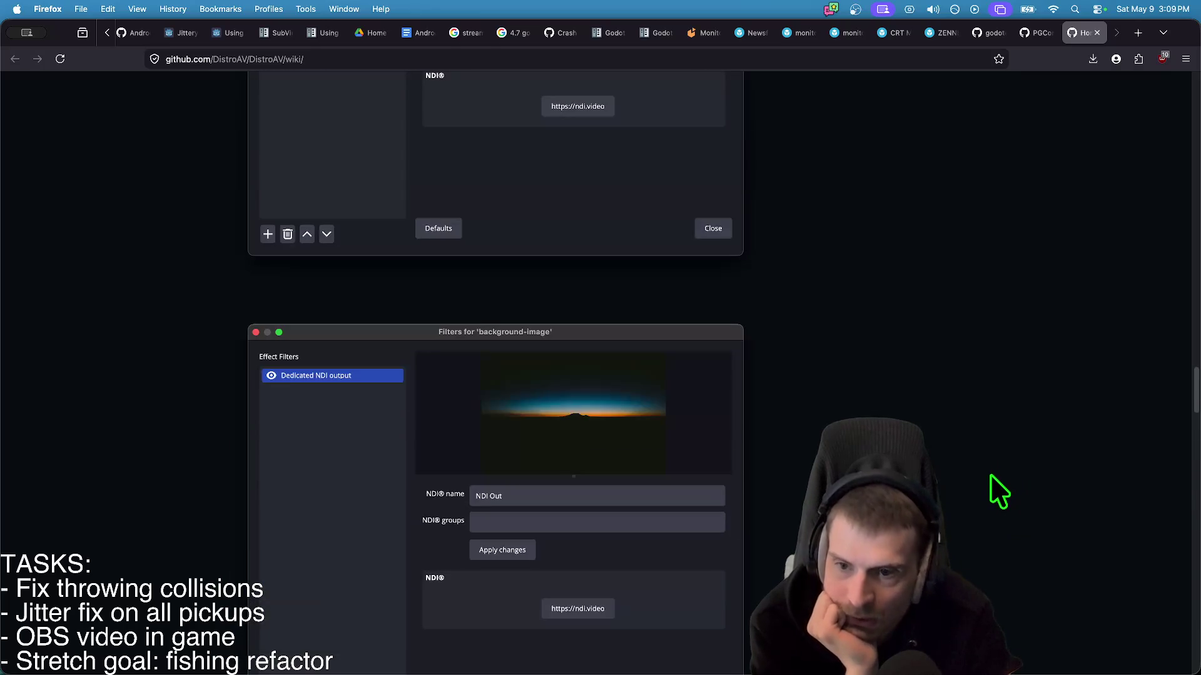
scroll(989, 477, down, 5)
scroll(989, 482, up, 15)
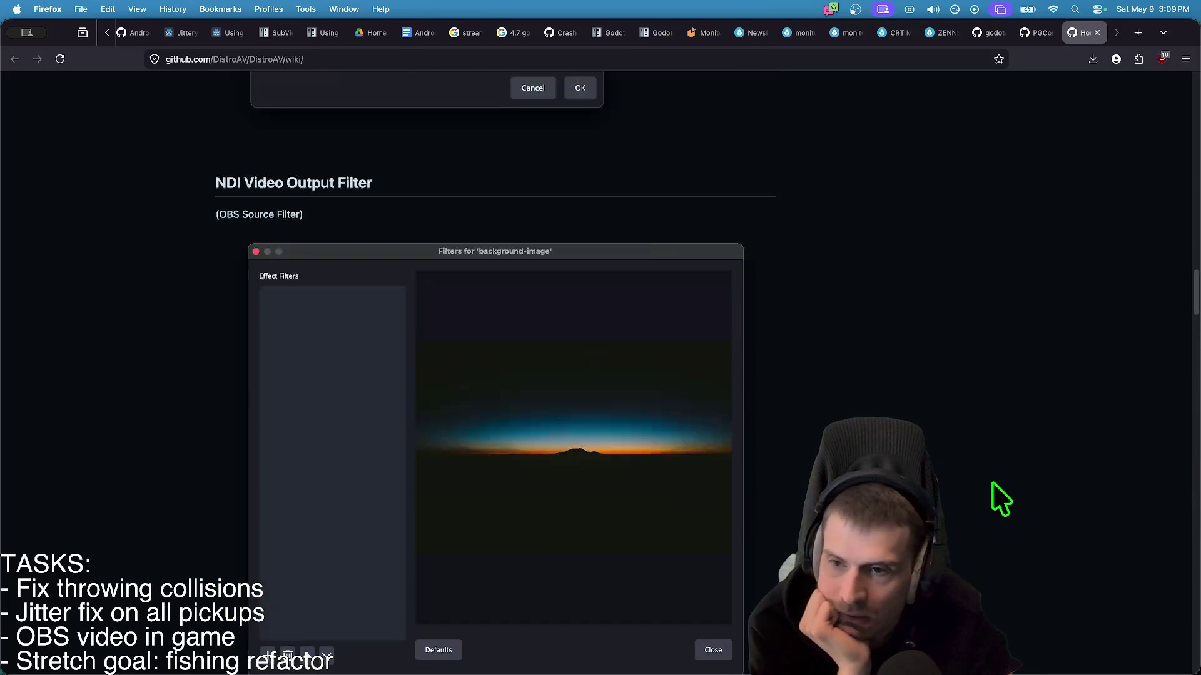
scroll(987, 480, up, 15)
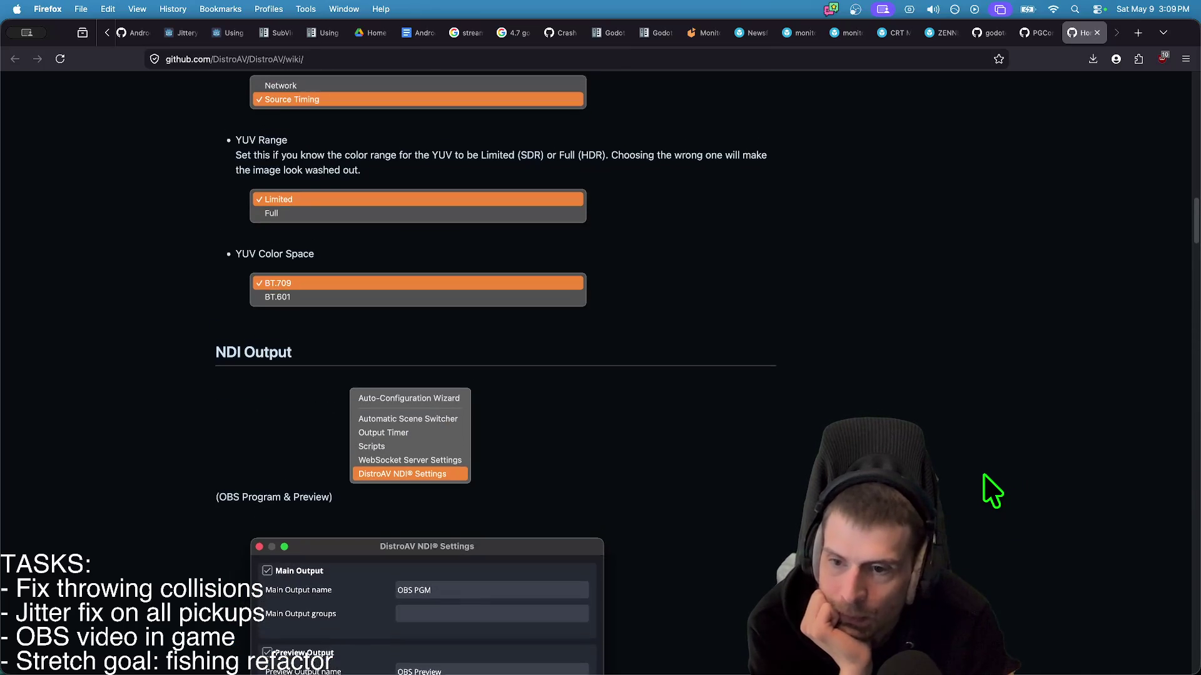
scroll(988, 475, up, 15)
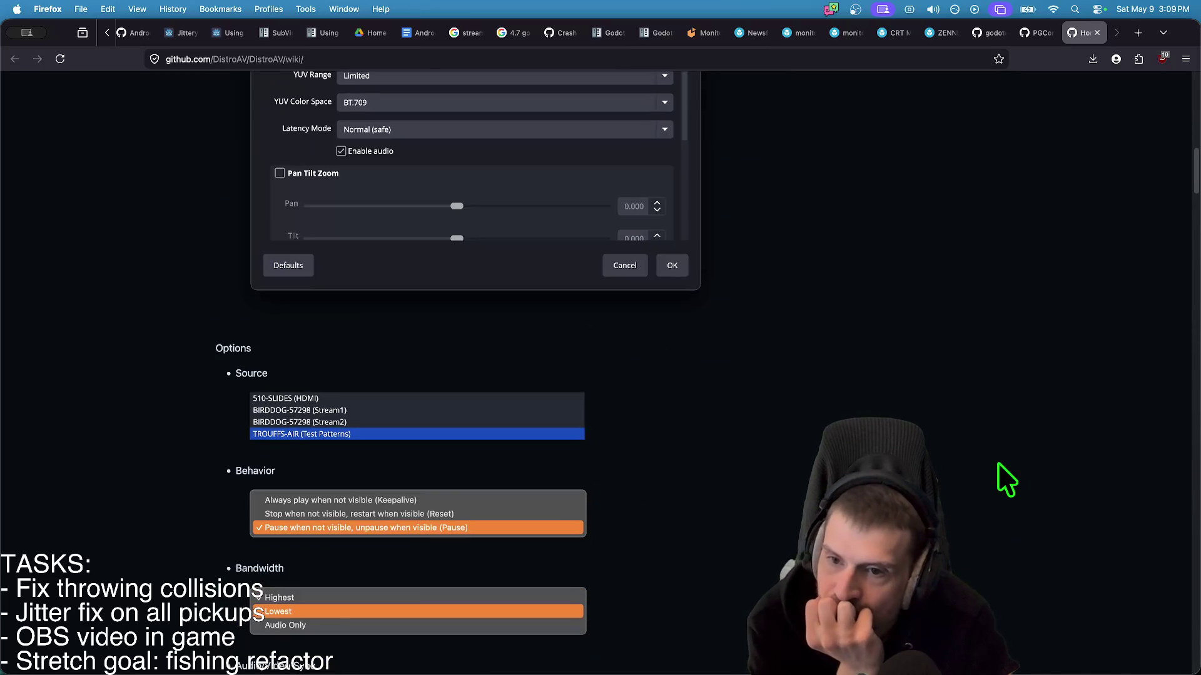
scroll(988, 475, up, 5)
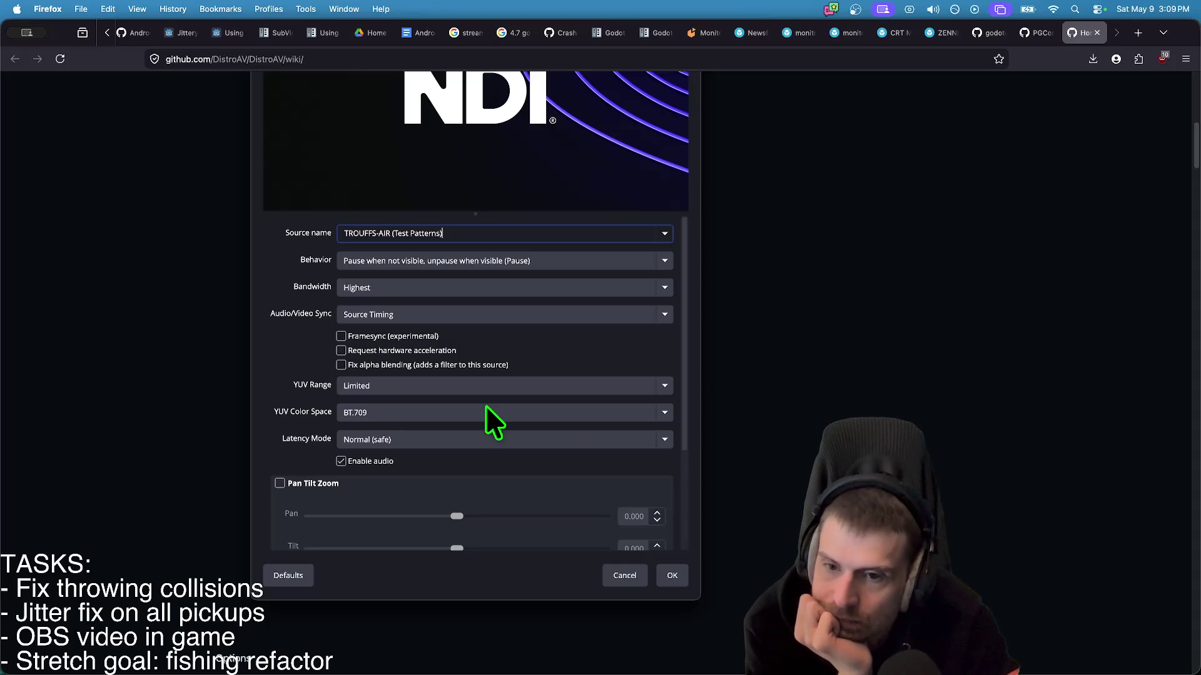
scroll(508, 405, down, 15)
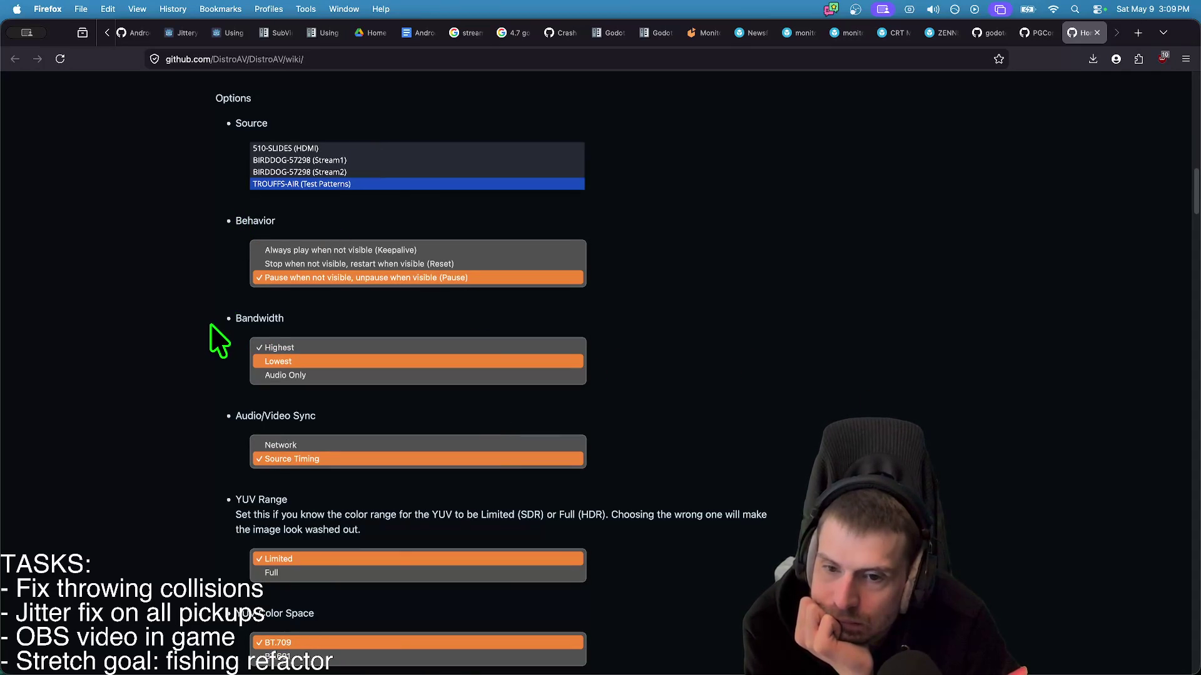
- Mark the Bandwidth option heading and read the settings below it
double_click(269, 318)
scroll(794, 363, down, 3)
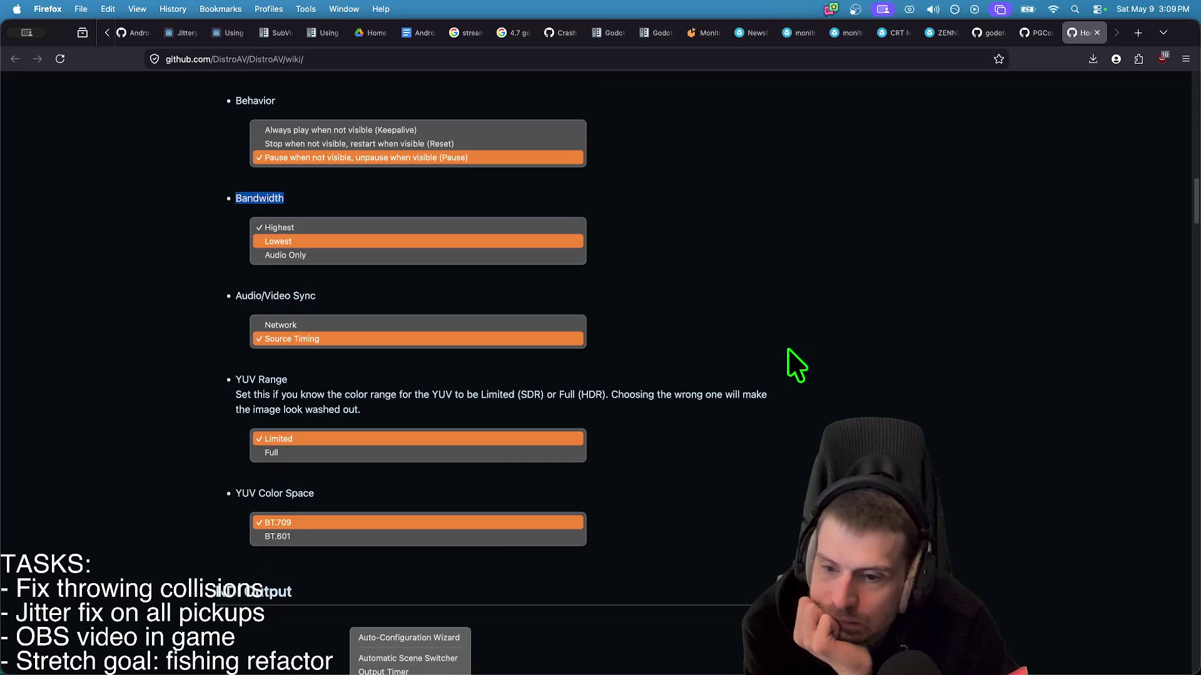
scroll(787, 348, down, 5)
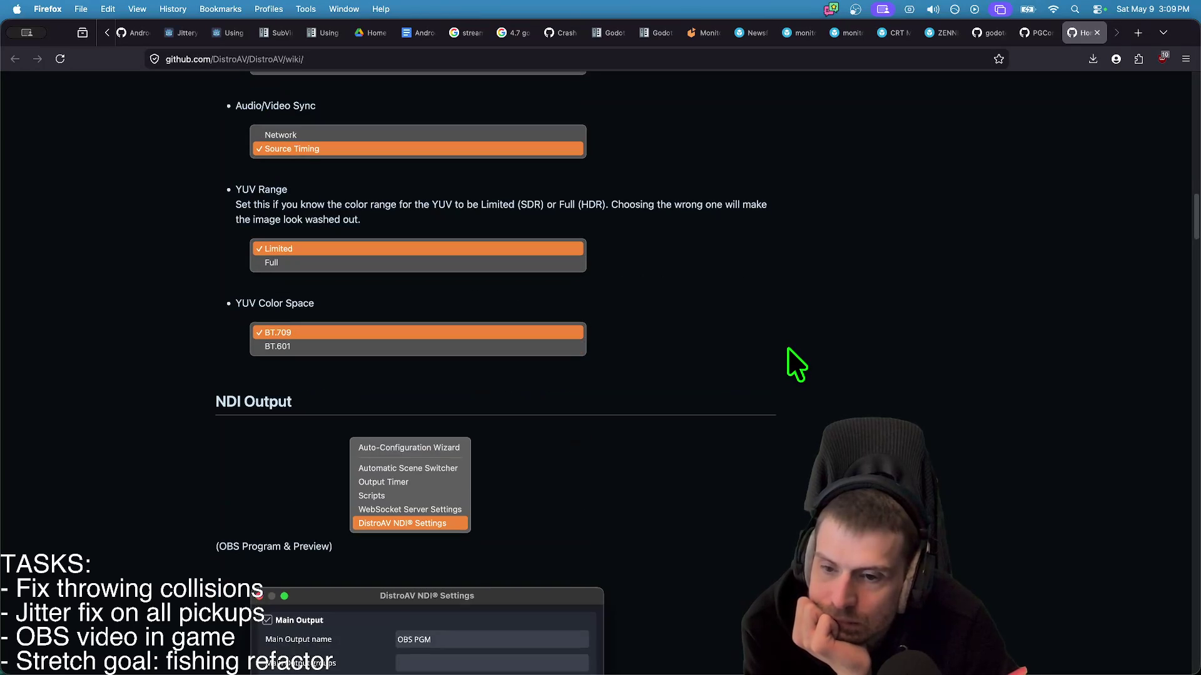
scroll(744, 360, down, 4)
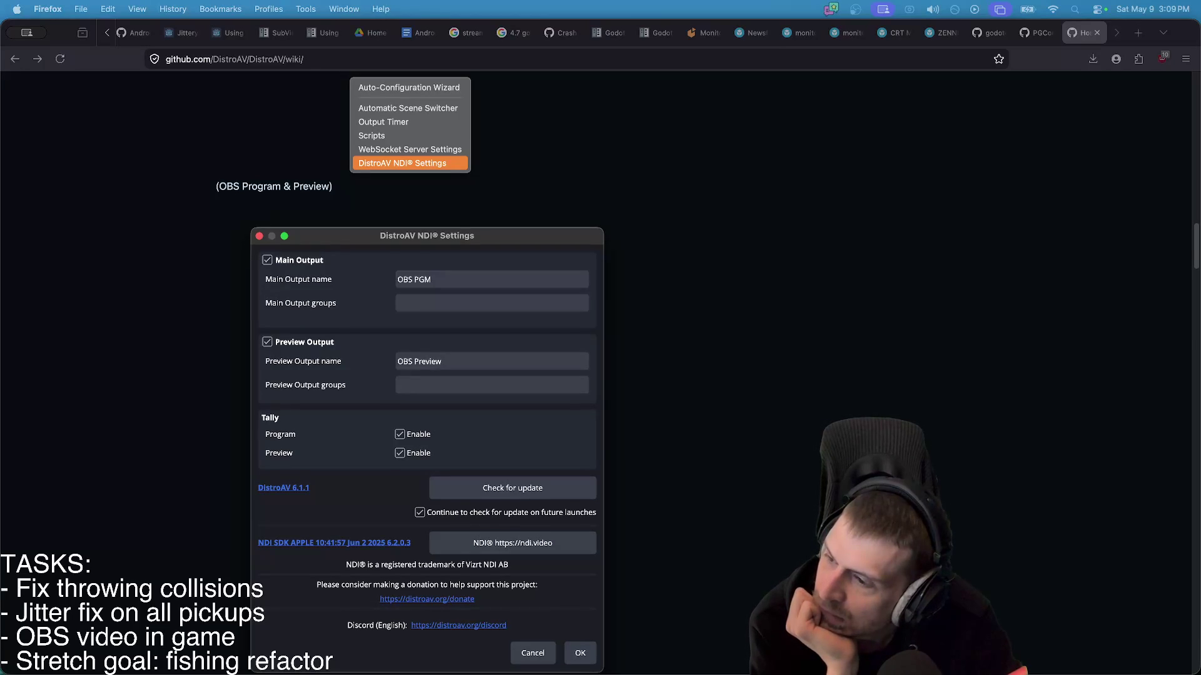
scroll(815, 364, down, 10)
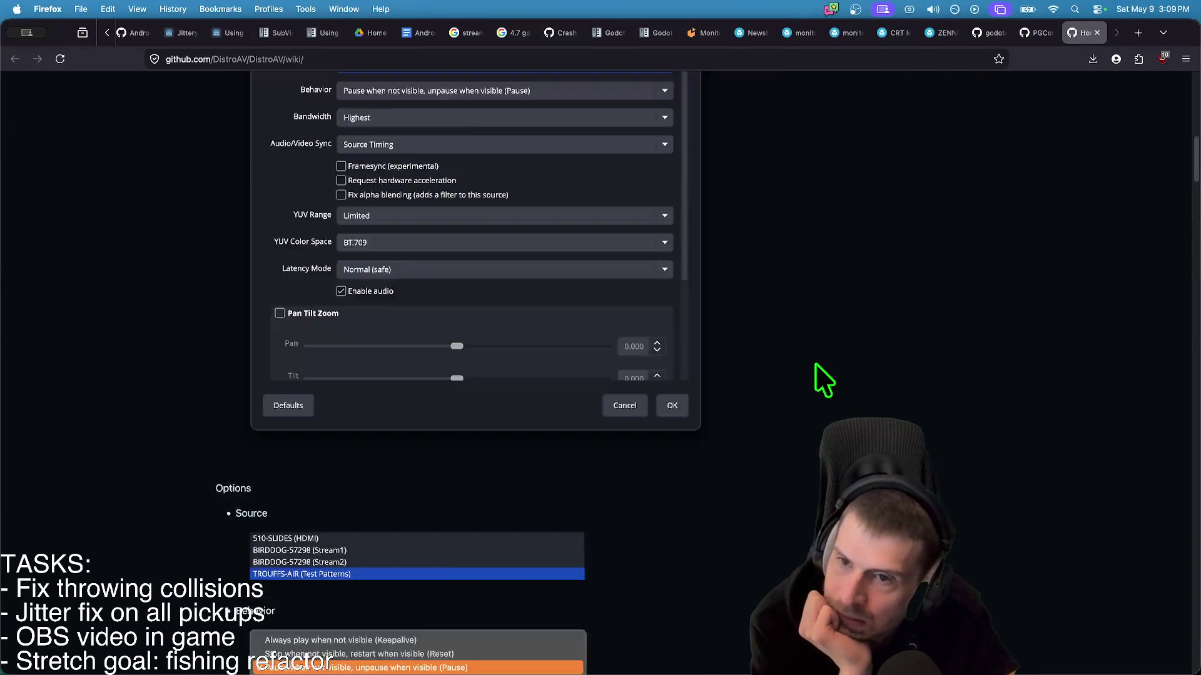
scroll(814, 361, up, 15)
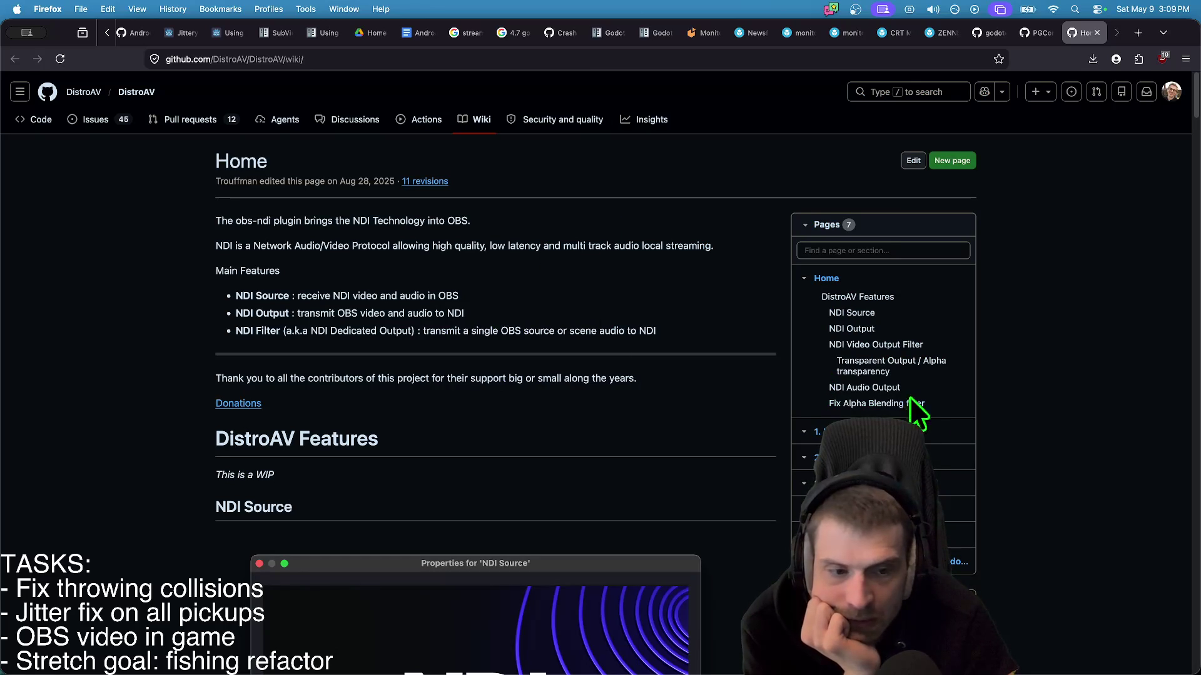
- Visit the 3. Development wiki page, go back, then open 4. Extras
click(968, 483)
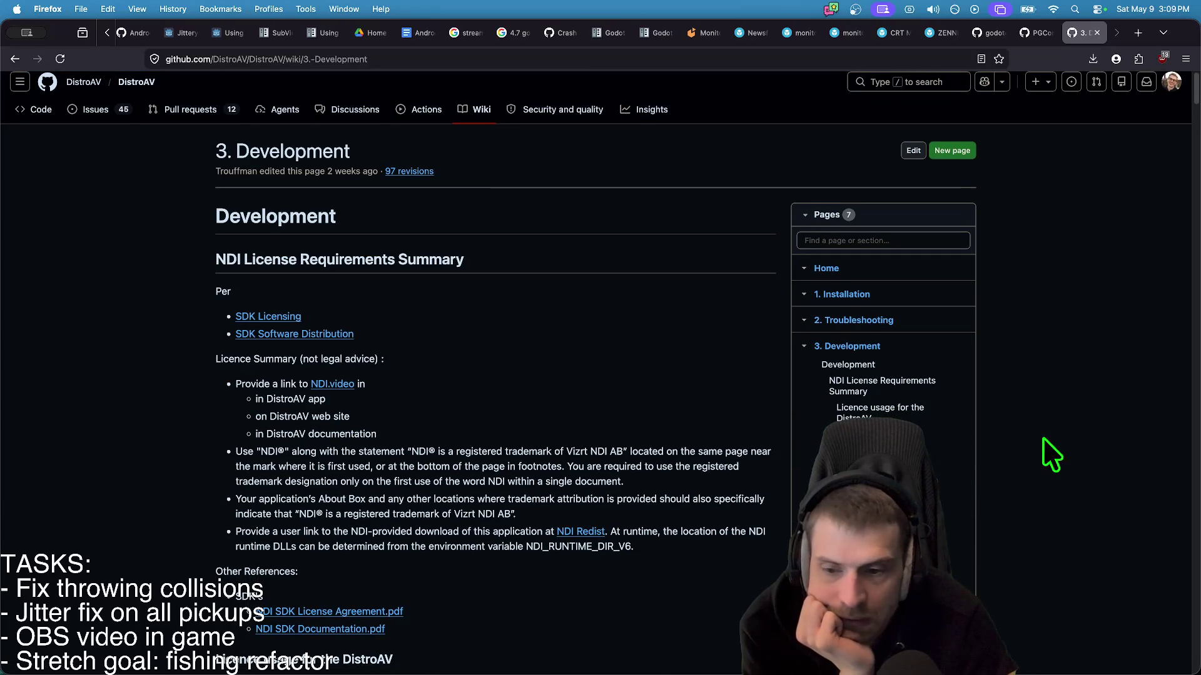
key(super+Left)
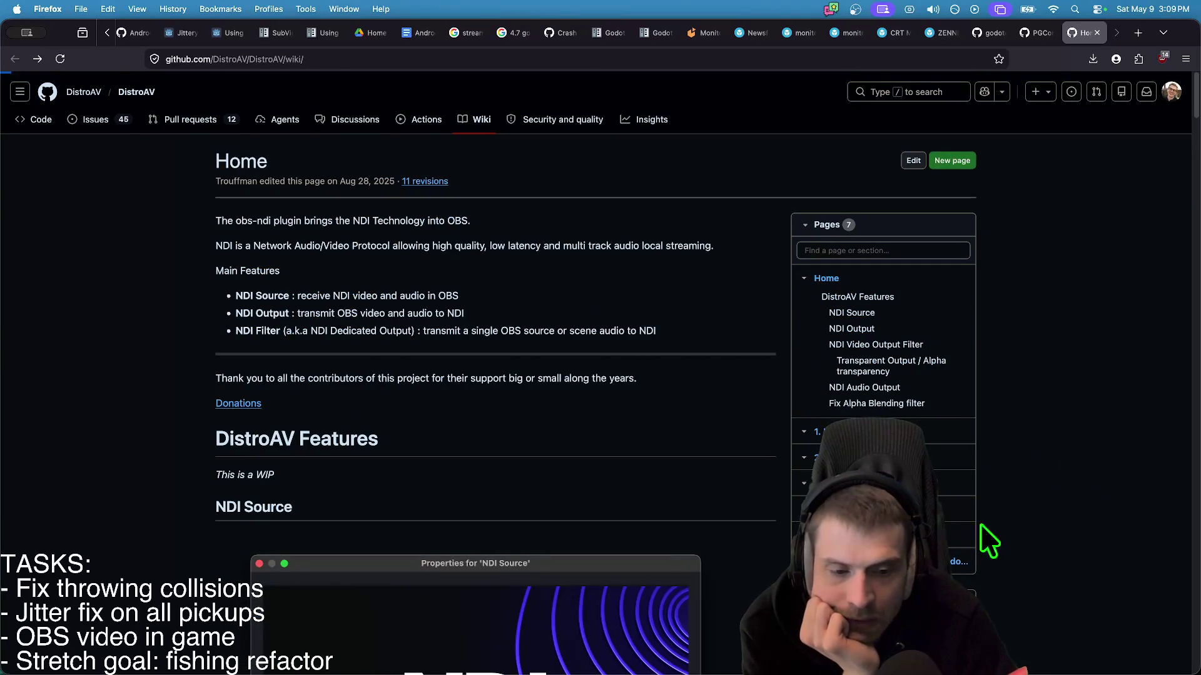
click(946, 524)
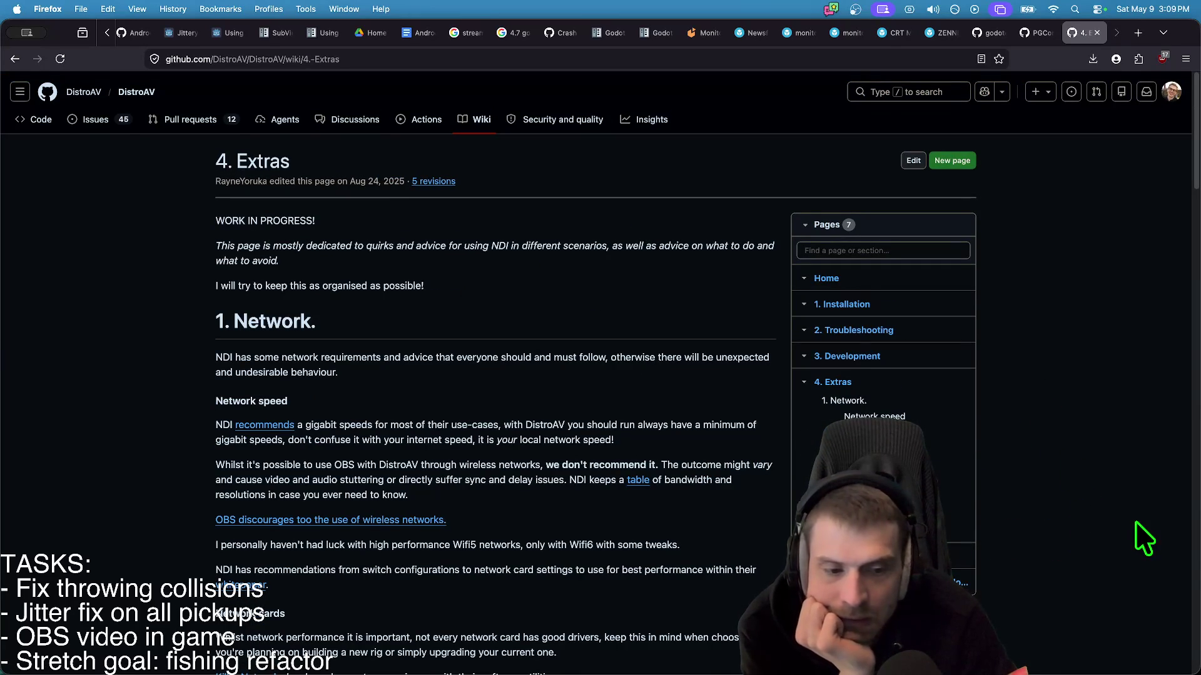
- Jump to the Outputs section of the Extras page and read the desktop audio advice
click(963, 537)
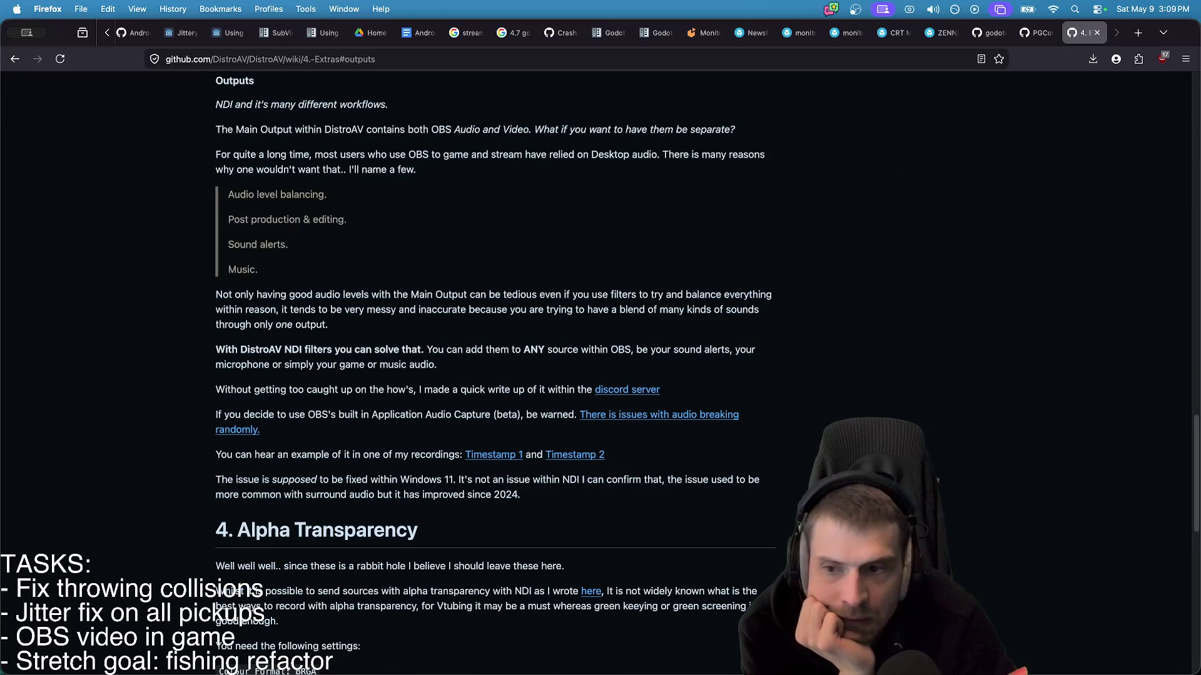
scroll(492, 375, up, 1)
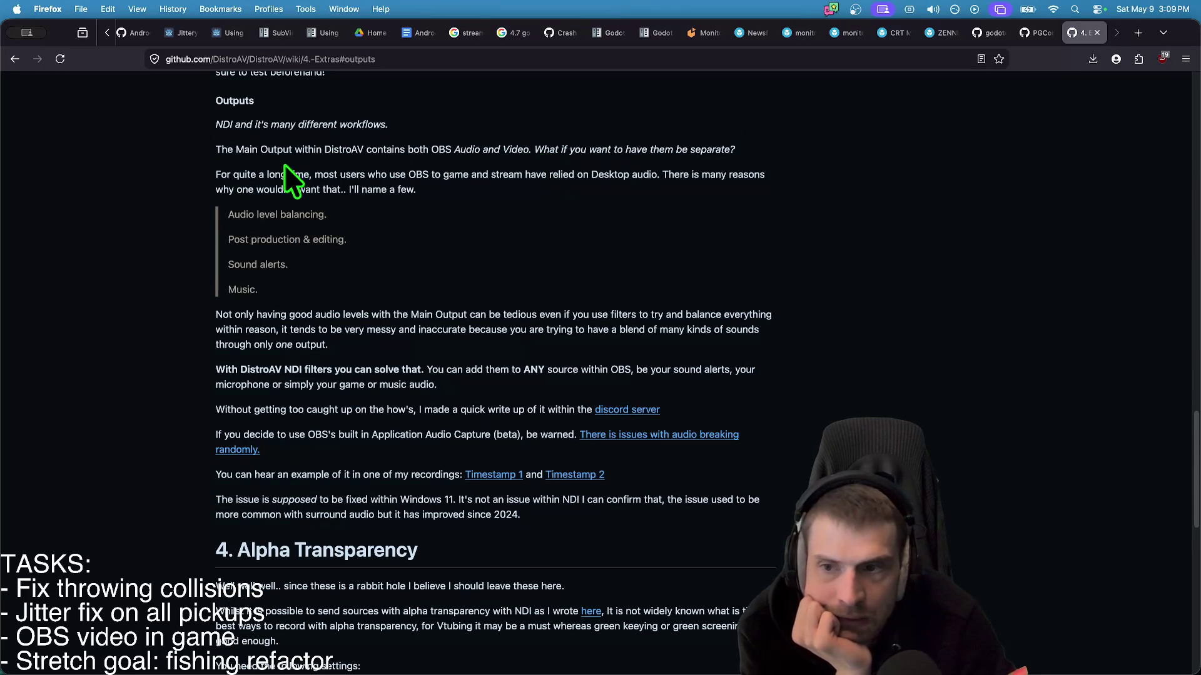
drag(205, 177, 620, 185)
click(974, 225)
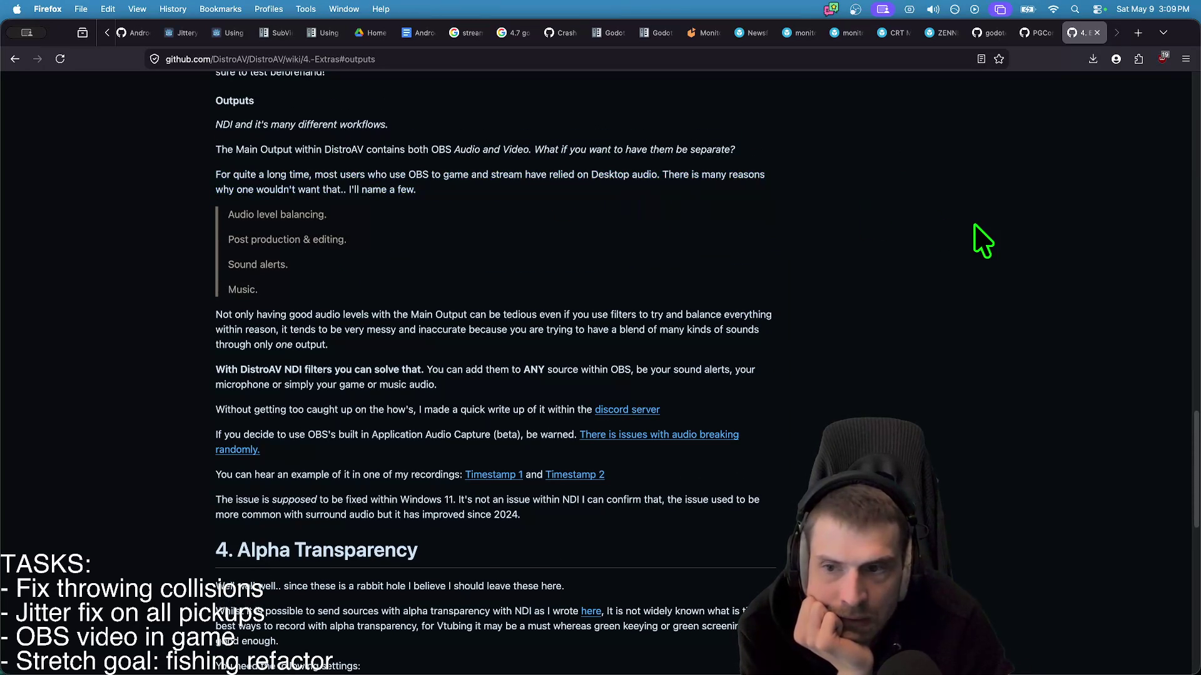
scroll(920, 249, down, 3)
drag(232, 247, 433, 271)
click(433, 271)
- Read down through the Alpha Transparency advice, then scroll back up the page
scroll(979, 271, down, 1)
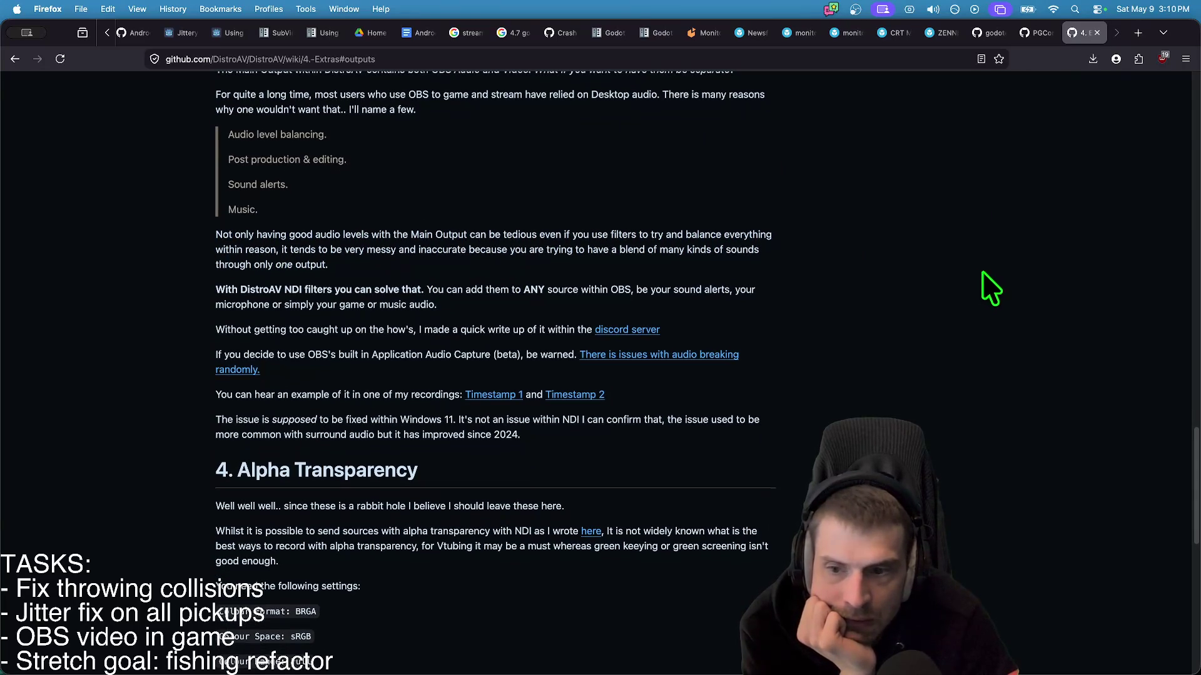
scroll(926, 313, down, 2)
scroll(432, 322, down, 4)
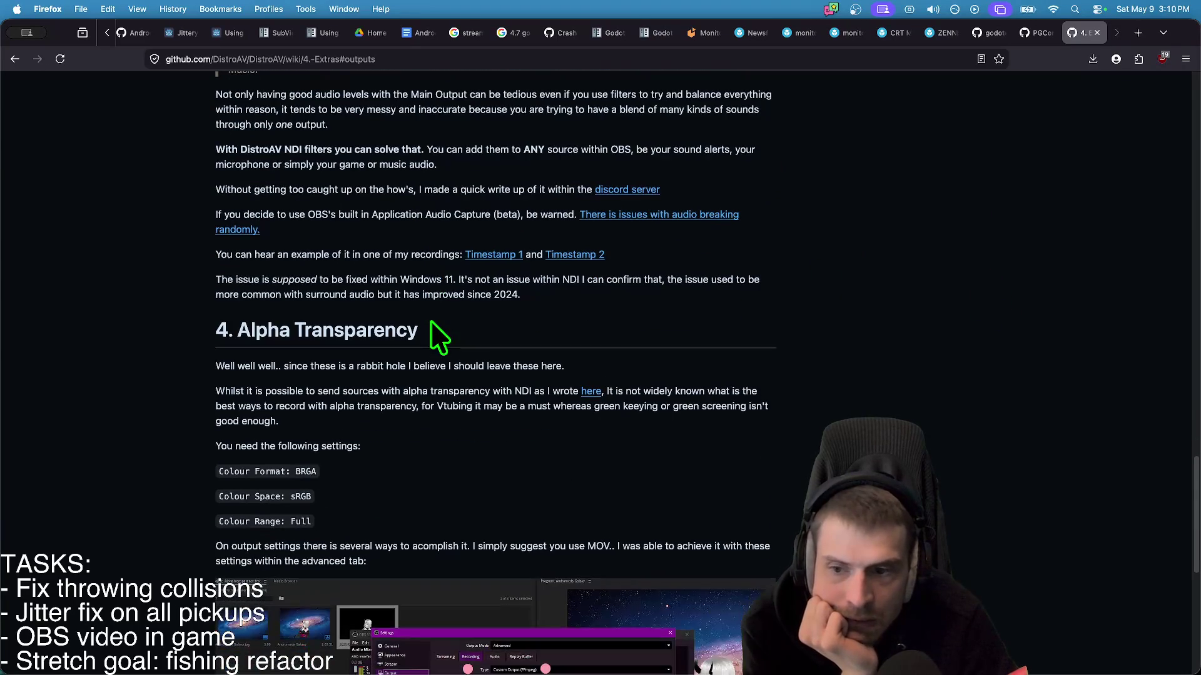
scroll(53, 339, down, 10)
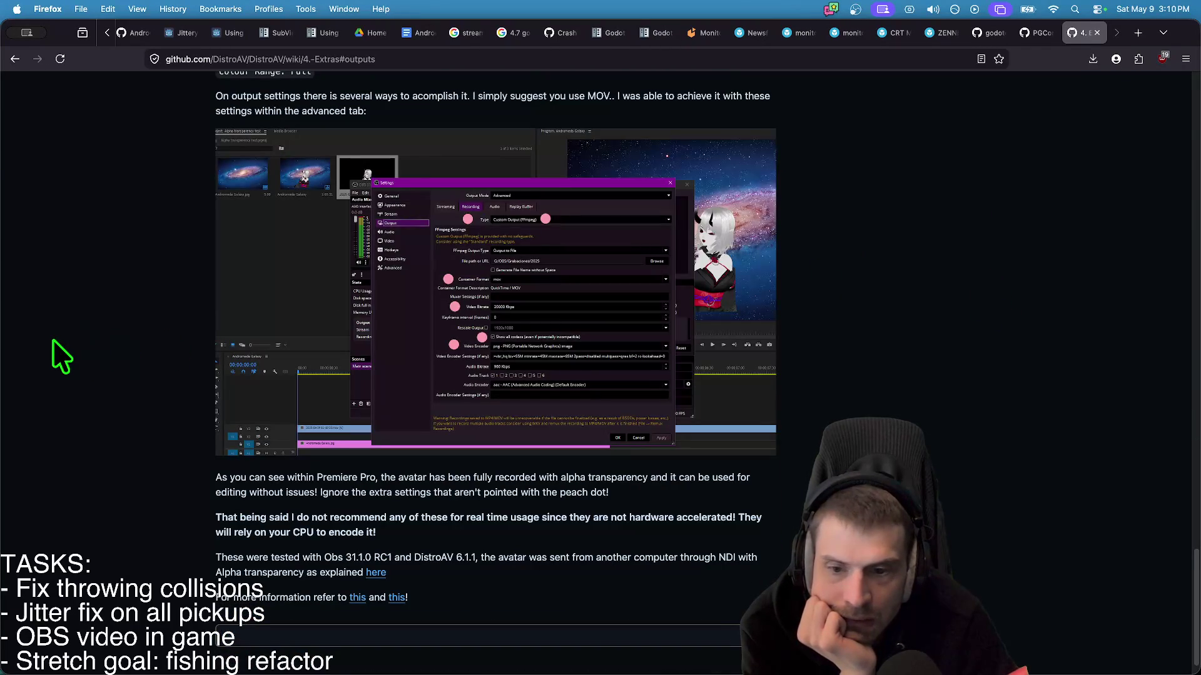
scroll(54, 340, down, 2)
scroll(1006, 369, up, 2)
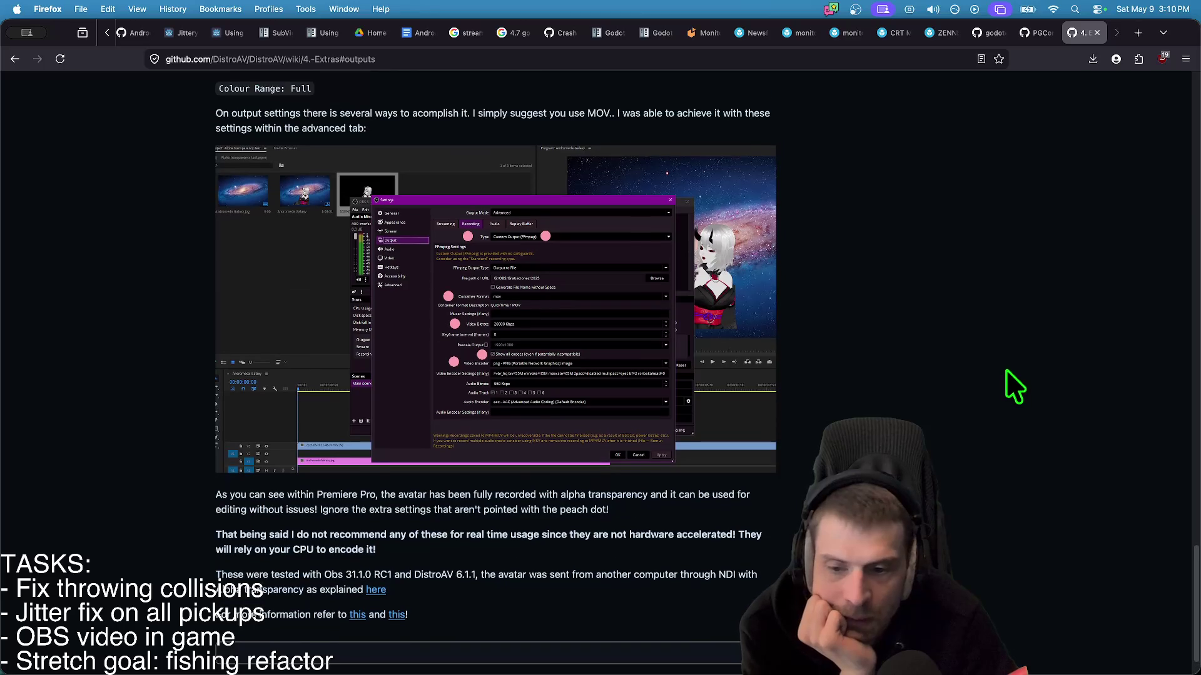
scroll(1026, 419, up, 10)
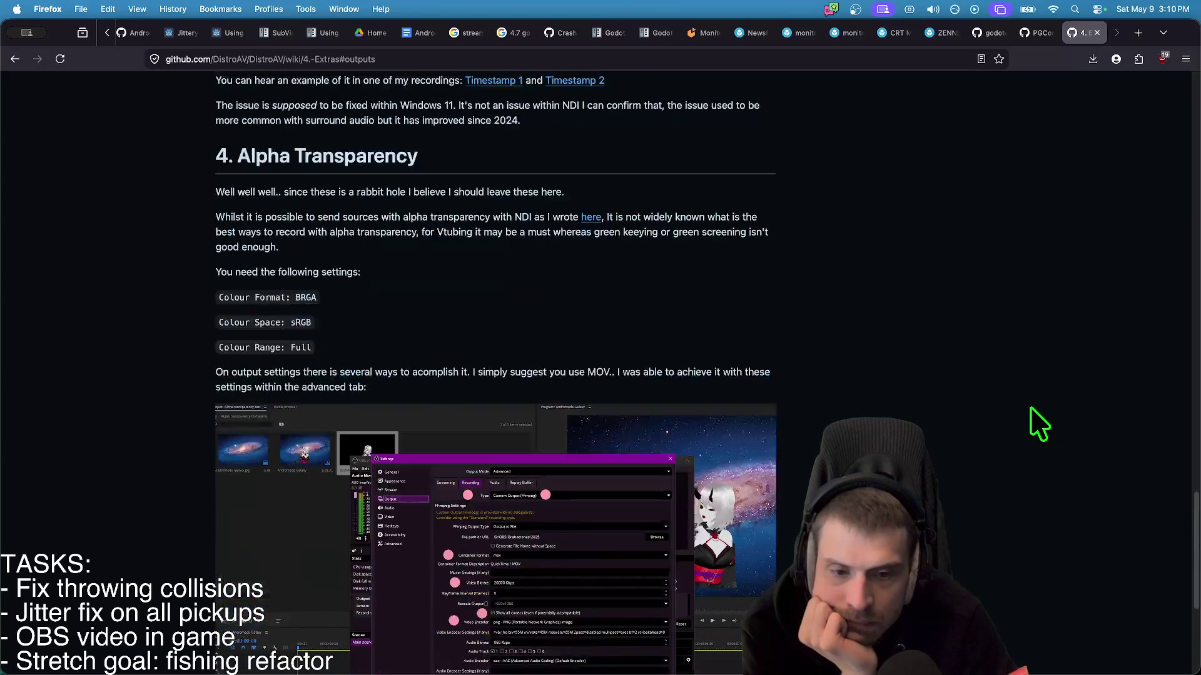
scroll(1030, 408, up, 14)
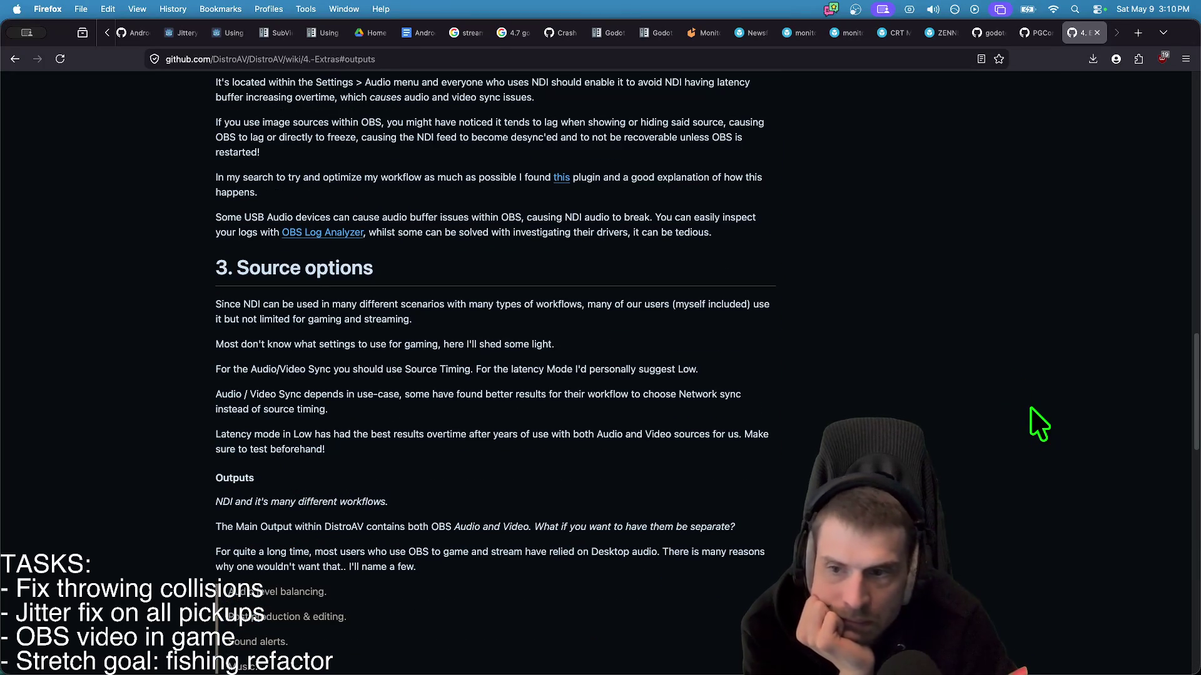
scroll(1030, 406, up, 6)
scroll(1030, 406, up, 9)
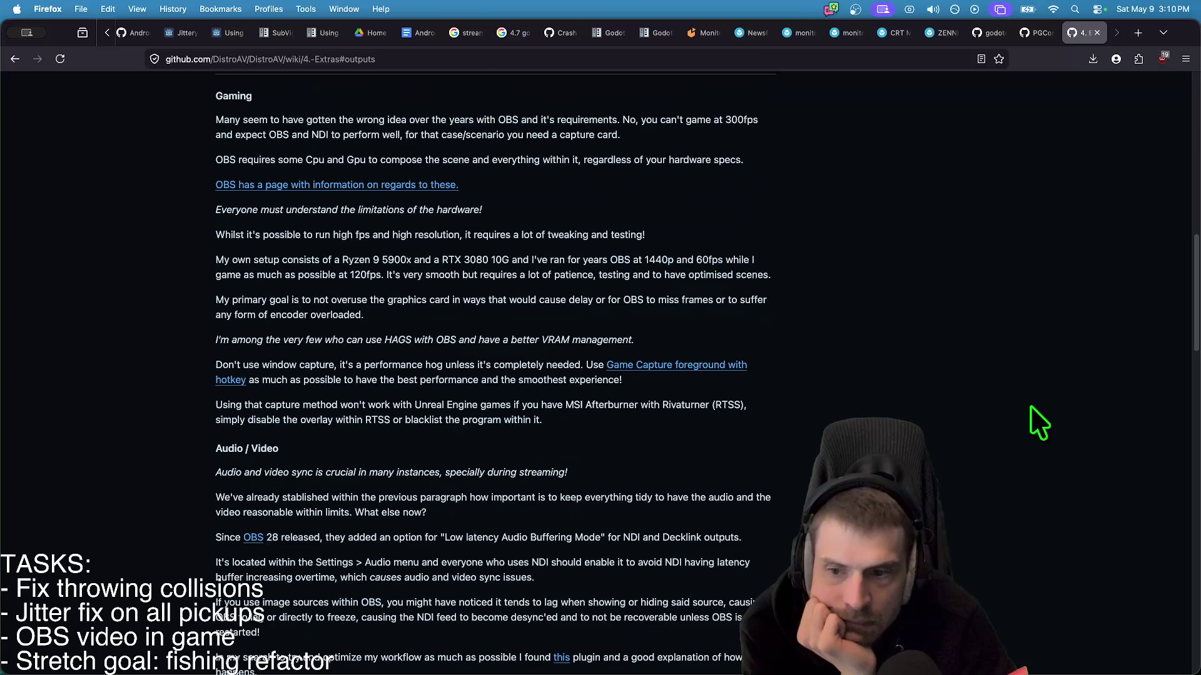
scroll(1030, 404, up, 7)
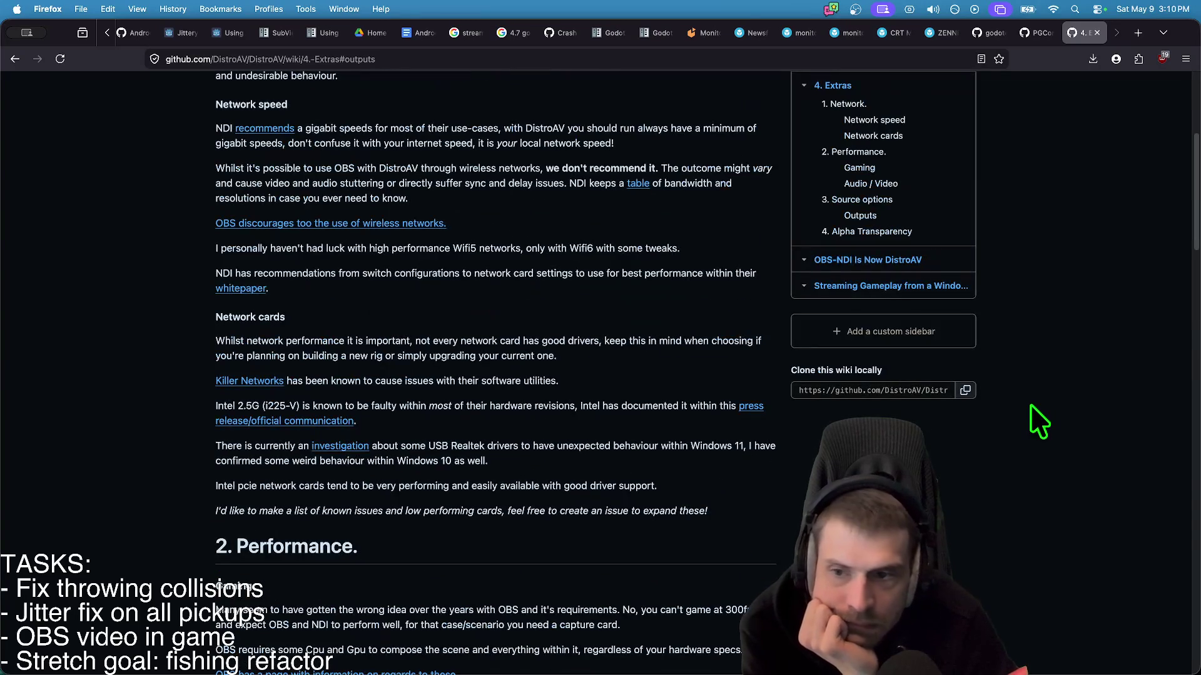
scroll(1113, 406, up, 3)
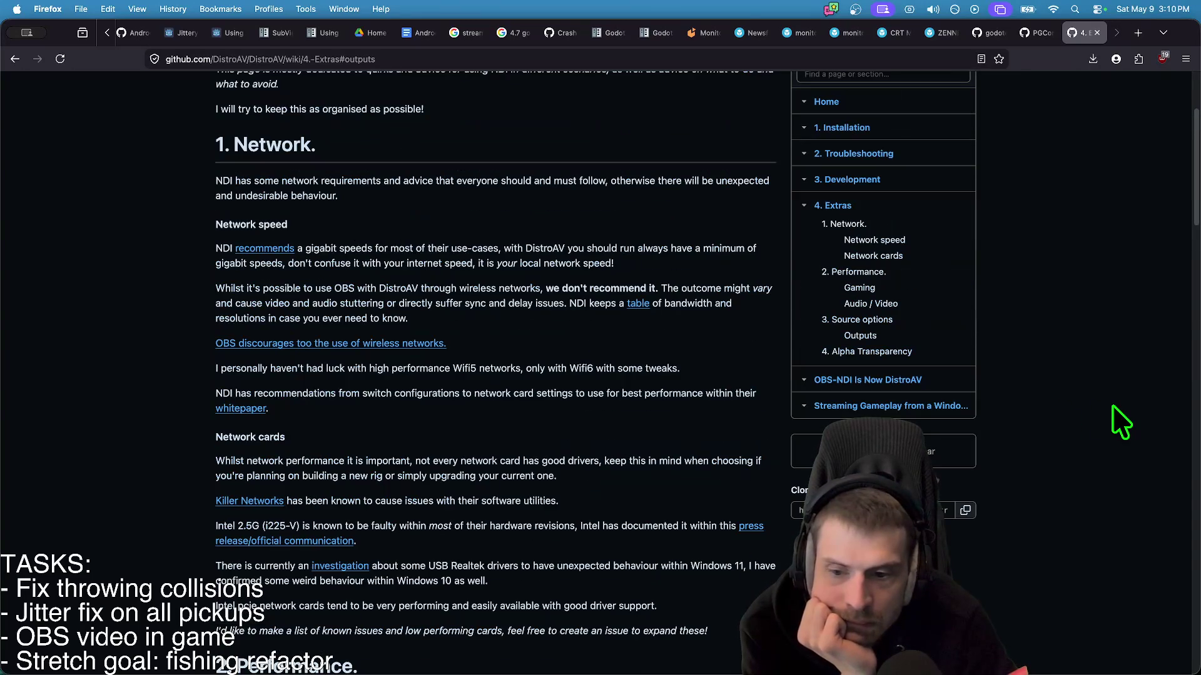
scroll(1110, 419, up, 4)
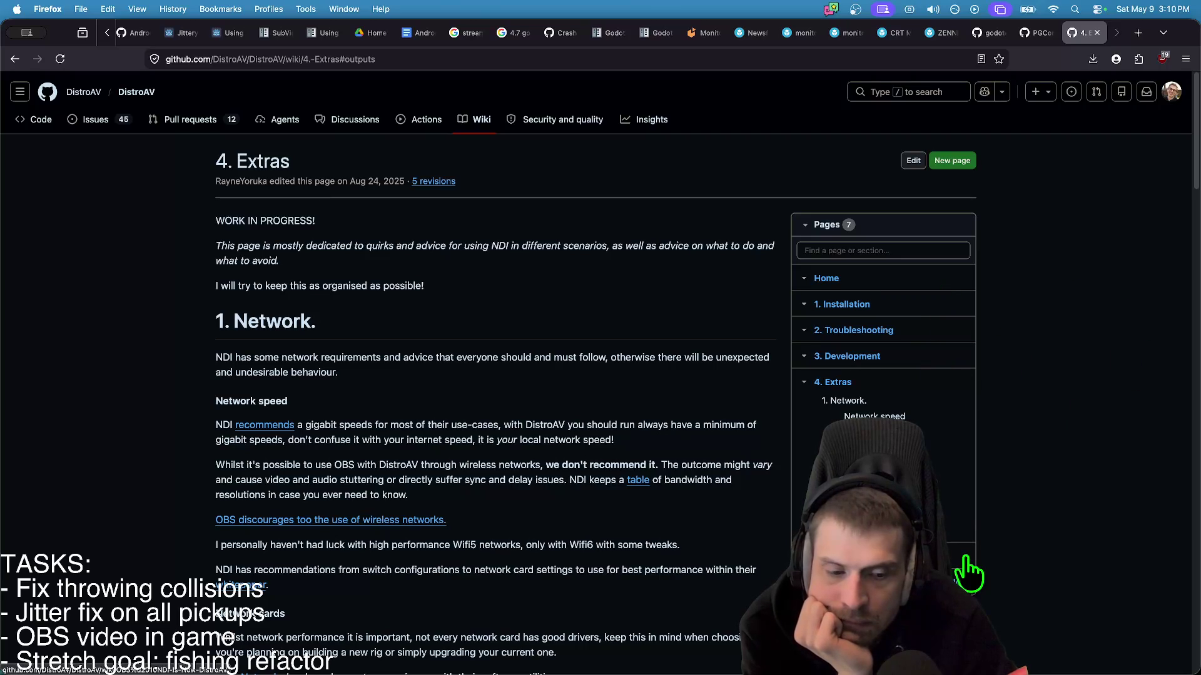
- Open the DistroAV repository's Code page and skim its README before returning to the top
click(187, 119)
scroll(168, 376, down, 15)
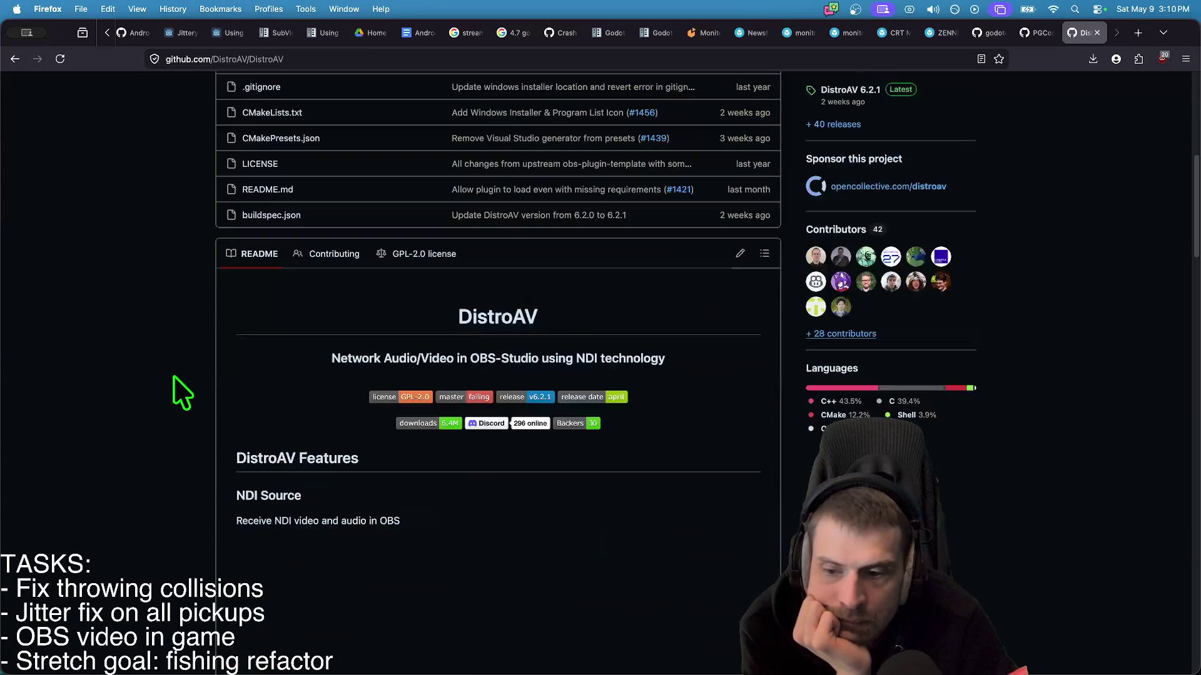
scroll(168, 377, down, 20)
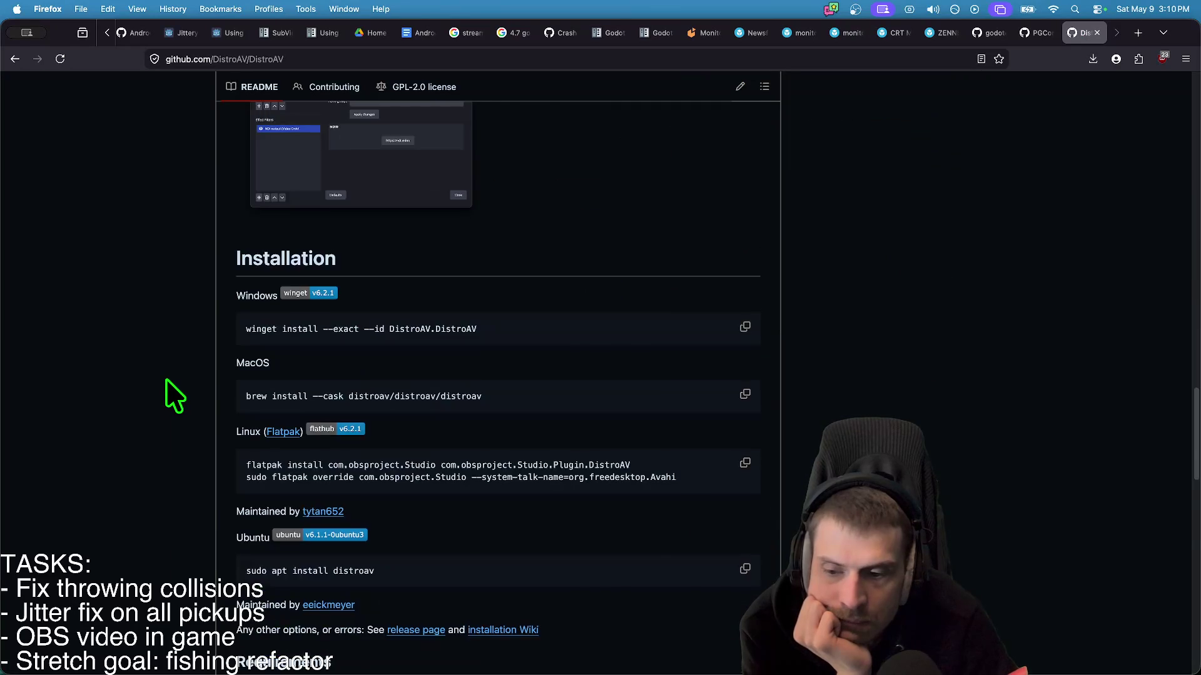
scroll(167, 381, down, 10)
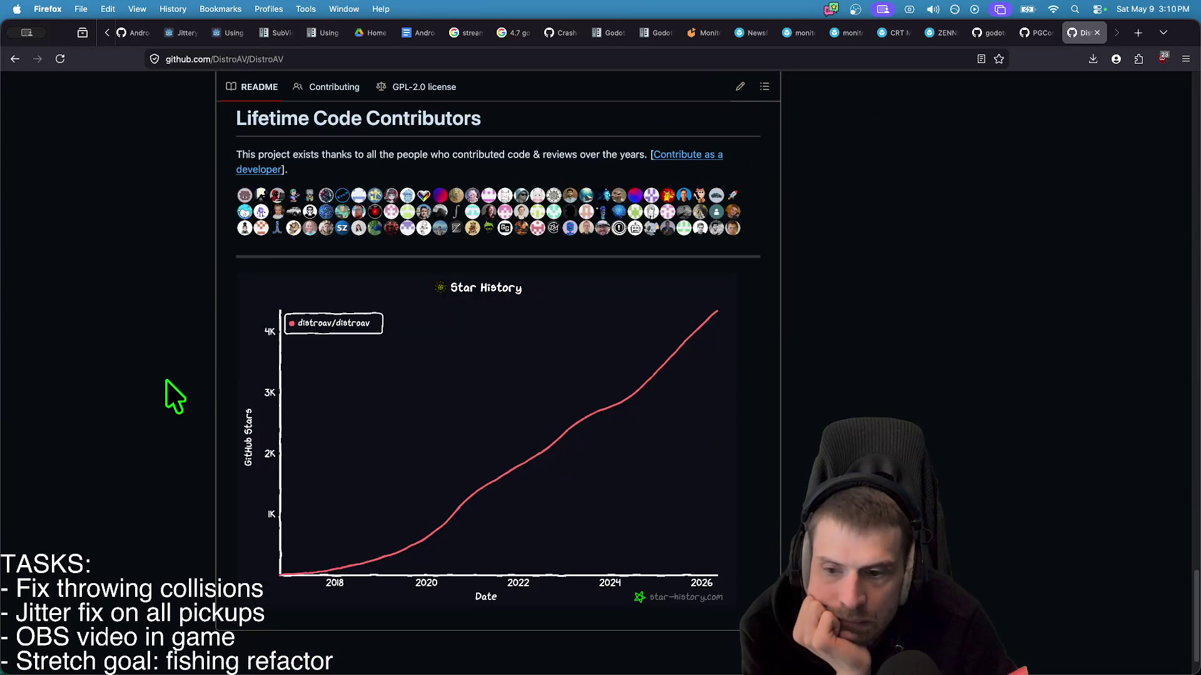
key(super+Up)
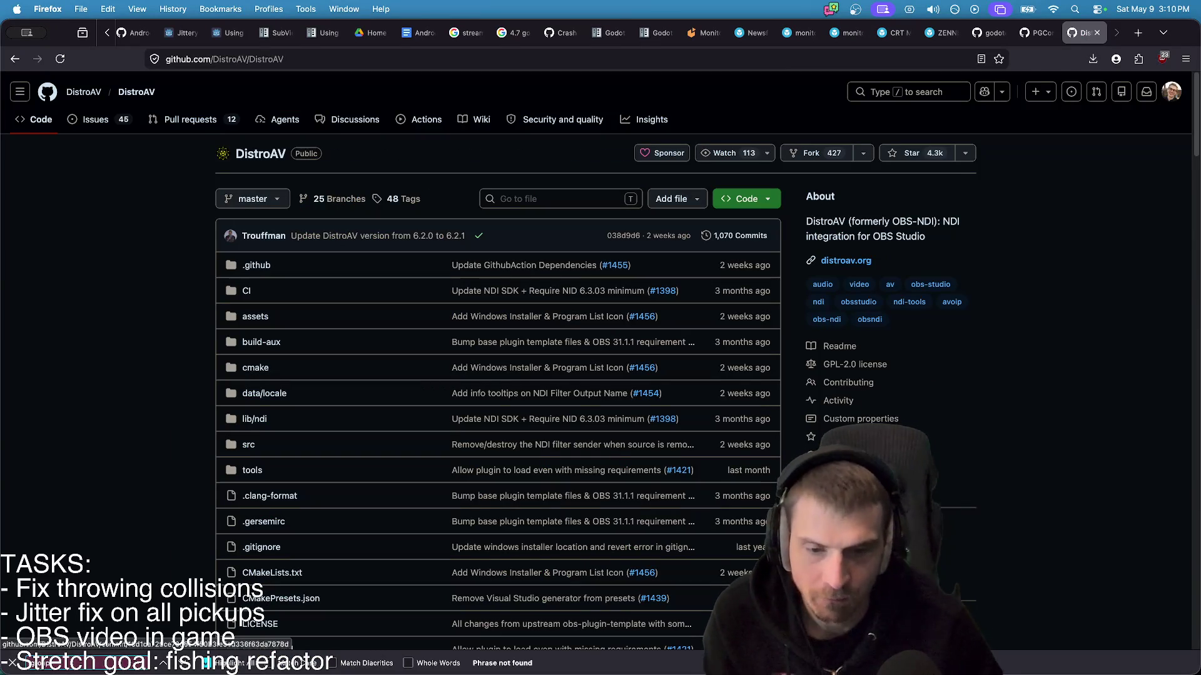
- Copy 'DistroAV' and search Google for 'DistroAV obs groups' in a new tab
double_click(832, 222)
key(super+c)
key(super+t)
key(super+v)
text(o)
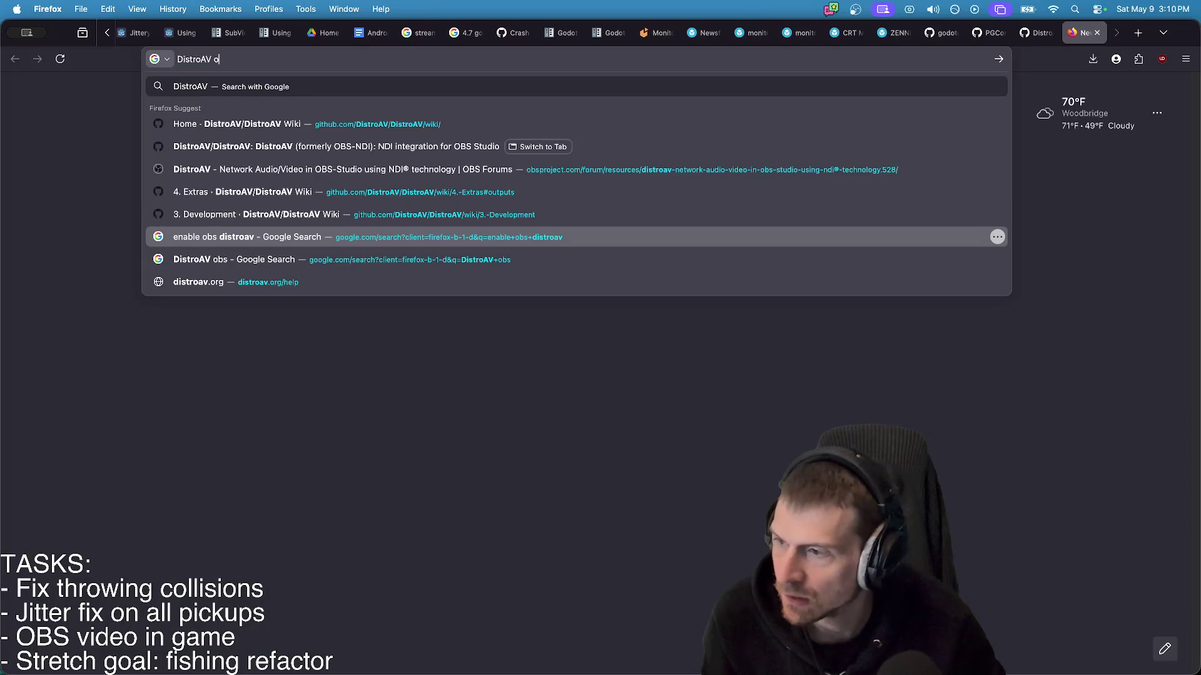
text(bs groups)
key(Return)
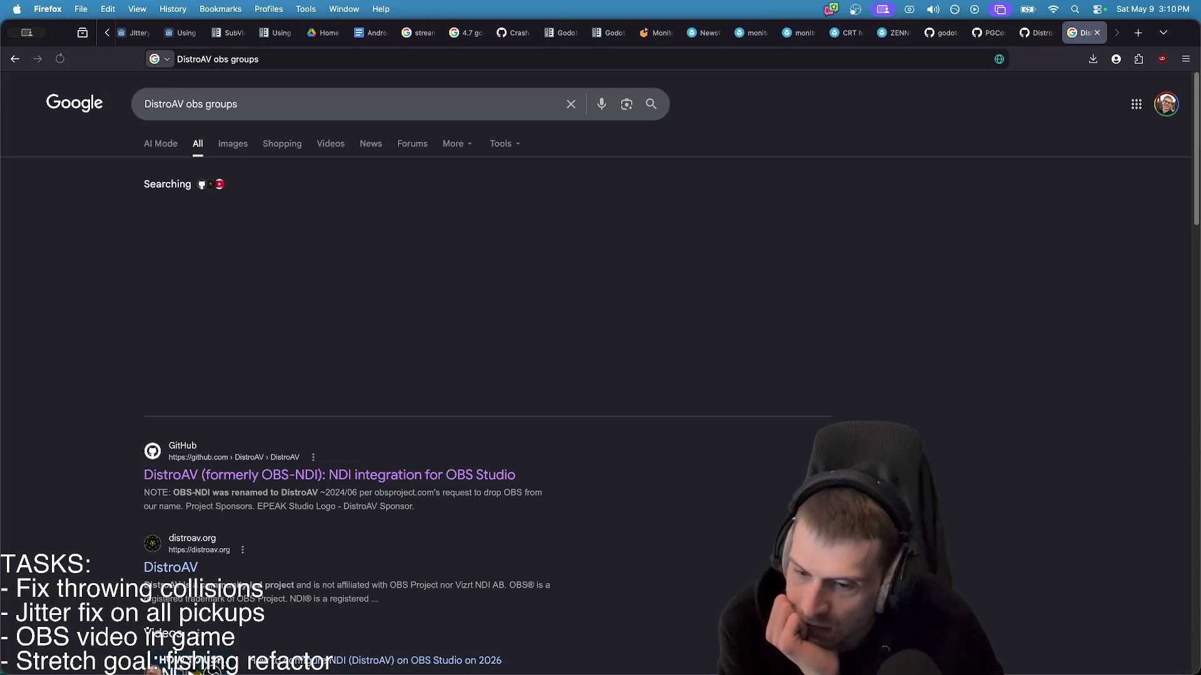
- Open the Reddit result 'NDI Groups with OBS NDI Output?'
scroll(668, 446, down, 1)
scroll(668, 447, down, 7)
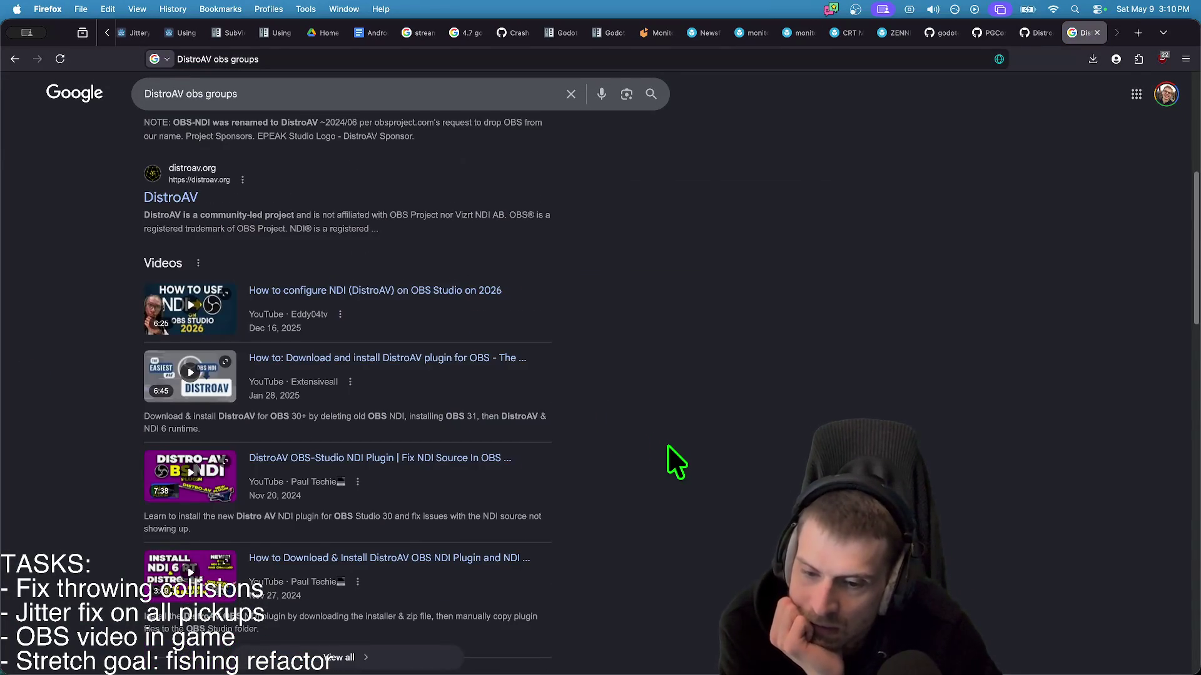
click(282, 539)
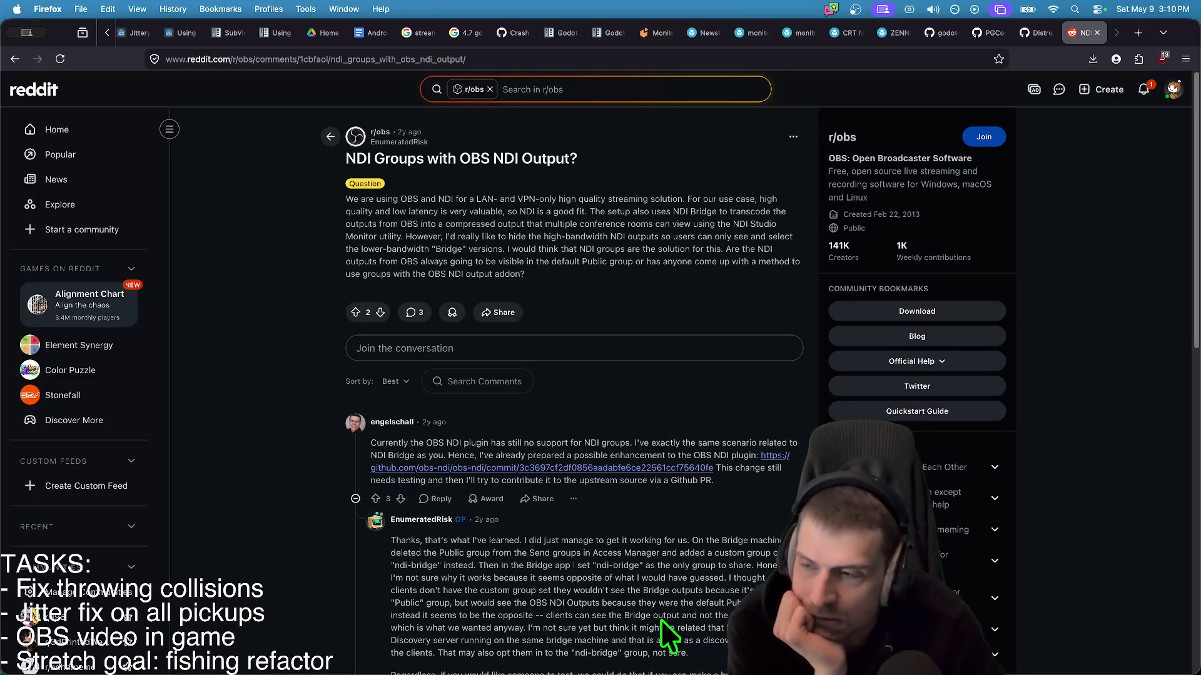
drag(403, 553, 557, 553)
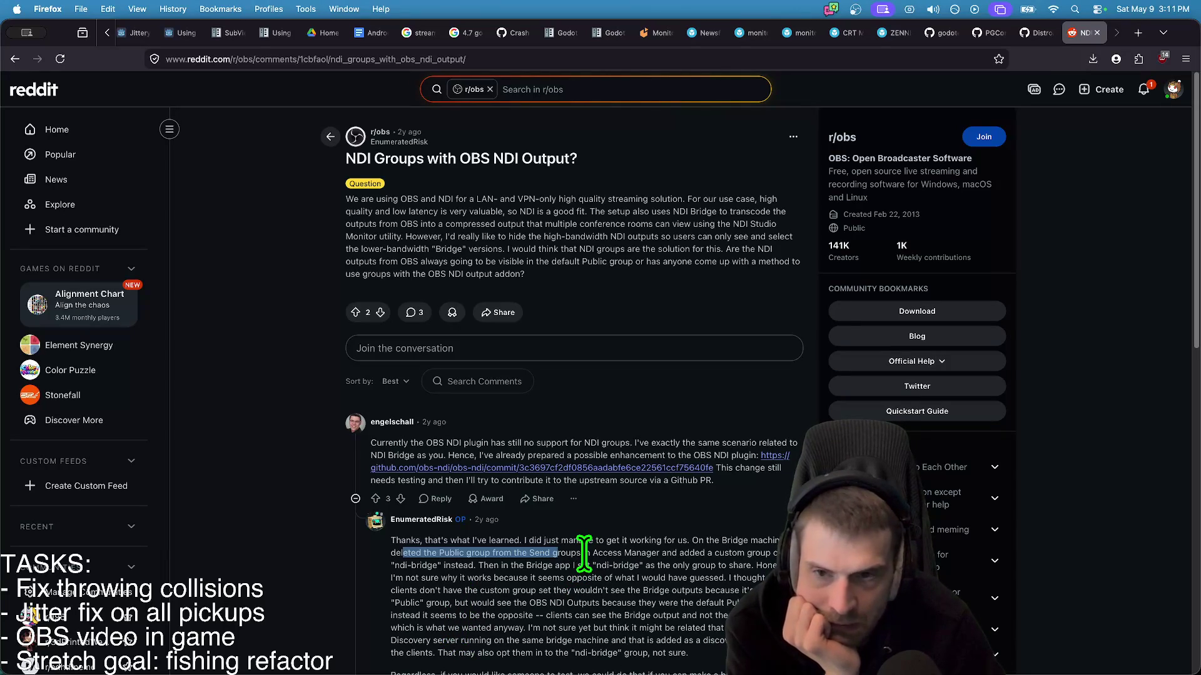
scroll(599, 631, down, 1)
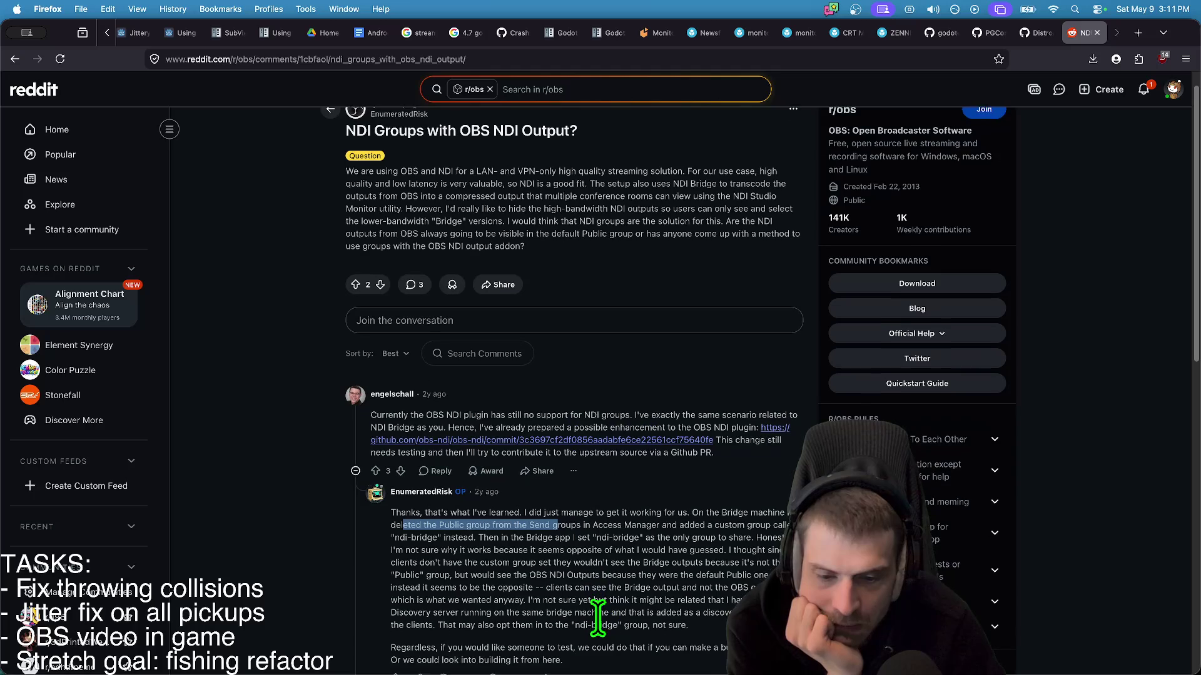
drag(593, 522, 610, 535)
click(678, 611)
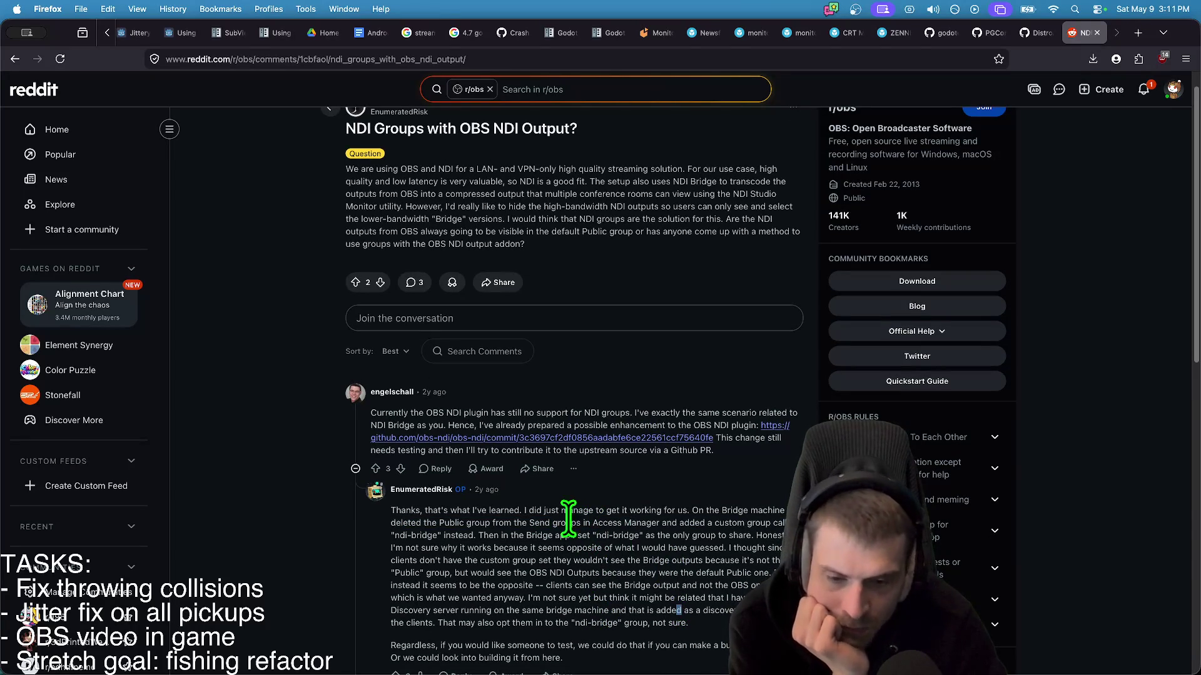
drag(537, 522, 637, 523)
double_click(641, 523)
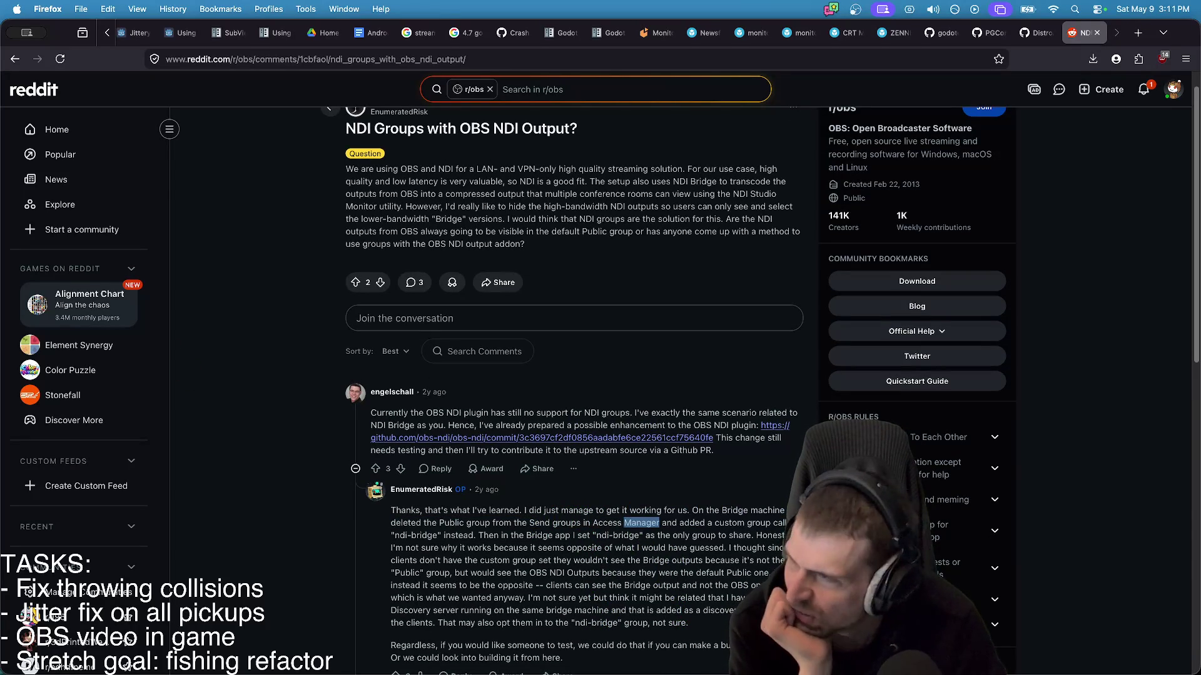
key(super+Tab)
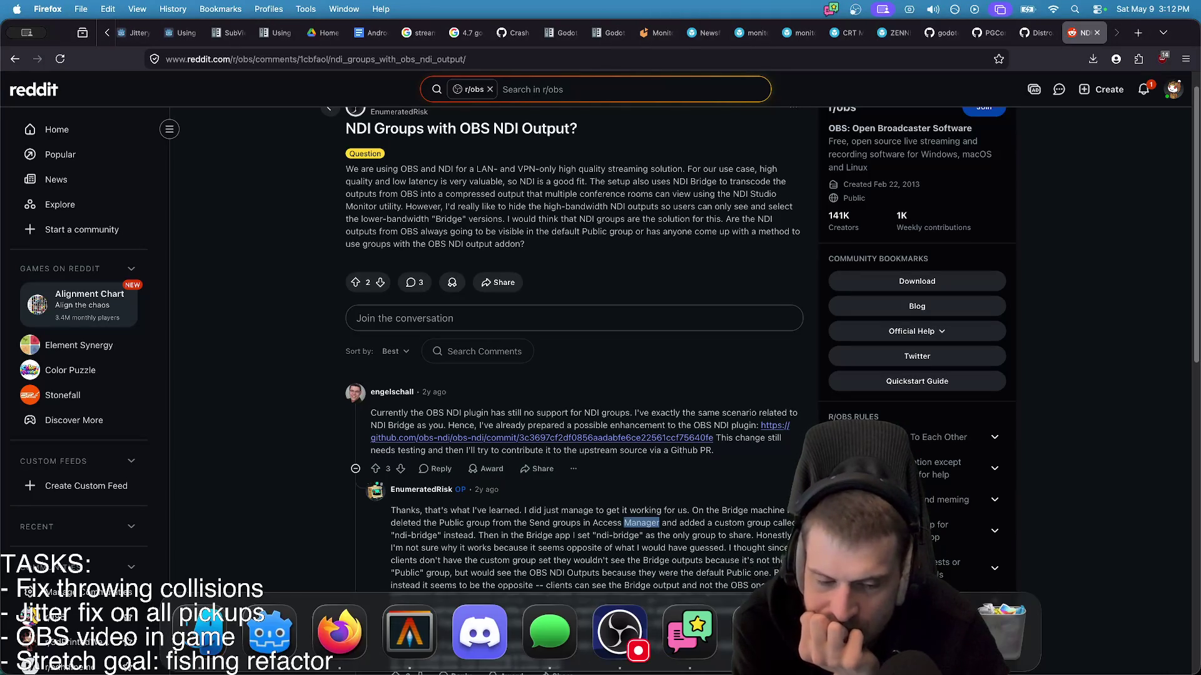
click(747, 631)
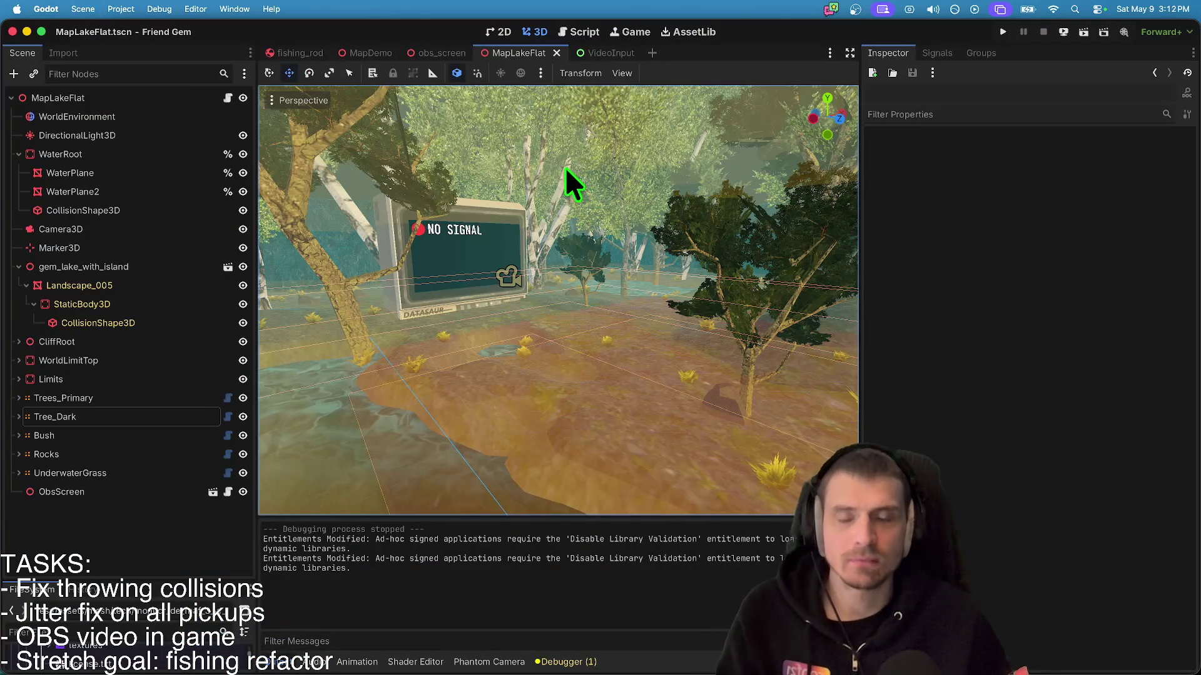
- Select Camera3D, run the lake map scene, and resize the game window to view the retro TV
click(135, 230)
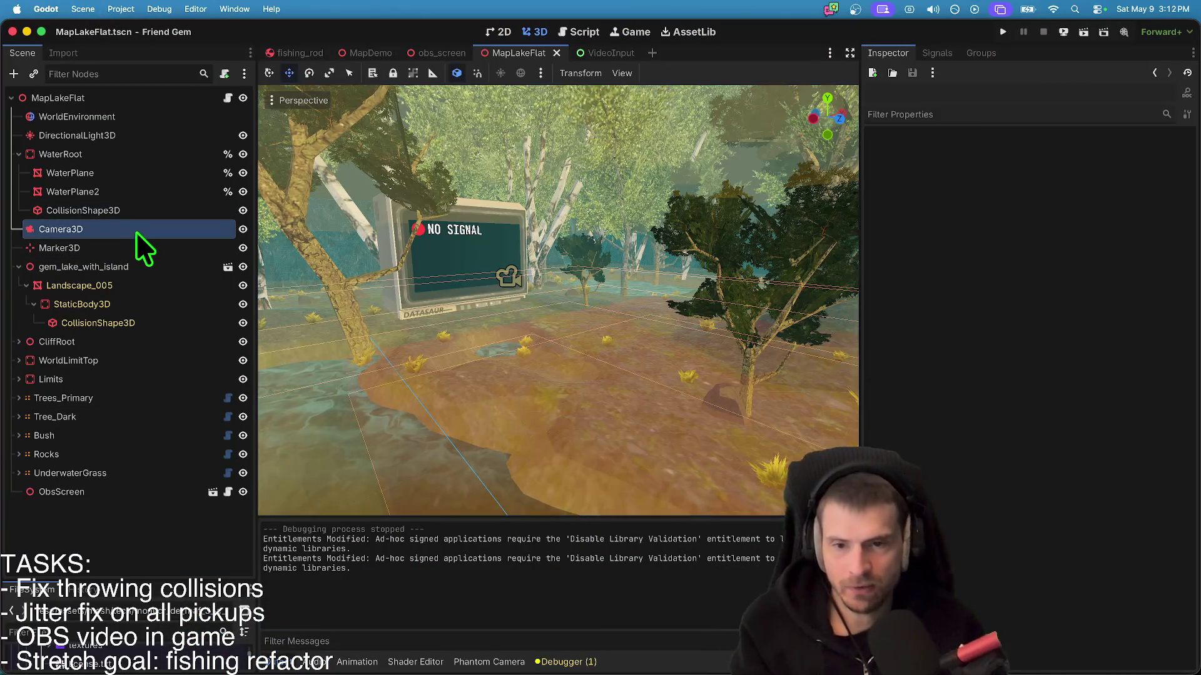
click(1089, 31)
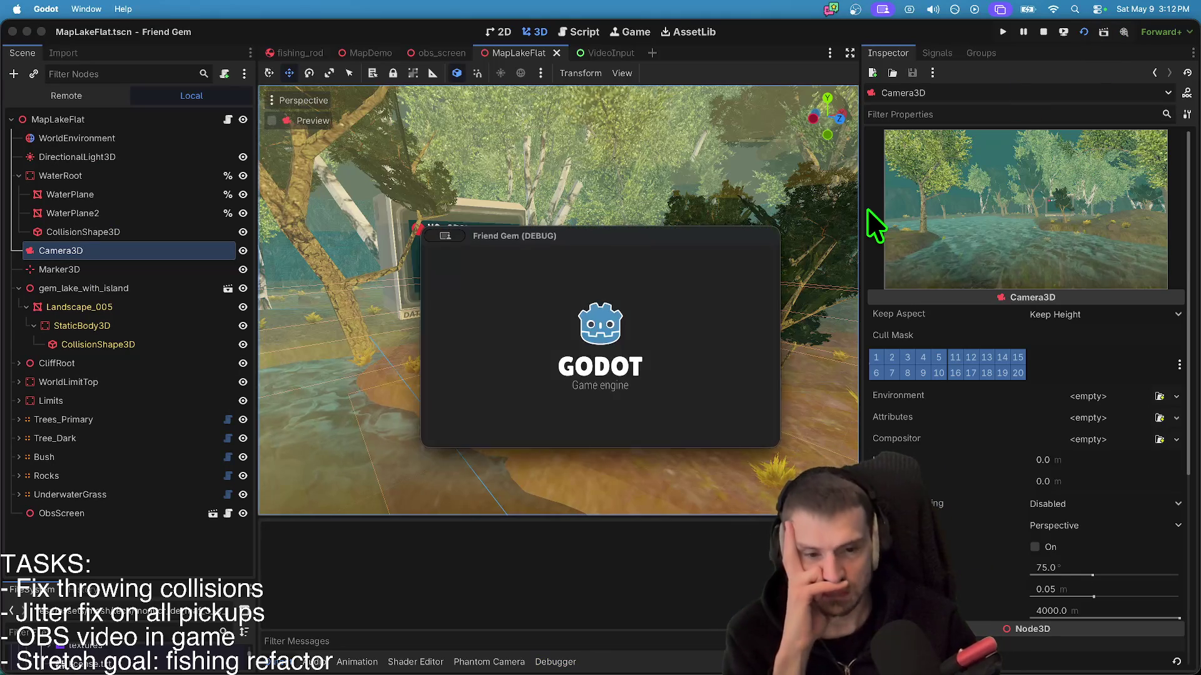
drag(733, 240, 614, 161)
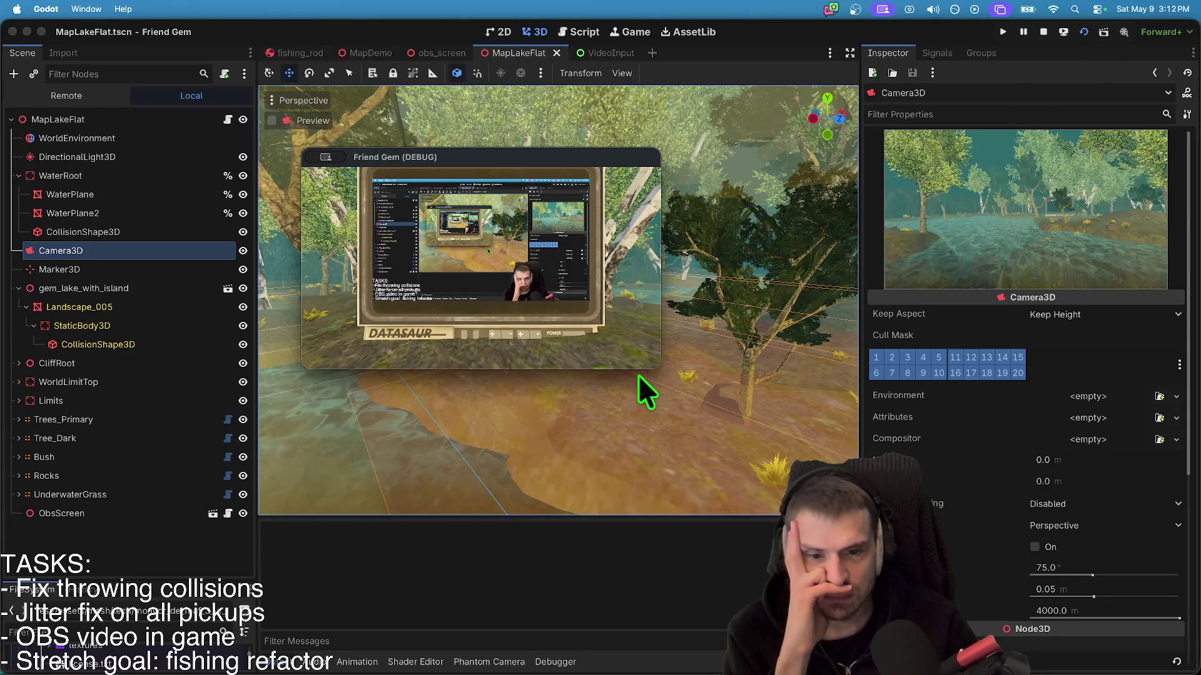
drag(659, 368, 860, 573)
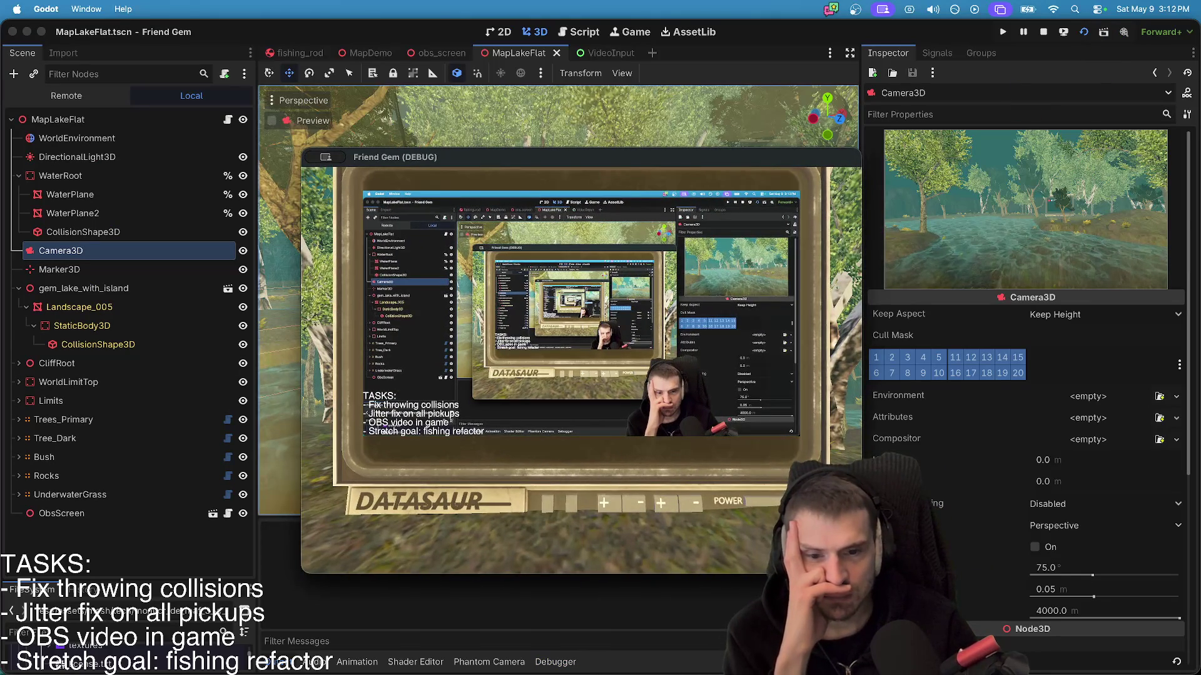
mouse_move(860, 573)
mouse_down()
mouse_move(843, 441)
mouse_move(643, 321)
mouse_move(549, 314)
mouse_move(587, 366)
mouse_up()
mouse_move(467, 150)
mouse_down()
mouse_move(448, 190)
mouse_move(486, 186)
mouse_up()
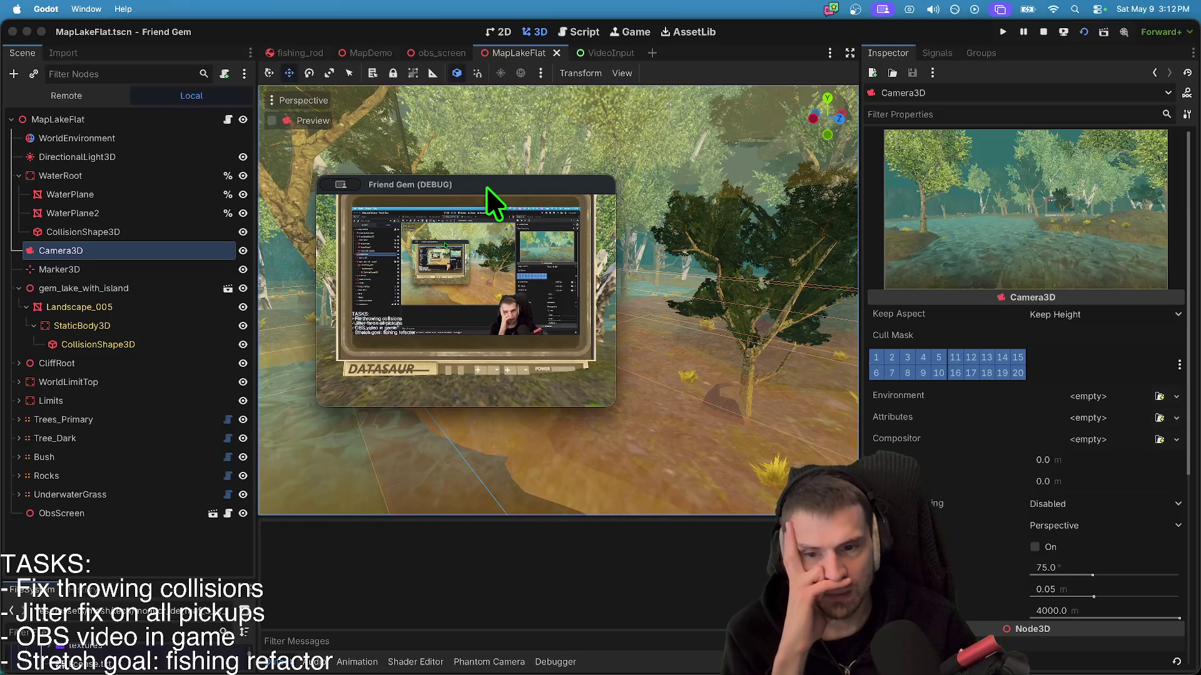
mouse_move(486, 186)
mouse_down()
mouse_move(512, 201)
mouse_move(426, 177)
mouse_up()
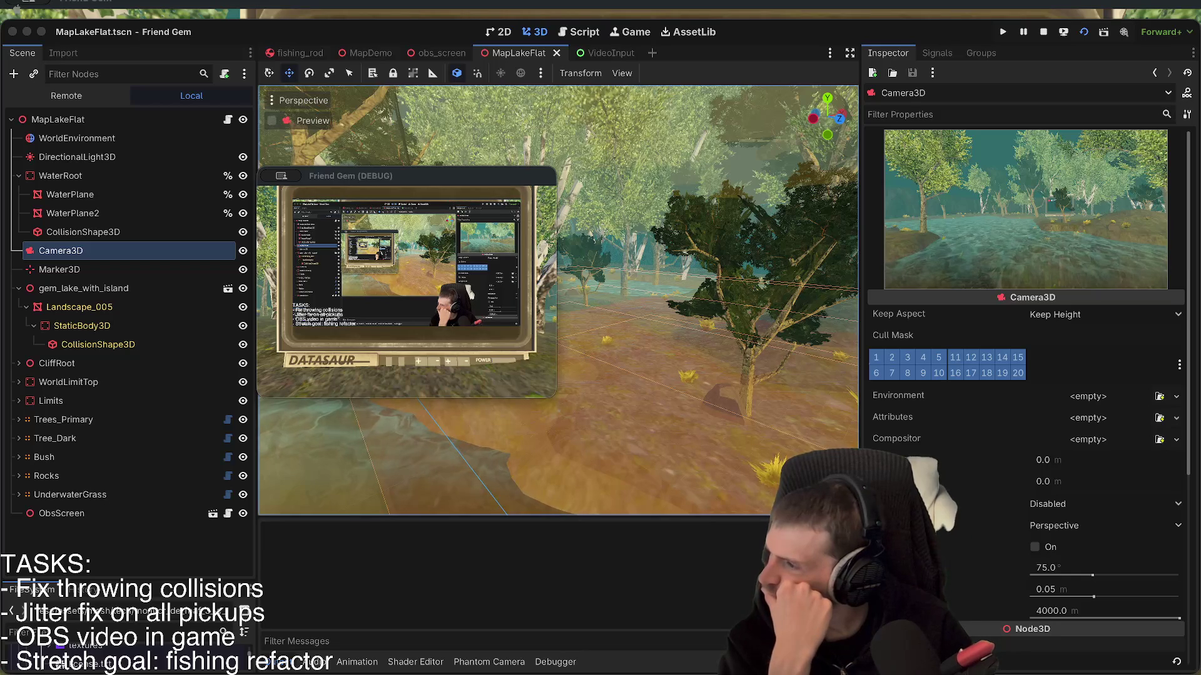
drag(529, 170, 610, 168)
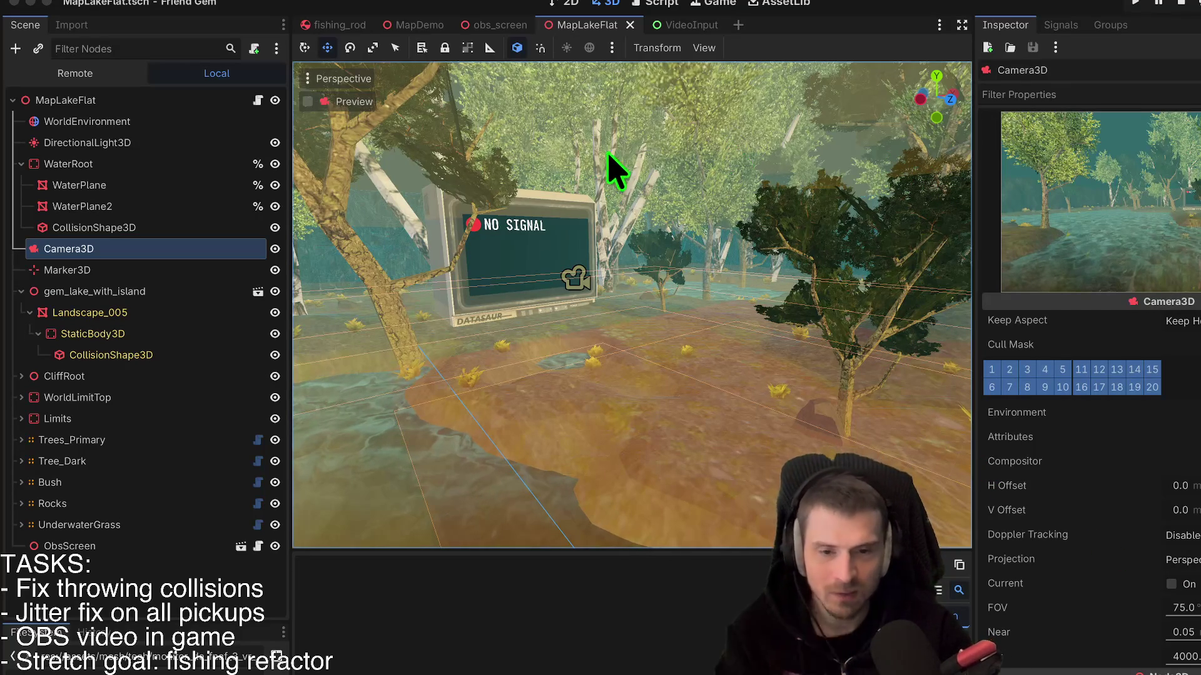
click(651, 156)
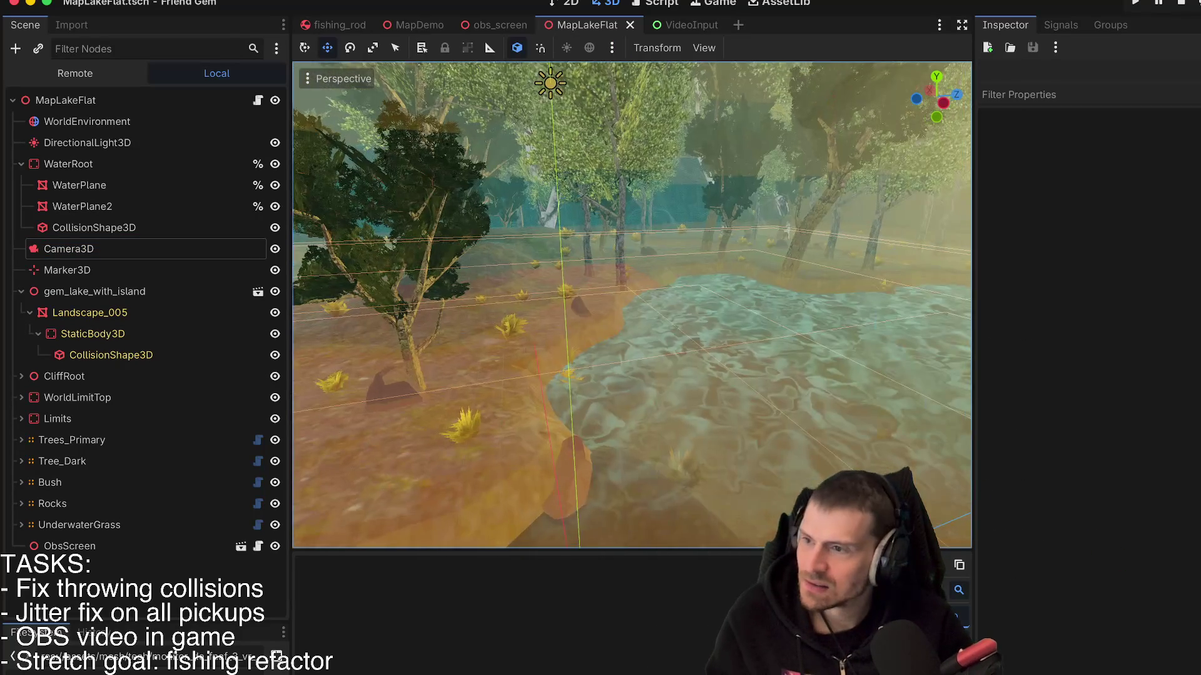
key(w)
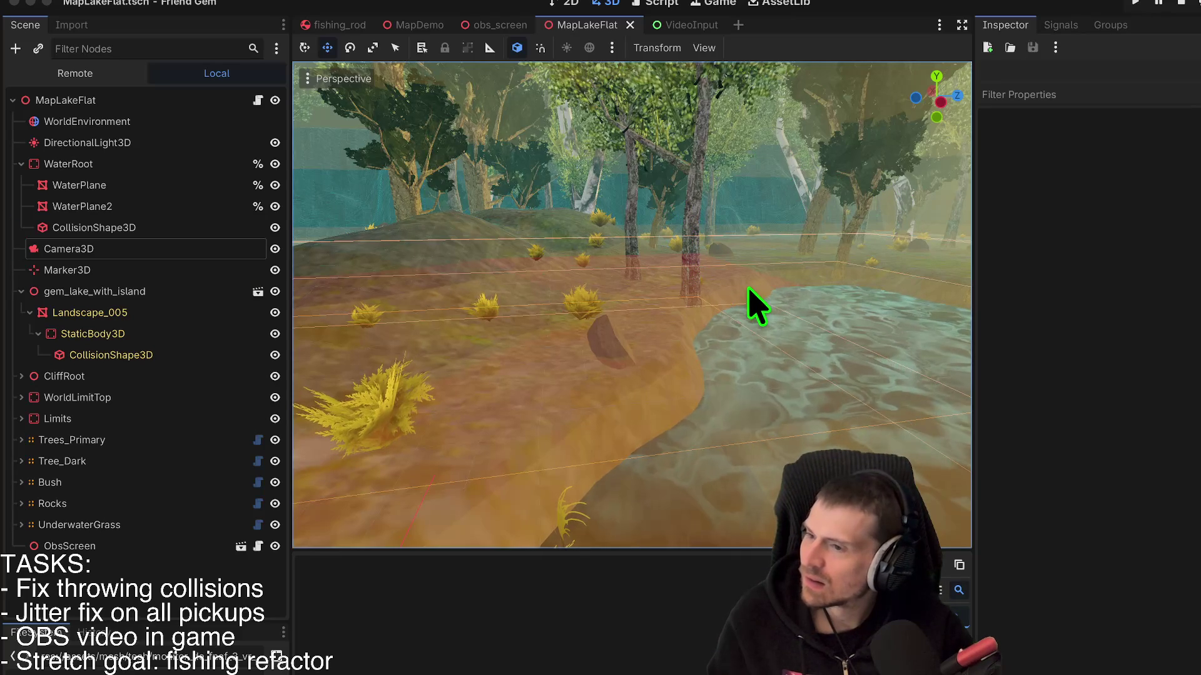
click(757, 306)
key(w)
key(w)
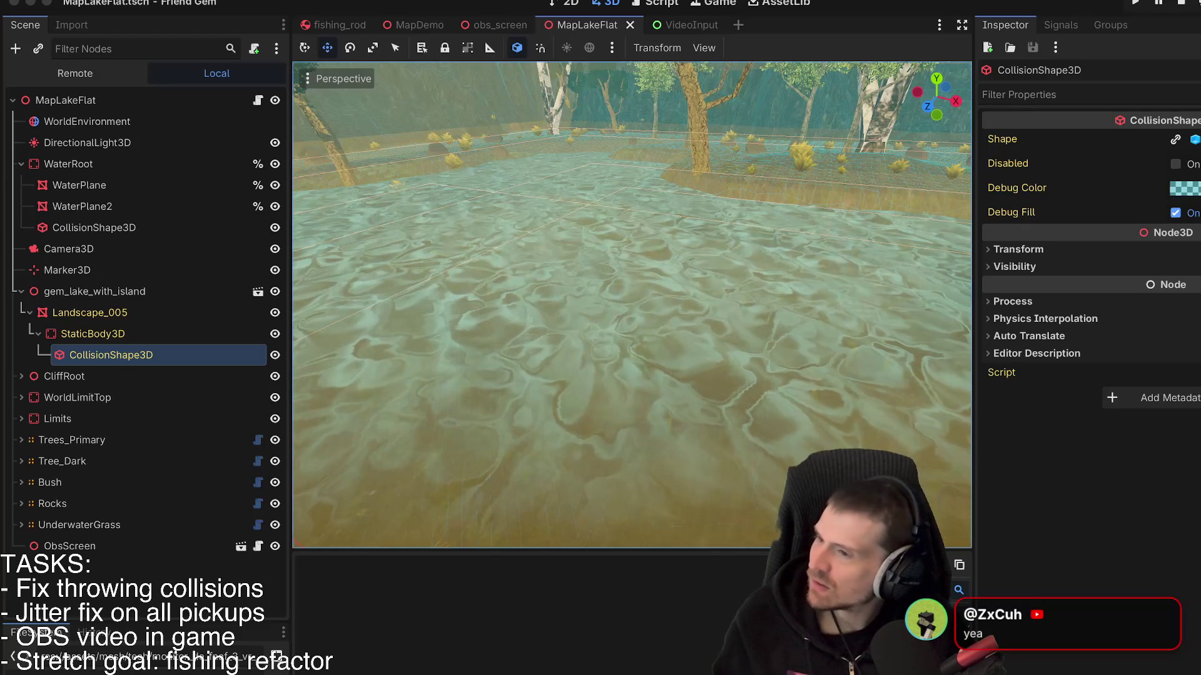
mouse_move(657, 303)
mouse_down()
mouse_move(562, 269)
mouse_move(583, 463)
mouse_move(572, 363)
mouse_move(548, 352)
mouse_up()
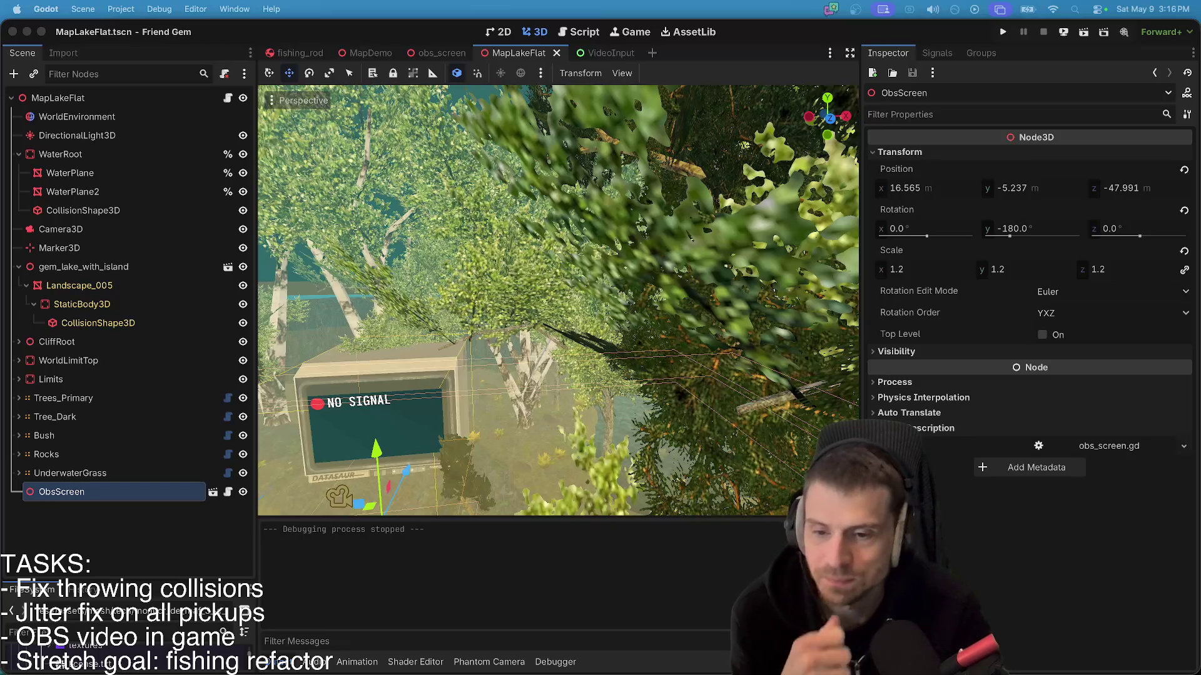
click(209, 533)
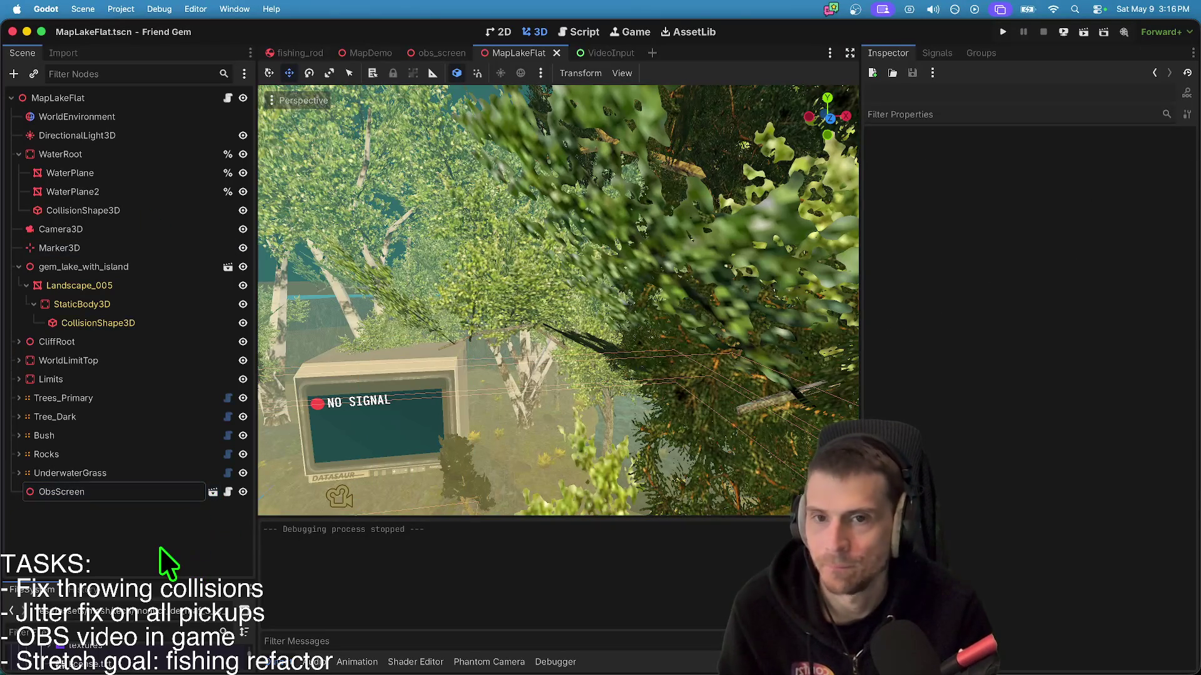
key(ctrl+Tab)
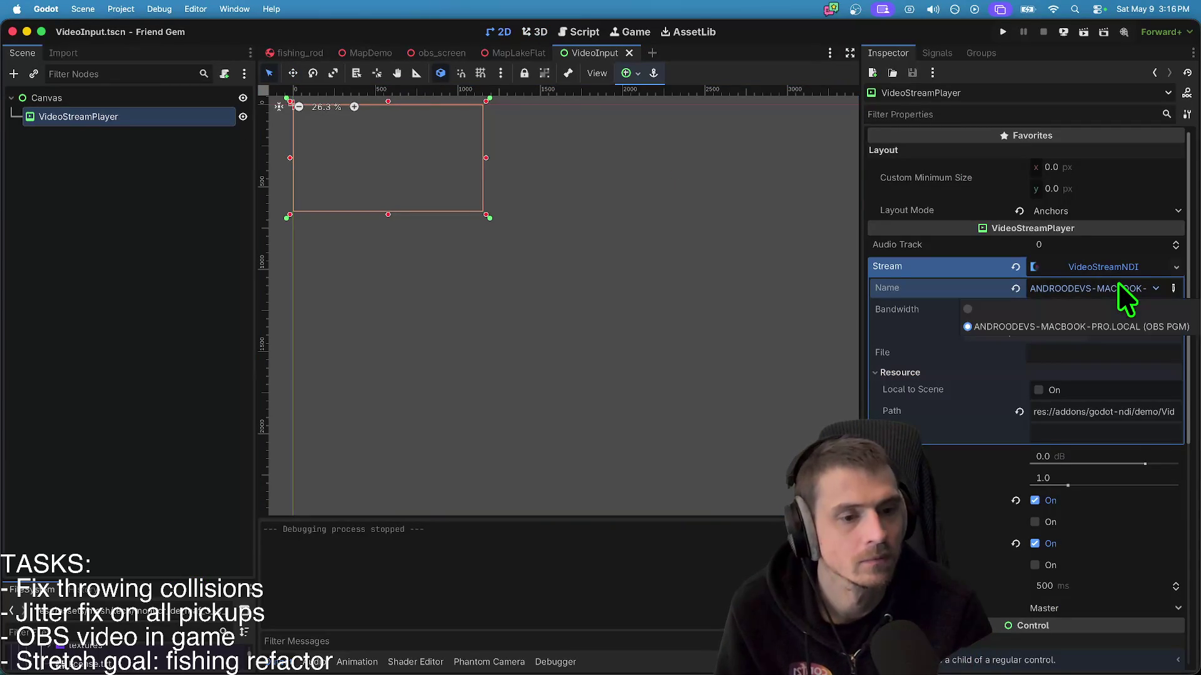
- Keep the NDI bandwidth at Highest, then switch to the Reddit NDI Groups thread in Firefox
click(1119, 311)
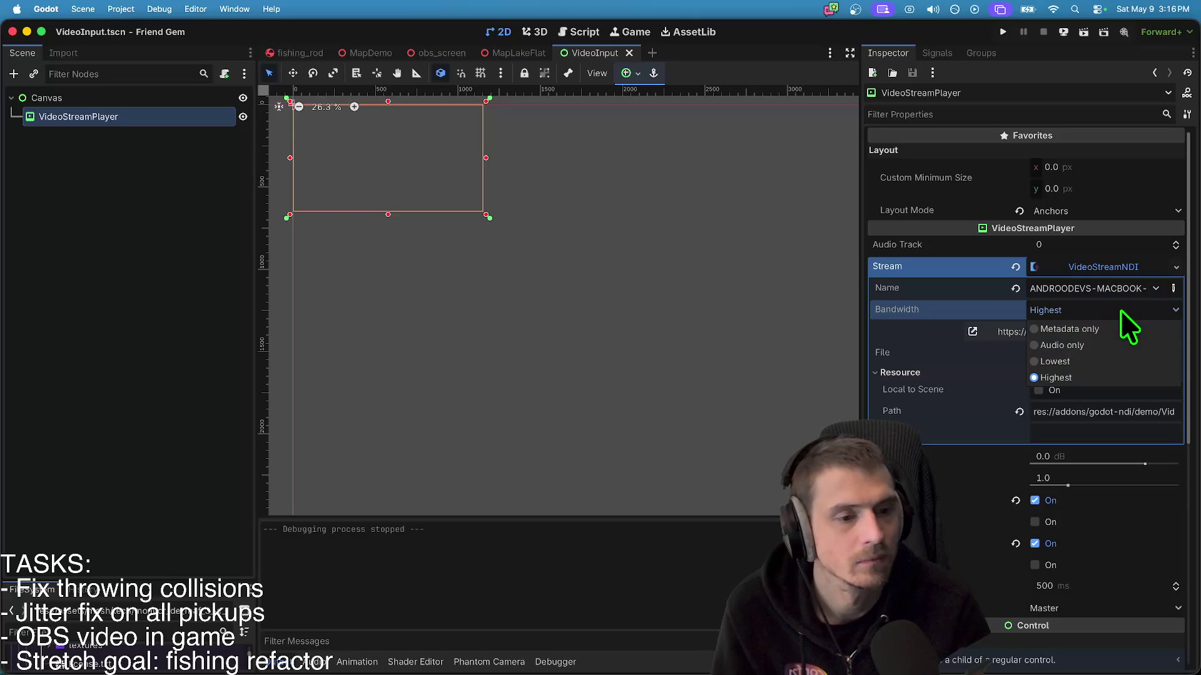
click(563, 344)
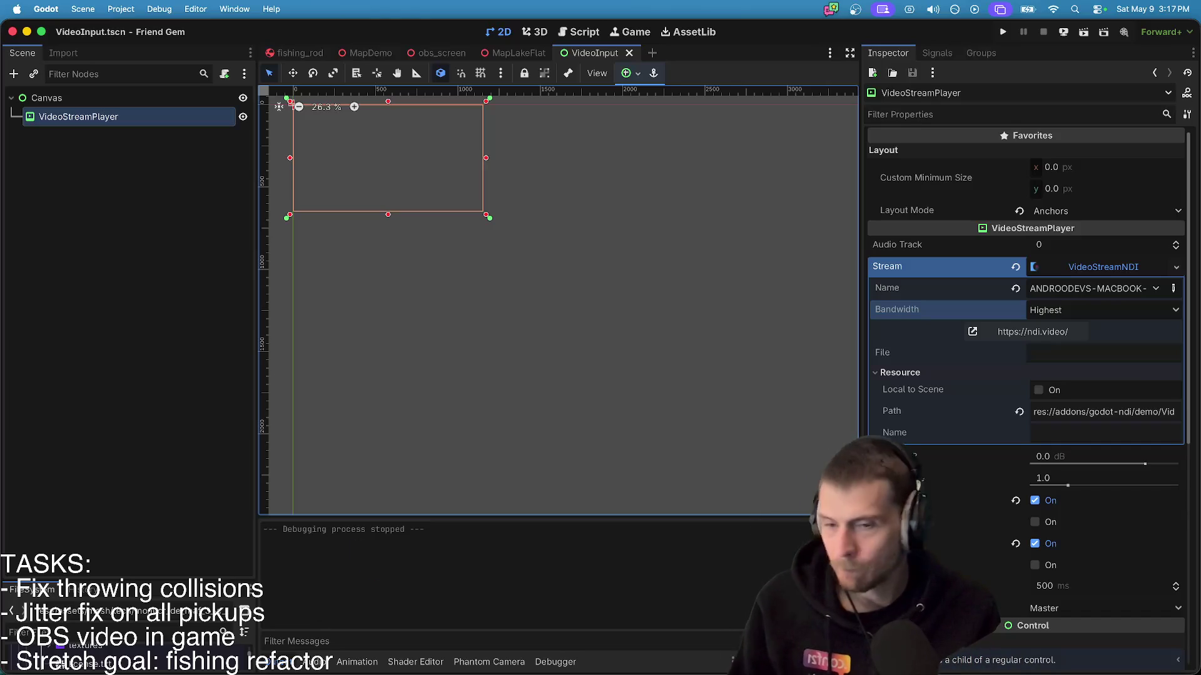
key(super+Tab)
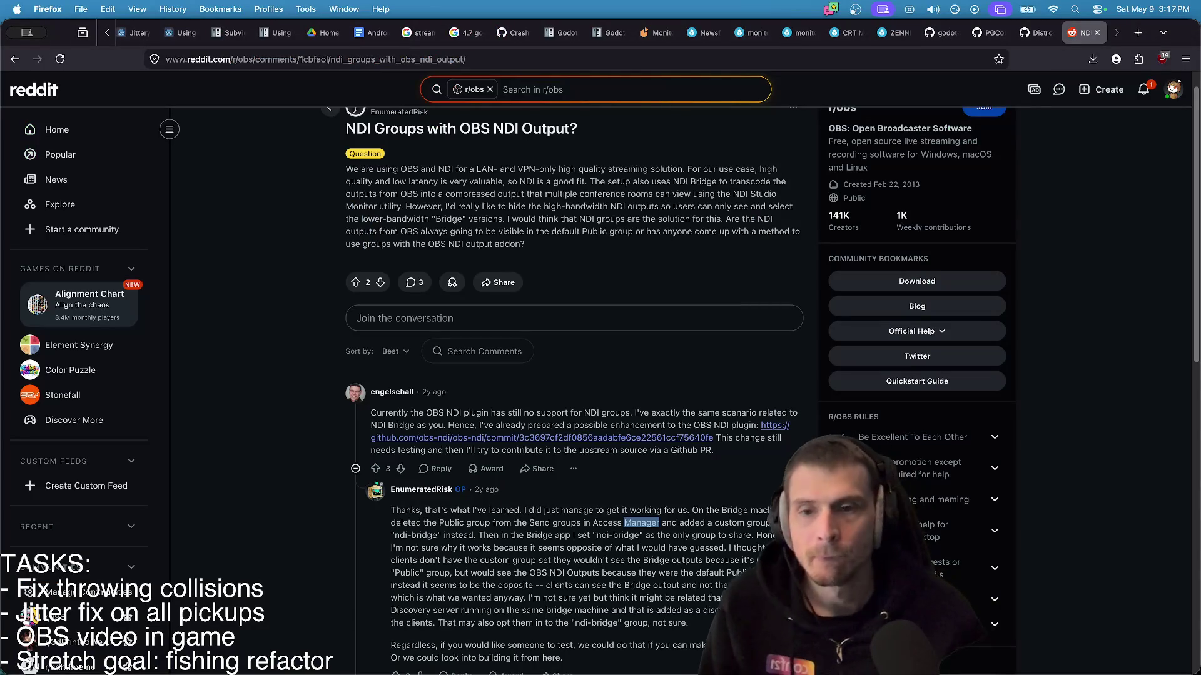